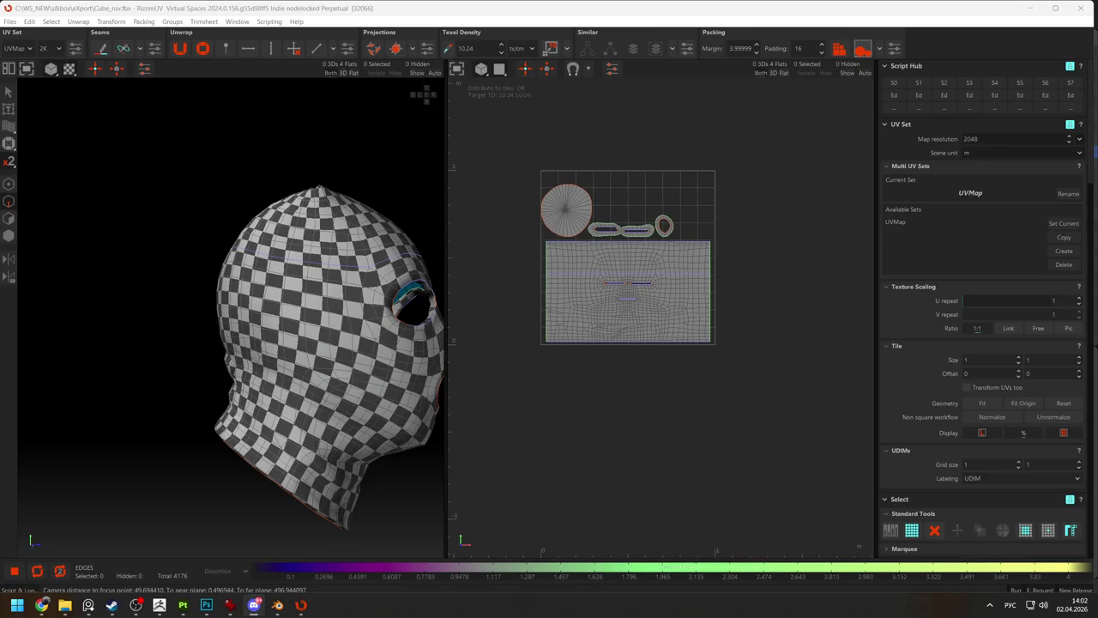
Turn on distortion shading and select the horizontal edge path across the face island.
middle_drag(245, 318, 312, 301)
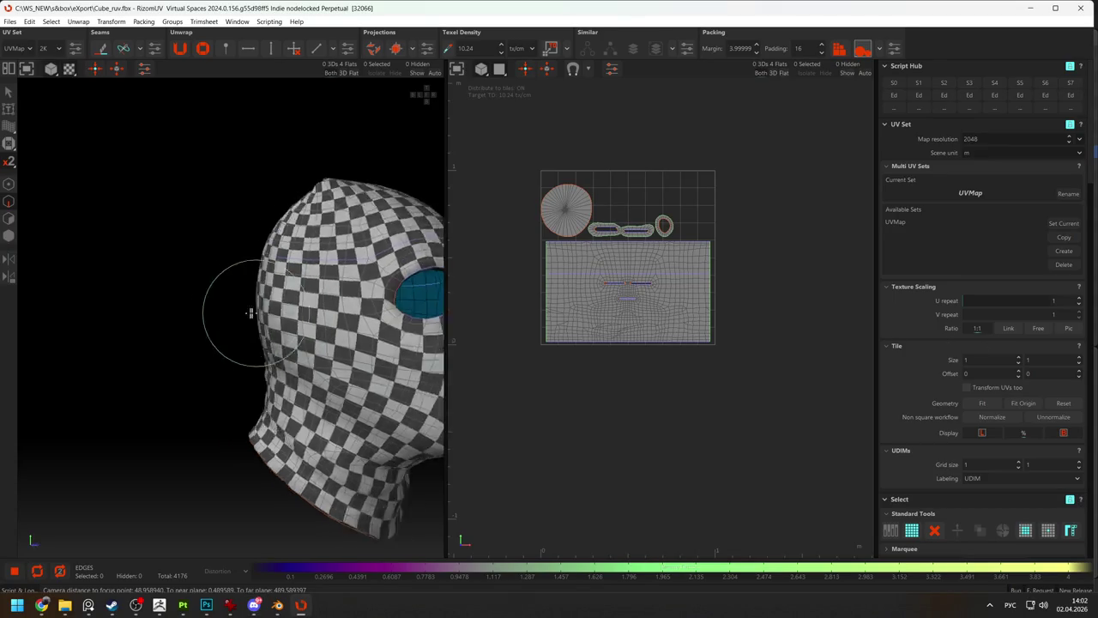
scroll(311, 301, down, 3)
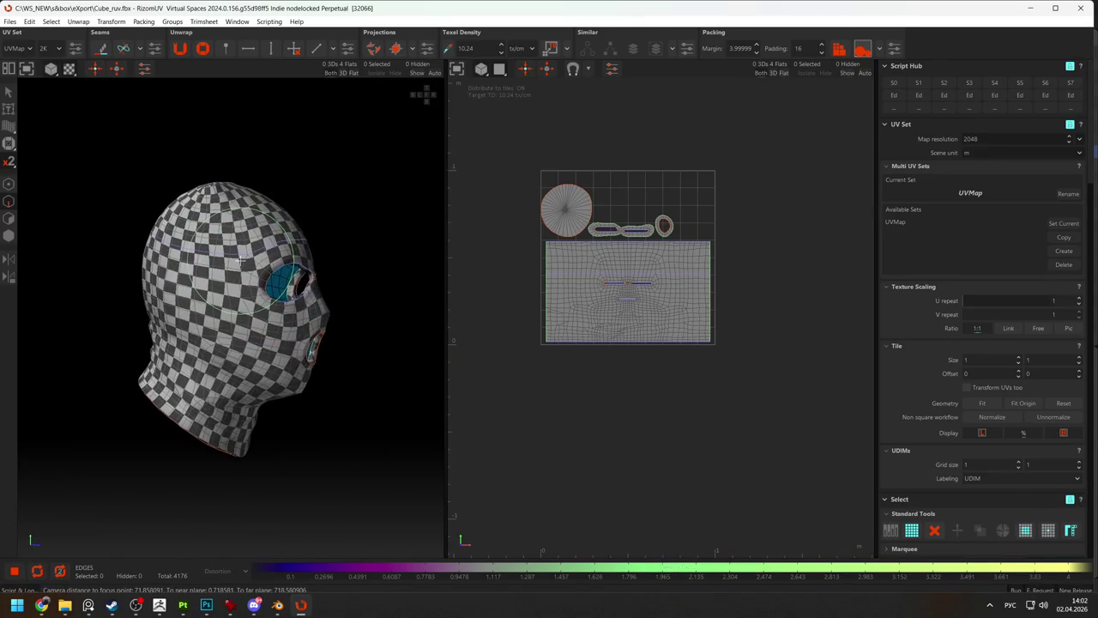
scroll(571, 298, up, 3)
key(d)
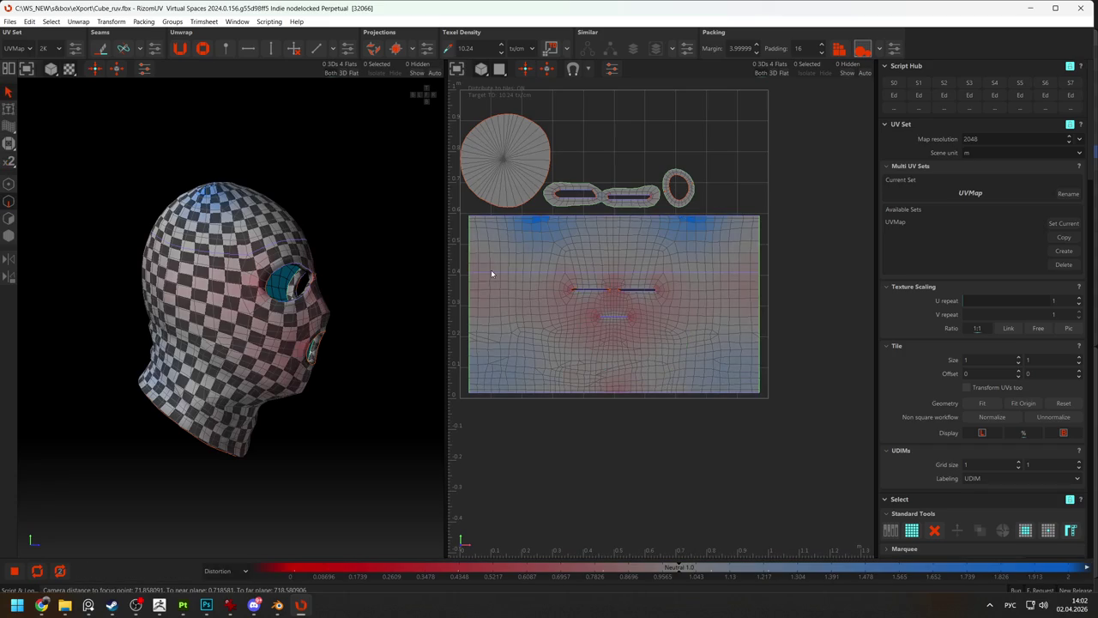
double_click(497, 276)
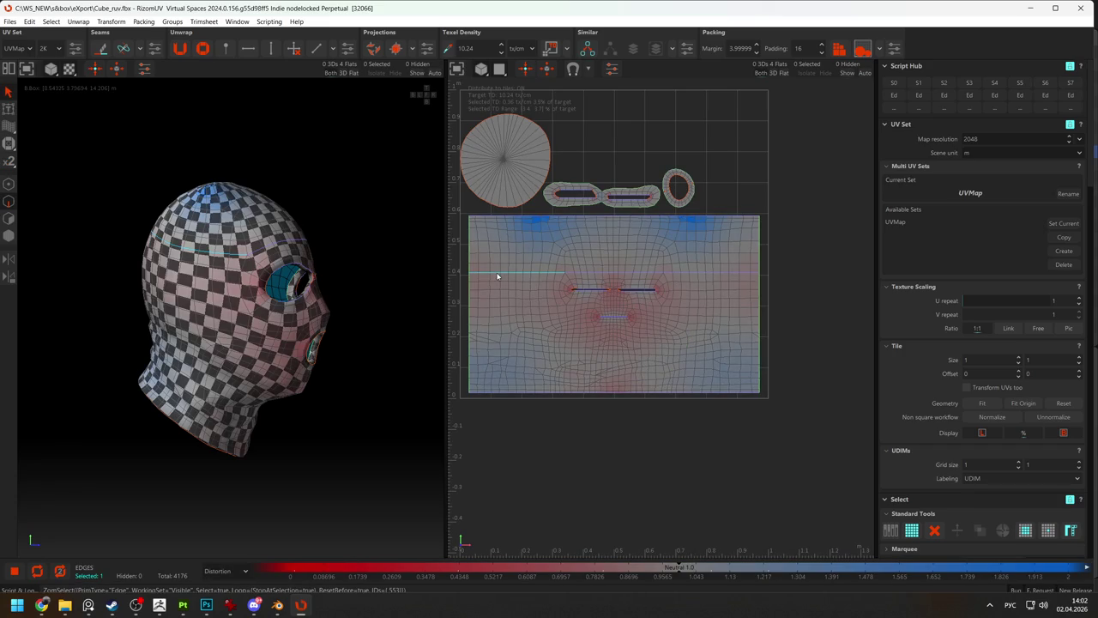
shift+click(755, 273)
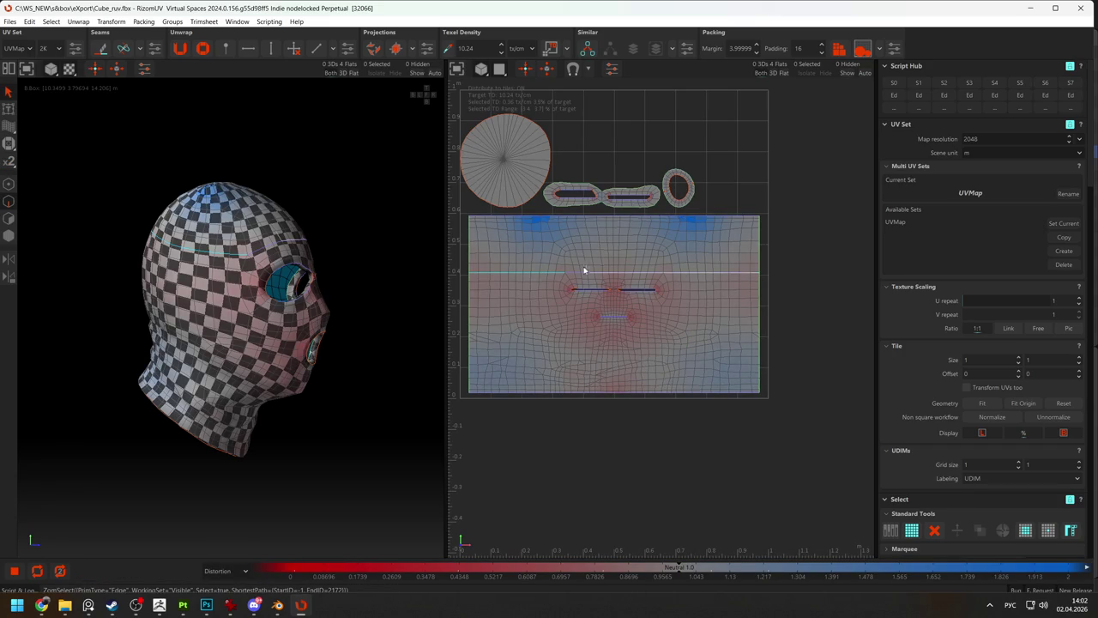
shift+click(567, 275)
Unconstrain the selected edges, then try an optimize and undo it.
click(294, 49)
key(o)
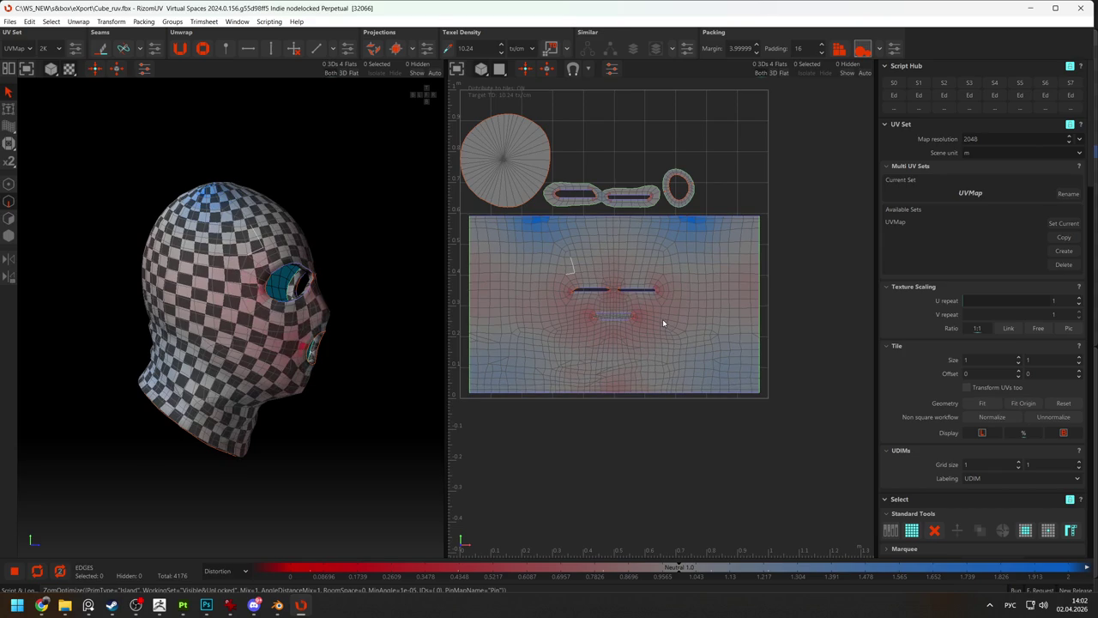
key(ctrl+z)
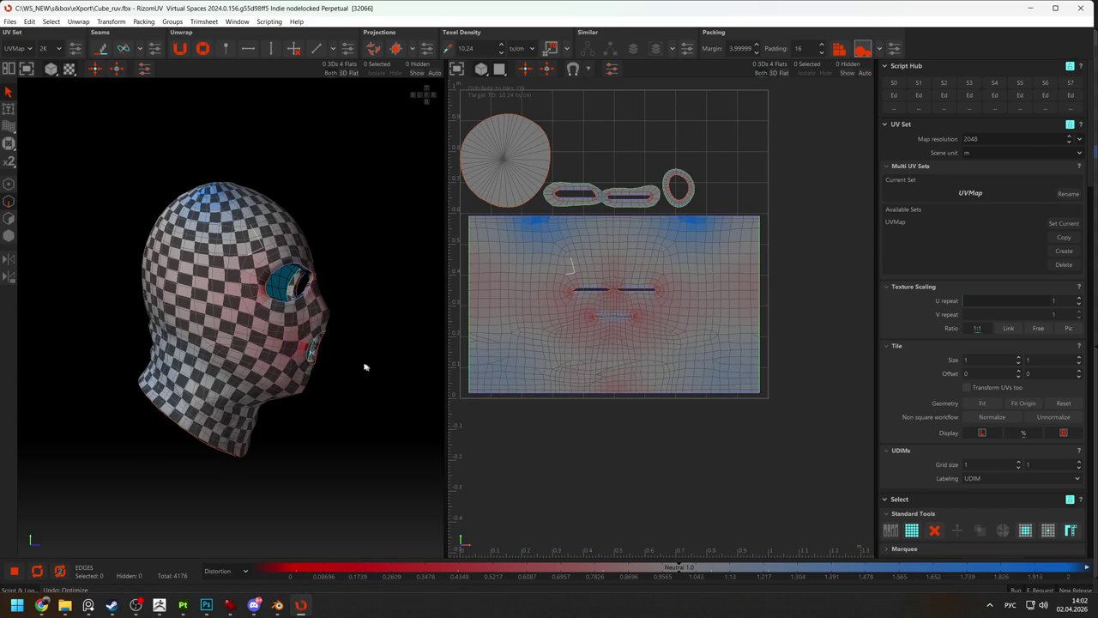
Pick the Density brush mode, triggering the 'Range.Mode' error.
click(8, 161)
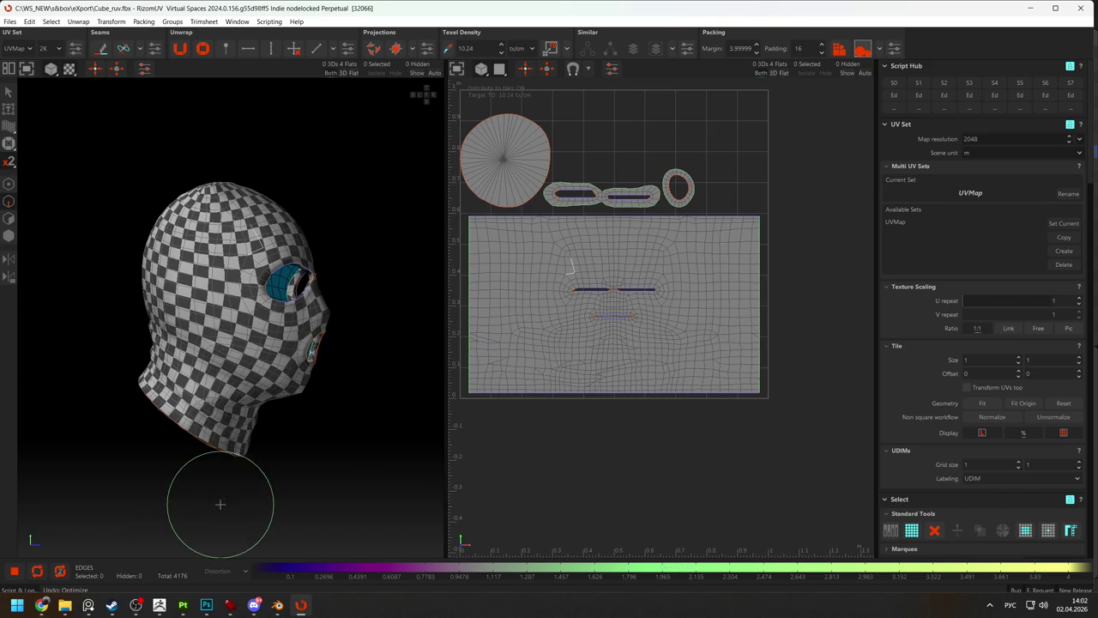
click(8, 161)
click(38, 178)
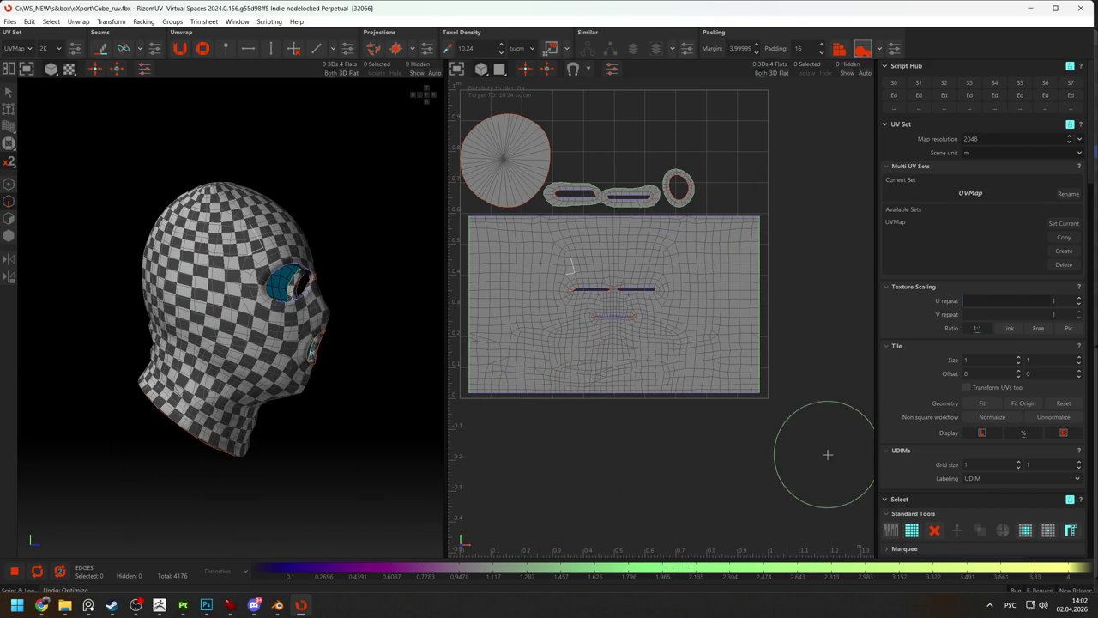
click(633, 569)
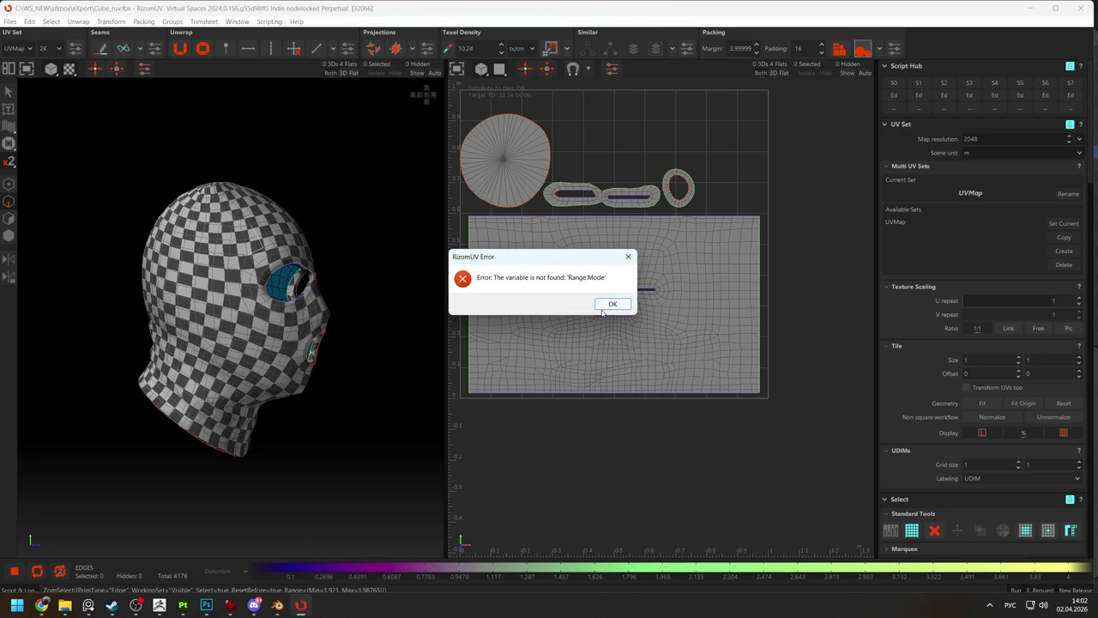
Dismiss the 'Range.Mode' error and set Brush Value to 0.685.
click(604, 309)
scroll(926, 427, down, 5)
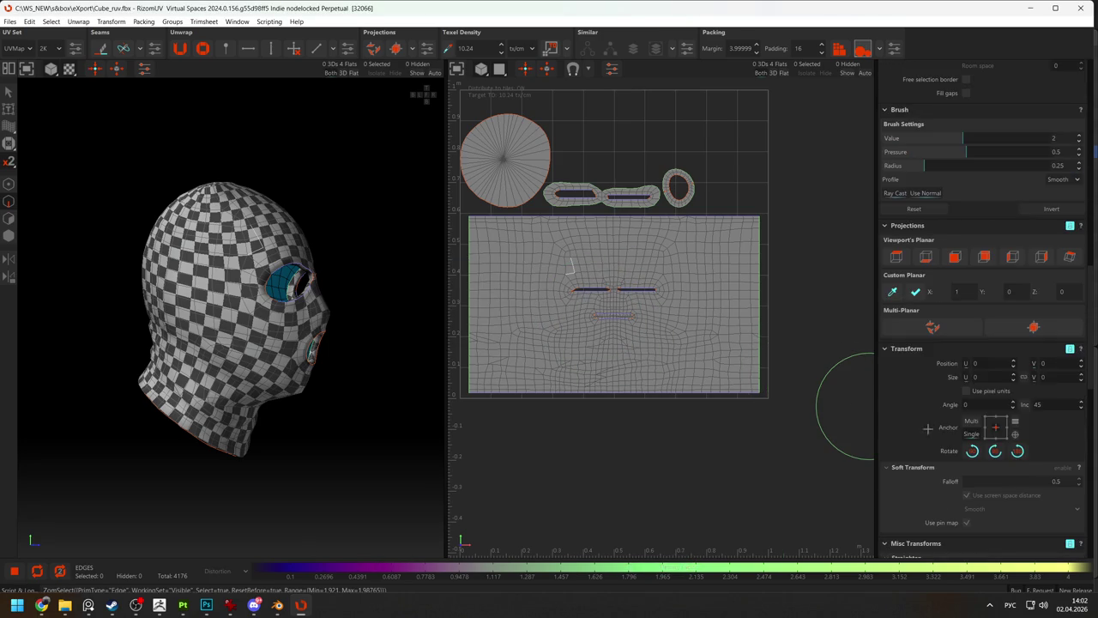
scroll(939, 428, up, 3)
scroll(946, 282, up, 3)
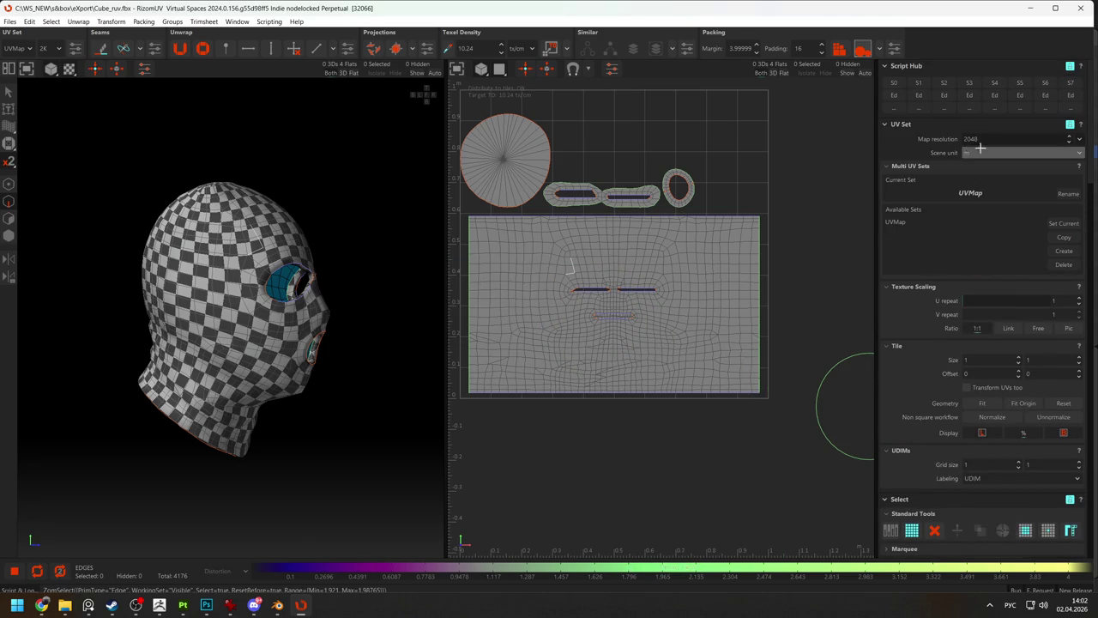
scroll(979, 334, down, 5)
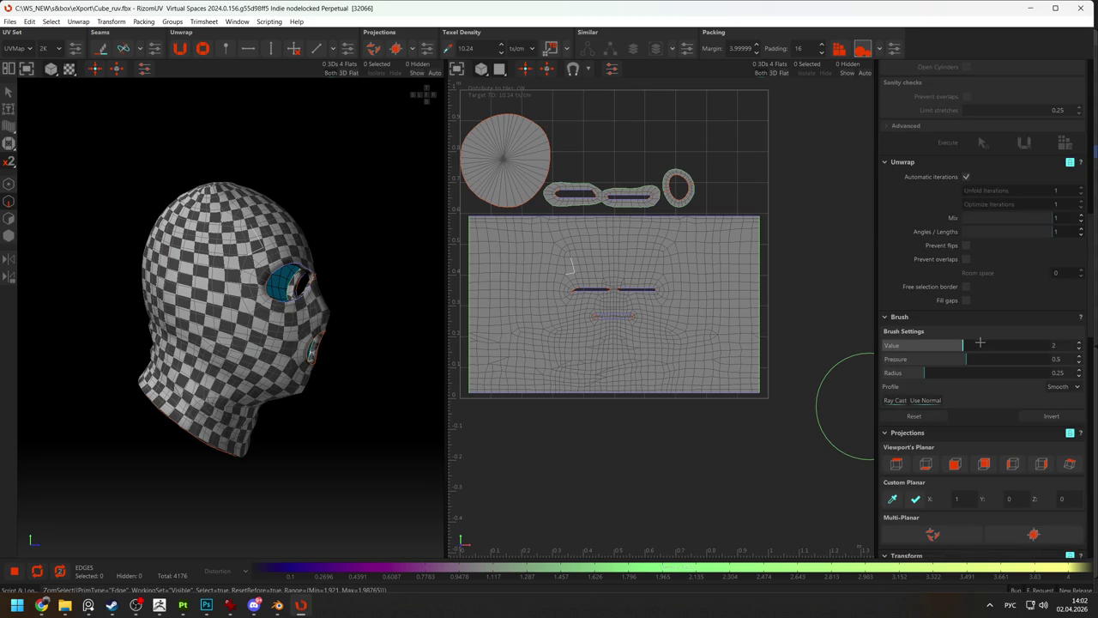
drag(954, 342, 787, 350)
Paint density along the face island's bottom edge, neck, and left and right sides.
drag(525, 375, 799, 380)
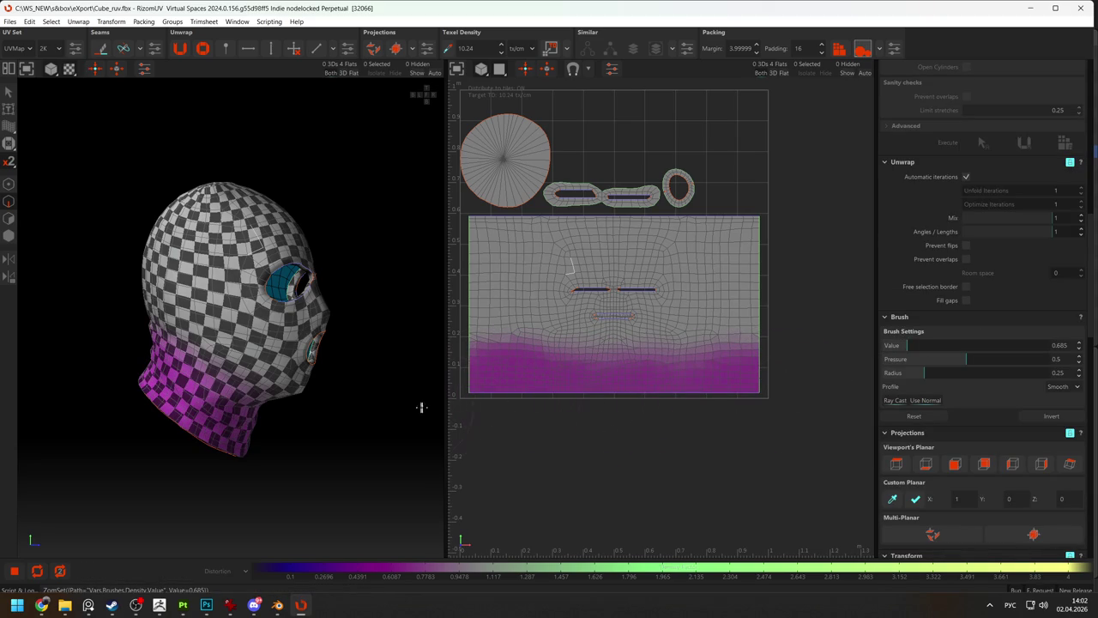
drag(657, 318, 662, 319)
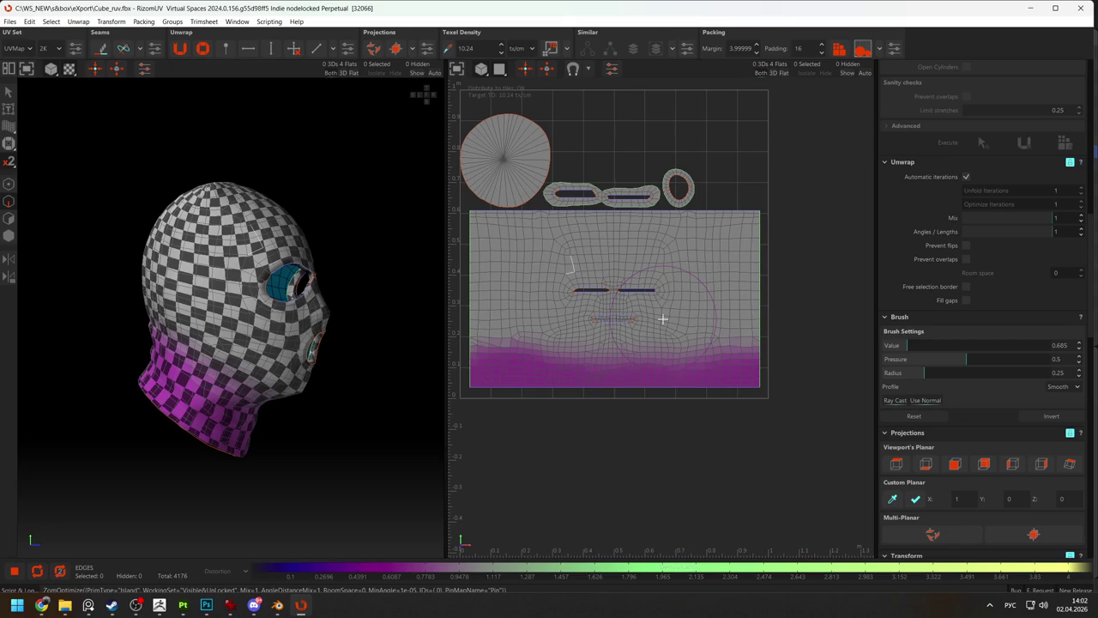
mouse_move(614, 354)
mouse_down()
mouse_move(655, 375)
mouse_move(624, 363)
mouse_up()
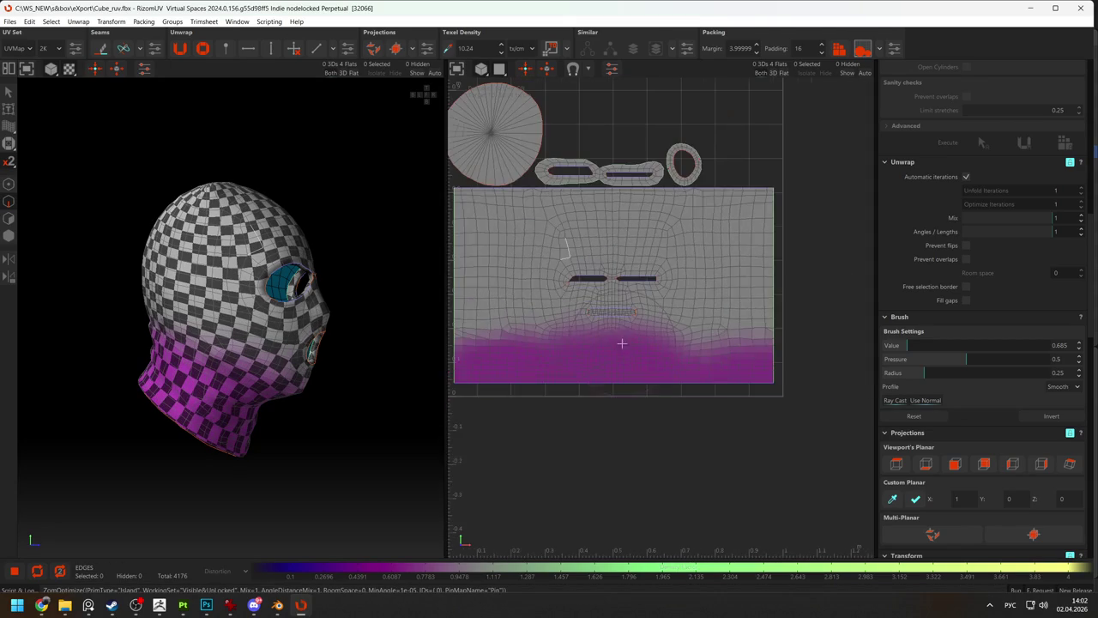
mouse_move(508, 224)
mouse_down()
mouse_move(448, 244)
mouse_move(460, 380)
mouse_up()
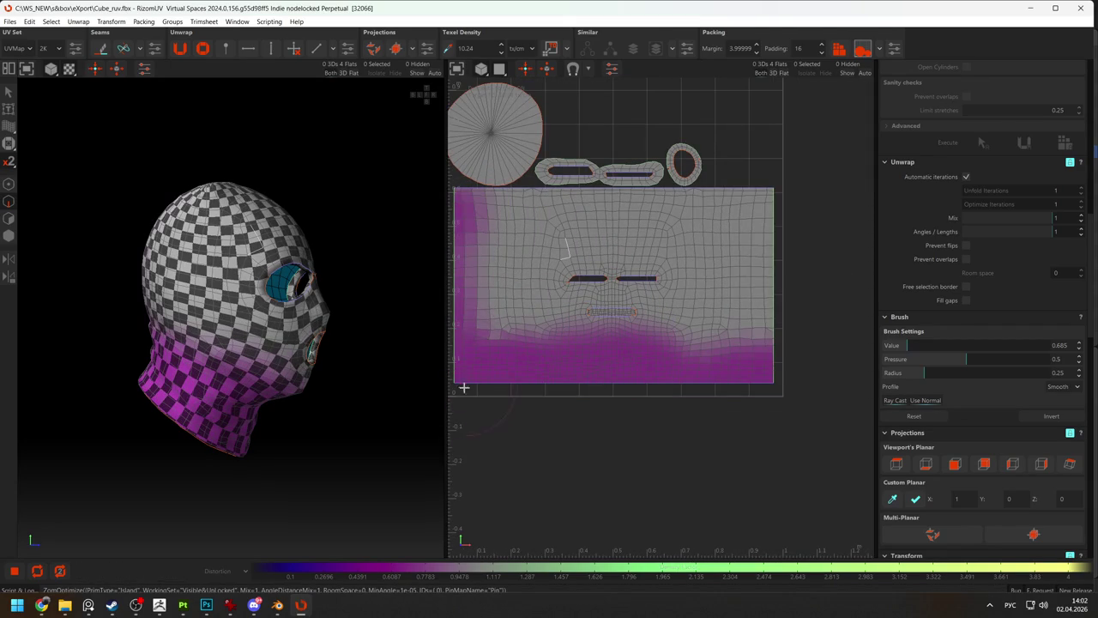
mouse_move(769, 196)
mouse_down()
mouse_move(772, 274)
mouse_move(739, 338)
mouse_up()
drag(774, 196, 755, 375)
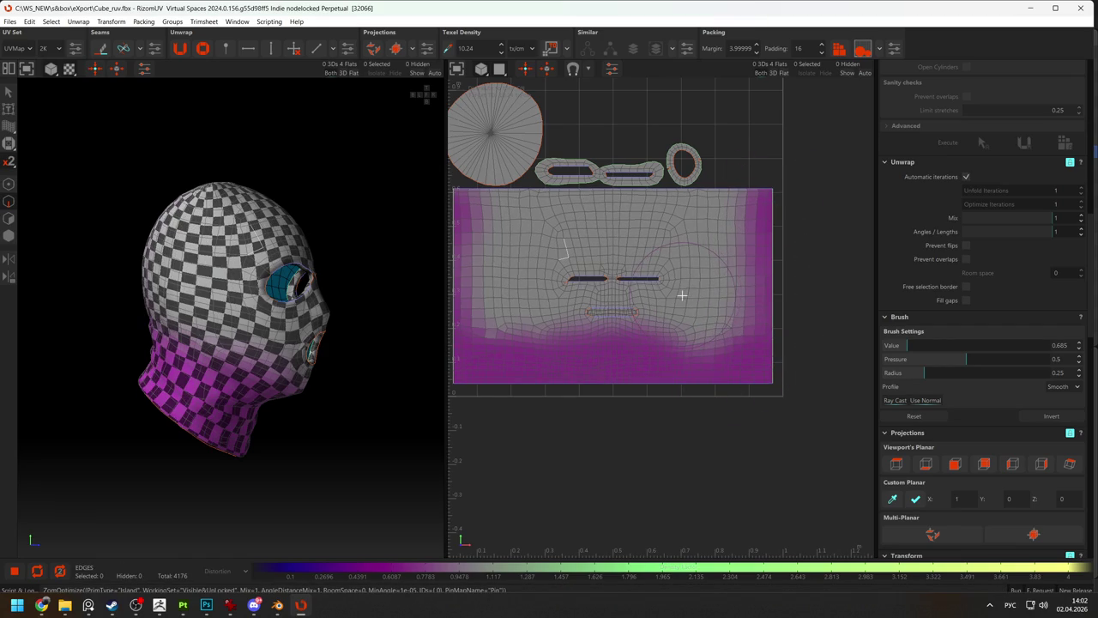
drag(737, 200, 692, 404)
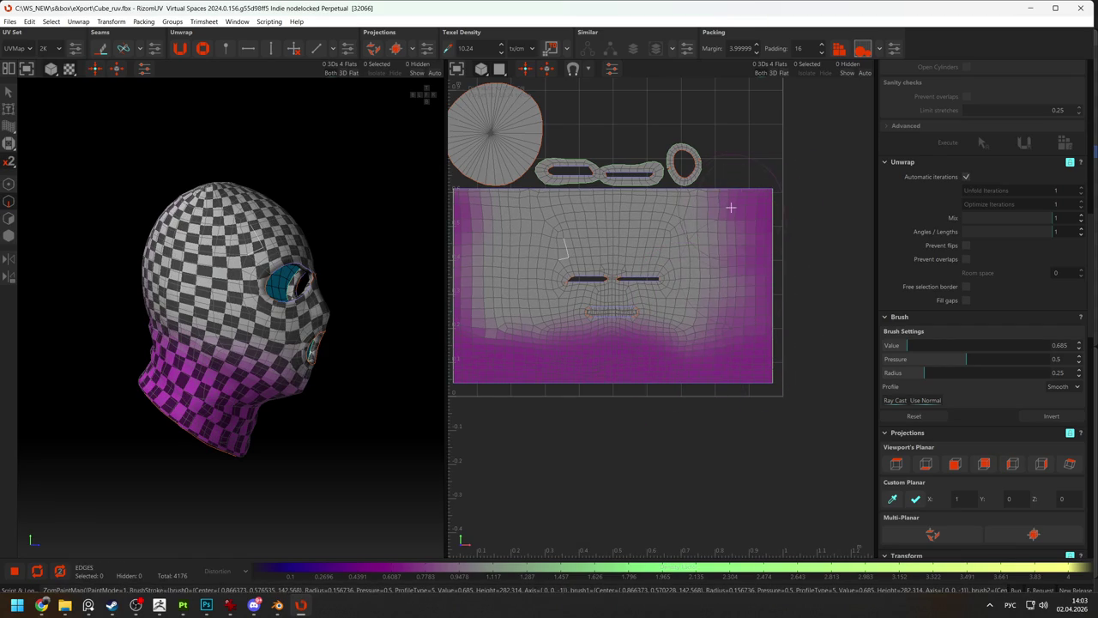
drag(730, 211, 721, 283)
mouse_move(485, 197)
mouse_down()
mouse_move(481, 222)
mouse_move(507, 284)
mouse_move(559, 368)
mouse_up()
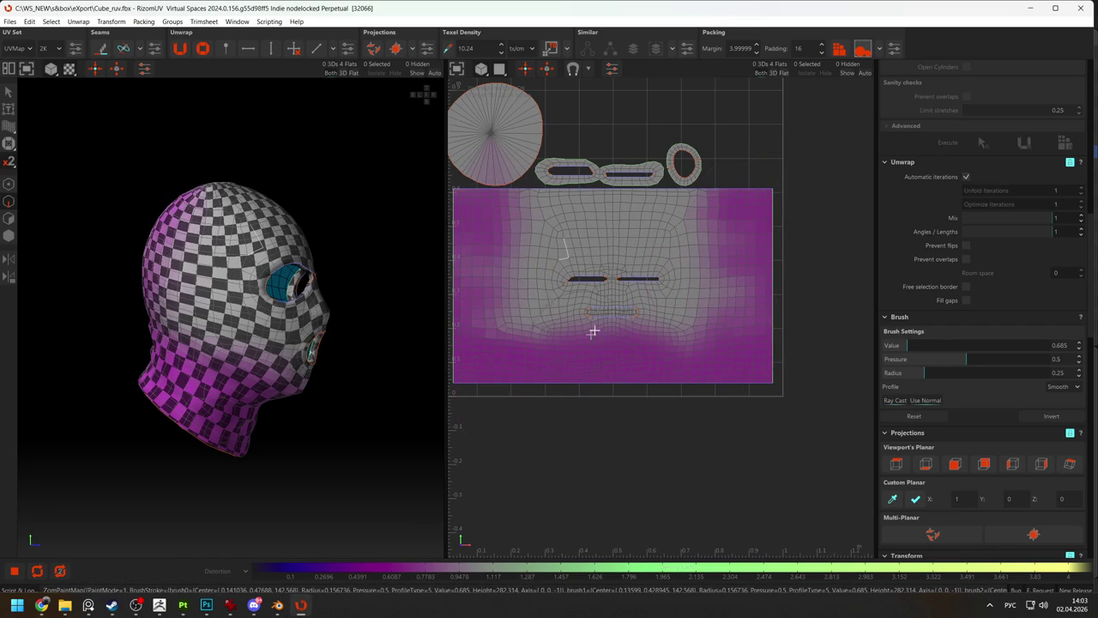
Paint density around the mouth and right side, orbiting the head to check.
scroll(628, 332, up, 2)
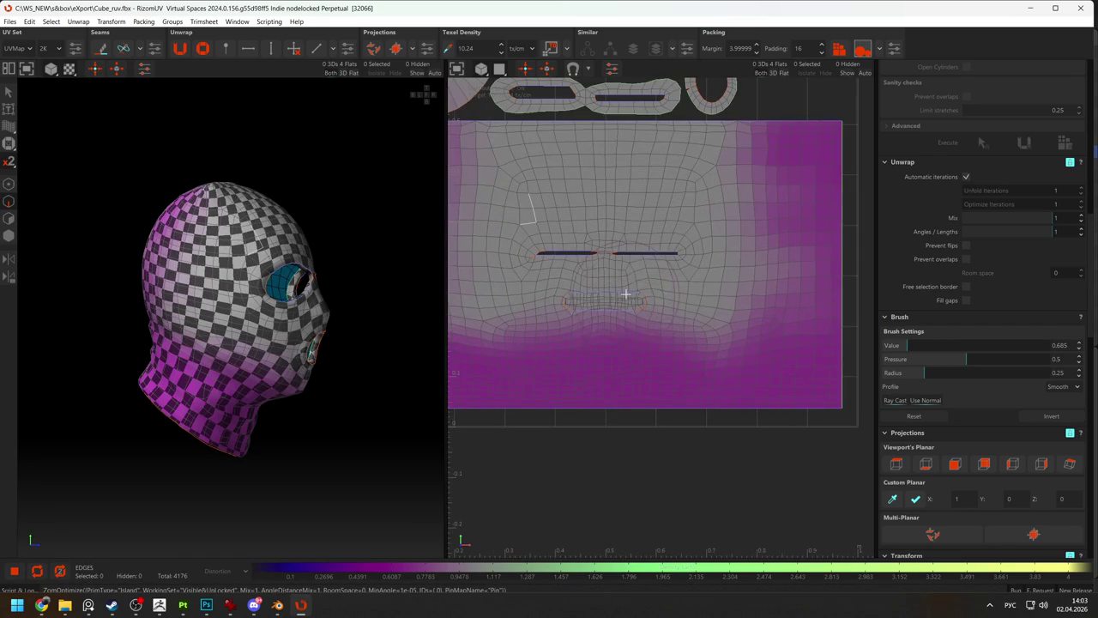
drag(625, 294, 541, 304)
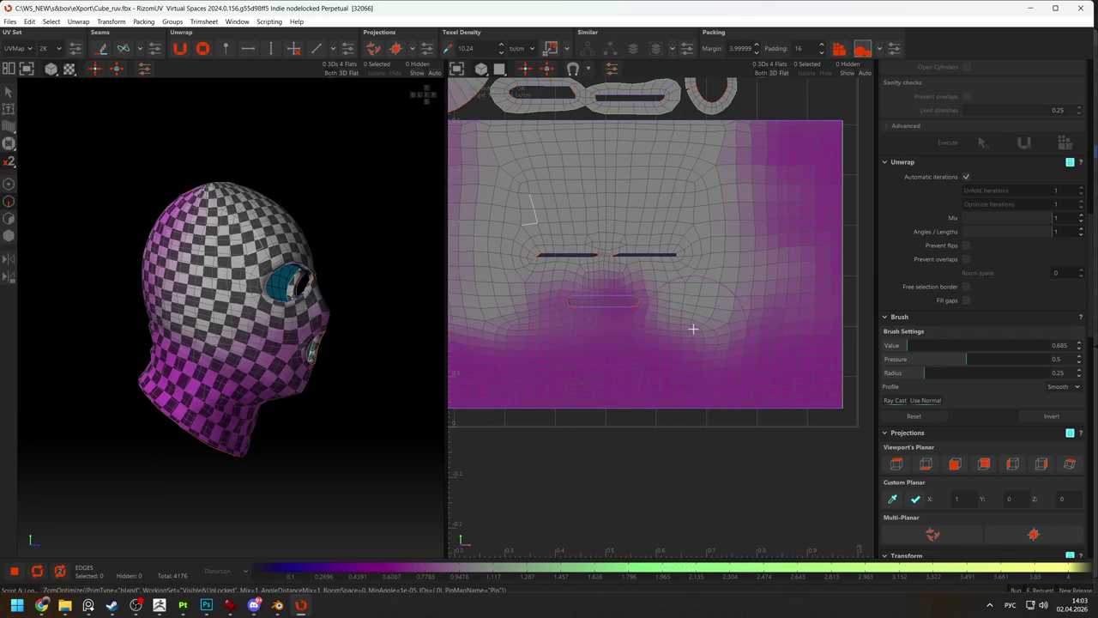
mouse_move(380, 343)
middle_down()
mouse_move(302, 349)
mouse_move(390, 356)
middle_up()
drag(657, 325, 562, 315)
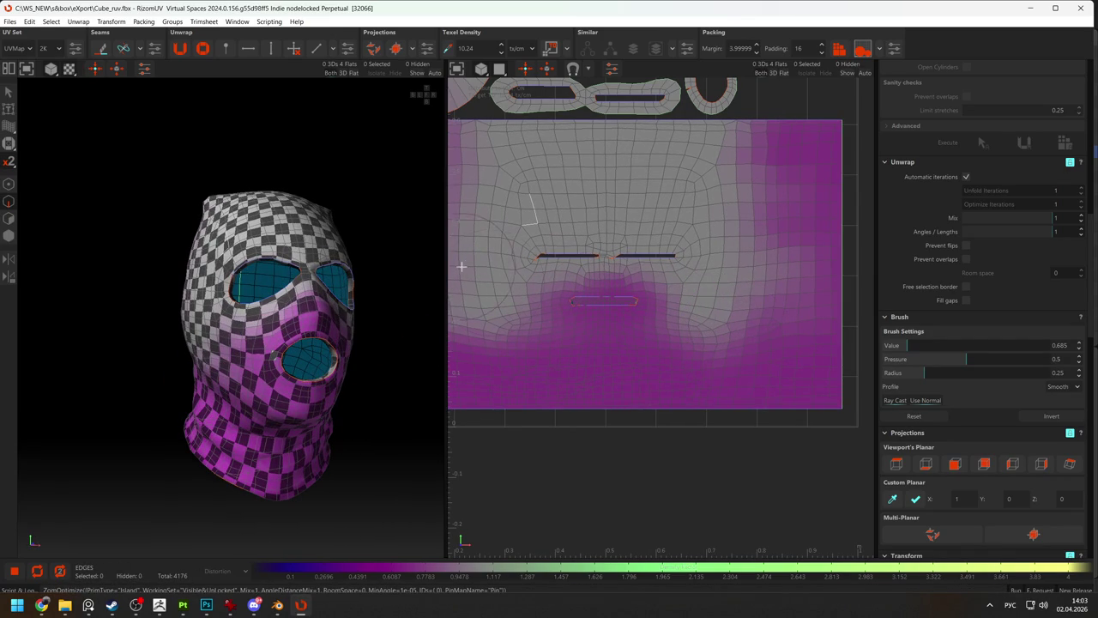
mouse_move(755, 245)
mouse_down()
mouse_move(772, 312)
mouse_move(767, 237)
mouse_up()
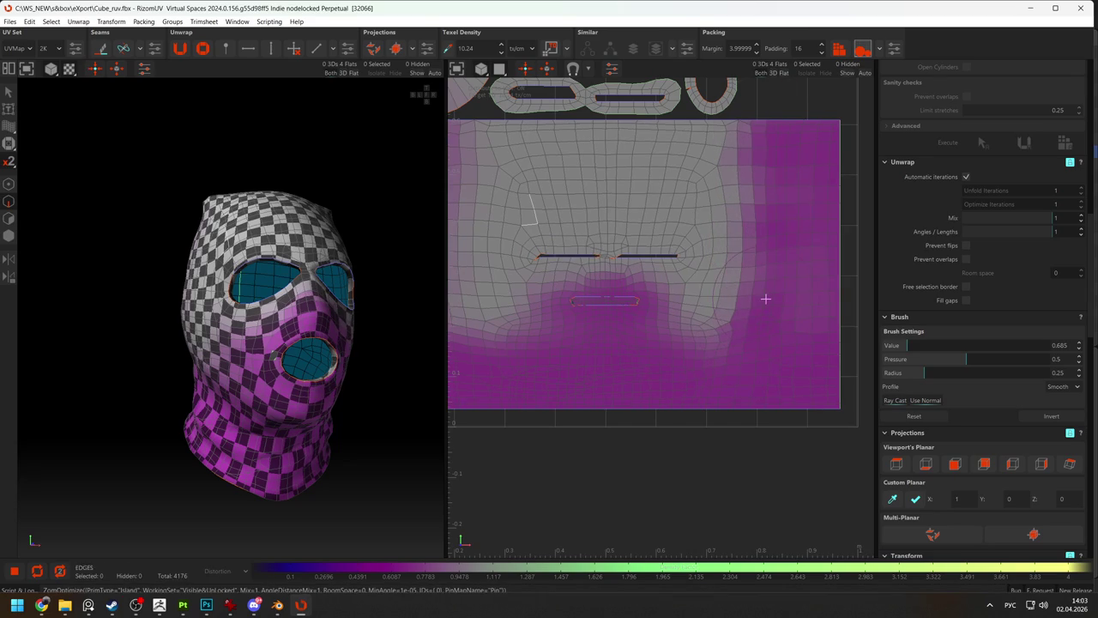
mouse_move(347, 364)
middle_down()
mouse_move(280, 374)
mouse_move(538, 332)
middle_up()
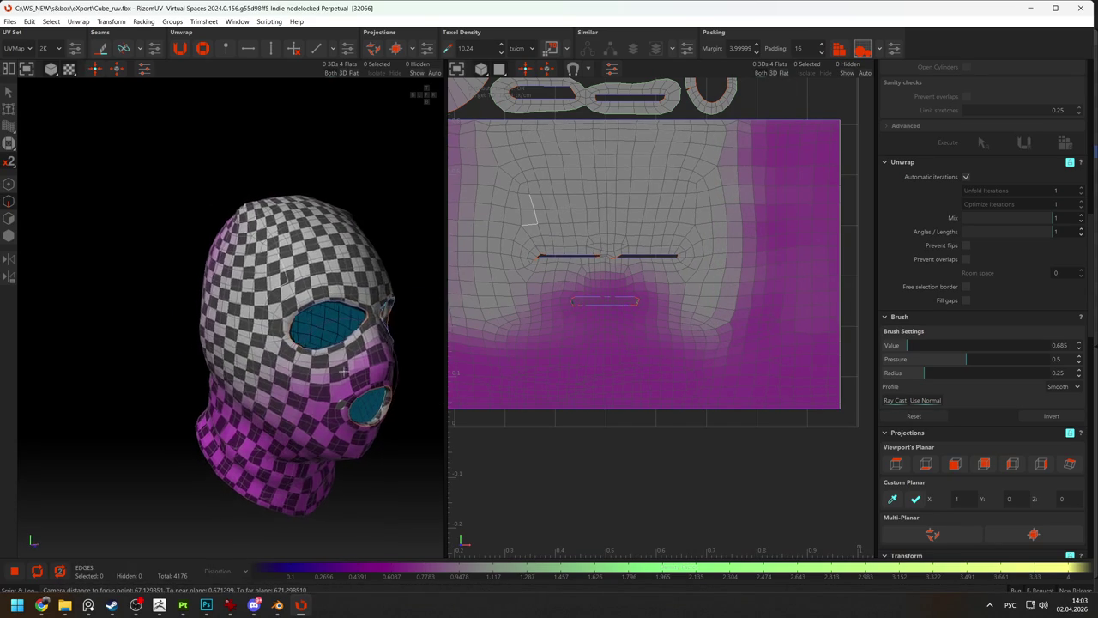
middle_drag(671, 305, 731, 299)
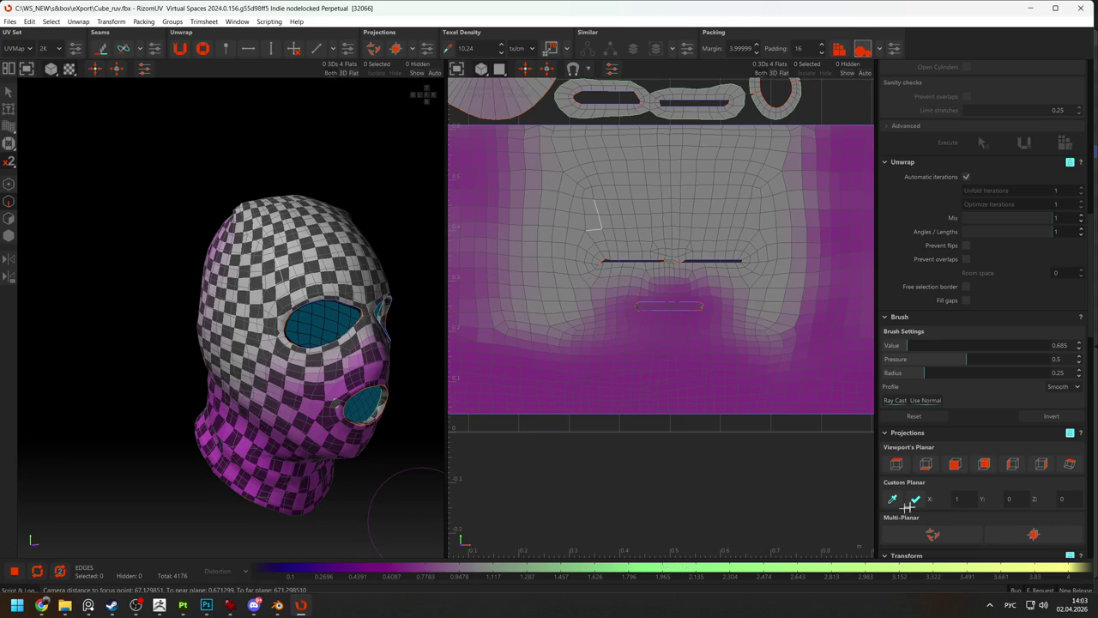
scroll(996, 406, down, 5)
scroll(996, 406, down, 5)
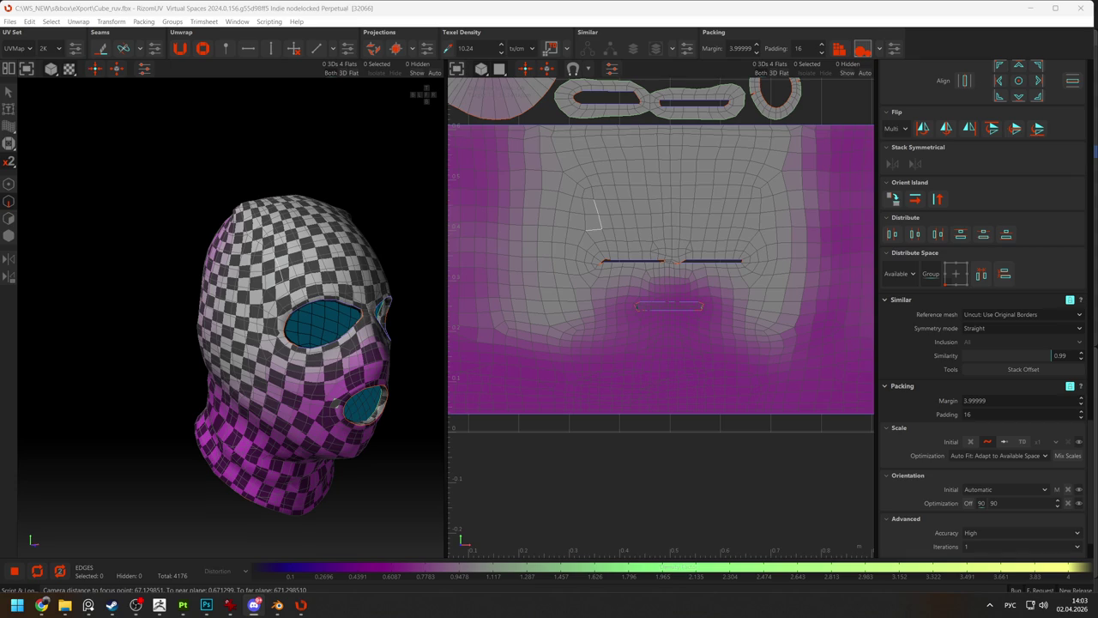
Return to RizomUV, optimize all UV islands and turn the balaclava forward.
key(alt+Tab)
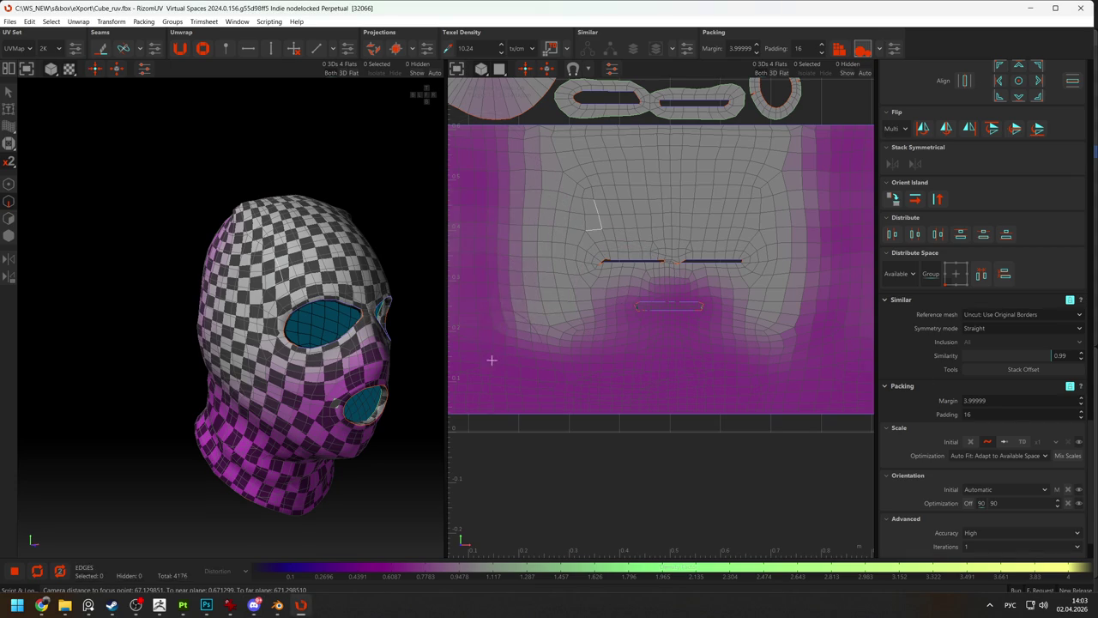
scroll(636, 287, down, 3)
key(o)
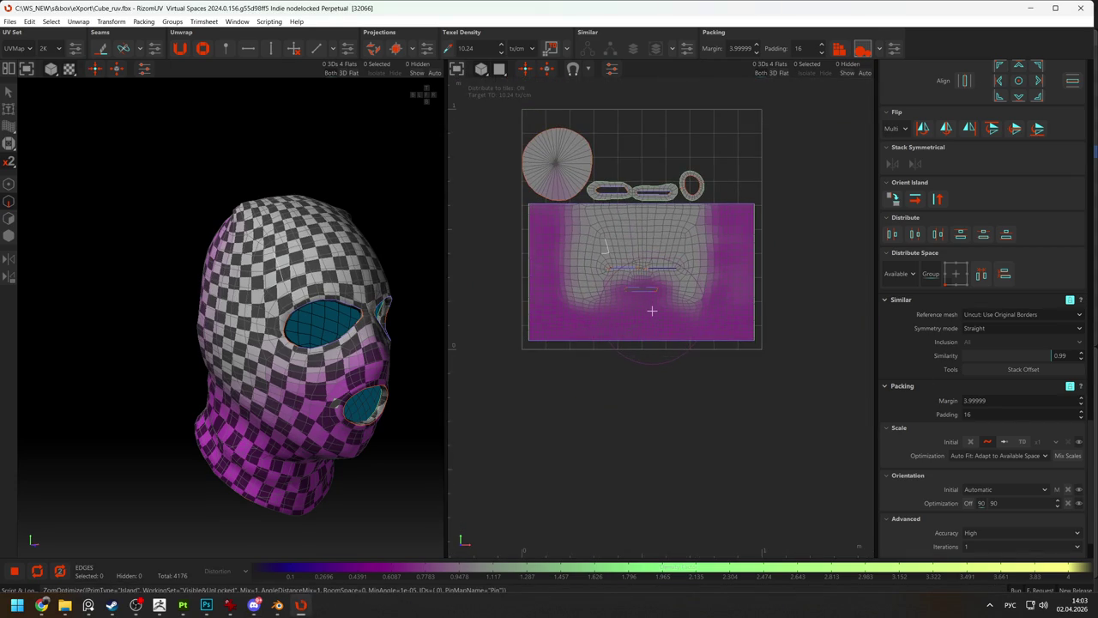
middle_drag(302, 333, 284, 317)
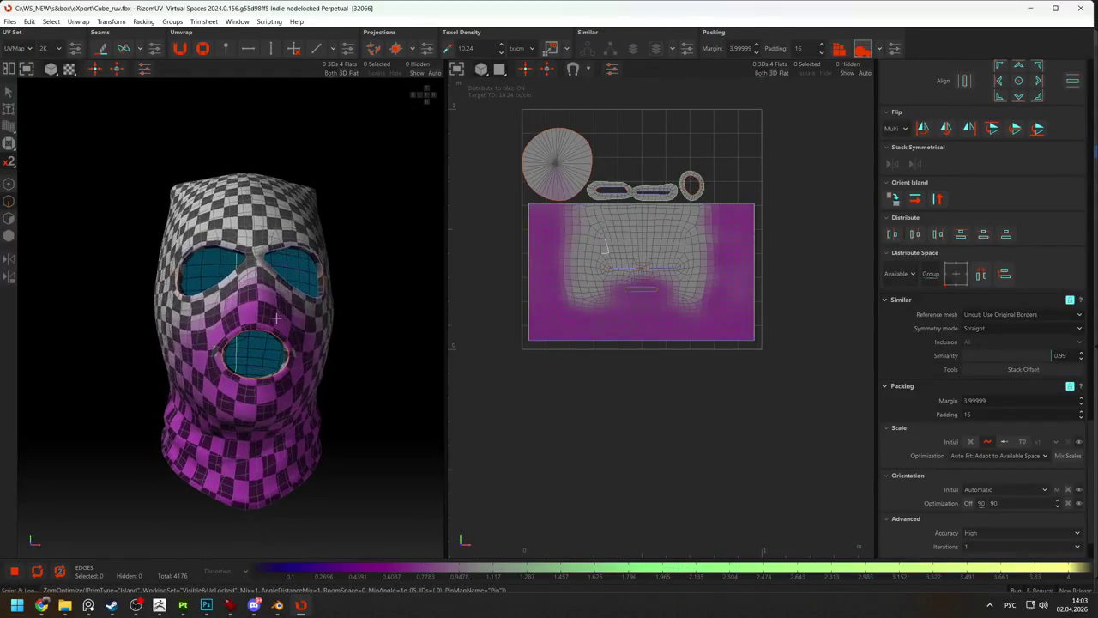
scroll(654, 296, up, 3)
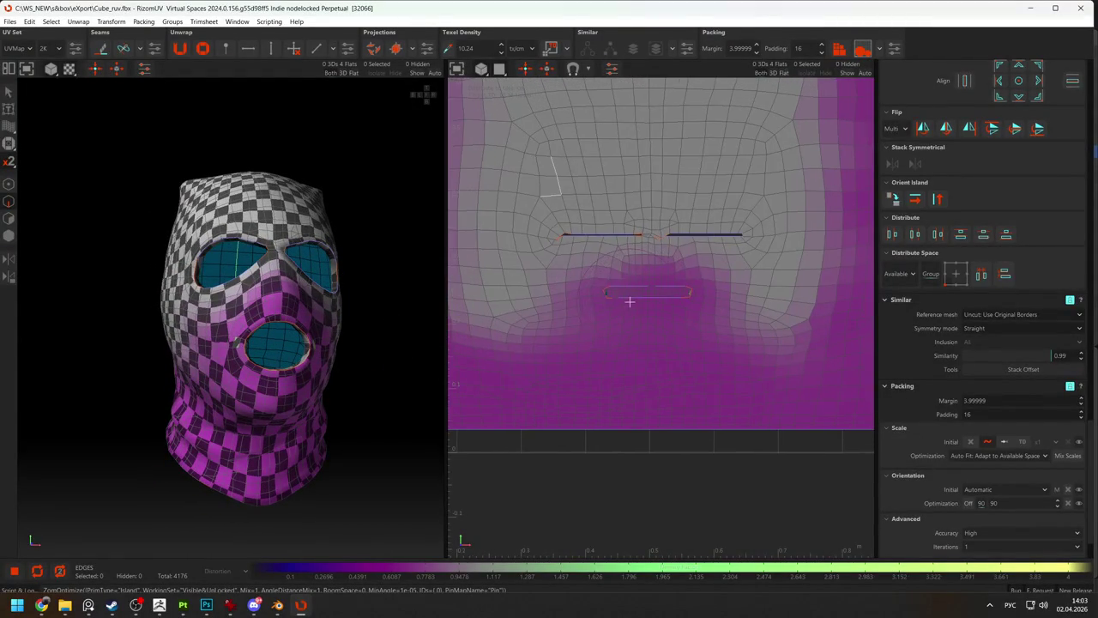
click(625, 348)
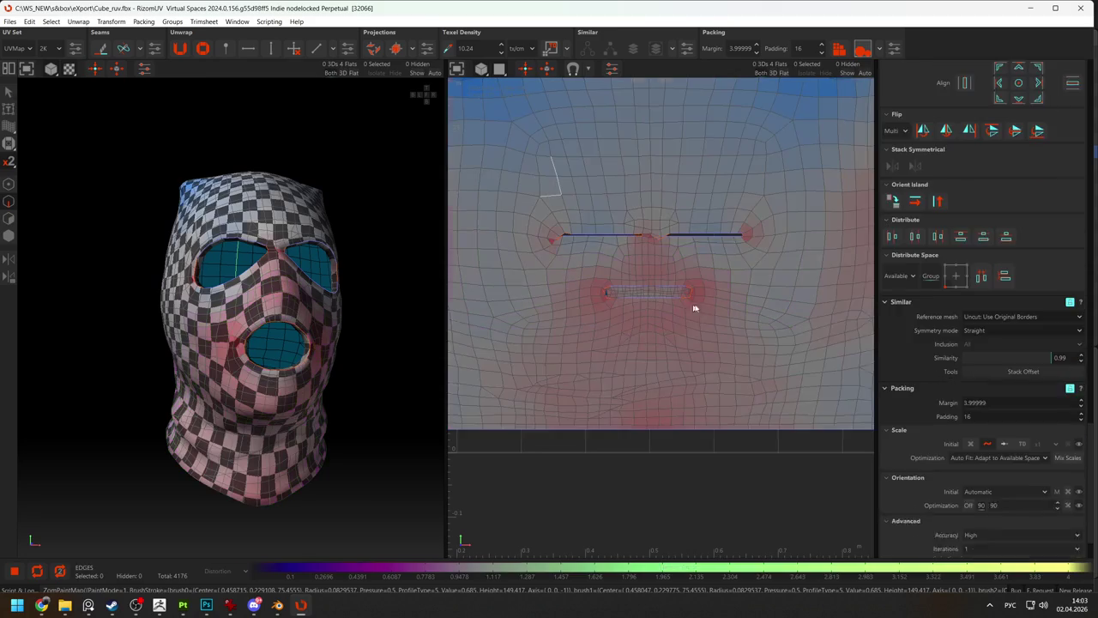
Select the mouth opening's edge loop, dismiss the selection-mode warning, and frame the whole tile.
scroll(704, 302, up, 3)
scroll(681, 297, up, 2)
key(f)
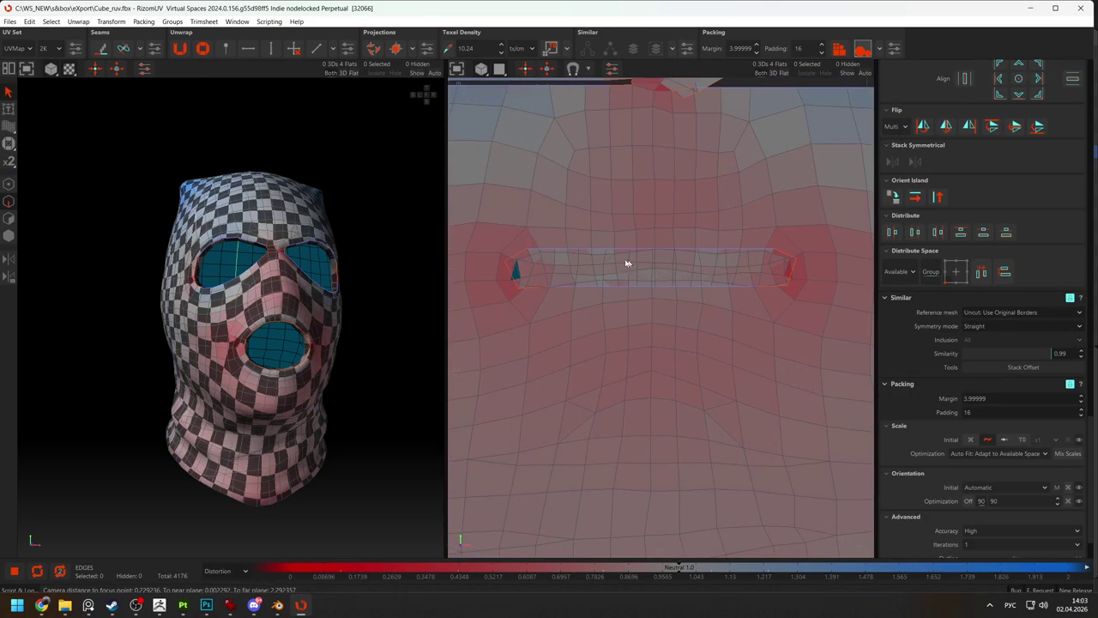
double_click(759, 250)
key(u)
click(656, 306)
scroll(631, 305, down, 2)
scroll(630, 305, down, 2)
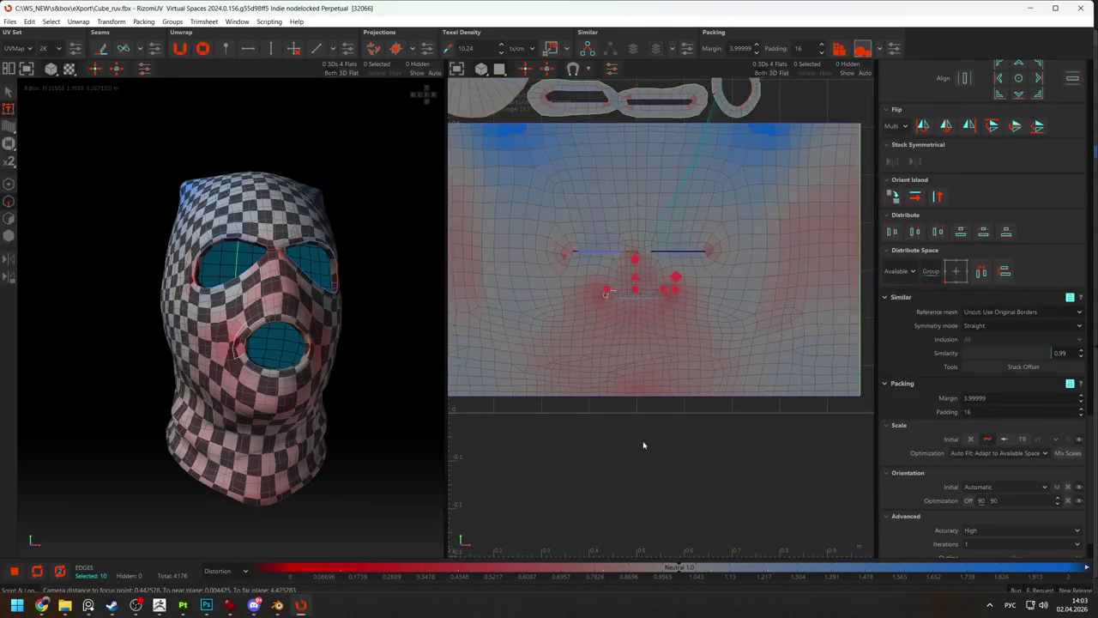
key(f)
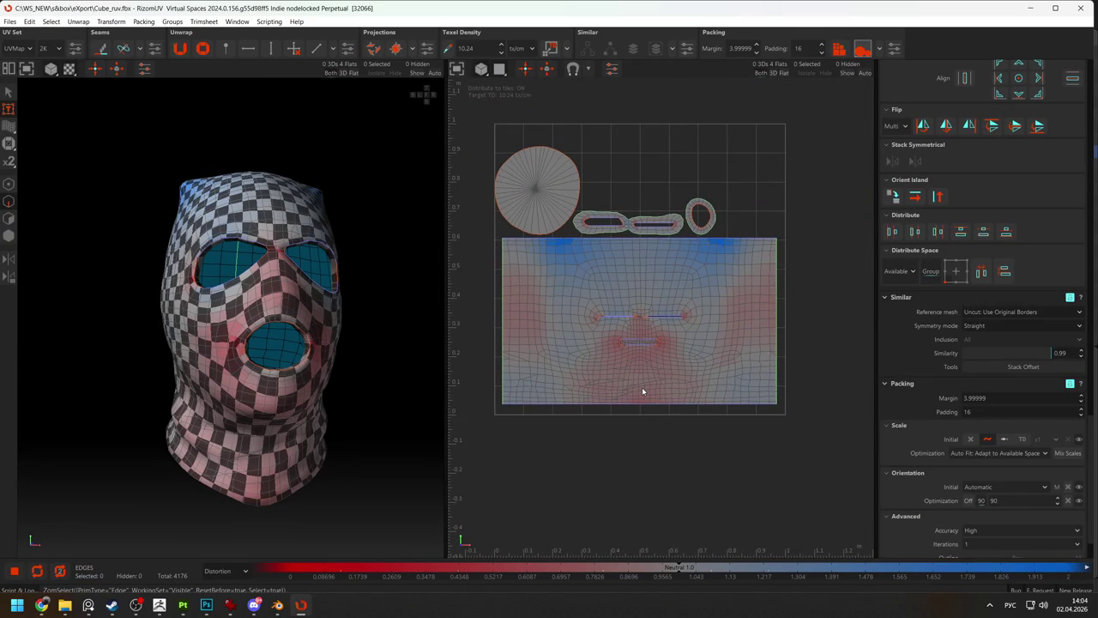
Undo a trial pack, optimize the islands instead, and inspect from a three-quarter view.
key(p)
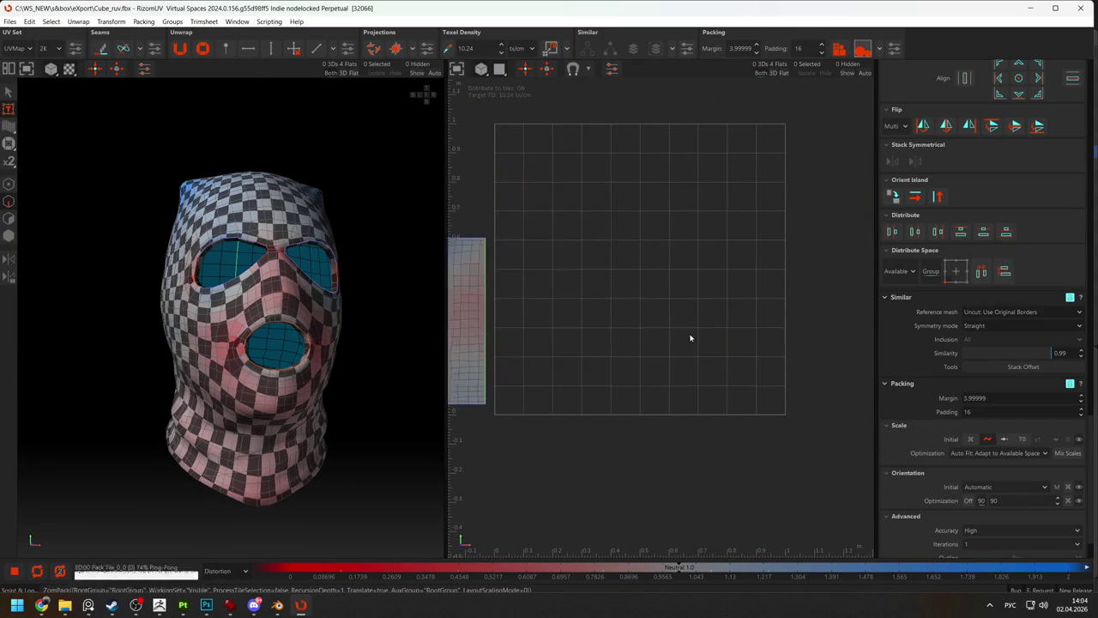
key(ctrl+z)
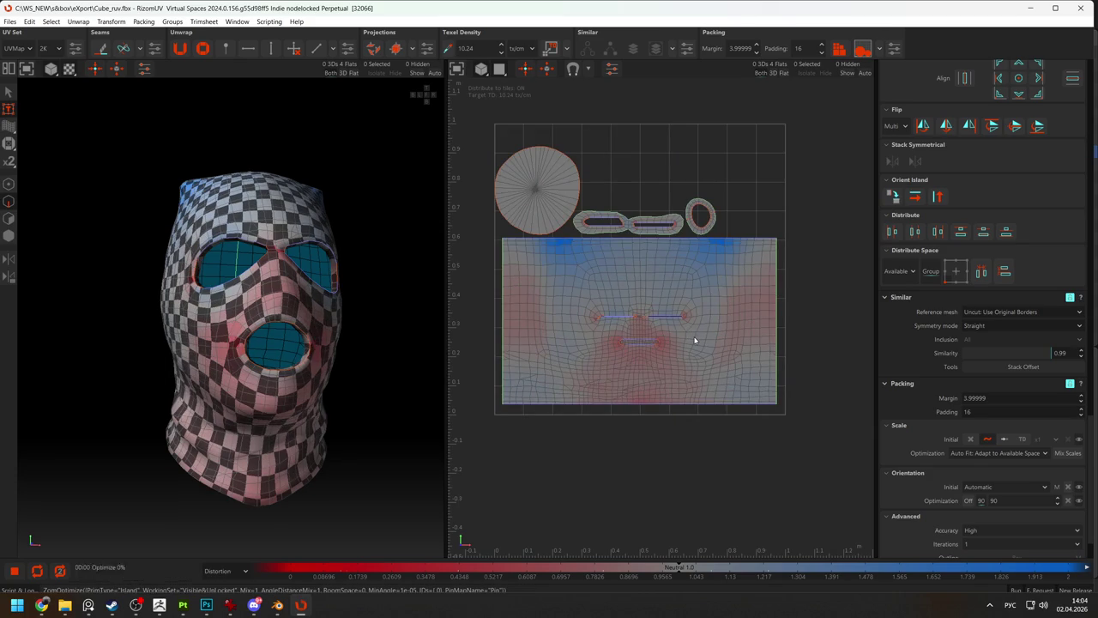
key(o)
scroll(678, 341, up, 3)
scroll(679, 342, down, 2)
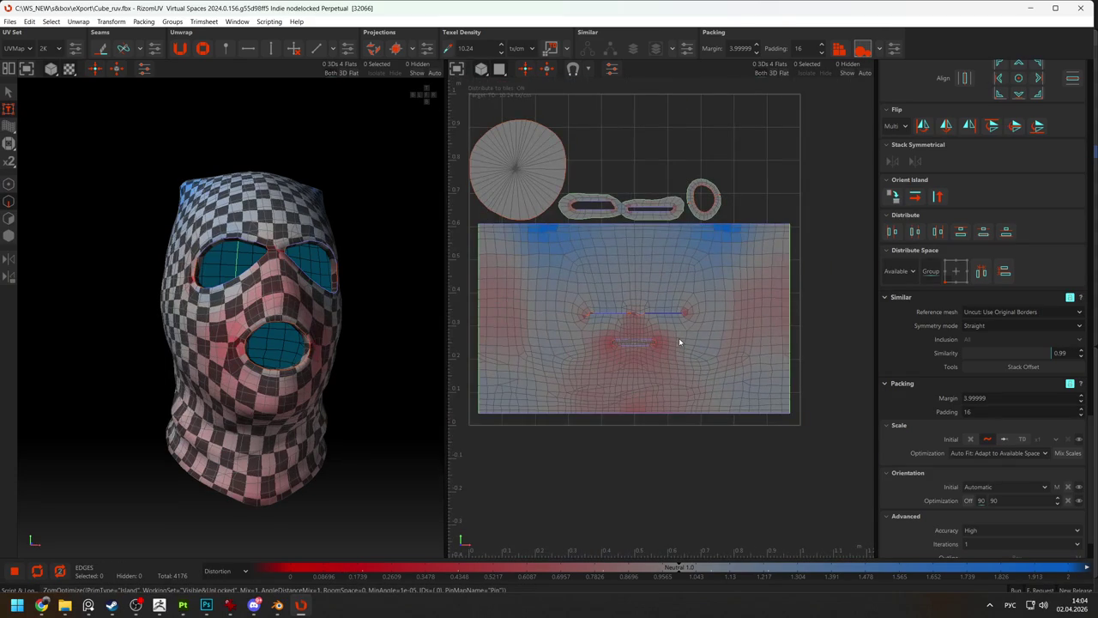
mouse_move(407, 315)
middle_down()
mouse_move(200, 286)
mouse_move(289, 289)
mouse_move(215, 296)
mouse_move(232, 309)
mouse_move(206, 291)
mouse_move(294, 306)
mouse_move(129, 292)
mouse_move(279, 309)
mouse_move(238, 276)
middle_up()
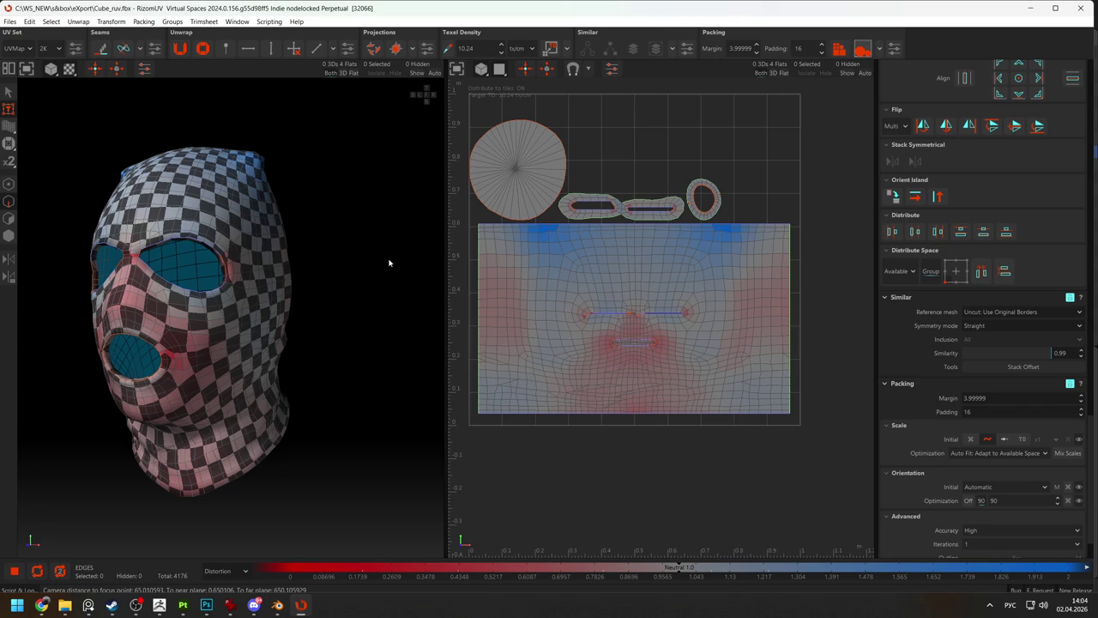
click(612, 280)
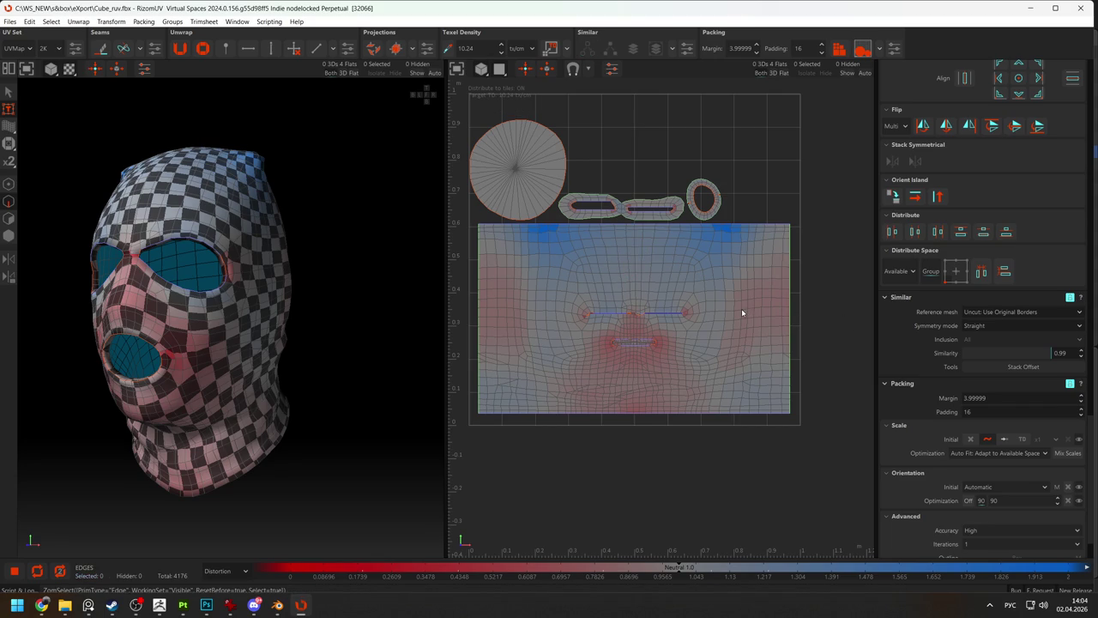
Box-select and unconstrain the mouth edges, then optimize the face island.
scroll(592, 330, up, 3)
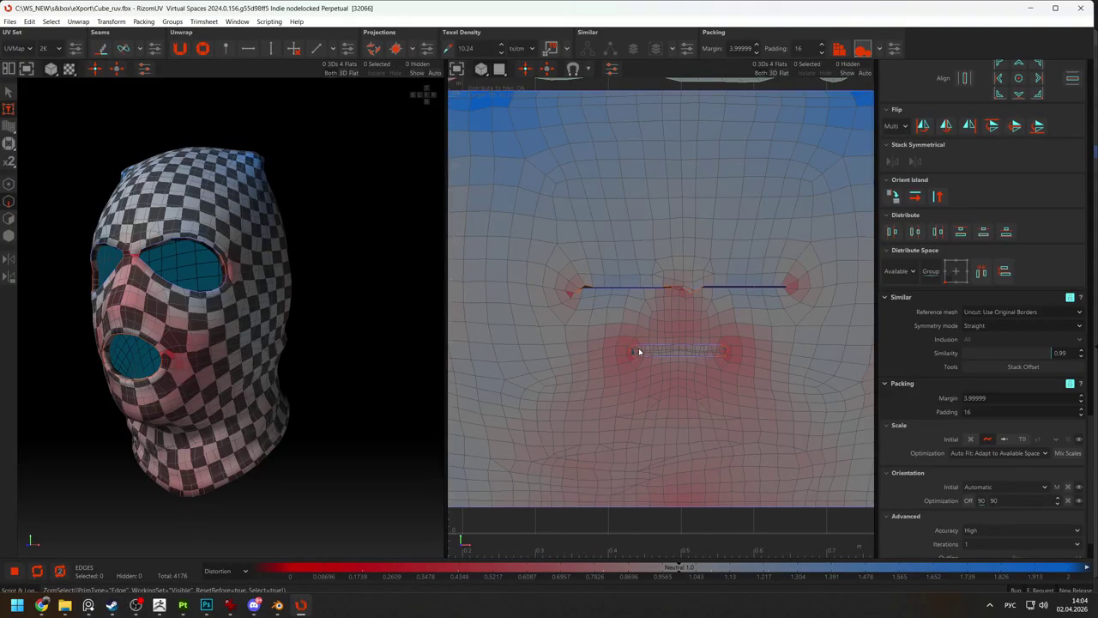
drag(595, 332, 727, 379)
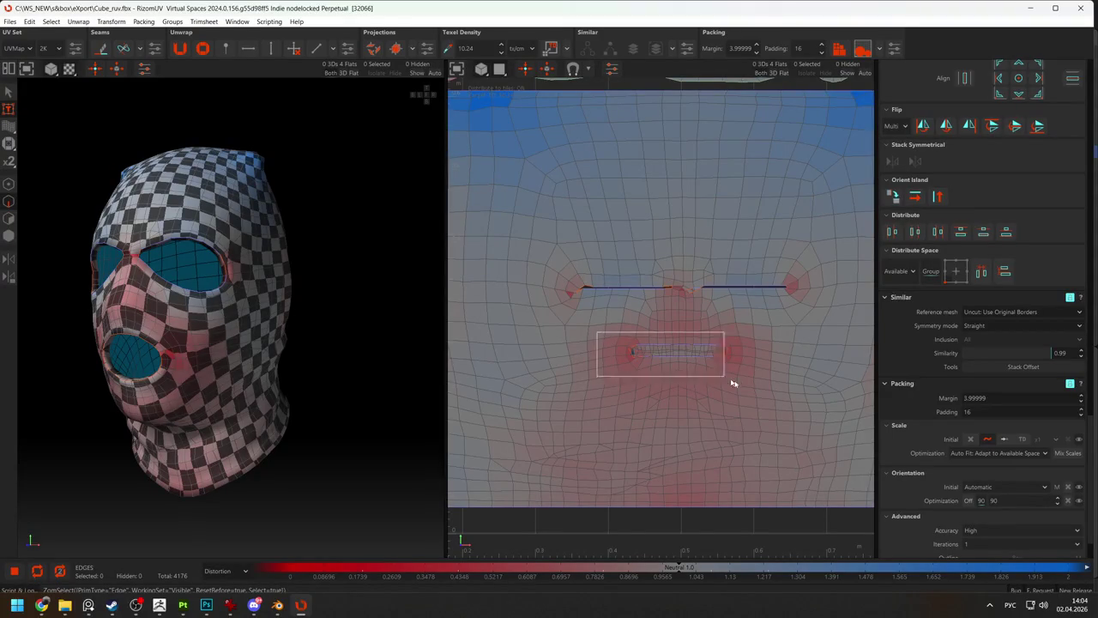
click(297, 51)
key(o)
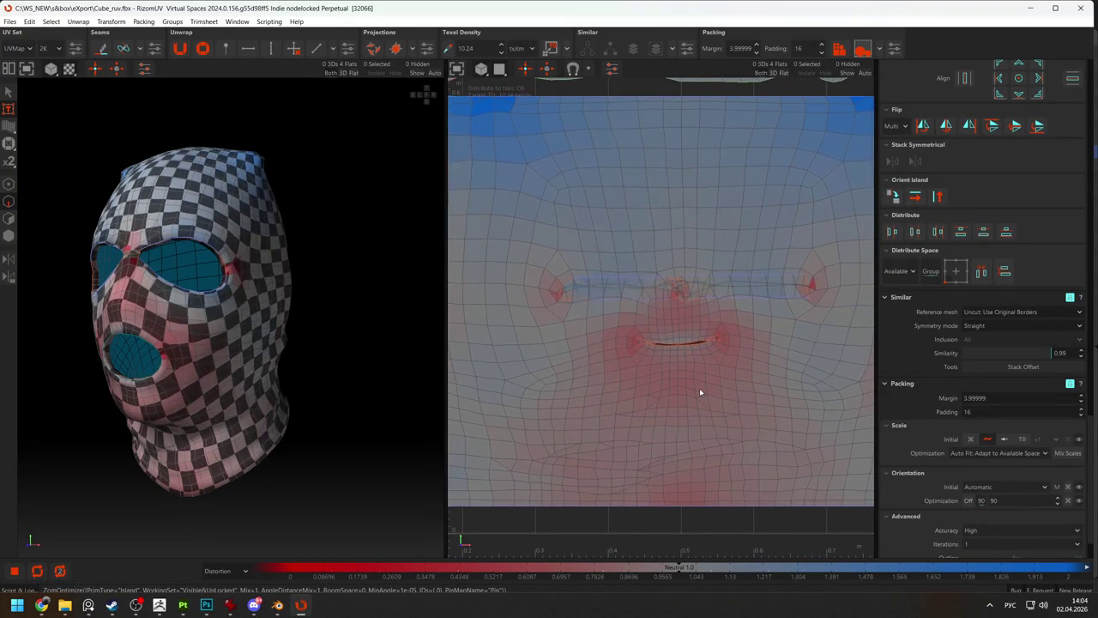
scroll(665, 369, down, 5)
key(ctrl+z)
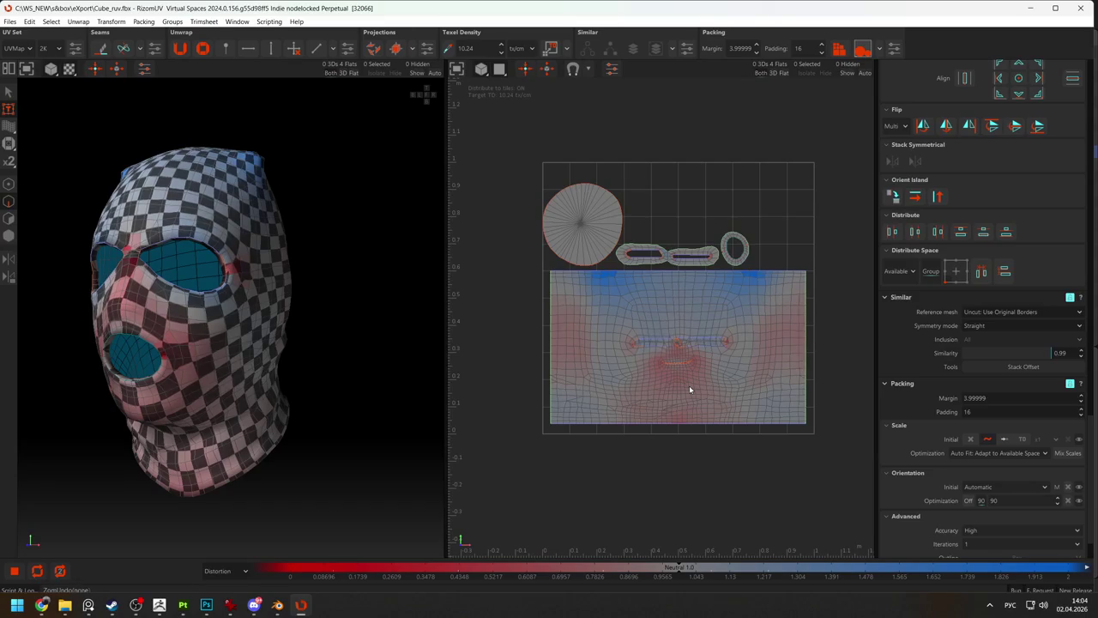
key(o)
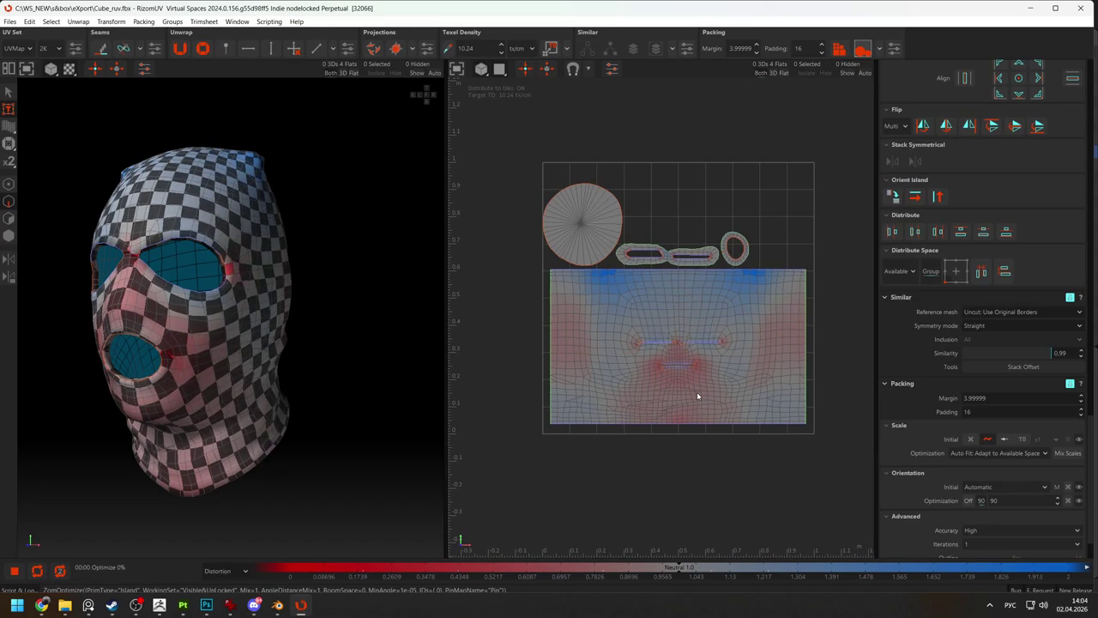
Alternate Unfold and Optimize twice until eye and mouth holes become slits.
scroll(697, 391, up, 1)
scroll(695, 391, up, 3)
key(u)
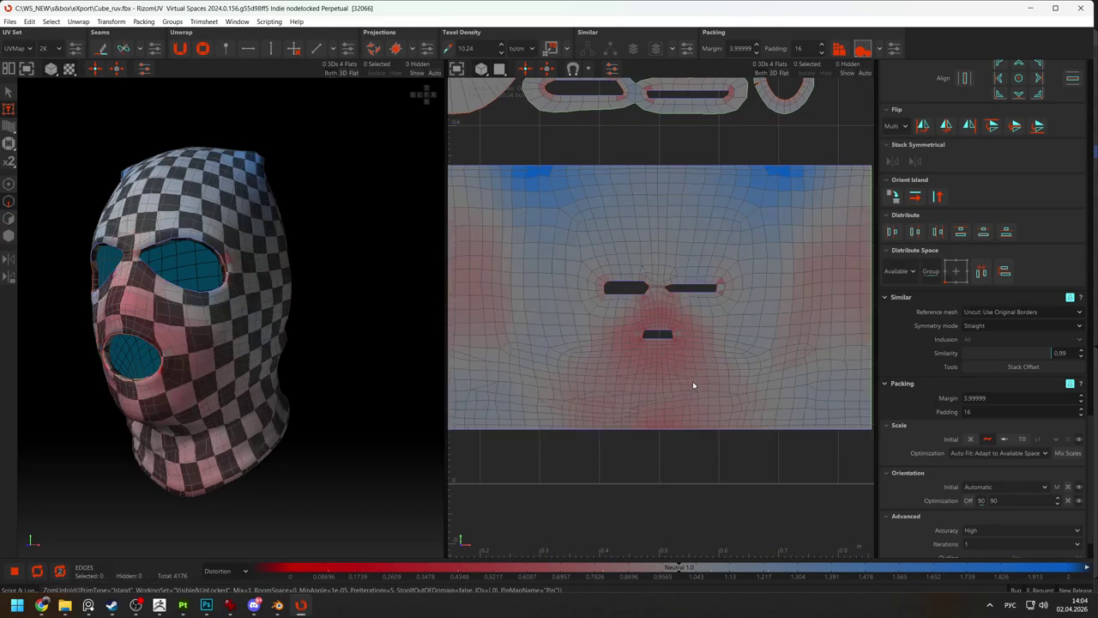
key(o)
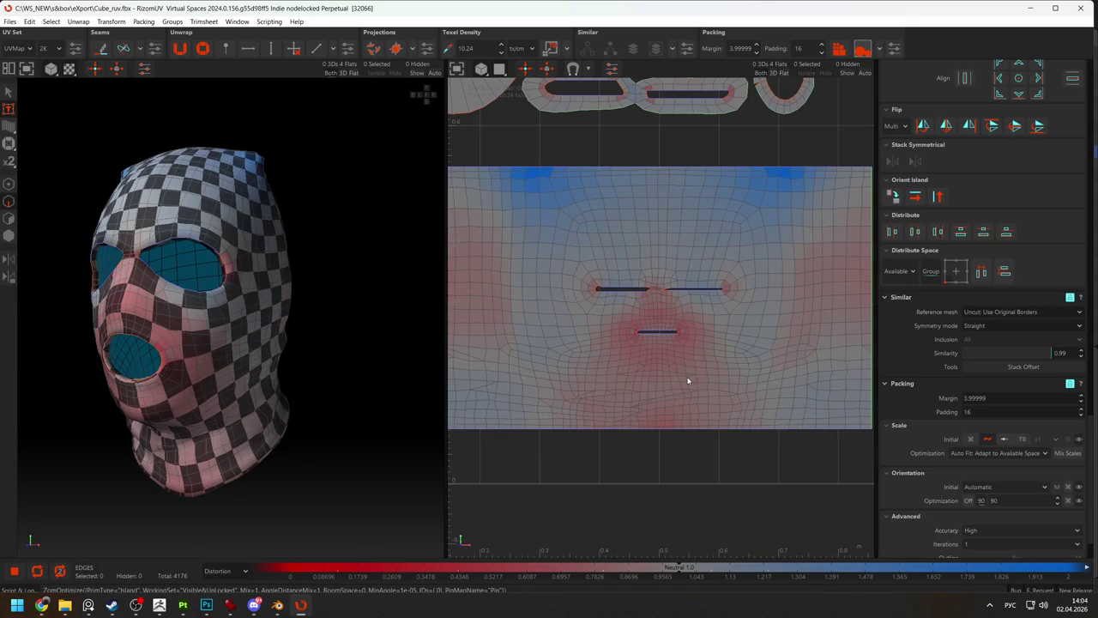
key(u)
key(o)
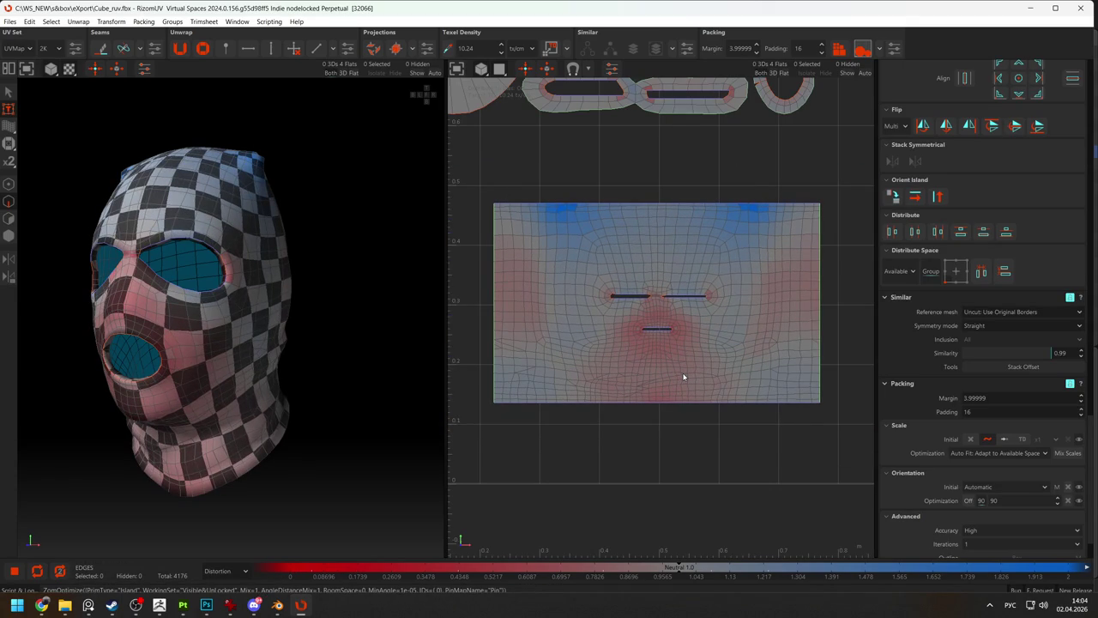
click(736, 321)
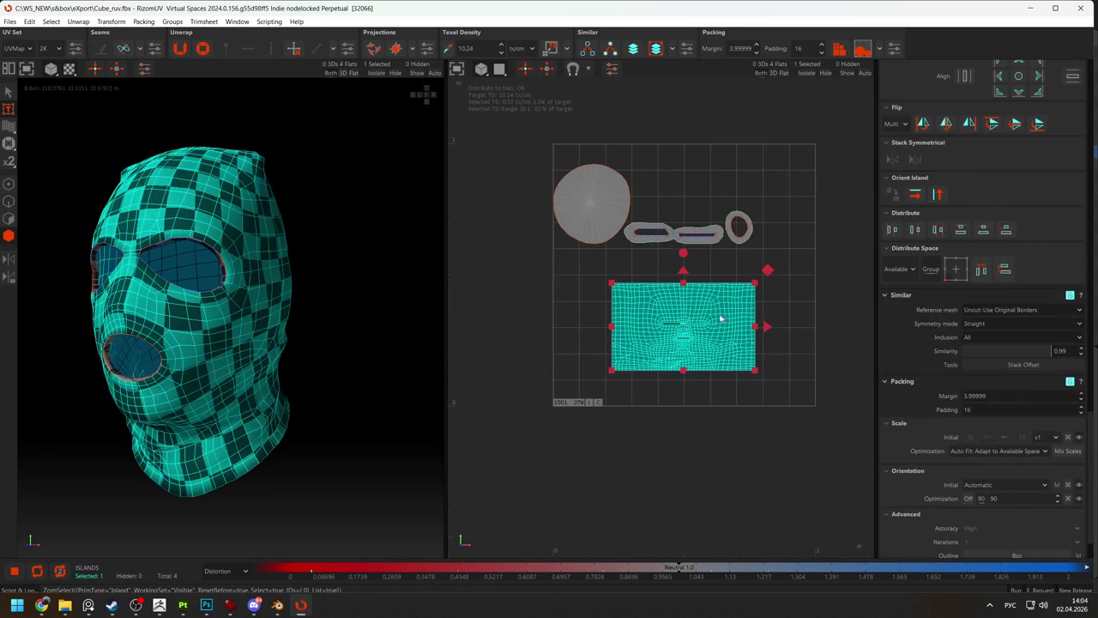
Select the circle island and shrink it with the gizmo.
click(573, 190)
key(F2)
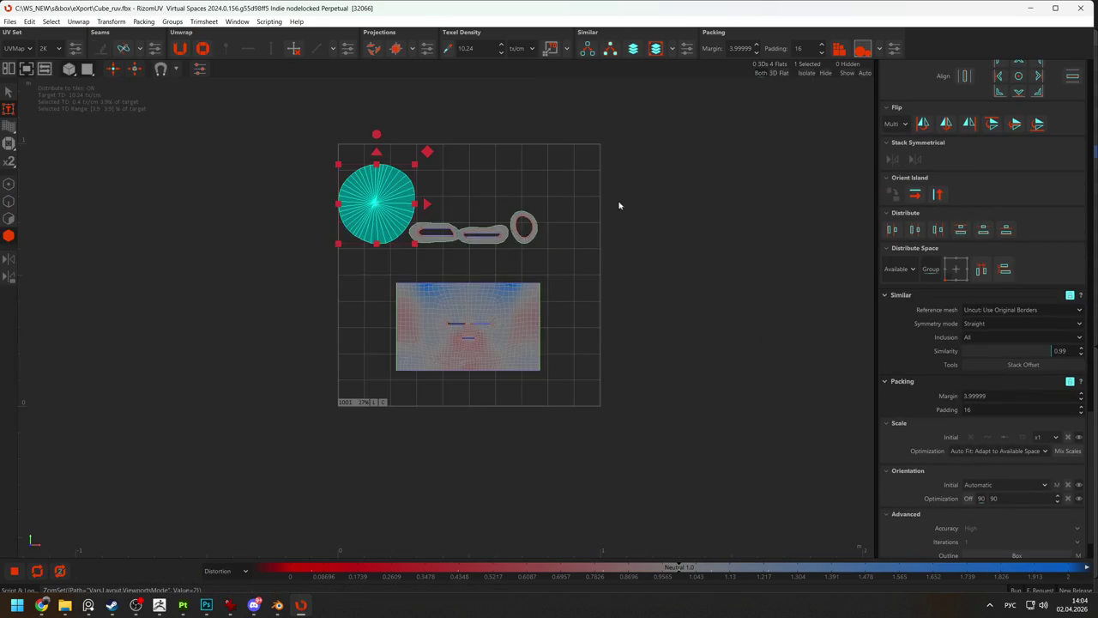
key(F1)
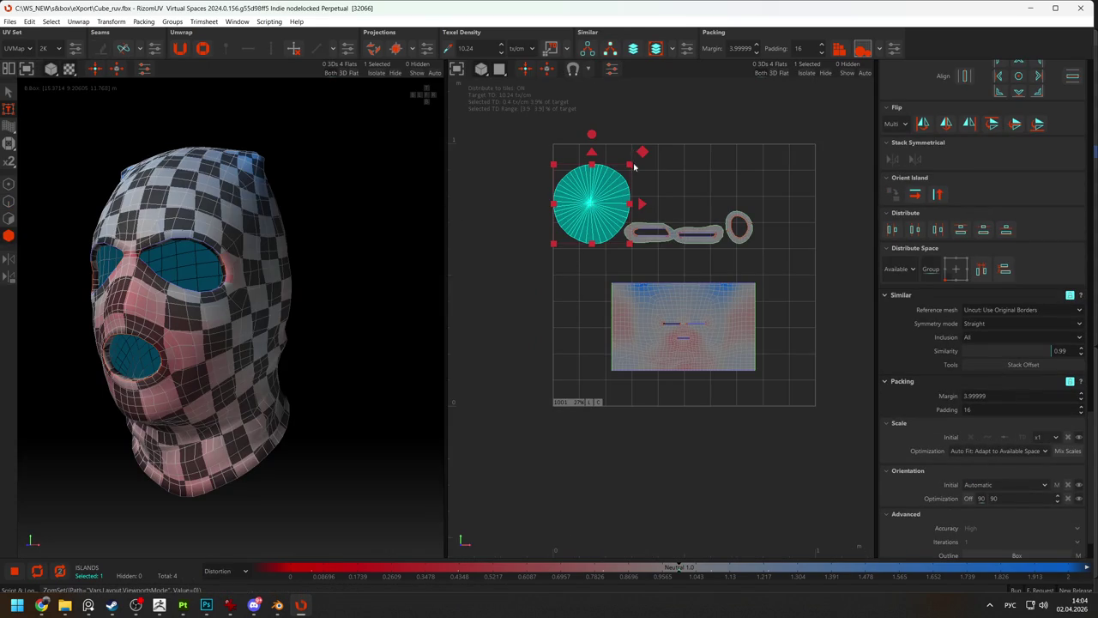
drag(634, 165, 585, 221)
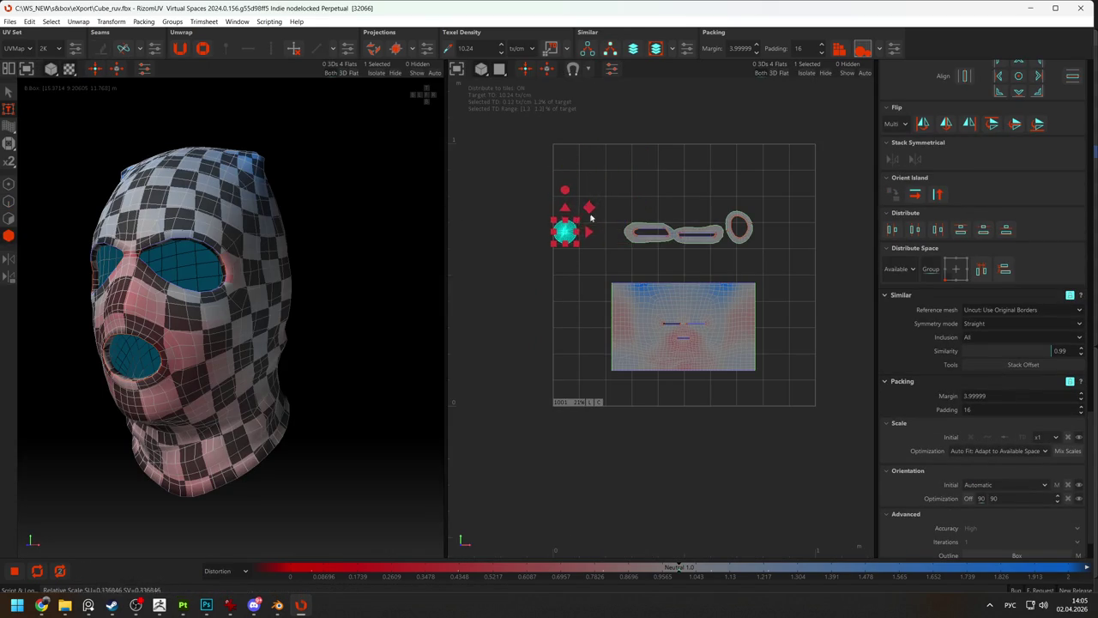
click(690, 240)
scroll(690, 242, up, 3)
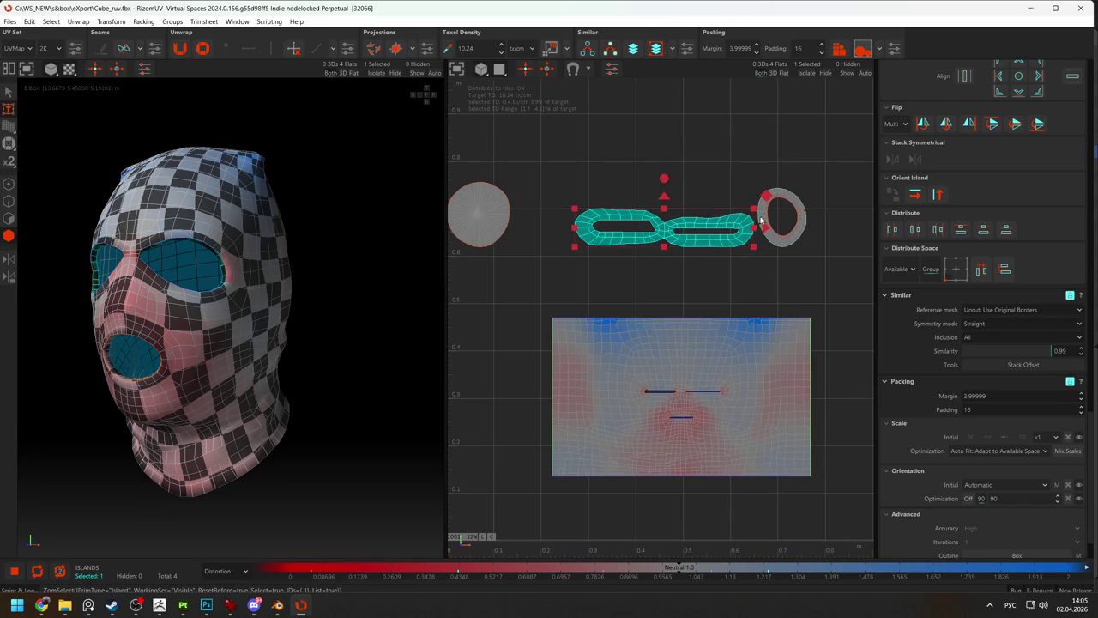
Give the chain, ring and circle islands the face island's 0.218532 texel density, then narrow the circle.
click(725, 330)
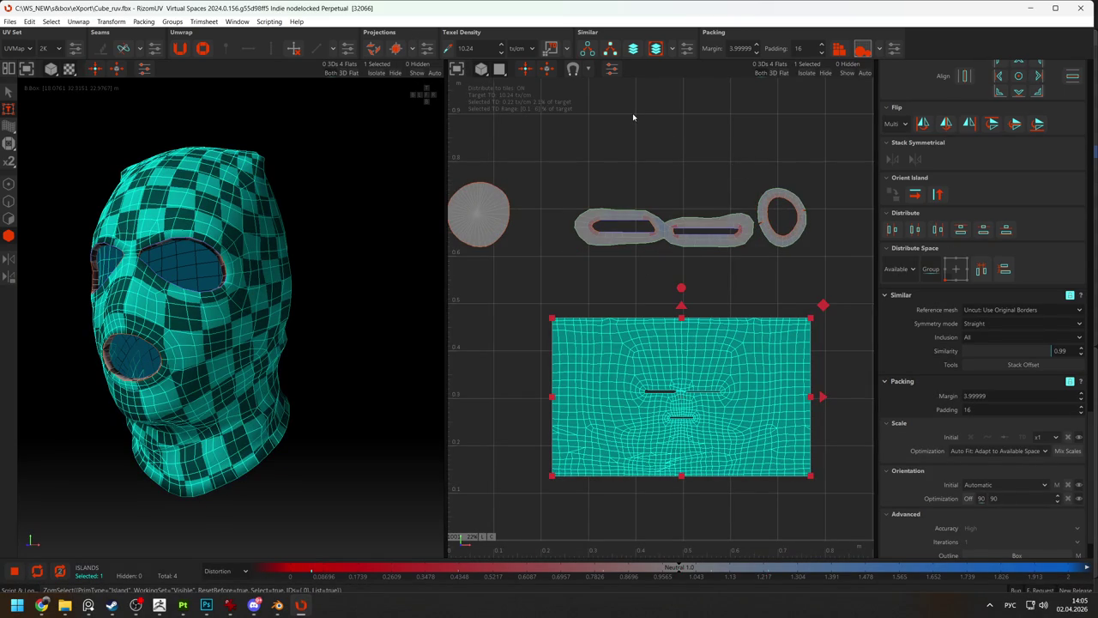
click(447, 48)
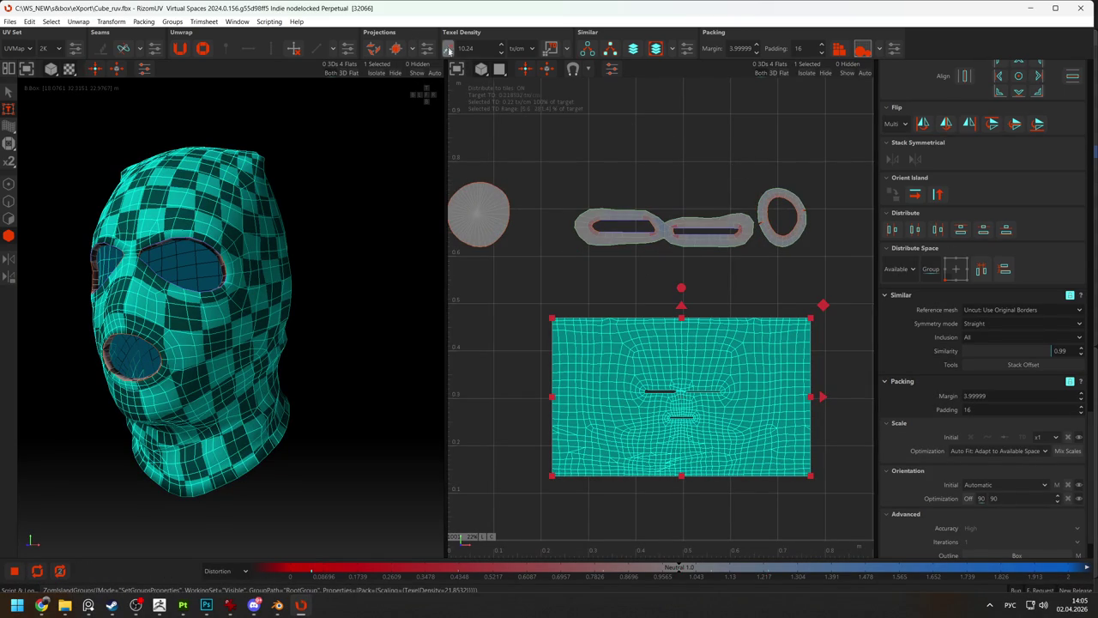
click(603, 215)
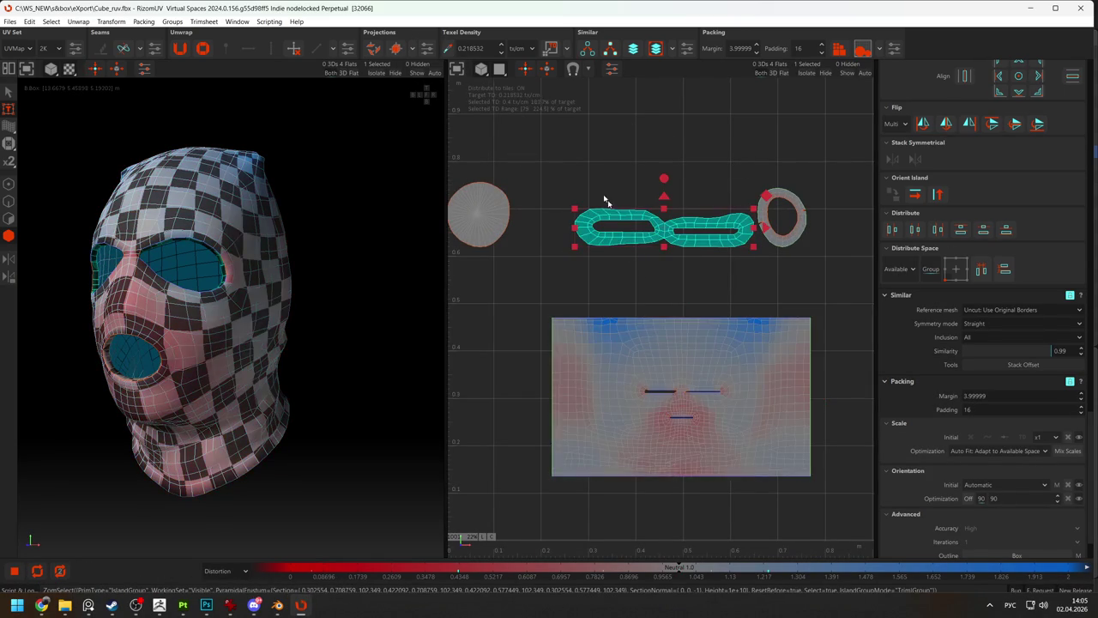
click(551, 48)
drag(451, 156, 767, 247)
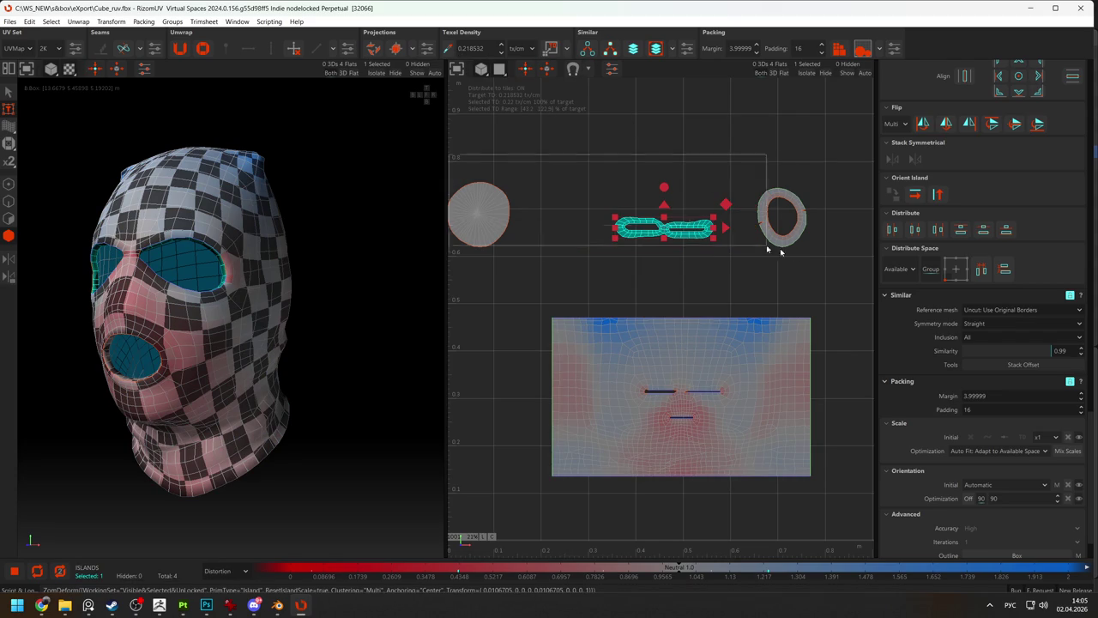
click(551, 48)
click(494, 186)
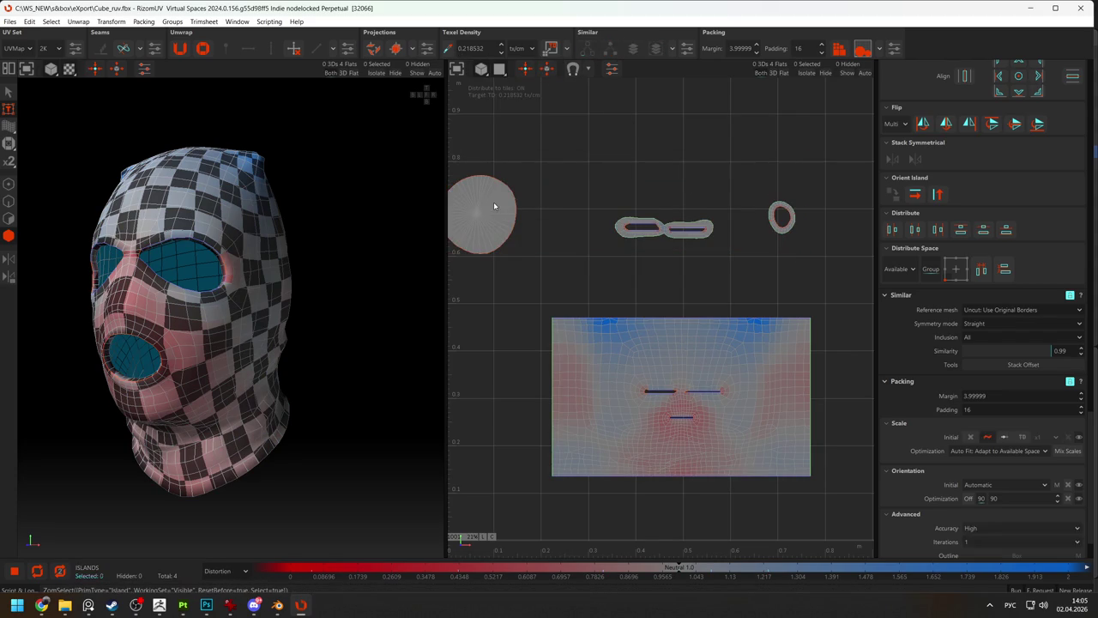
drag(519, 175, 463, 218)
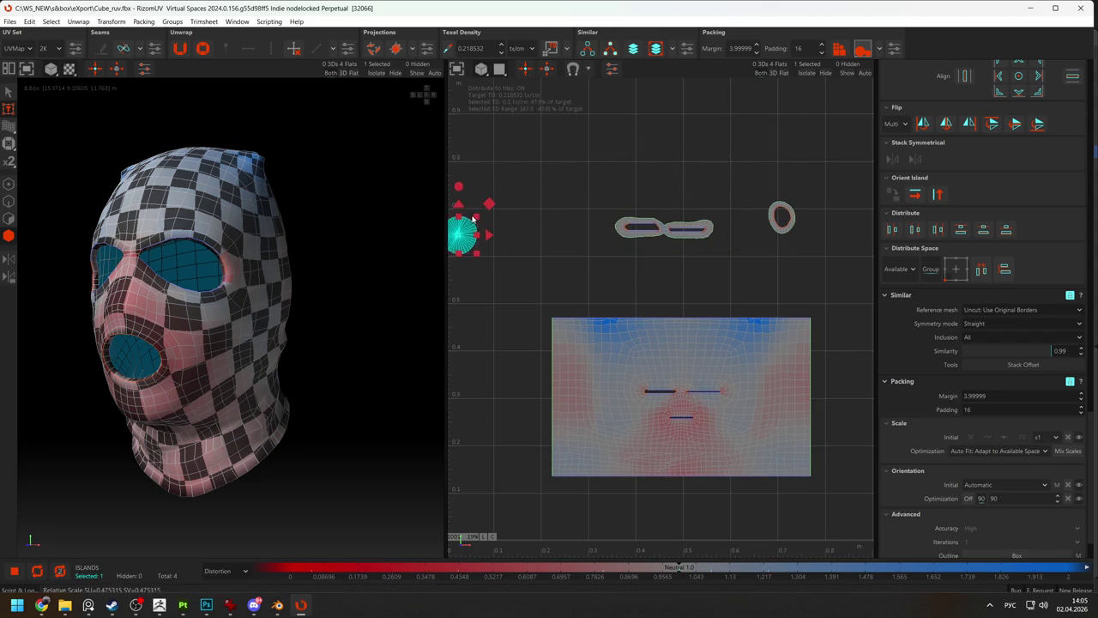
click(563, 206)
scroll(562, 205, down, 3)
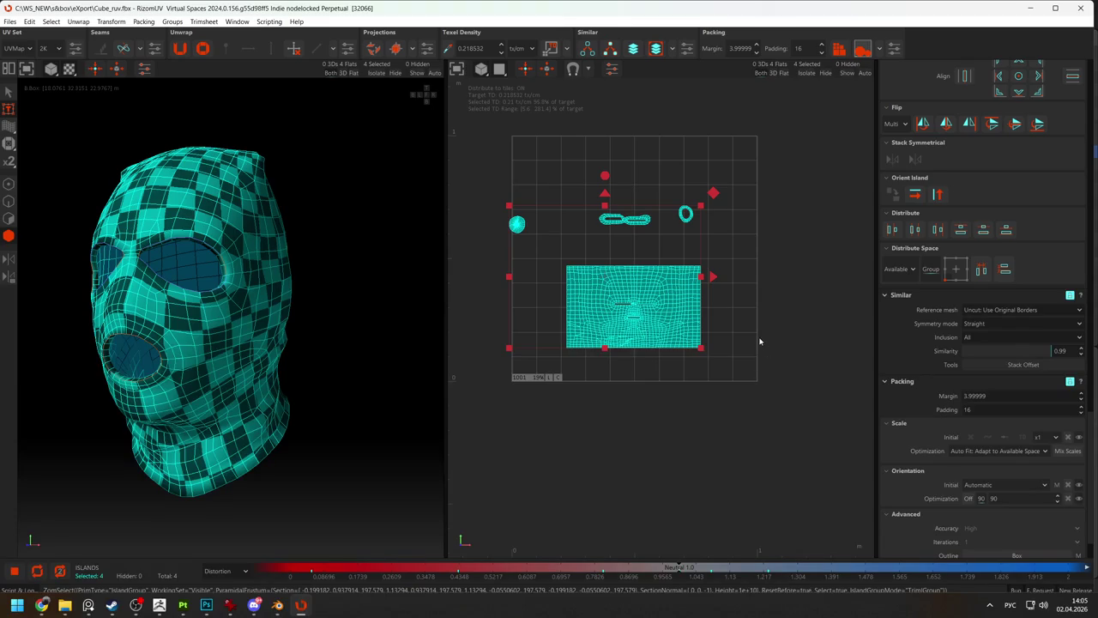
Pack the islands, then shrink the circle island and stretch the chain island.
click(556, 156)
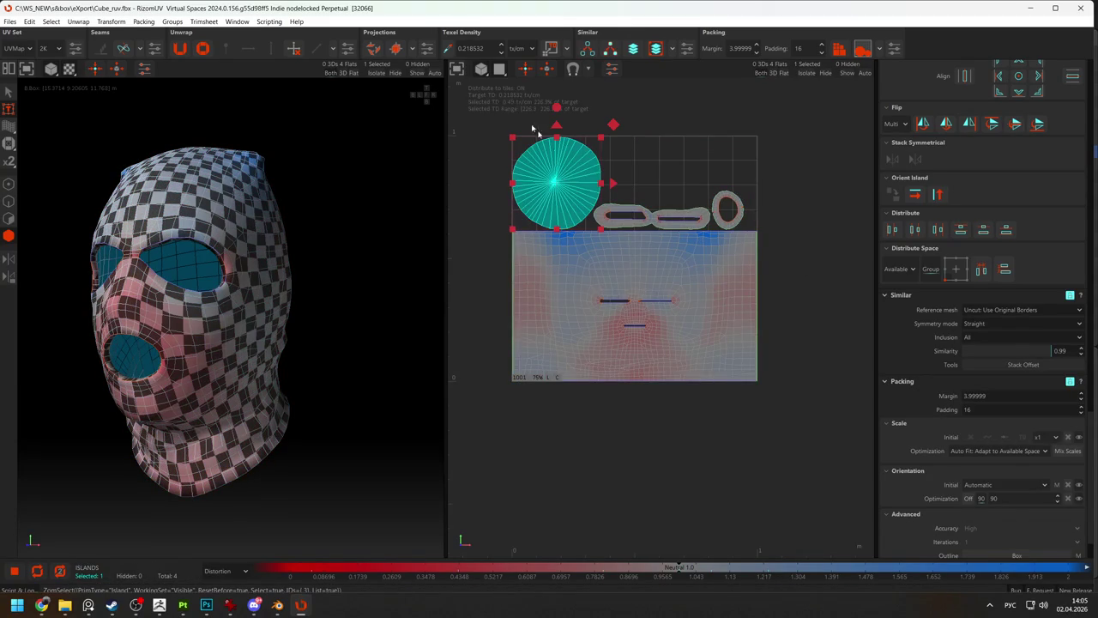
click(447, 50)
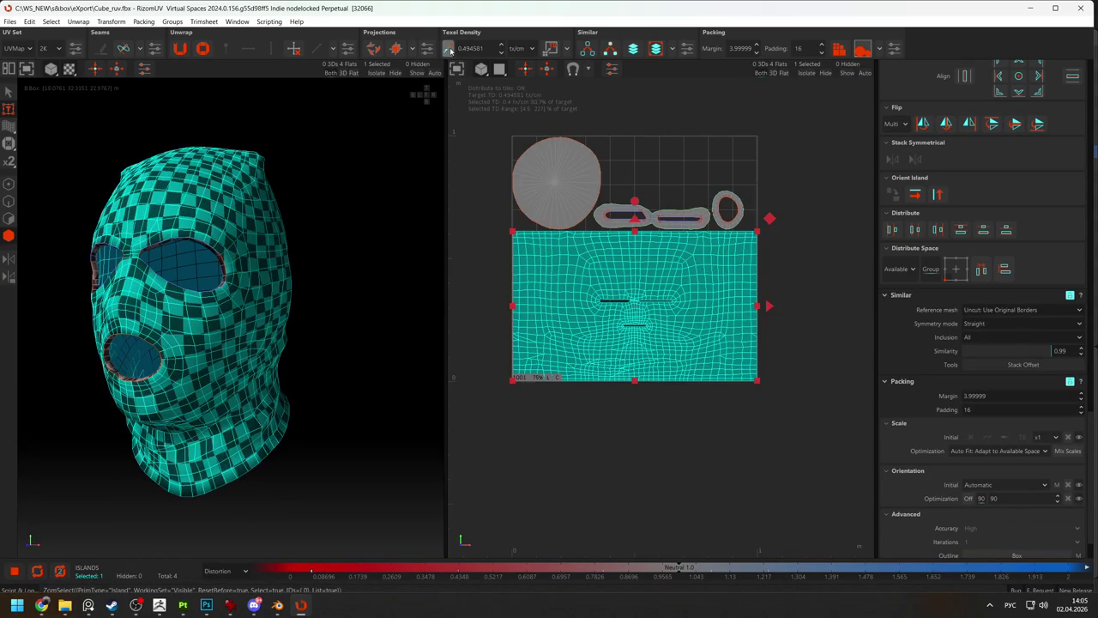
click(545, 184)
mouse_move(600, 141)
mouse_down()
mouse_move(567, 162)
mouse_move(598, 159)
mouse_up()
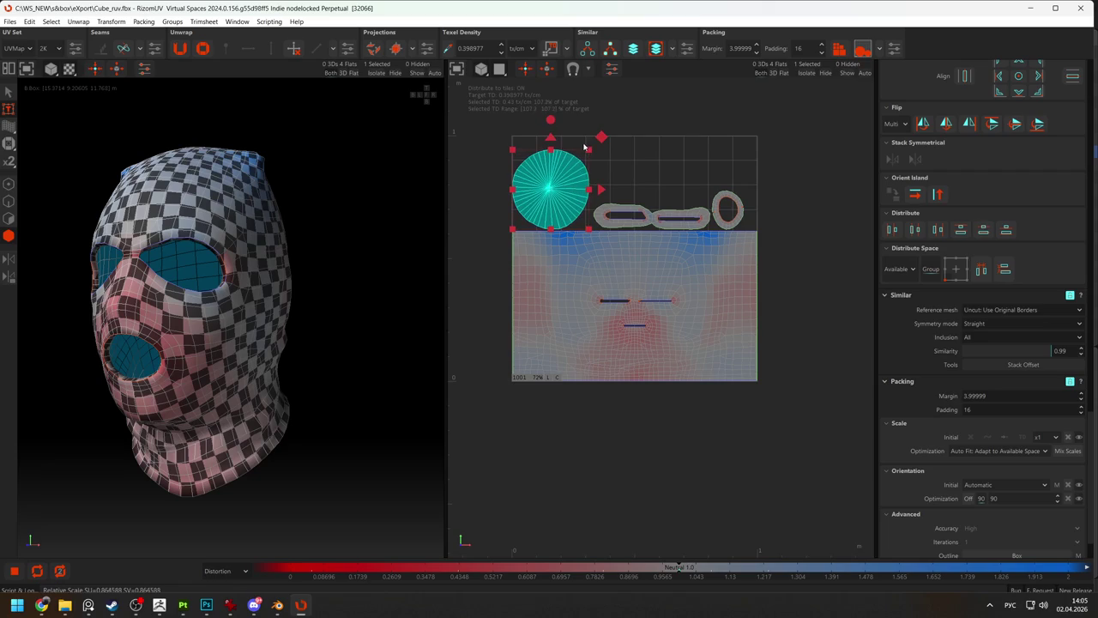
click(672, 204)
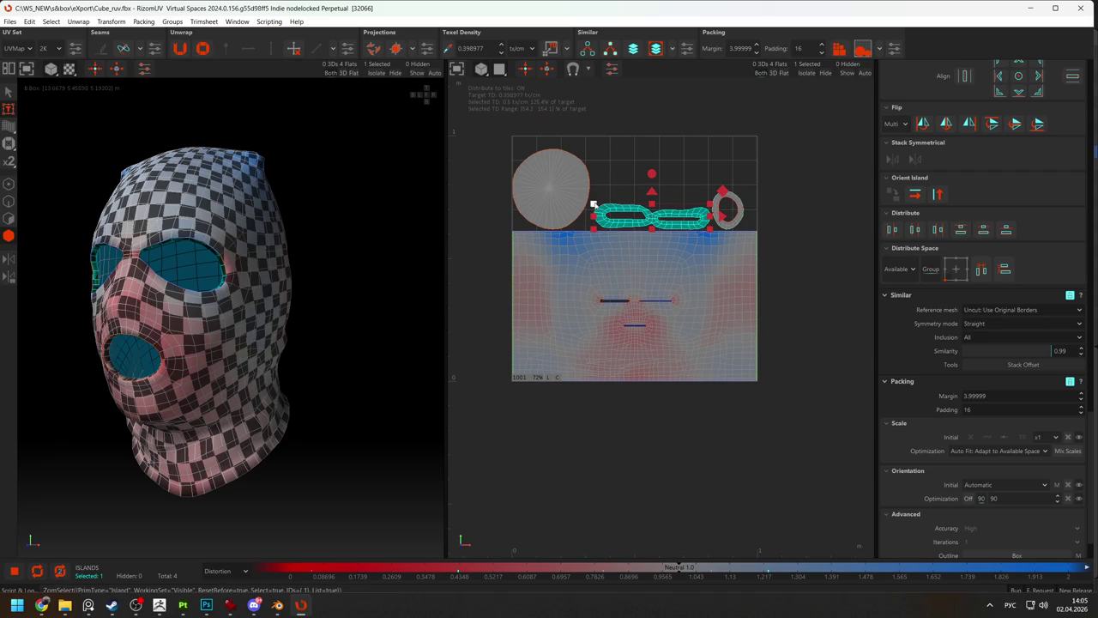
drag(593, 204, 590, 202)
Move the ring into the top row and shift the enlarged chain island right.
click(733, 206)
mouse_move(734, 207)
mouse_down()
mouse_move(662, 164)
mouse_move(671, 215)
mouse_up()
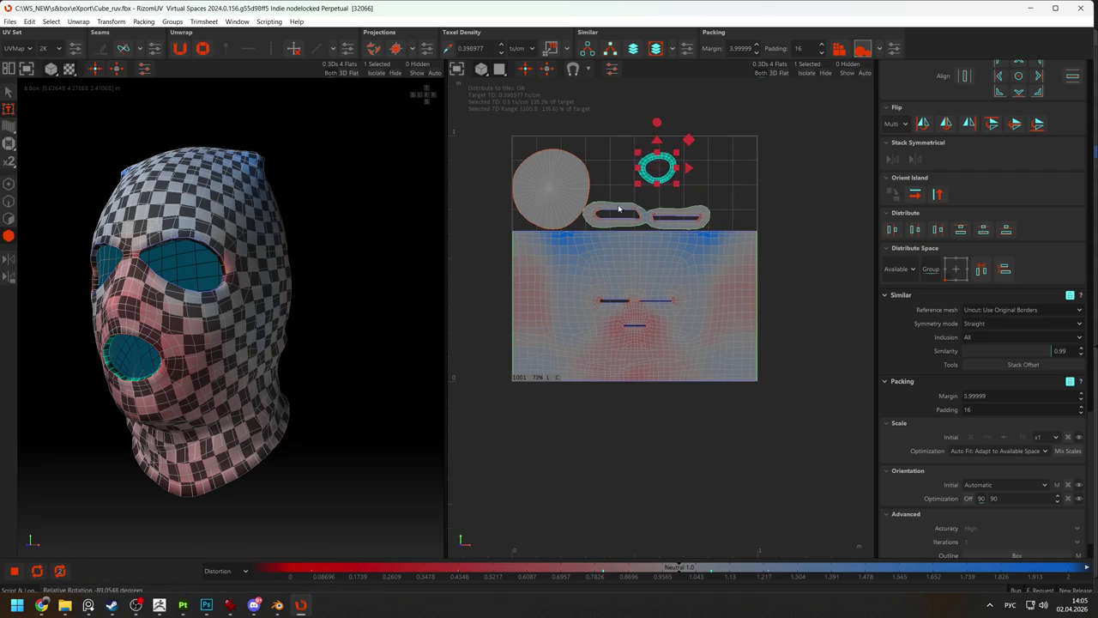
click(671, 214)
mouse_move(670, 215)
mouse_down()
mouse_move(748, 198)
mouse_move(737, 192)
mouse_up()
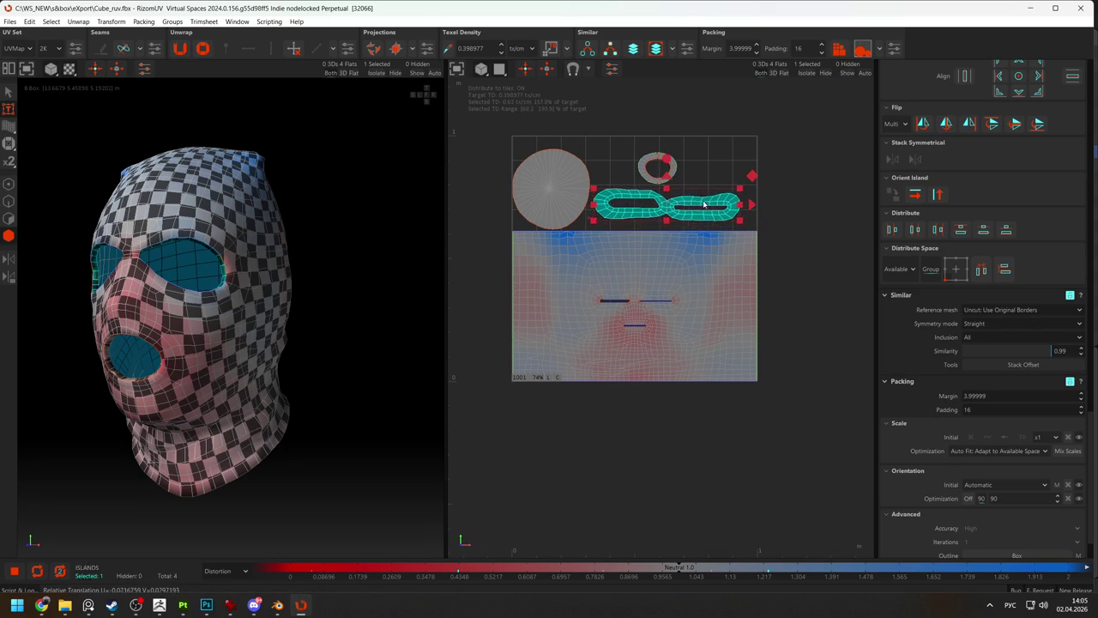
click(480, 249)
alt+drag(281, 268, 335, 276)
scroll(334, 276, down, 3)
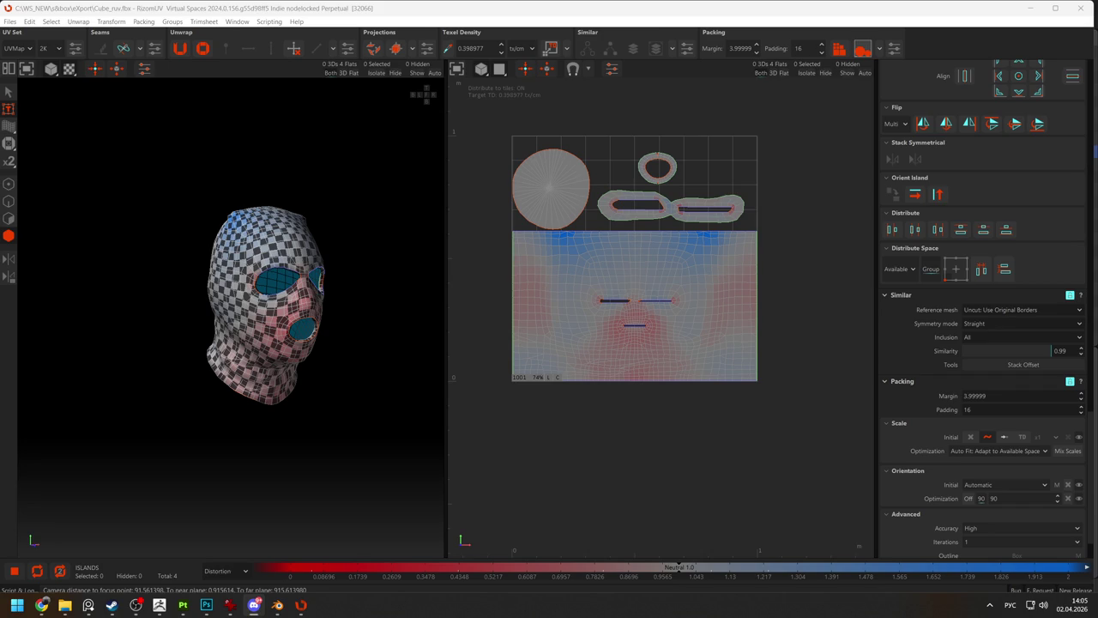
scroll(270, 279, up, 5)
mouse_move(271, 279)
alt+mouse_down()
mouse_move(283, 281)
mouse_move(282, 299)
mouse_move(203, 258)
mouse_move(164, 262)
mouse_move(215, 172)
alt+mouse_up()
scroll(274, 287, up, 5)
scroll(203, 257, down, 1)
scroll(187, 221, down, 2)
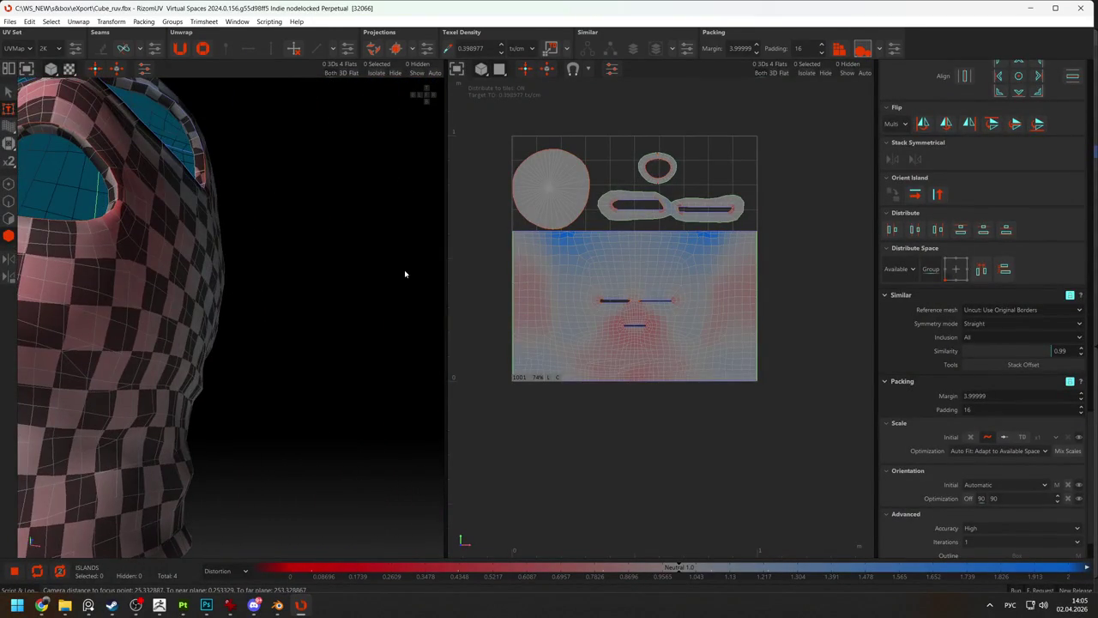
mouse_move(160, 289)
alt+mouse_down()
mouse_move(248, 277)
mouse_move(282, 299)
mouse_move(204, 255)
mouse_move(219, 309)
alt+mouse_up()
scroll(282, 300, down, 2)
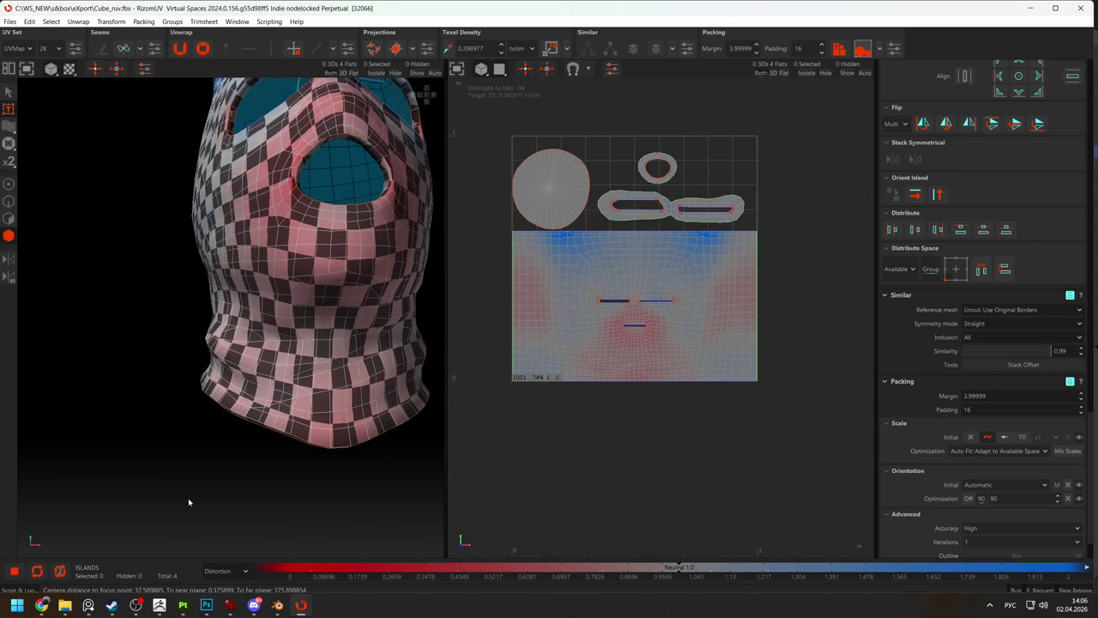
click(629, 287)
Reselect the head island and try the density colouring with a test stroke.
click(12, 162)
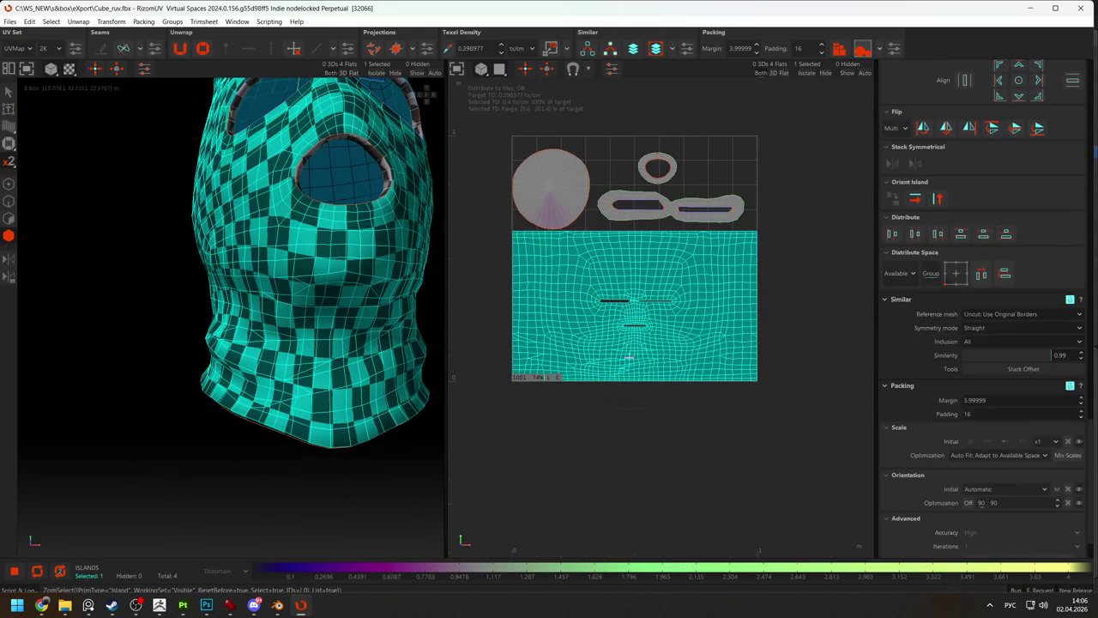
scroll(632, 361, up, 3)
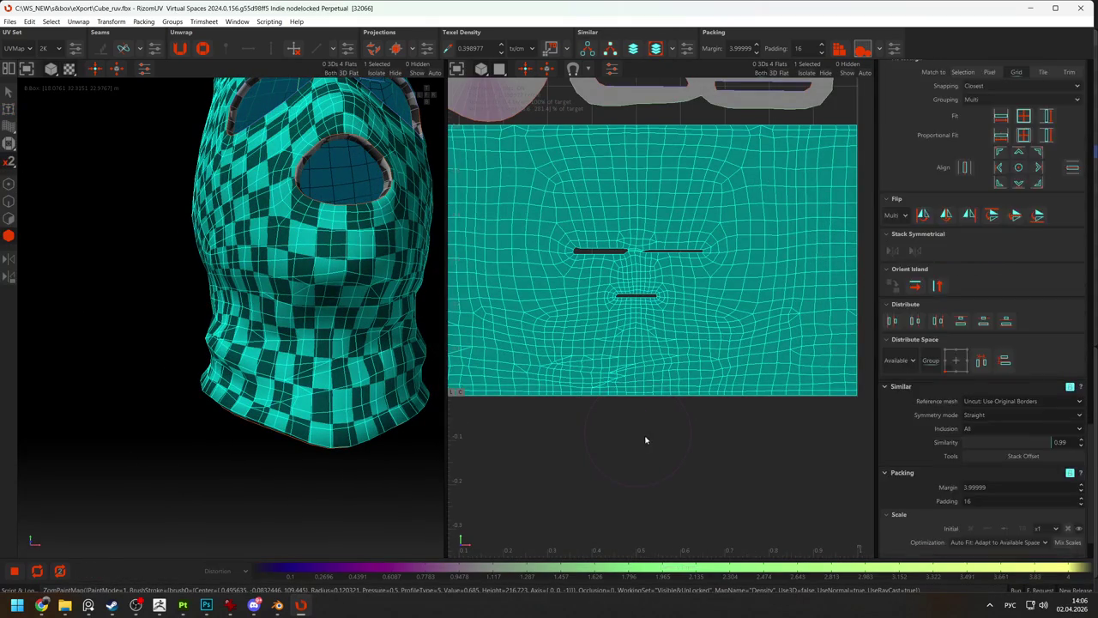
click(671, 509)
click(529, 326)
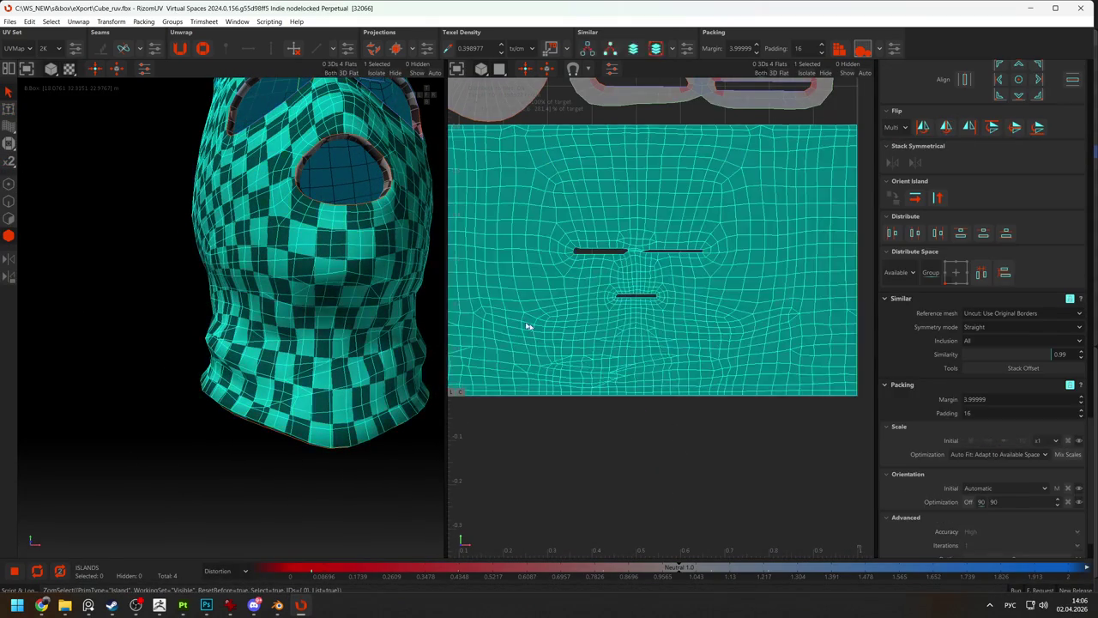
click(8, 165)
drag(633, 460, 584, 475)
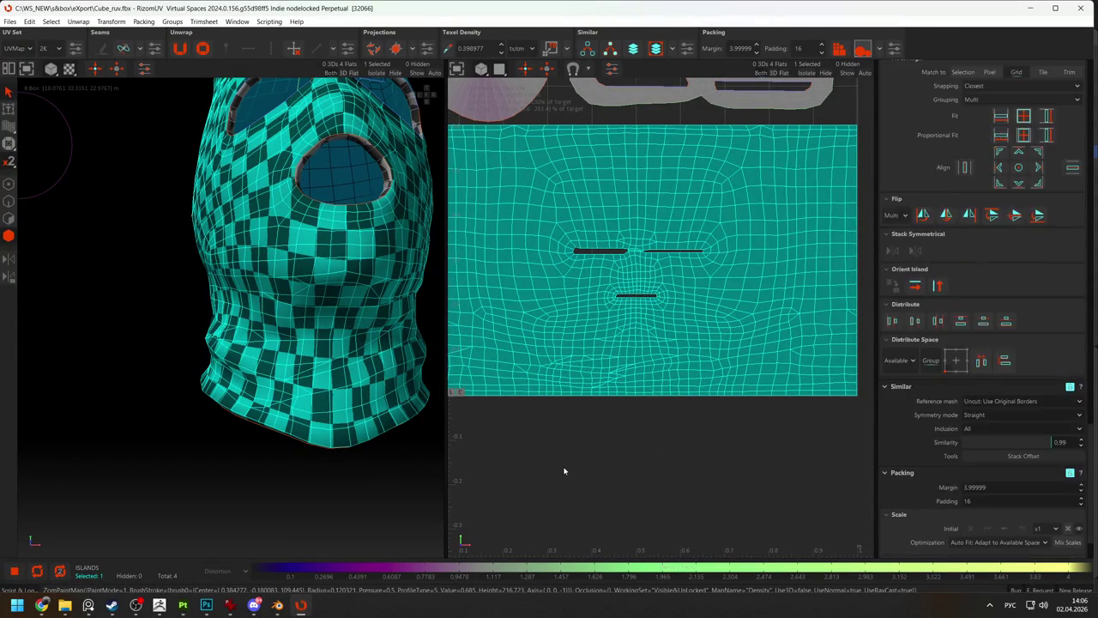
click(672, 483)
scroll(661, 470, down, 3)
Enable density painting at 0.334 and paint the neck and the island's top band.
click(8, 160)
scroll(629, 401, up, 2)
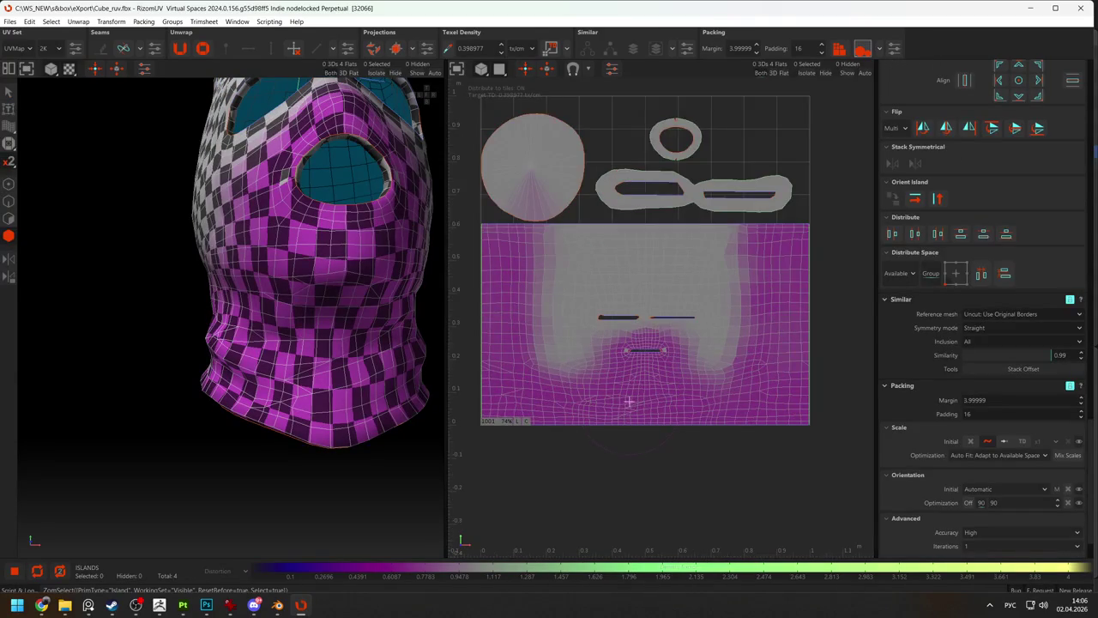
scroll(629, 400, up, 2)
scroll(960, 384, down, 2)
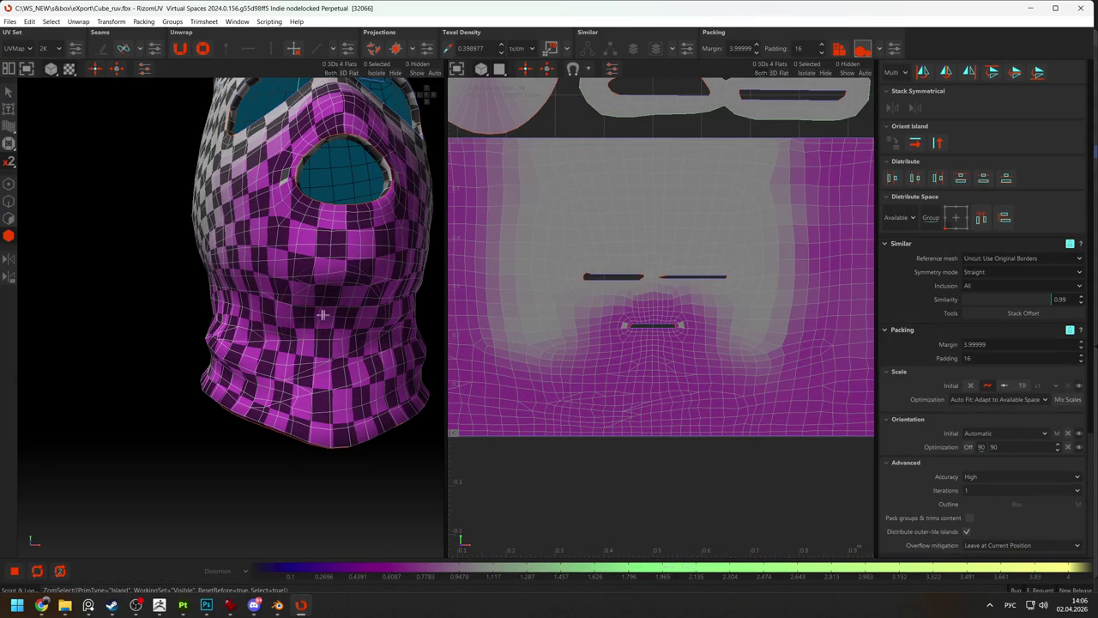
scroll(966, 322, up, 5)
scroll(978, 313, up, 5)
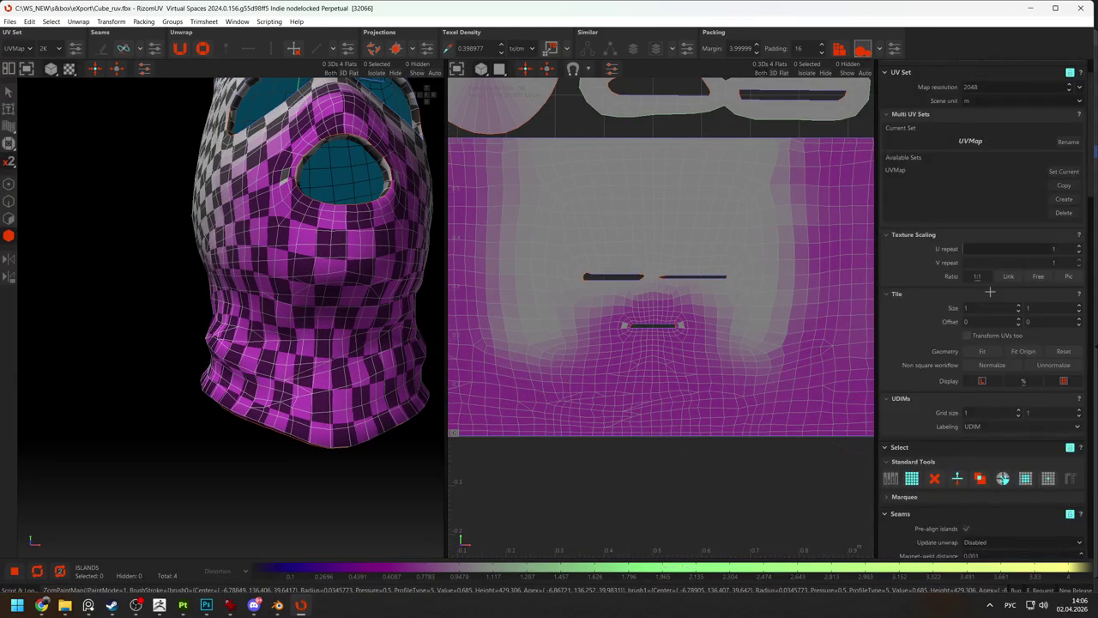
scroll(987, 305, up, 5)
scroll(998, 302, up, 5)
scroll(987, 258, down, 5)
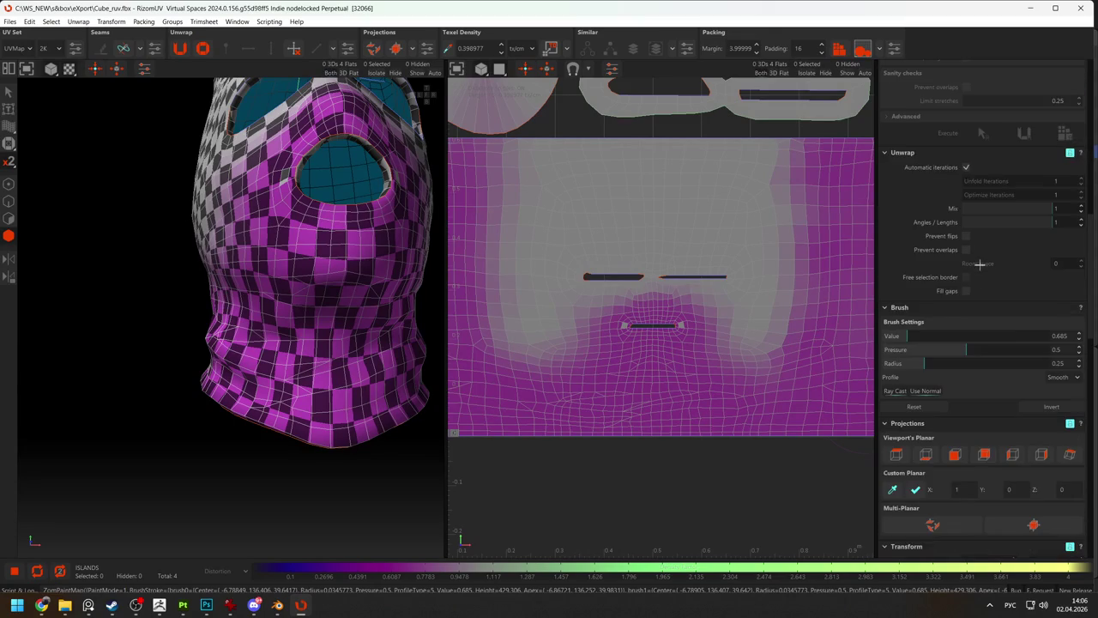
drag(966, 336, 916, 336)
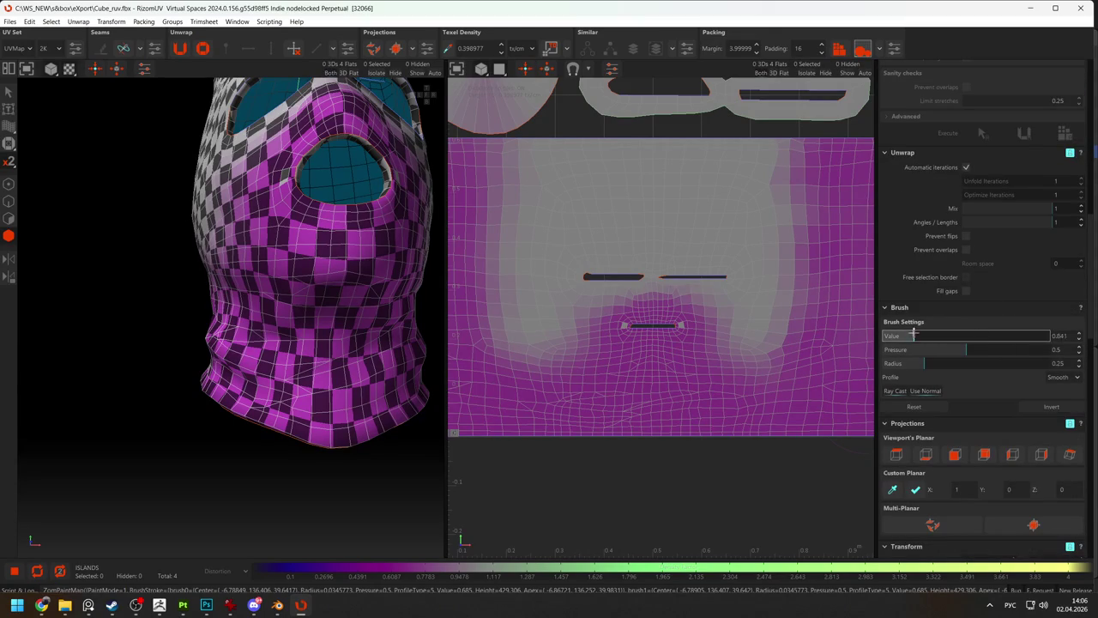
mouse_move(343, 313)
mouse_down()
mouse_move(274, 308)
mouse_move(360, 306)
mouse_move(232, 301)
mouse_up()
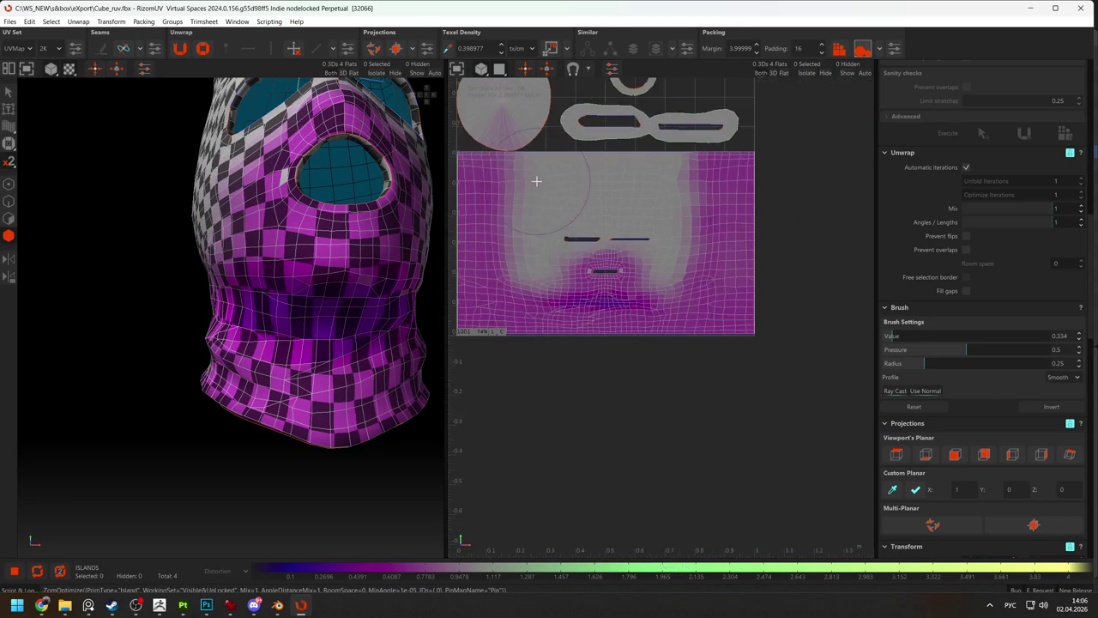
drag(467, 158, 848, 156)
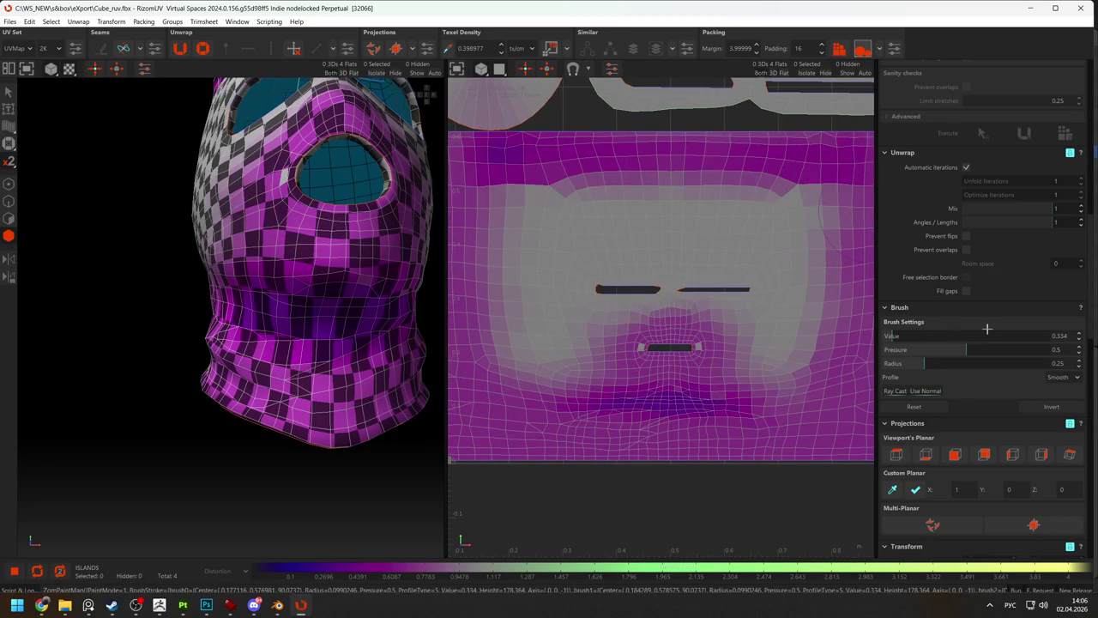
Adjust brush strength and paint density bands across the face island's top edge.
drag(987, 335, 934, 336)
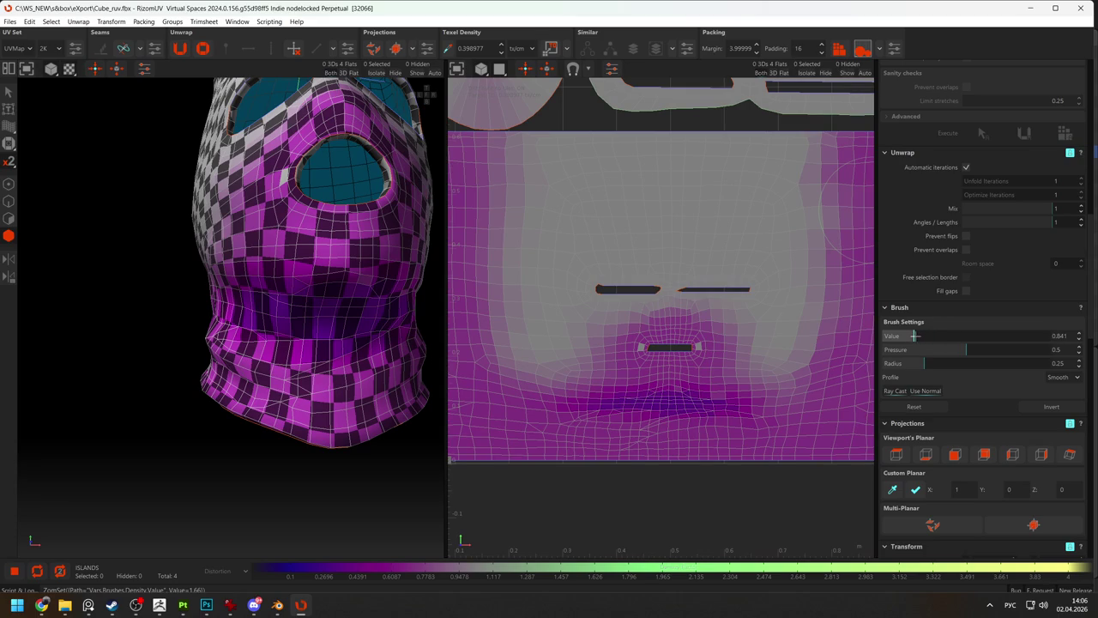
drag(519, 154, 849, 156)
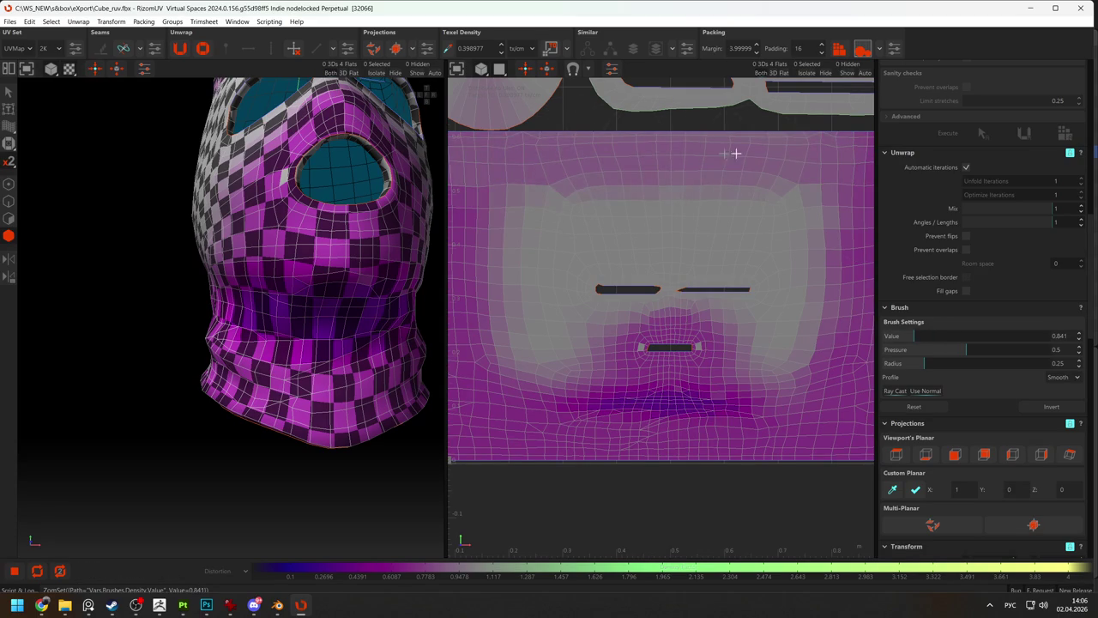
drag(501, 196, 833, 179)
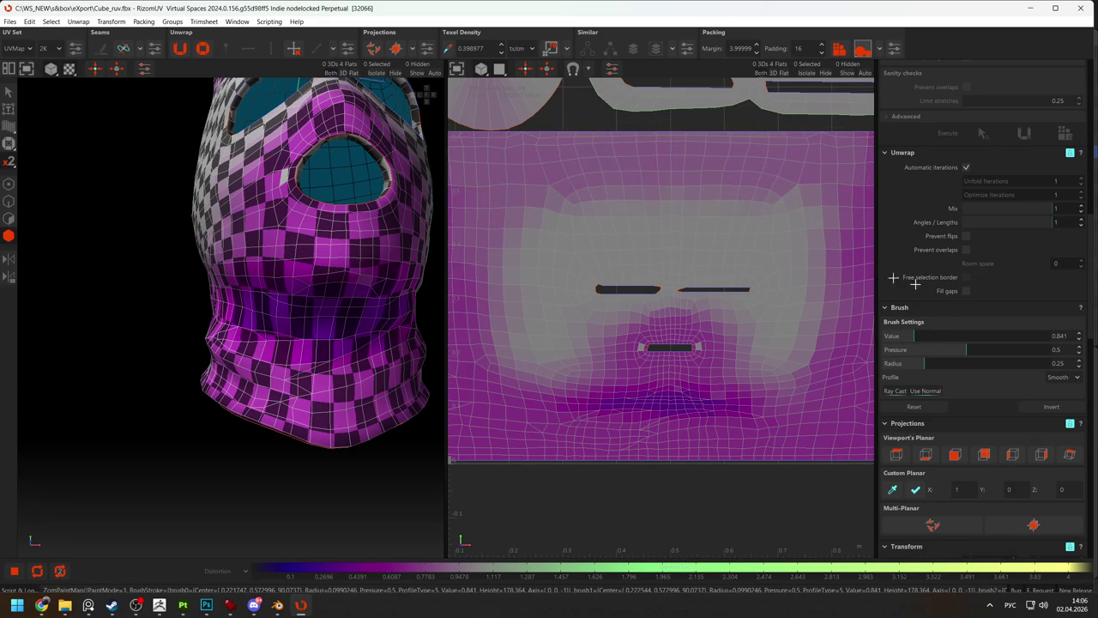
drag(918, 336, 929, 335)
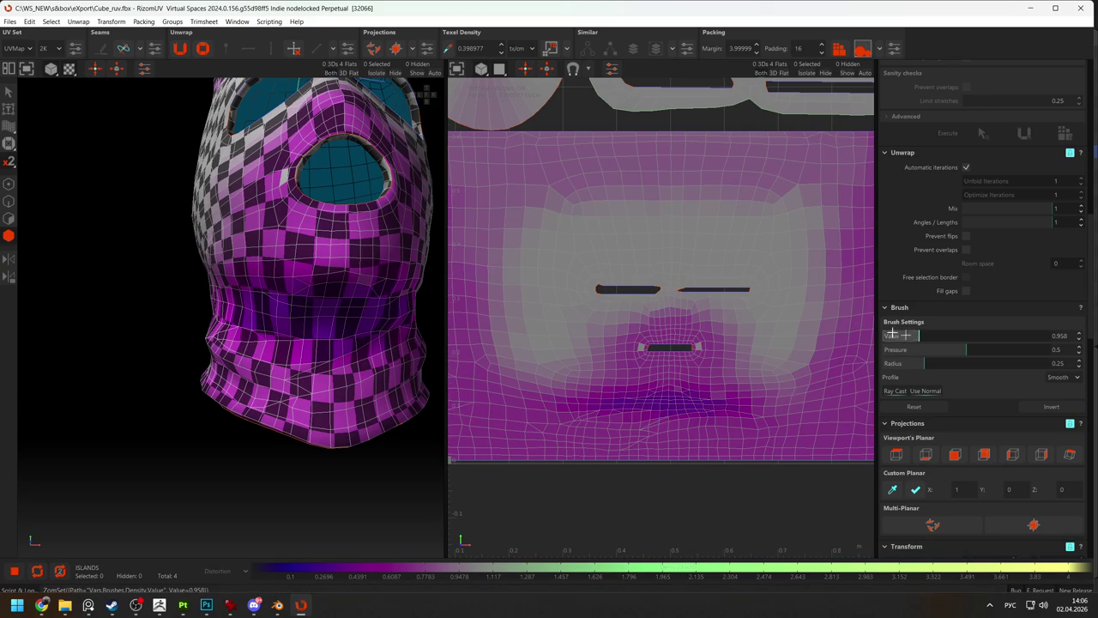
drag(742, 191, 679, 185)
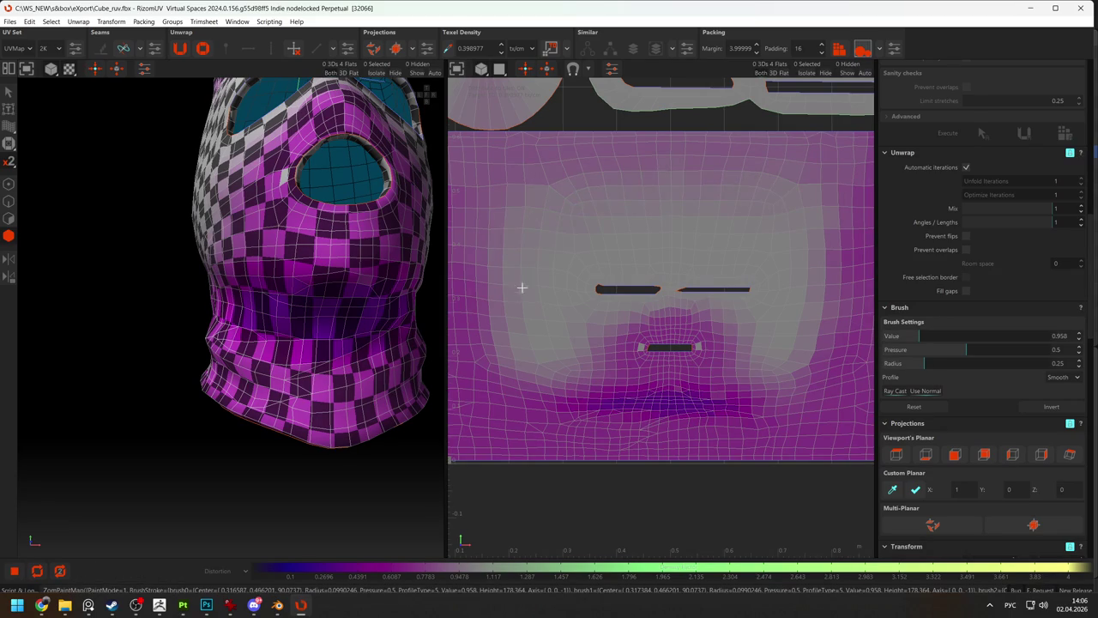
Paint density around the mouth and lower mouth slit, orbiting to check.
drag(552, 311, 711, 294)
mouse_move(745, 326)
mouse_down()
mouse_move(594, 327)
mouse_move(735, 343)
mouse_up()
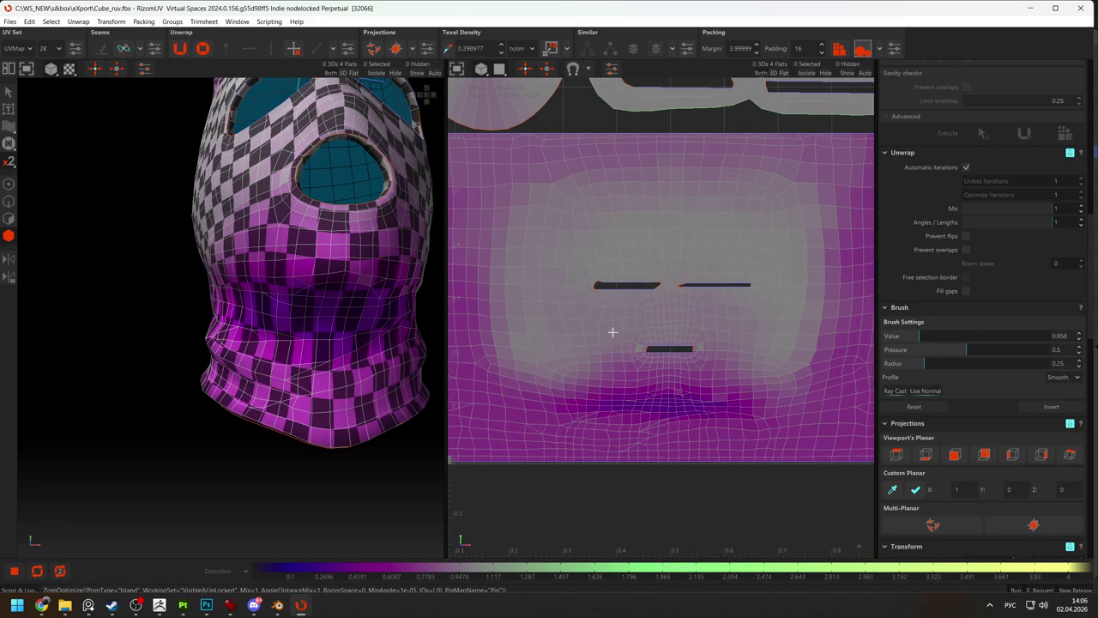
drag(613, 330, 683, 351)
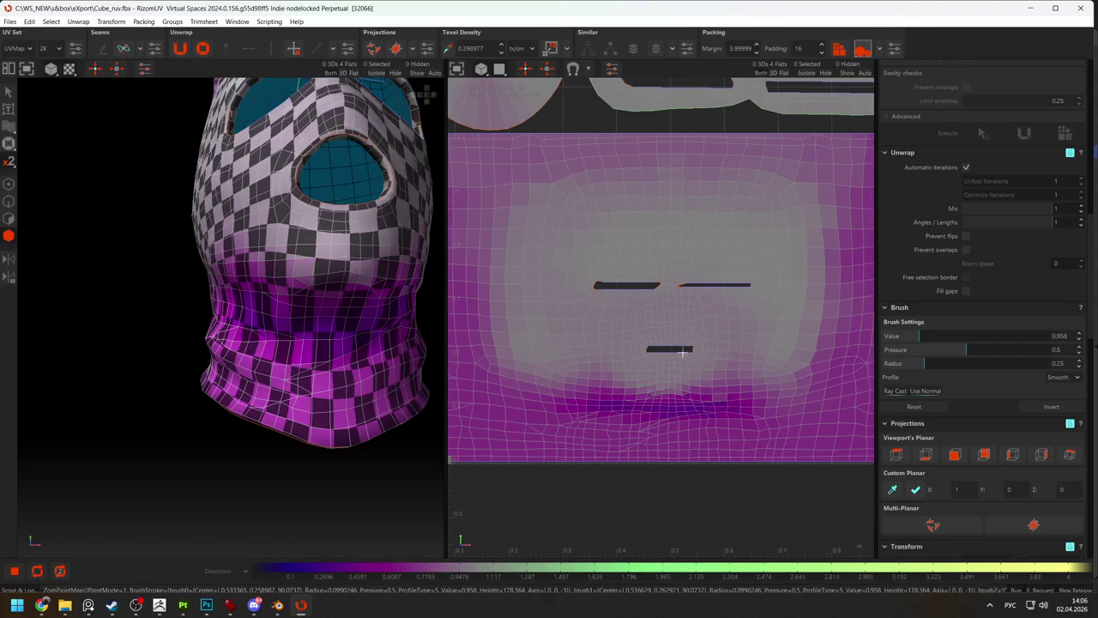
drag(706, 368, 741, 336)
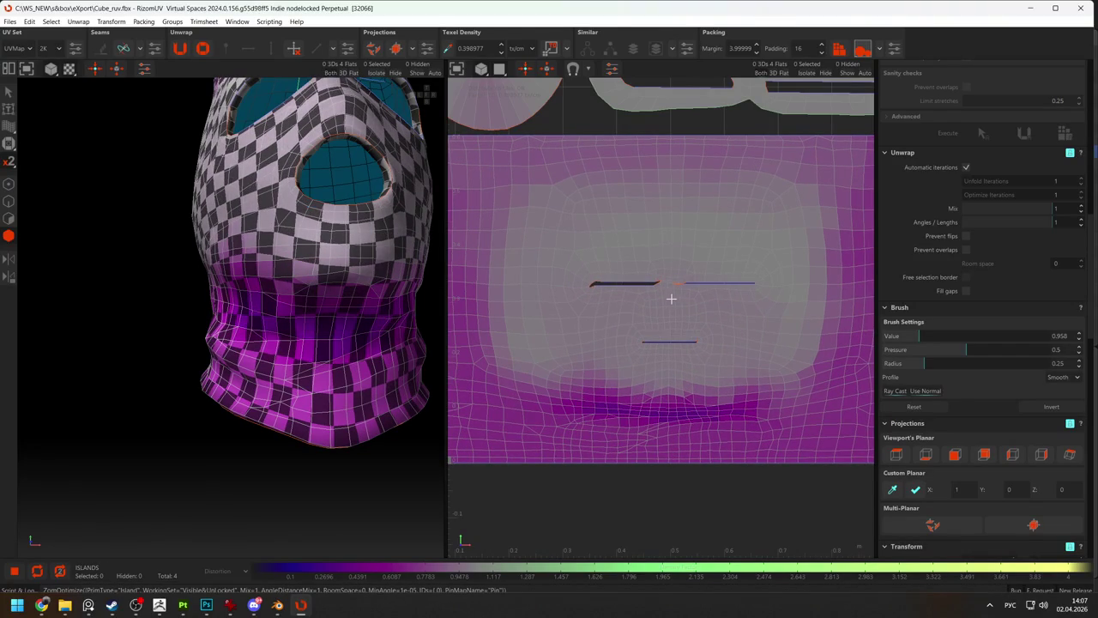
middle_drag(369, 292, 352, 279)
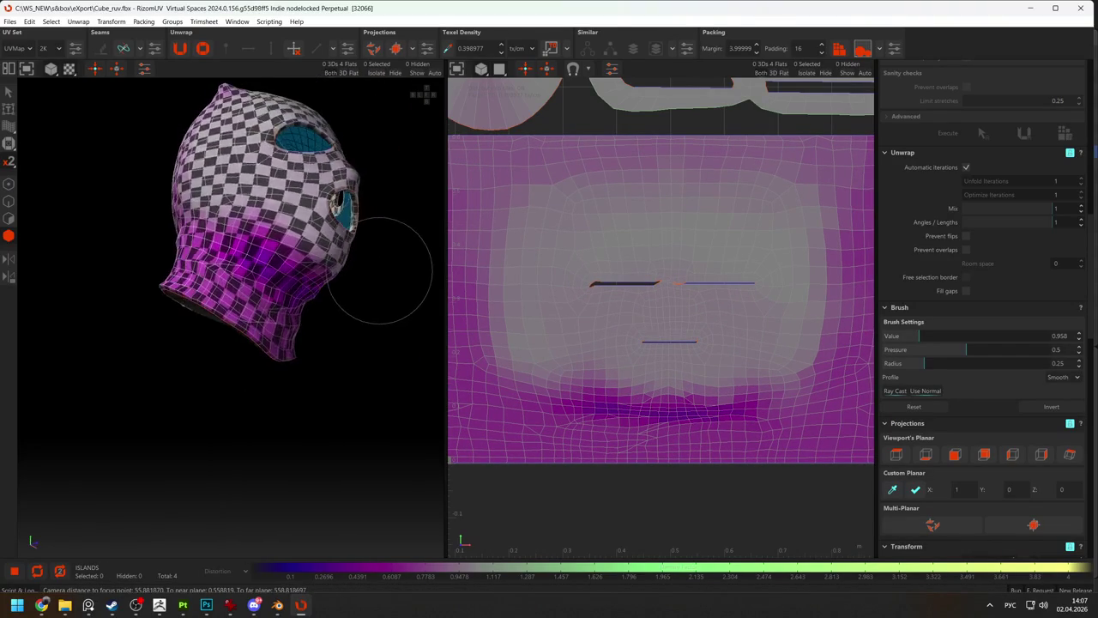
drag(392, 318, 392, 367)
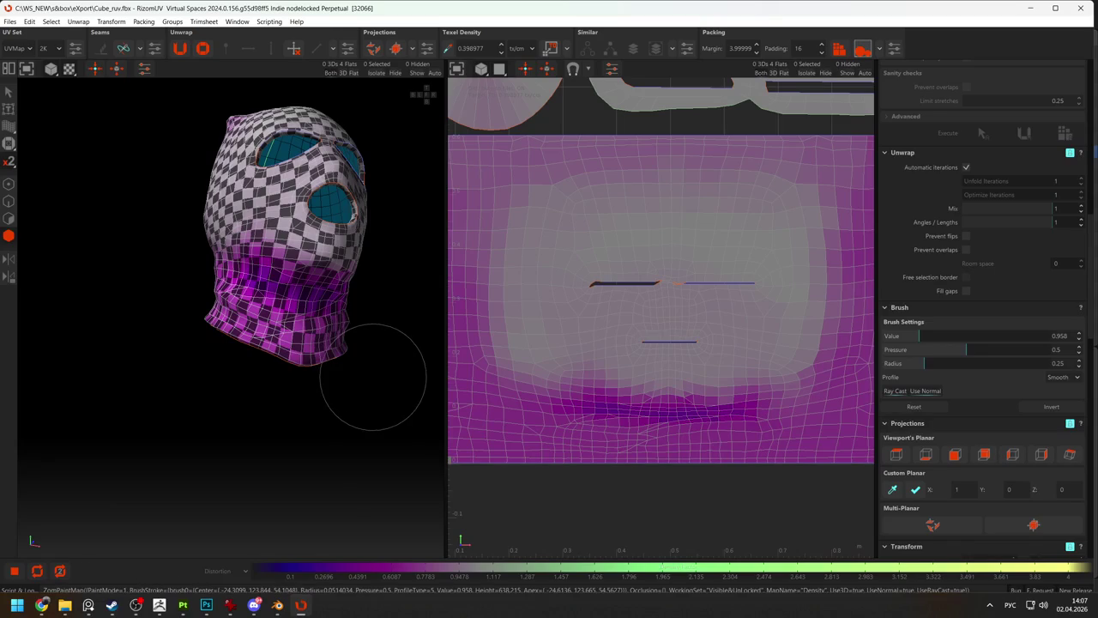
Switch to the Select tool and orbit the mask to inspect the distortion shading.
click(8, 92)
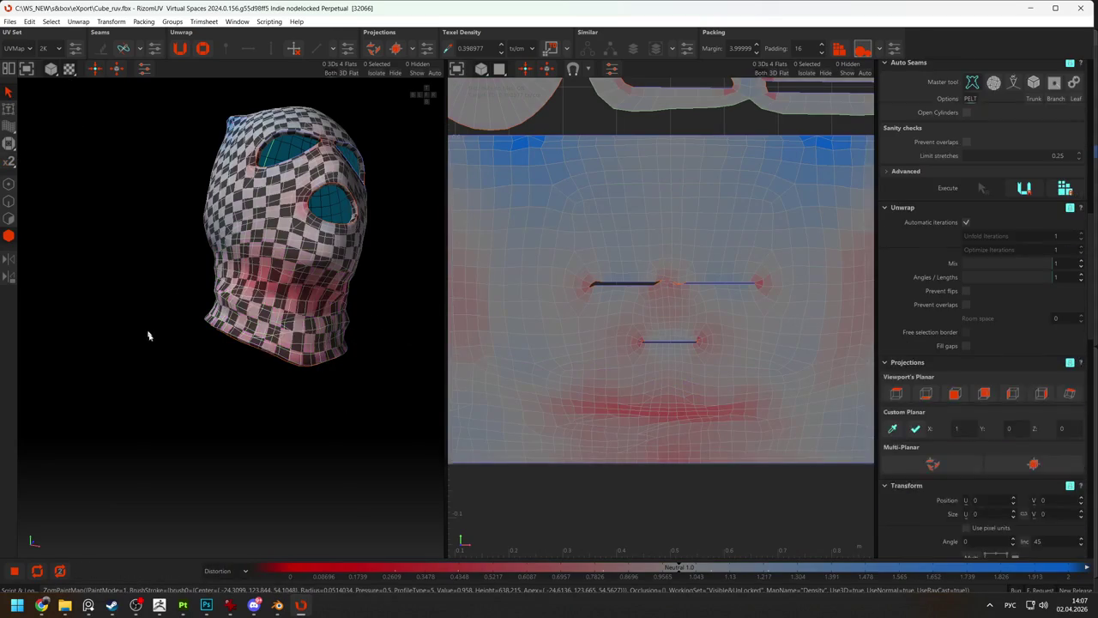
middle_drag(230, 357, 261, 307)
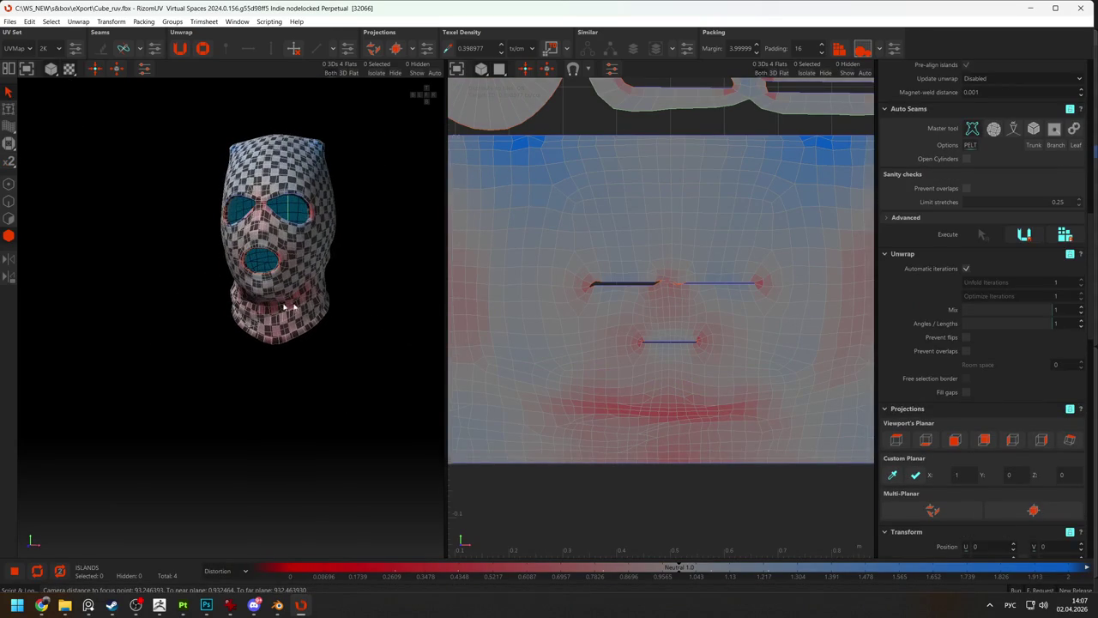
middle_drag(344, 331, 283, 305)
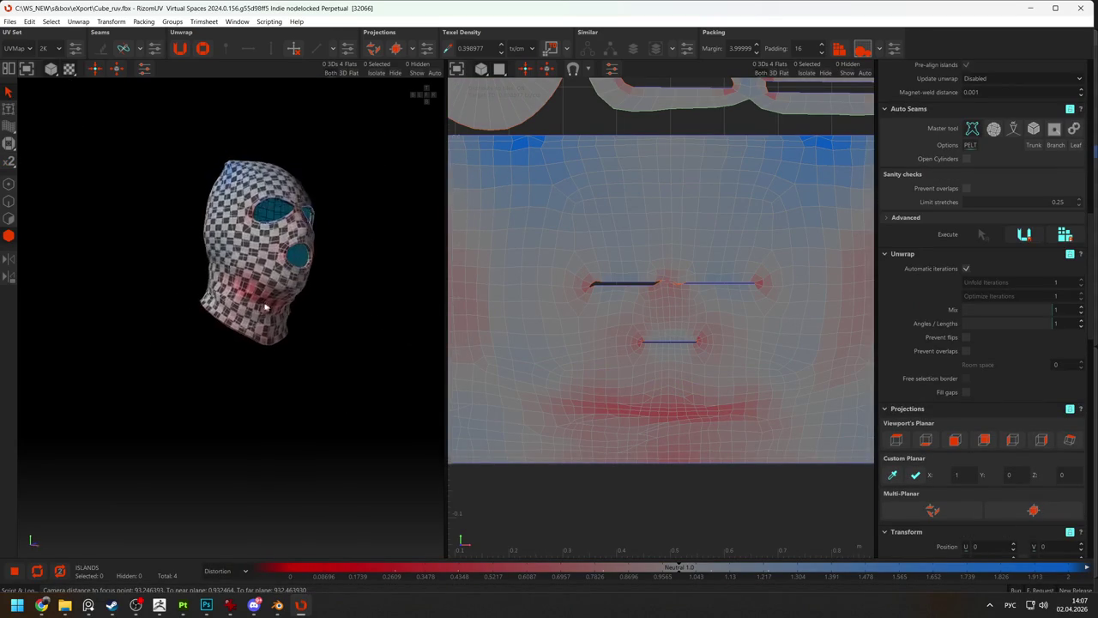
scroll(283, 304, up, 5)
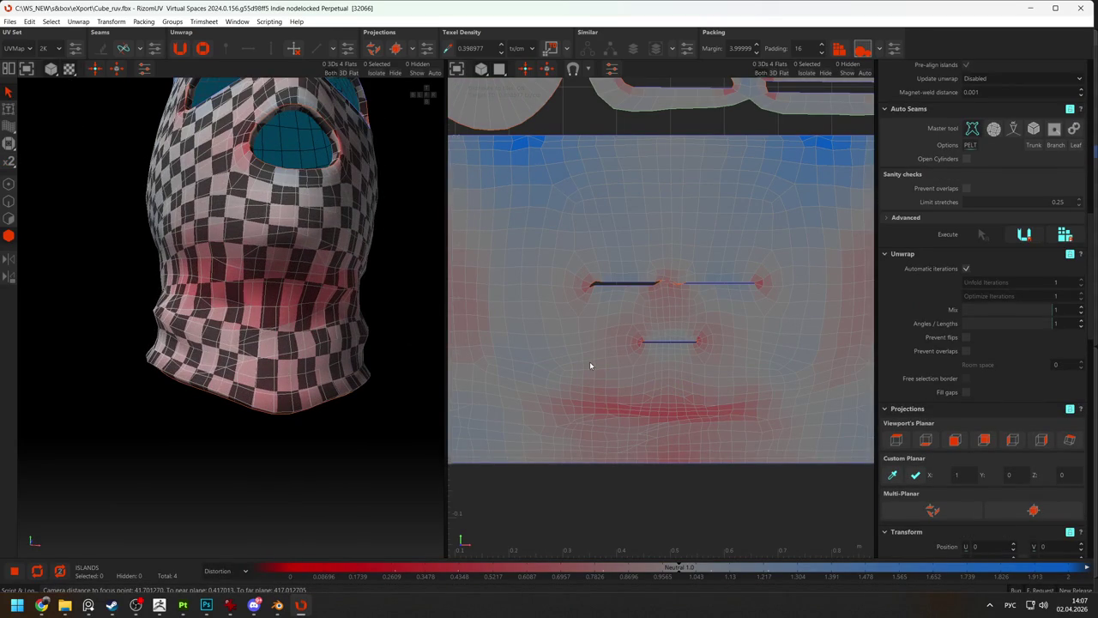
In vertex mode, select the vertex at the slit's end and move it upward.
scroll(592, 352, down, 3)
scroll(664, 301, up, 4)
scroll(664, 282, up, 2)
scroll(659, 243, up, 2)
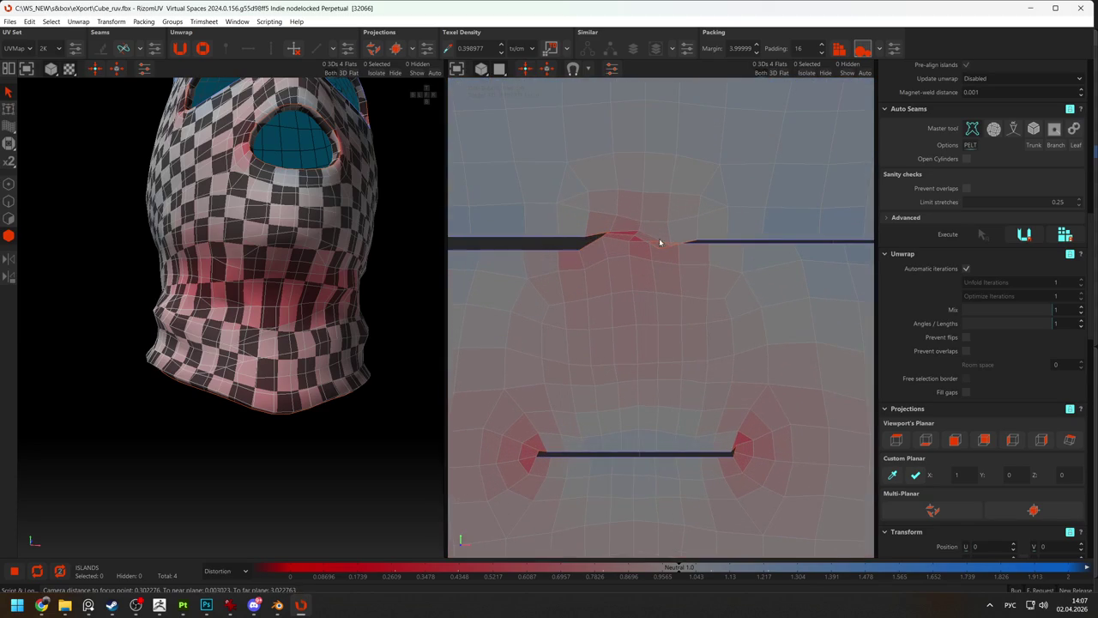
key(F1)
click(662, 254)
key(ctrl+g)
key(Return)
key(t)
drag(661, 248, 677, 216)
scroll(660, 260, up, 2)
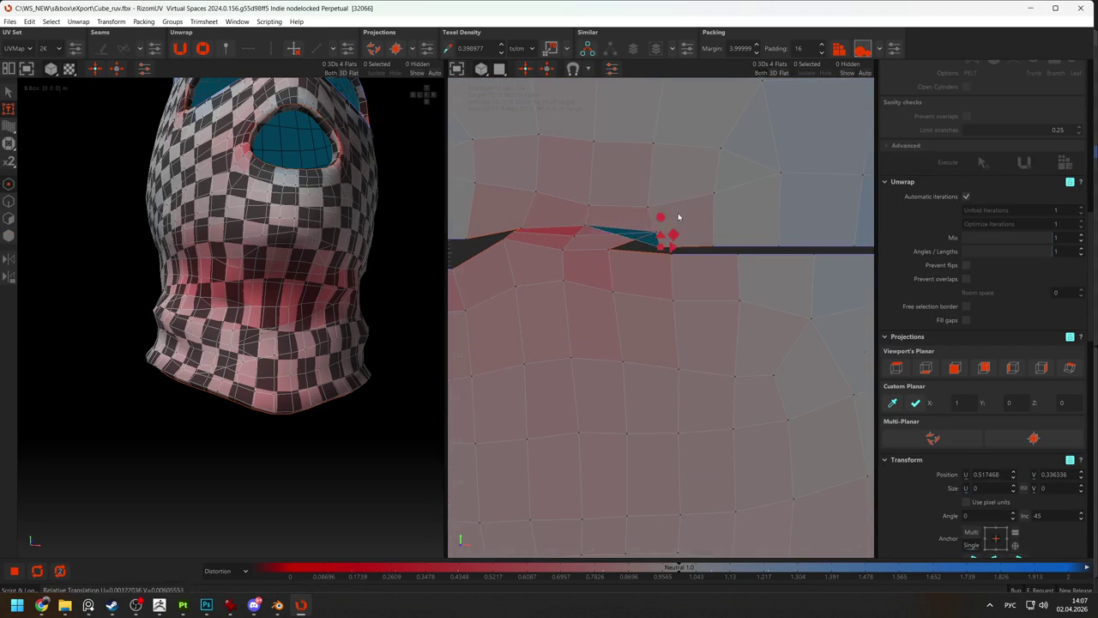
Shift the seam-corner vertex right and scale the right-crease vertices closer together.
click(614, 250)
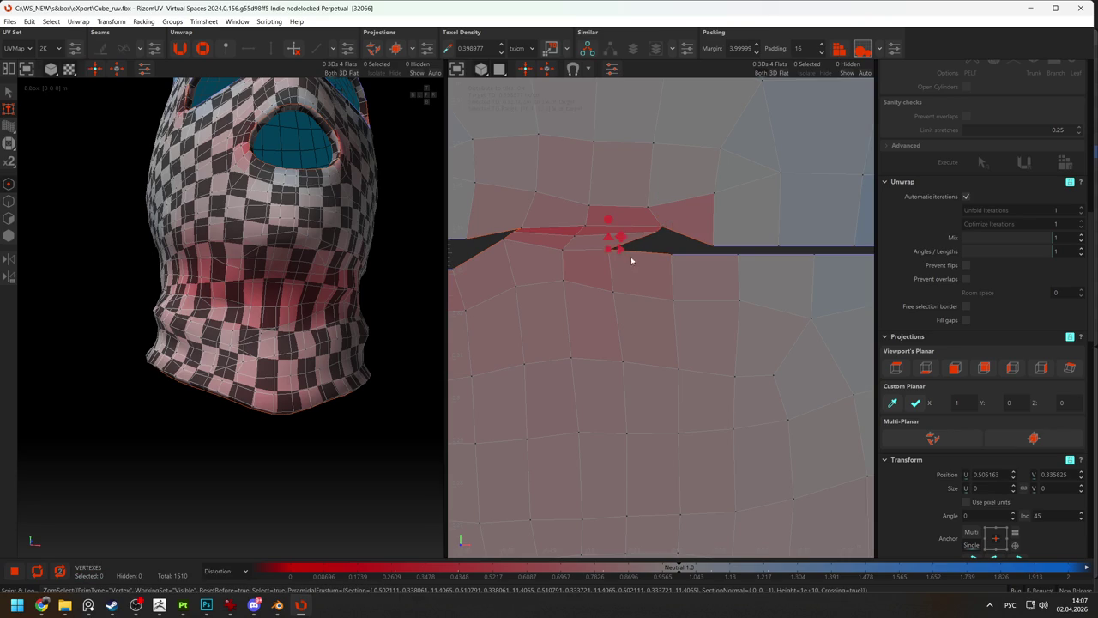
click(613, 249)
drag(621, 236, 647, 244)
mouse_move(517, 248)
mouse_down()
mouse_move(542, 241)
mouse_move(521, 232)
mouse_move(518, 177)
mouse_up()
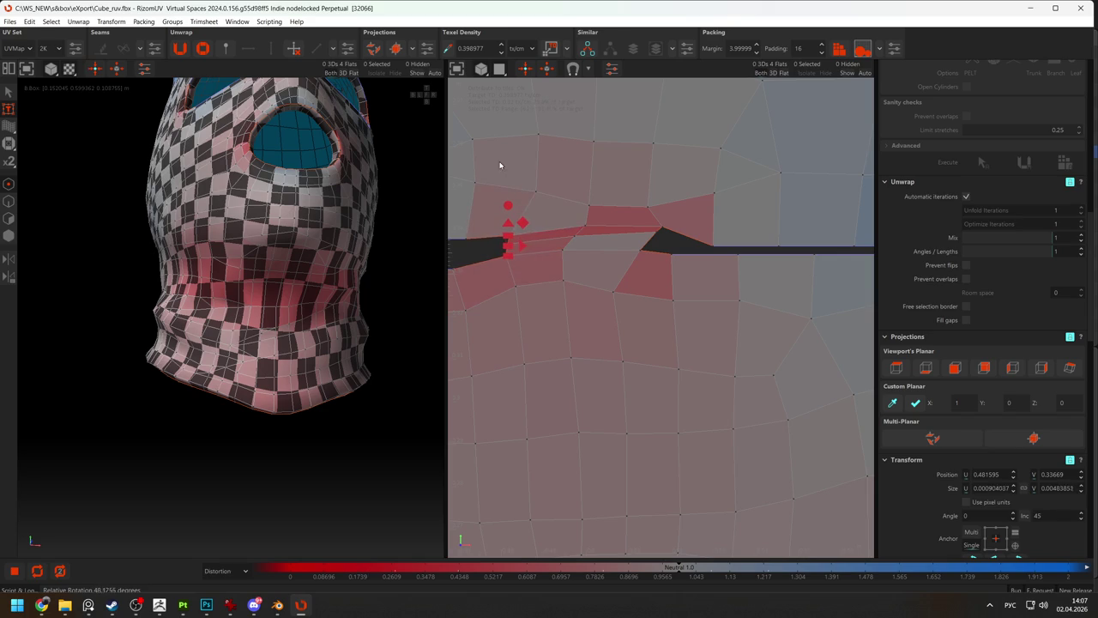
drag(618, 215, 662, 259)
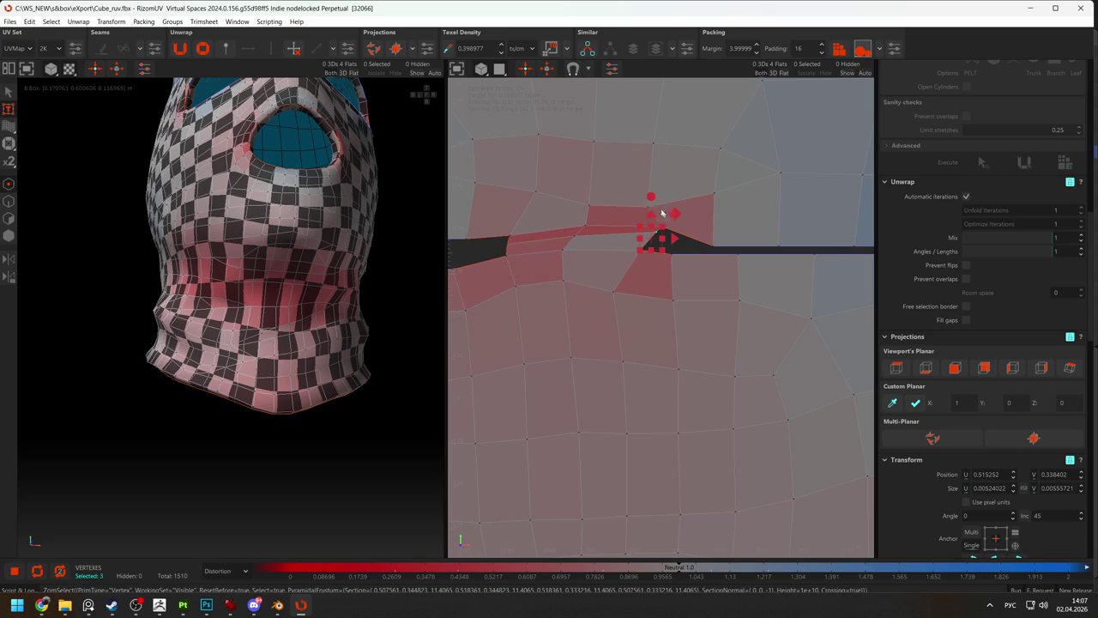
drag(646, 188, 650, 235)
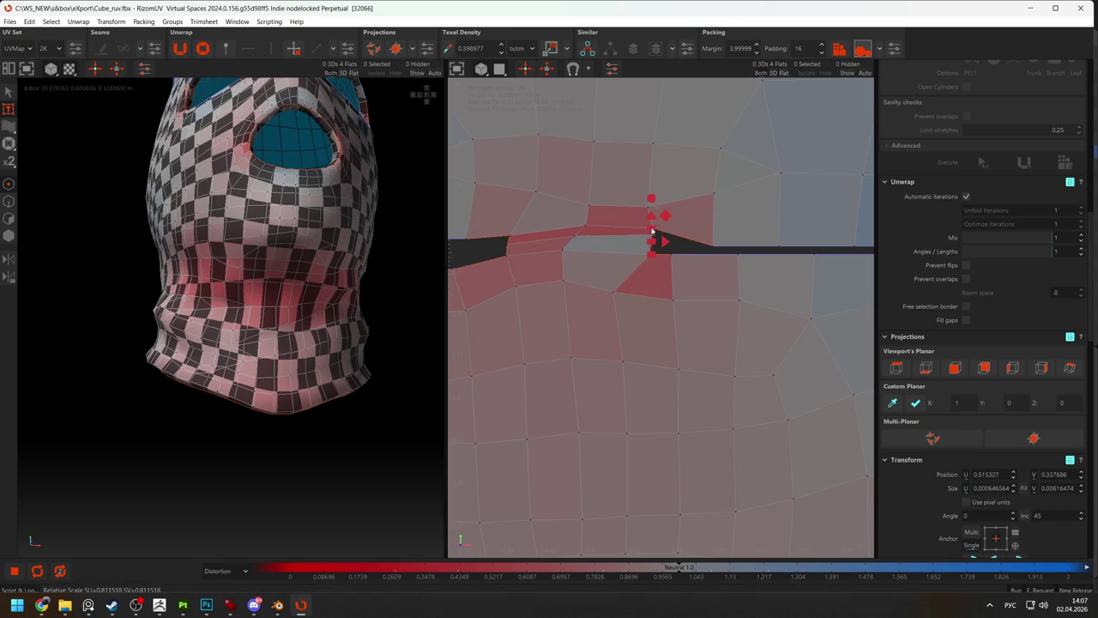
click(569, 274)
scroll(568, 270, down, 2)
scroll(568, 269, up, 2)
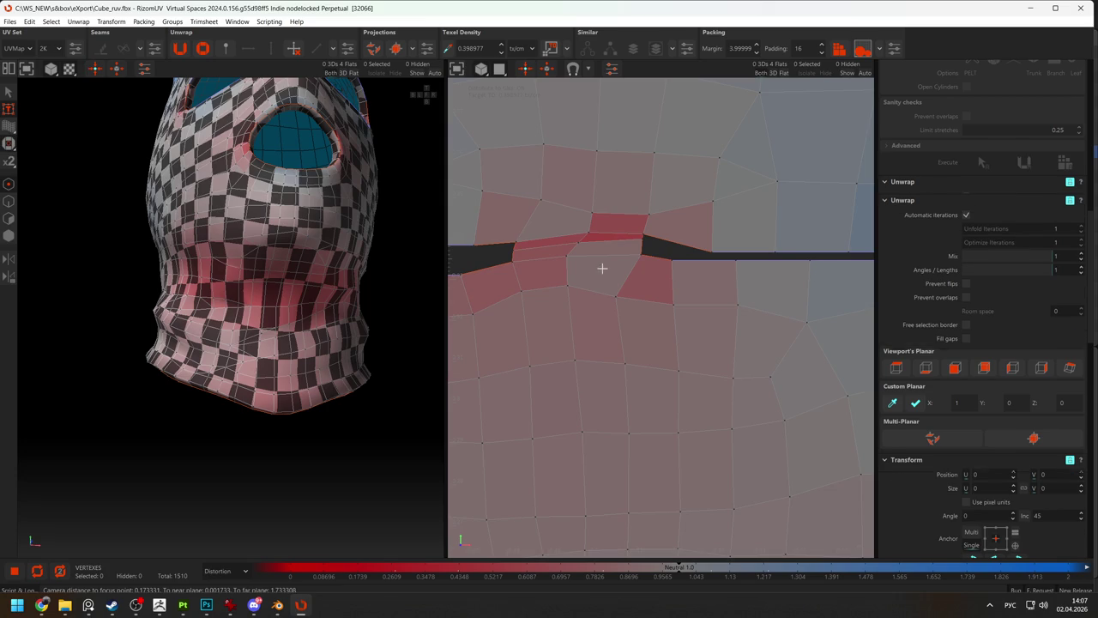
Brush the slit seam vertices smoother, then unfold along the gap edge with the Unfold brush.
key(b)
mouse_move(538, 215)
mouse_down()
mouse_move(617, 215)
mouse_move(569, 277)
mouse_move(545, 263)
mouse_up()
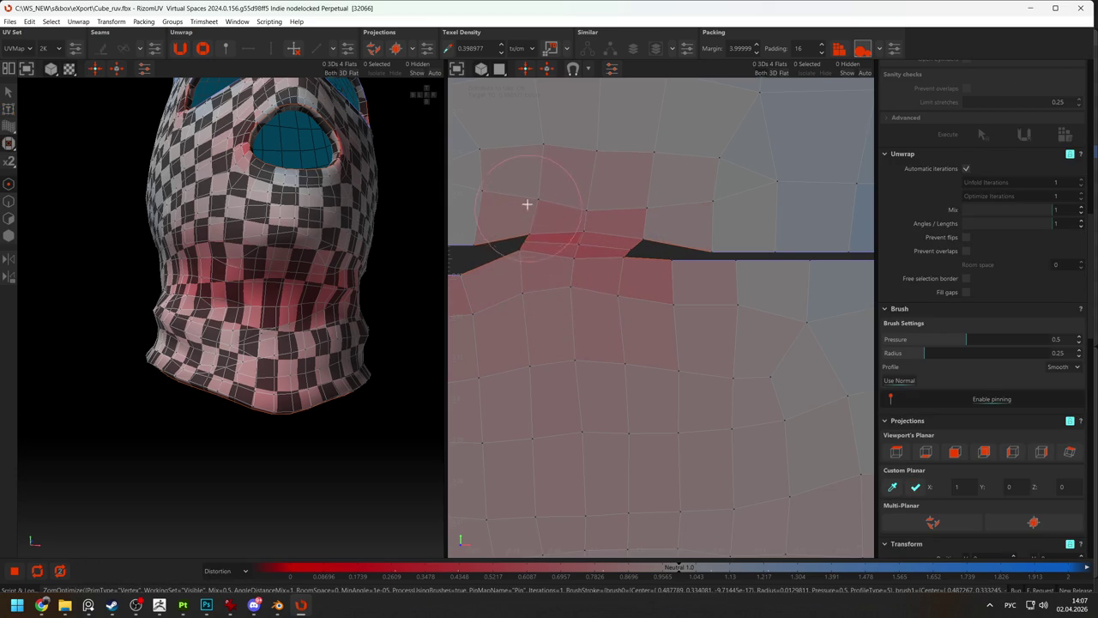
click(578, 238)
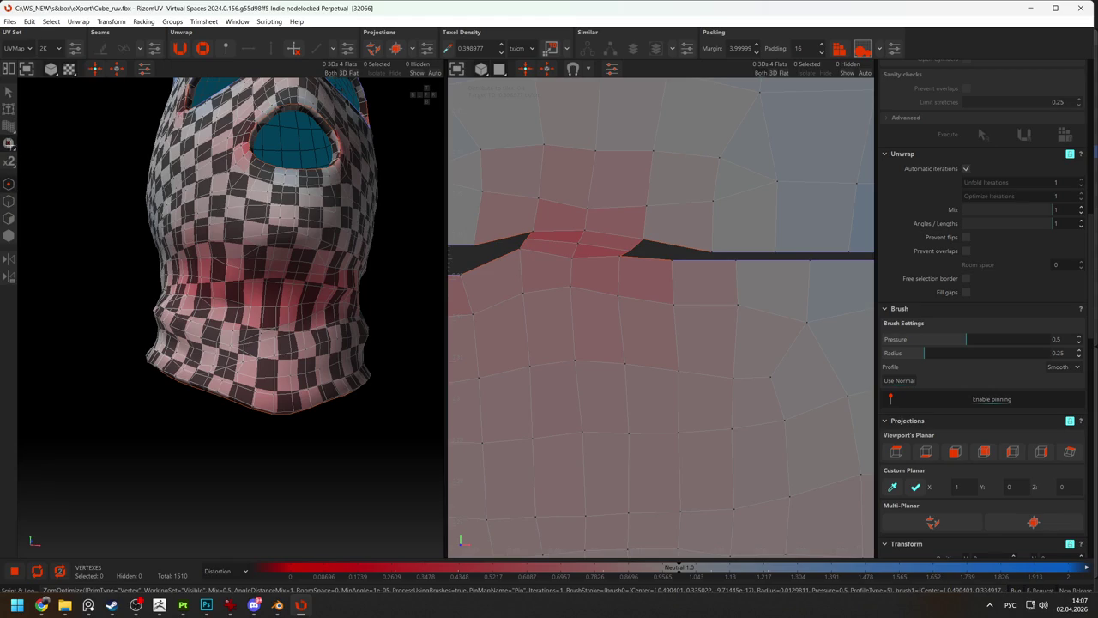
click(39, 145)
click(567, 237)
mouse_move(587, 241)
mouse_down()
mouse_move(593, 226)
mouse_move(550, 255)
mouse_up()
scroll(549, 191, down, 2)
scroll(536, 243, down, 2)
click(563, 275)
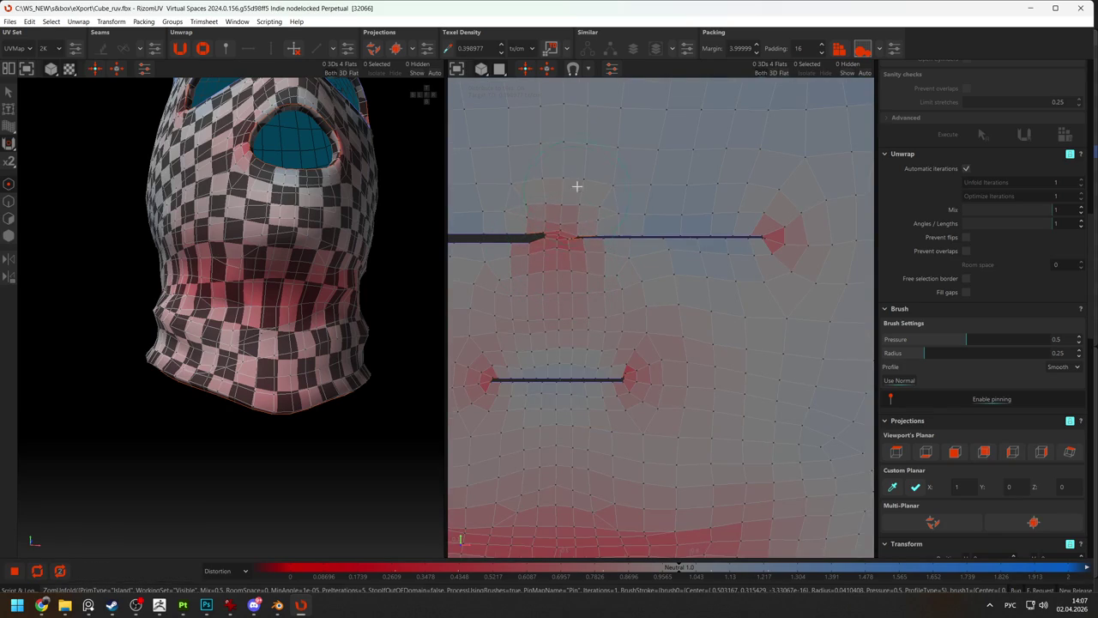
Unfold the upper seam's right end, then optimize the UVs around the slit seams.
middle_drag(347, 177, 287, 321)
scroll(287, 321, up, 5)
click(556, 245)
drag(777, 241, 740, 230)
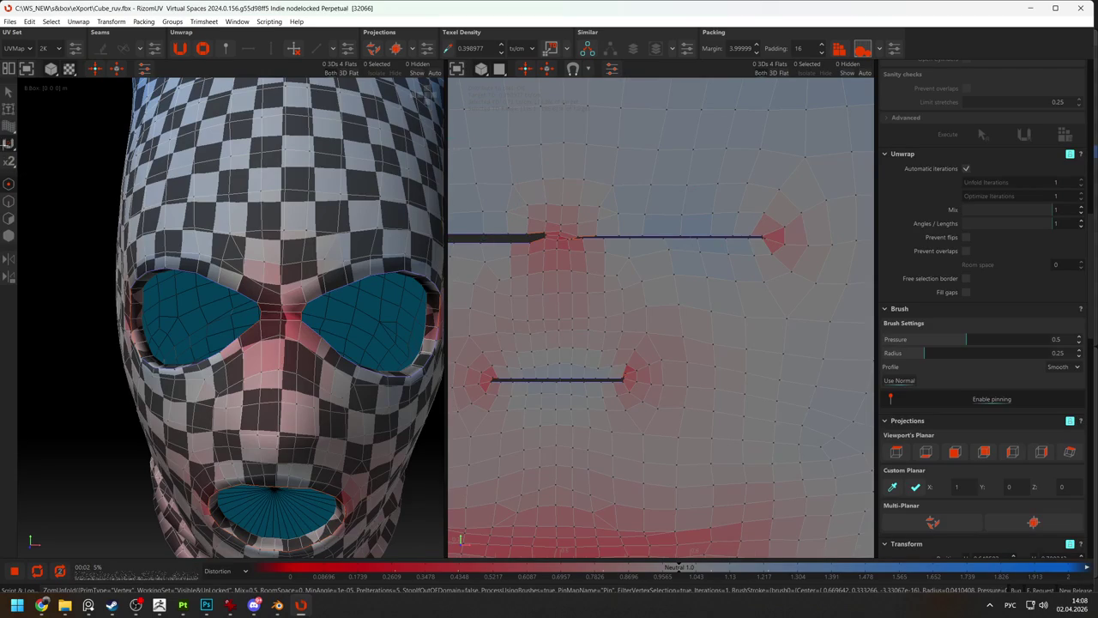
drag(9, 144, 51, 161)
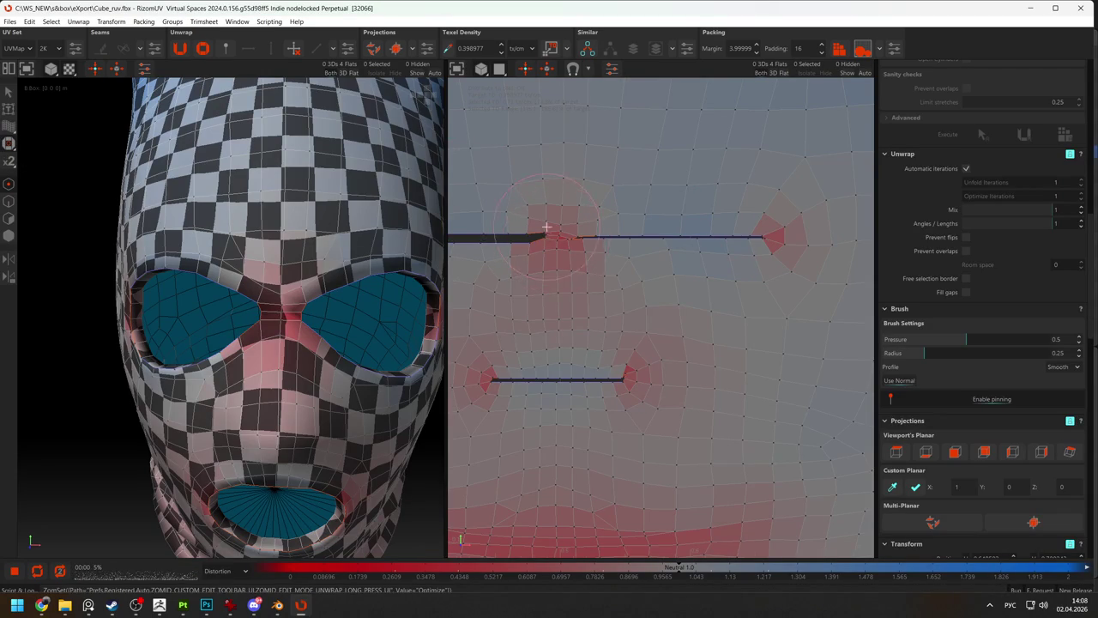
drag(792, 238, 767, 233)
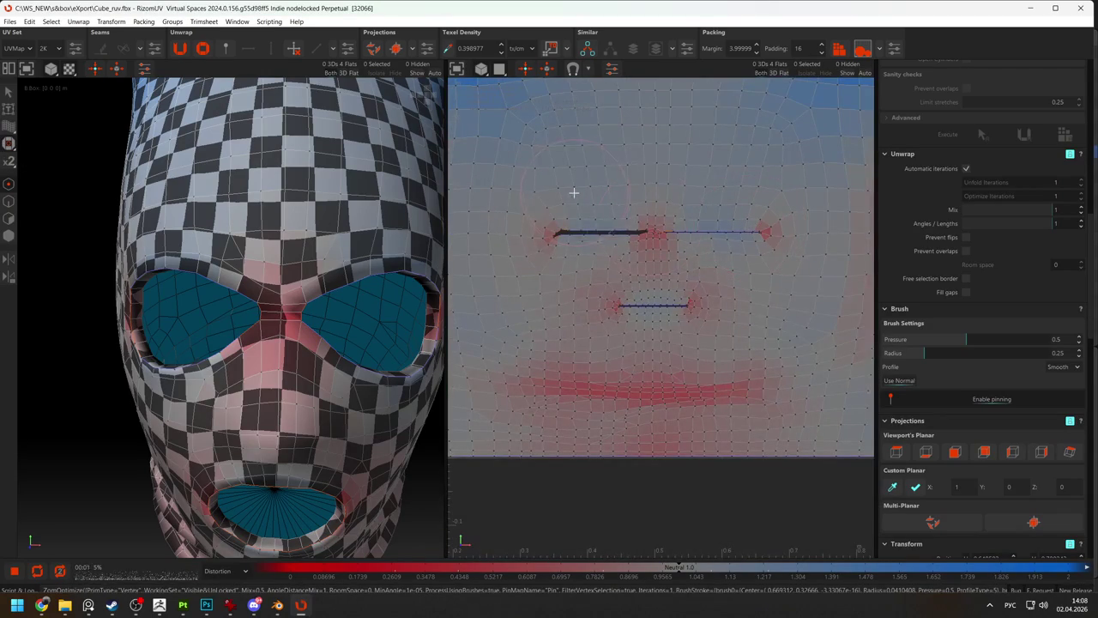
scroll(573, 256, down, 2)
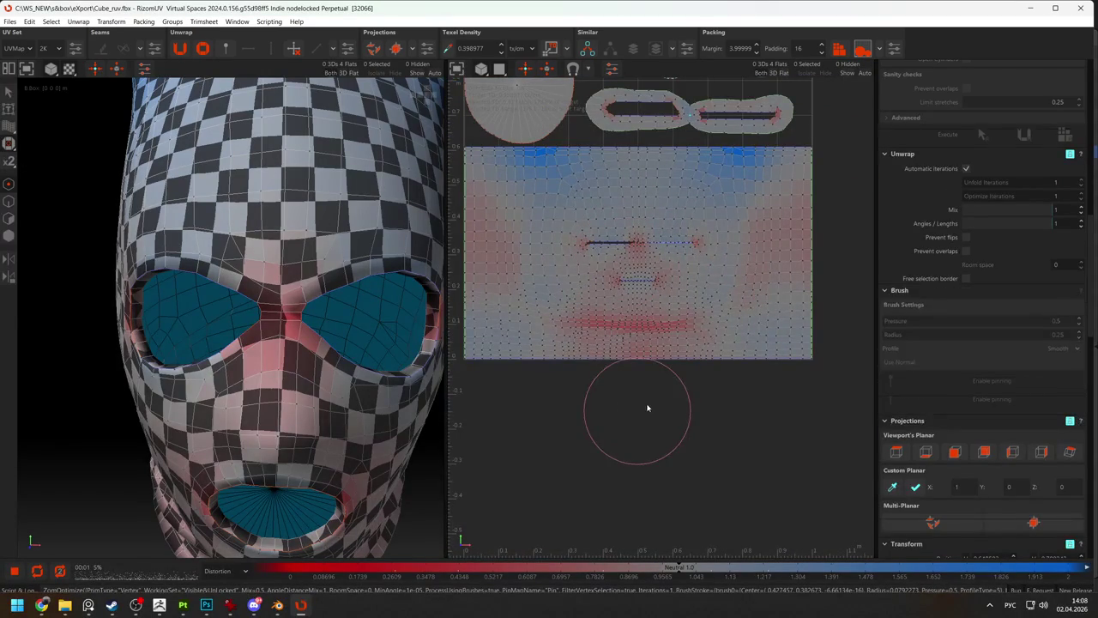
scroll(617, 209, up, 5)
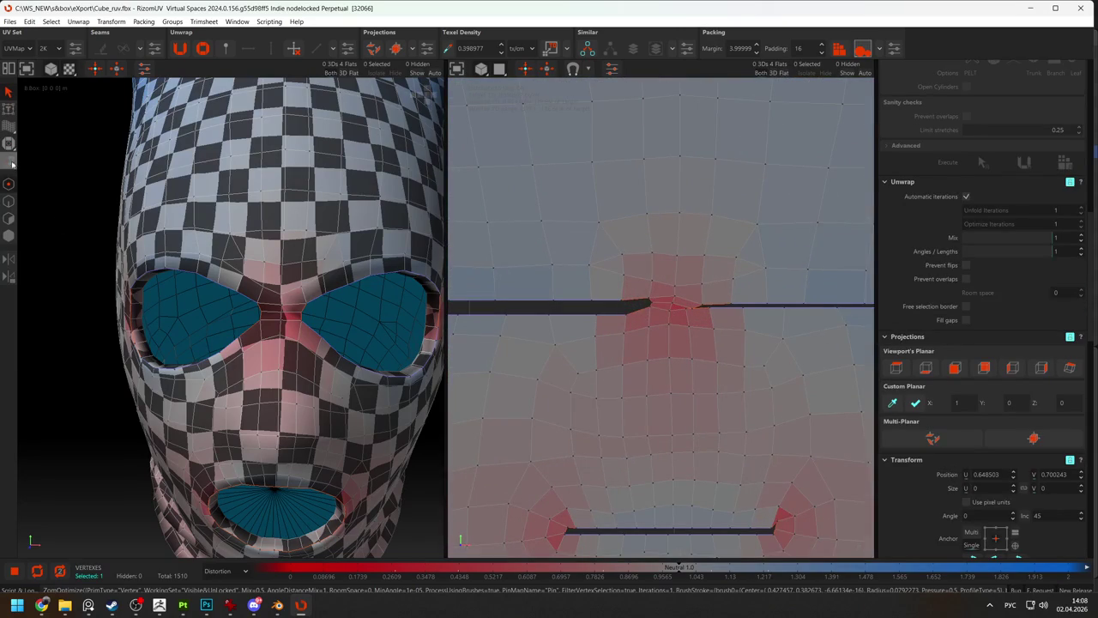
click(843, 304)
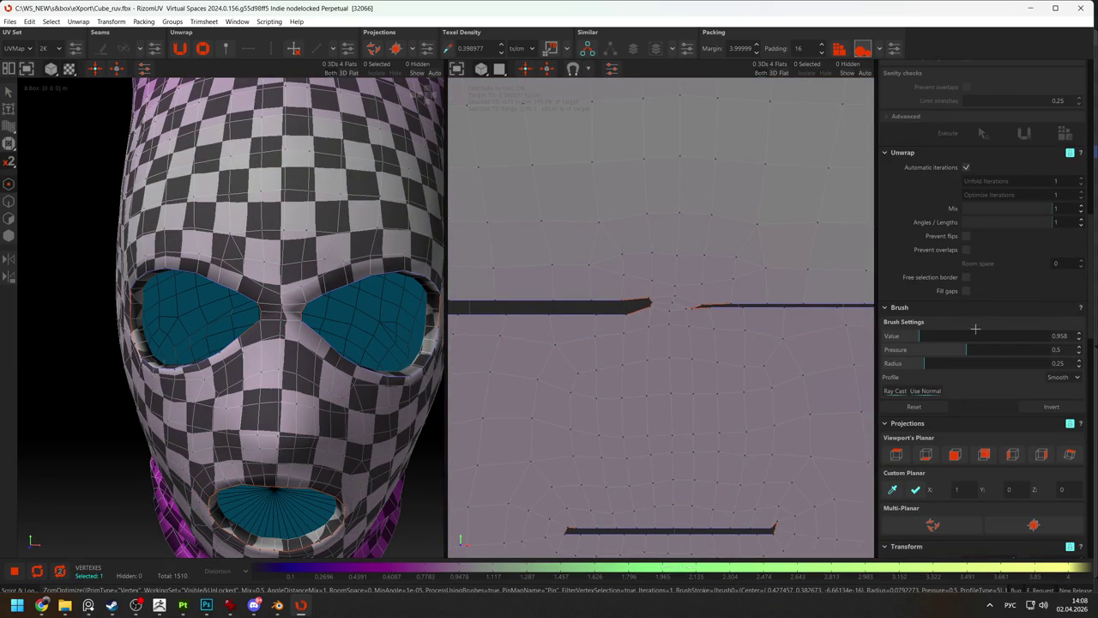
Paint texel density 1.192 around both face slits, then return to distortion display.
click(929, 336)
drag(656, 297, 618, 300)
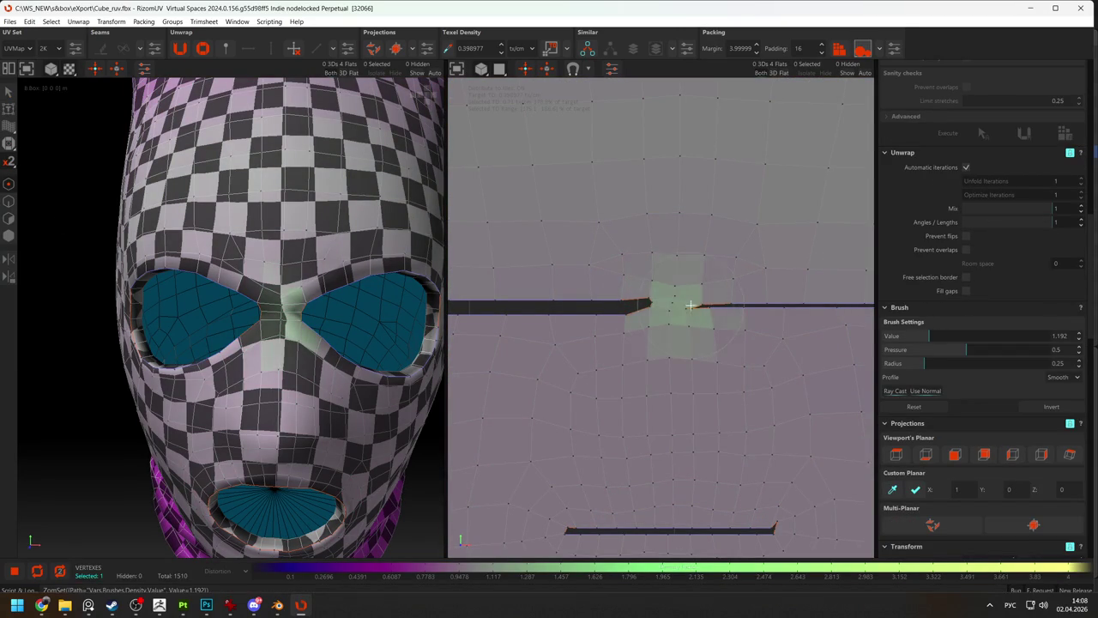
scroll(699, 305, down, 3)
drag(522, 304, 858, 306)
drag(633, 422, 738, 424)
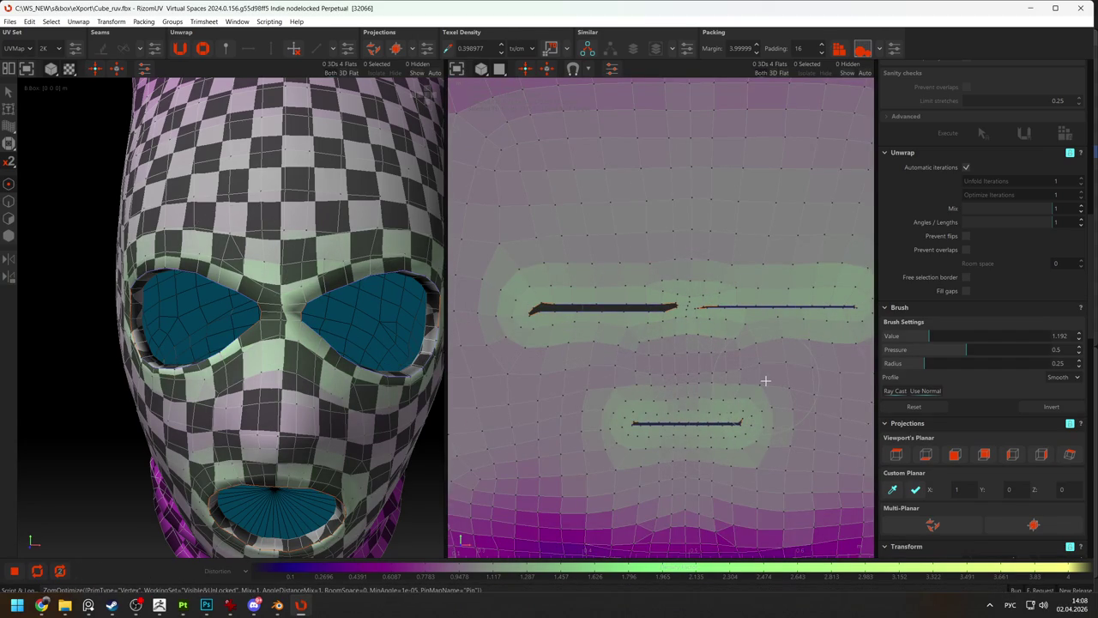
scroll(705, 336, down, 2)
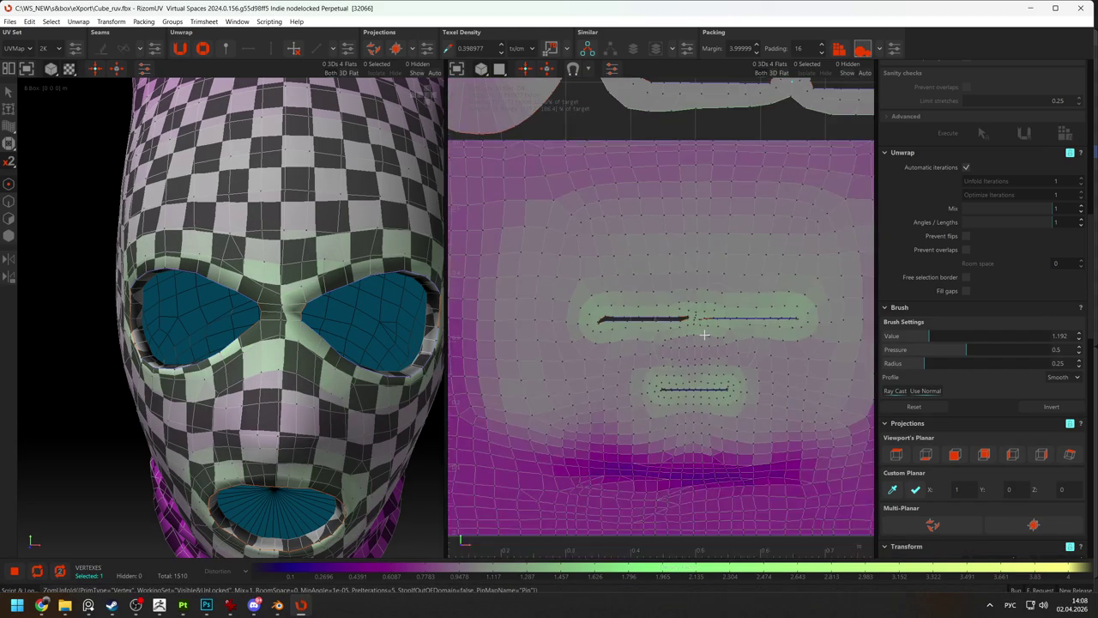
key(Escape)
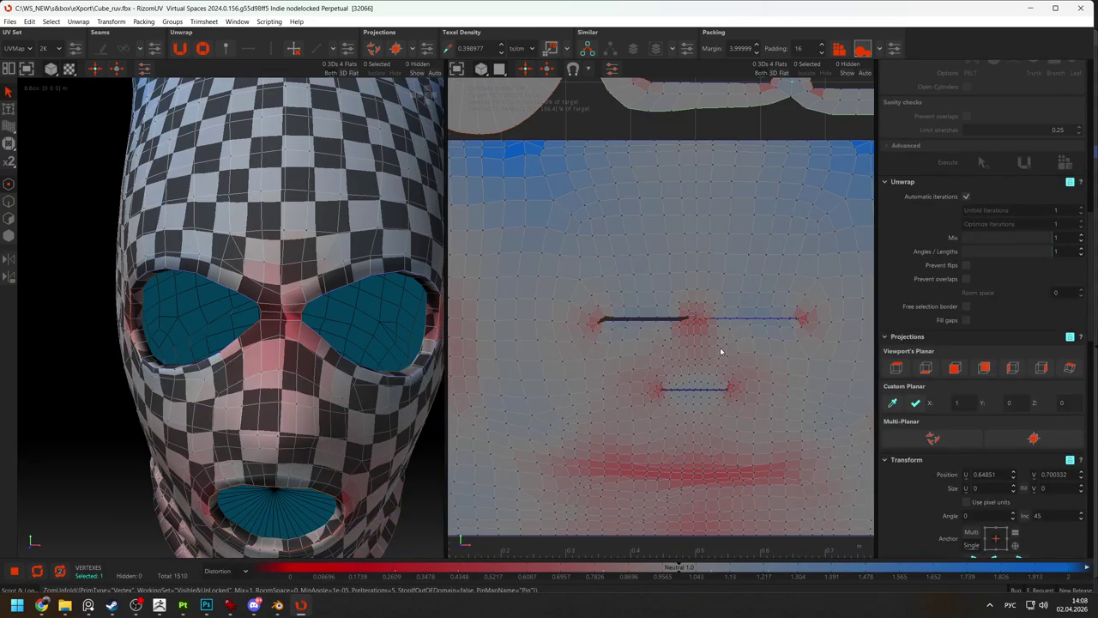
scroll(748, 361, down, 3)
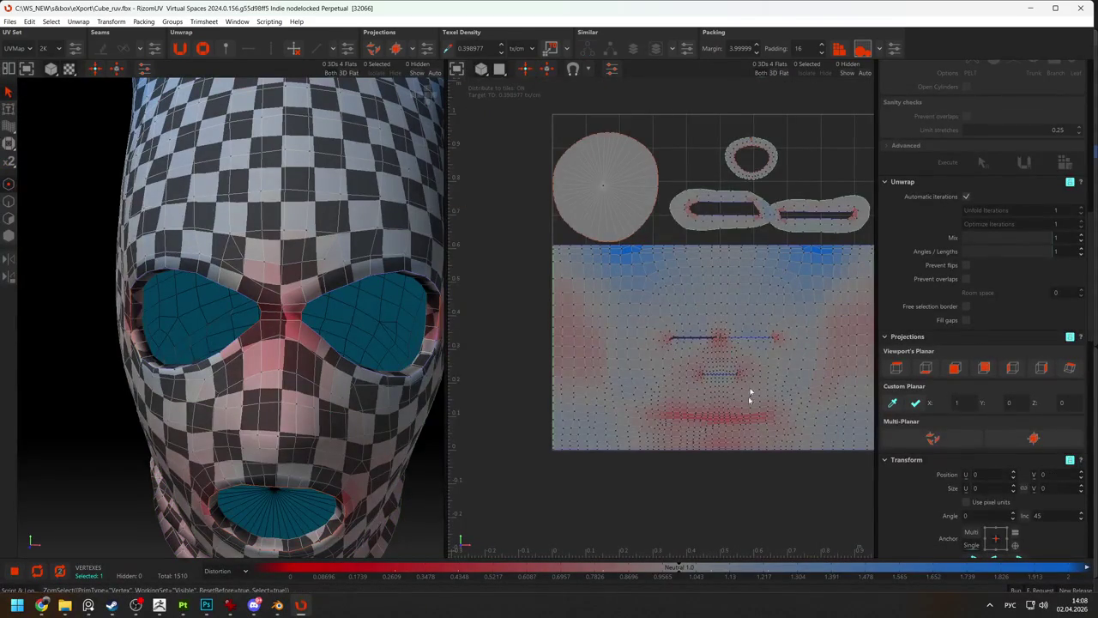
Repack the small islands above the face.
key(p)
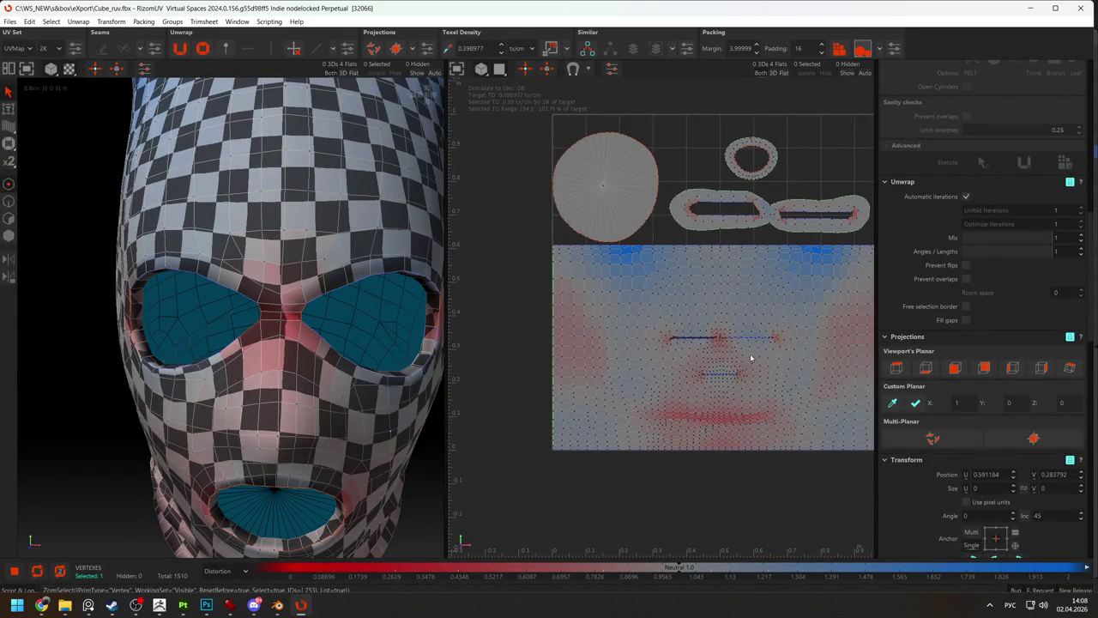
scroll(738, 373, down, 2)
scroll(744, 369, up, 5)
scroll(735, 358, up, 1)
scroll(718, 343, down, 1)
scroll(622, 321, up, 1)
Move a seam vertex on the upper slit into place.
click(638, 312)
scroll(633, 304, up, 3)
click(647, 284)
key(t)
drag(640, 280, 655, 293)
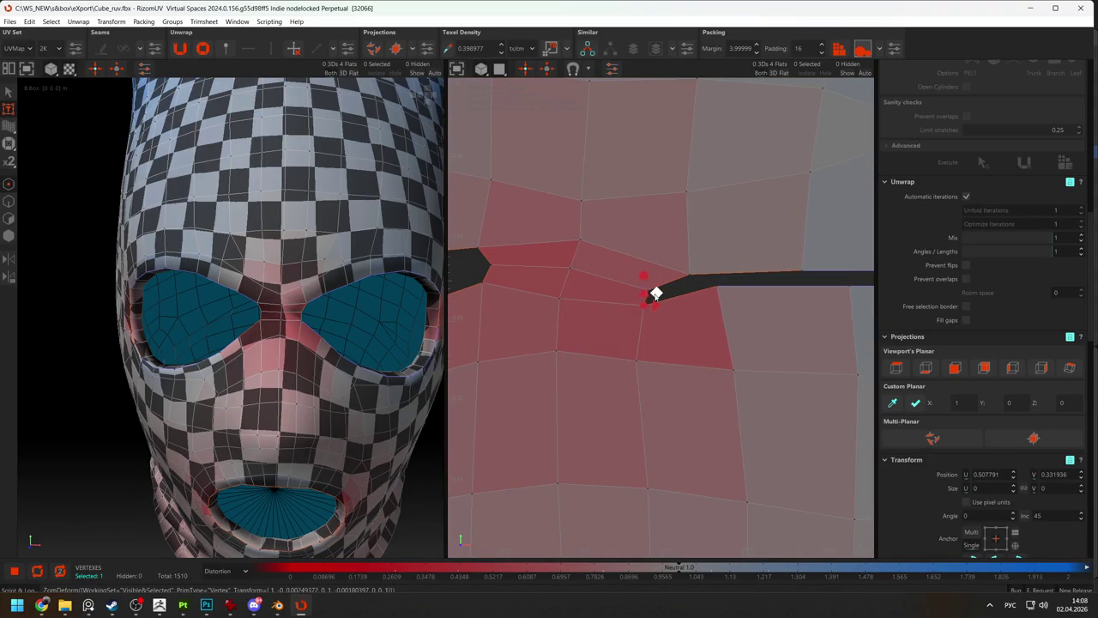
scroll(728, 298, down, 2)
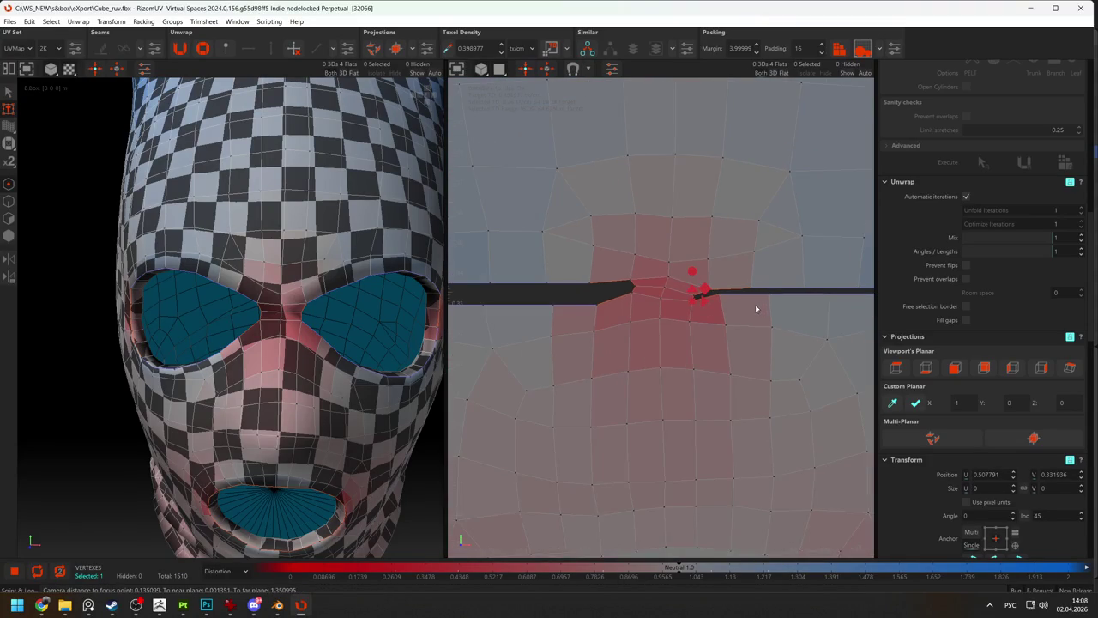
scroll(757, 308, up, 1)
click(539, 282)
Cut the two seam edges at the slit's end and re-unwrap the island.
key(F2)
click(534, 270)
shift+click(661, 284)
key(c)
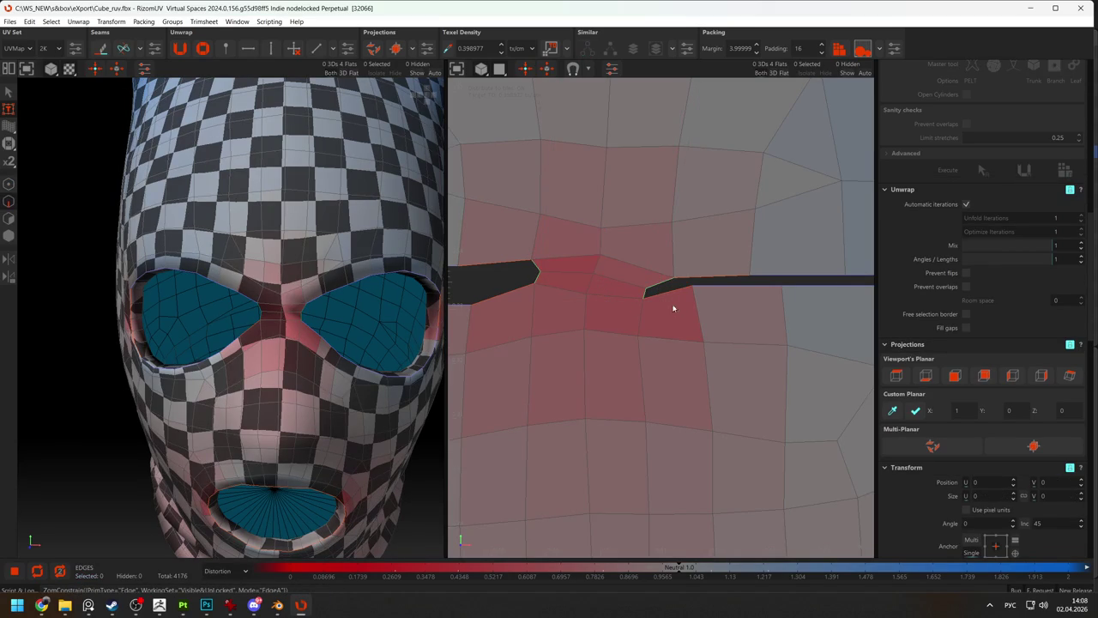
key(u)
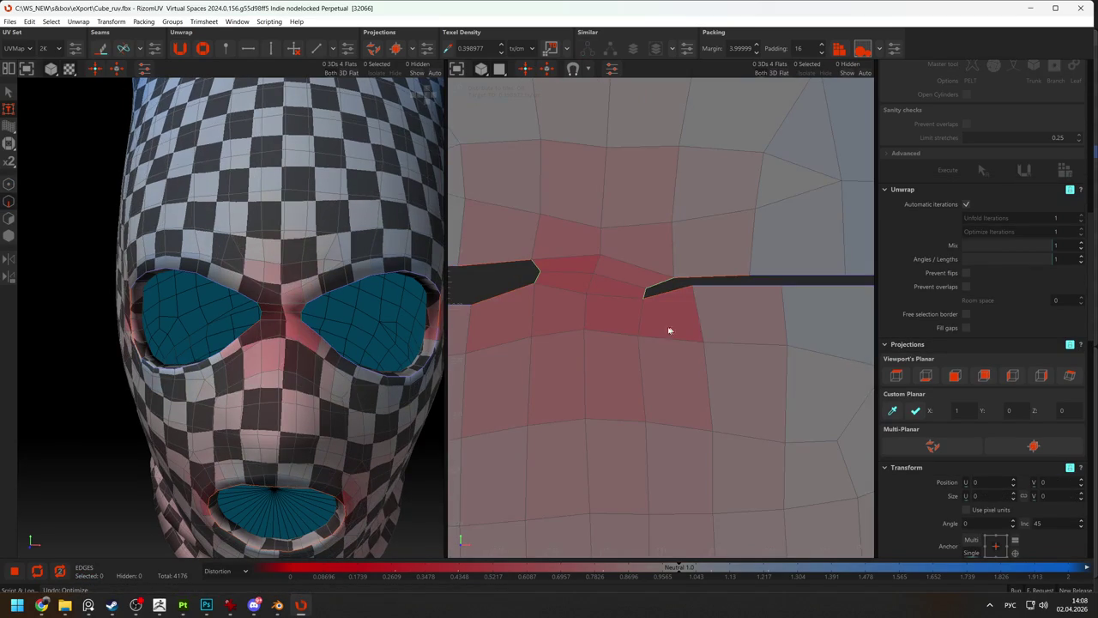
Relax the UVs around the slit's seam gap with the Optimize brush.
key(b)
mouse_move(589, 287)
mouse_down()
mouse_move(625, 282)
mouse_move(549, 275)
mouse_move(633, 276)
mouse_move(657, 254)
mouse_move(543, 277)
mouse_up()
scroll(552, 265, down, 2)
scroll(634, 271, down, 2)
drag(634, 271, 588, 265)
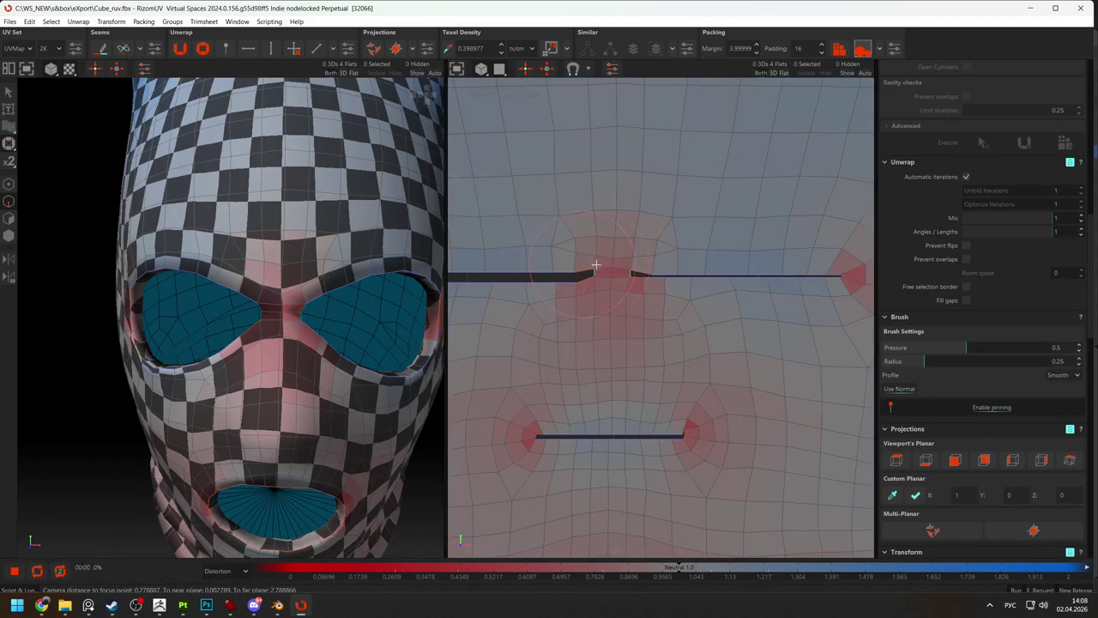
Select an edge at the slit's left end and undo the last relax stroke.
scroll(689, 289, down, 2)
scroll(510, 279, down, 1)
scroll(506, 285, up, 2)
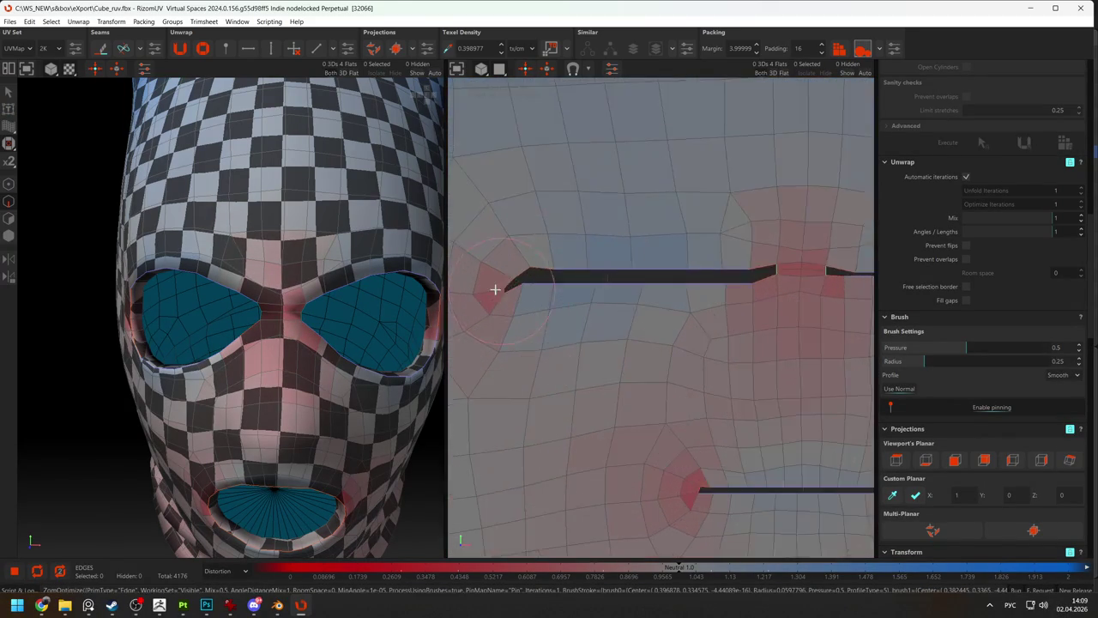
scroll(497, 288, up, 2)
key(b)
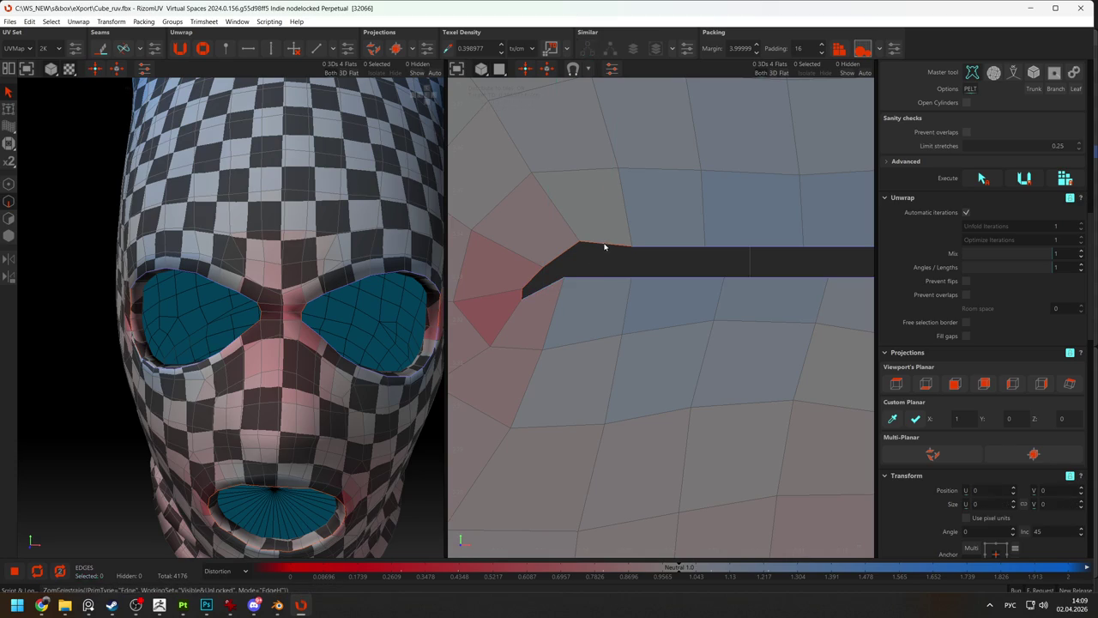
click(526, 298)
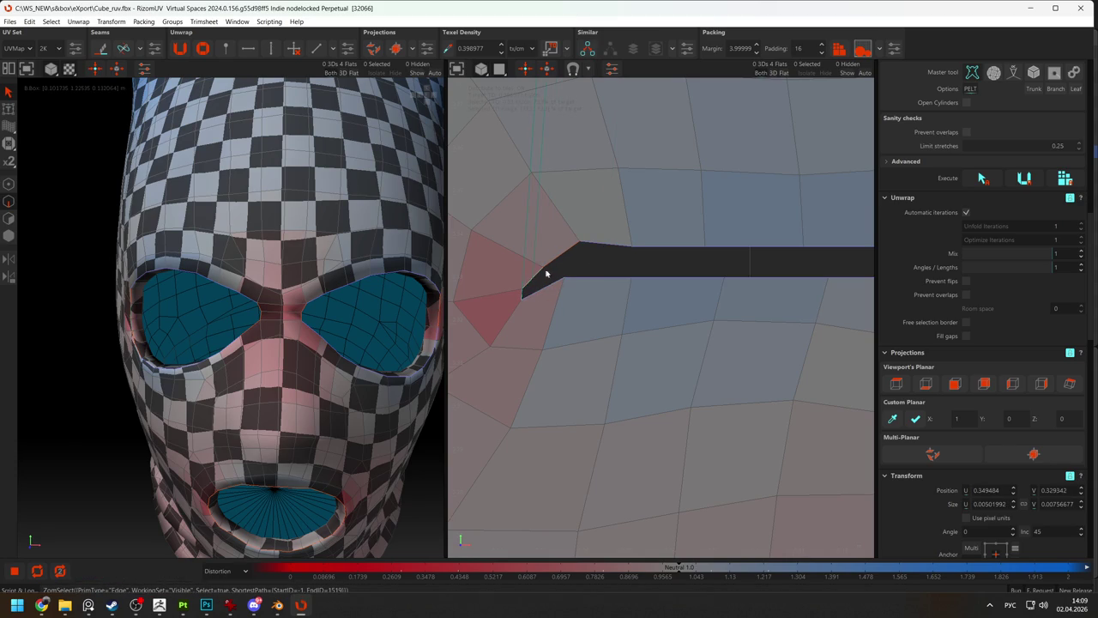
click(526, 286)
scroll(635, 286, down, 3)
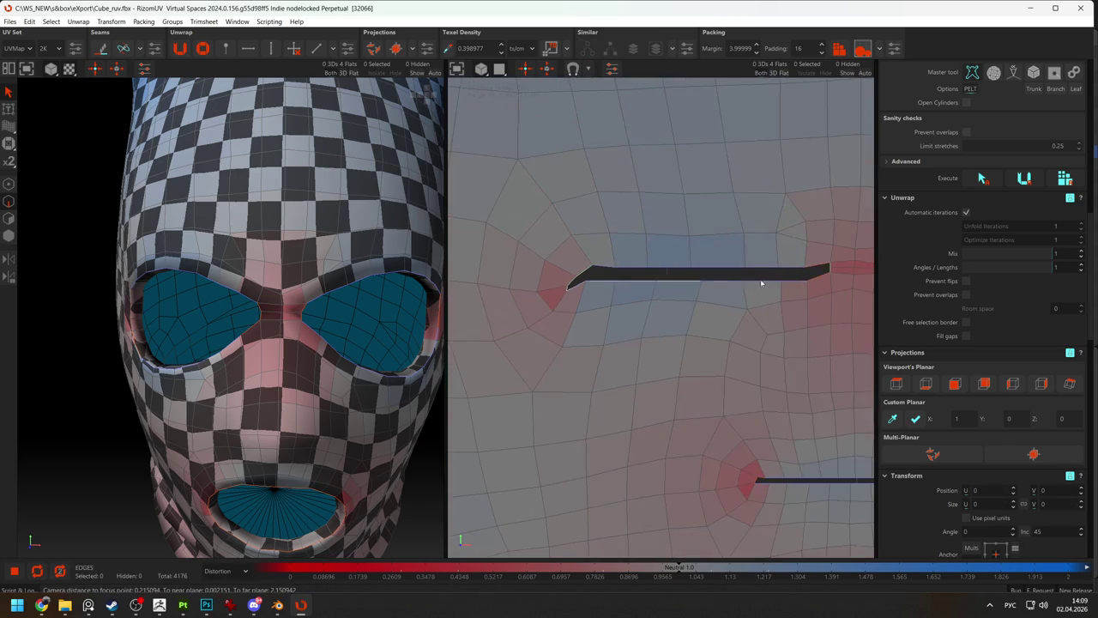
scroll(566, 283, up, 3)
scroll(539, 288, up, 2)
click(506, 281)
key(ctrl+z)
Re-relax the upper seam end with the Optimize brush, then clear the selection.
scroll(549, 298, down, 1)
scroll(600, 293, down, 2)
scroll(660, 279, down, 1)
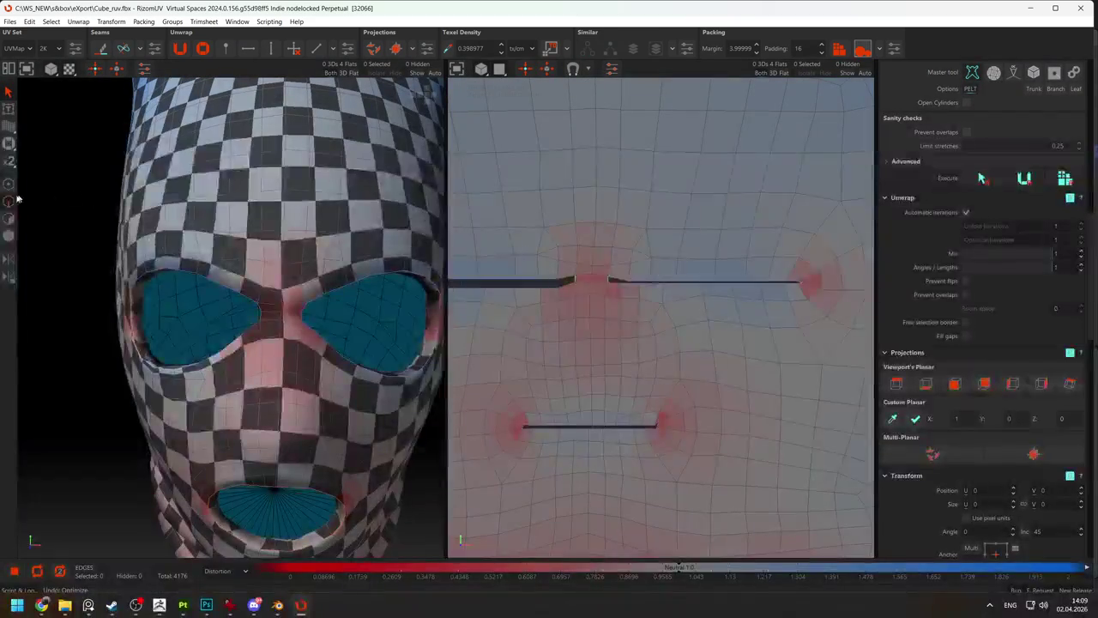
click(9, 143)
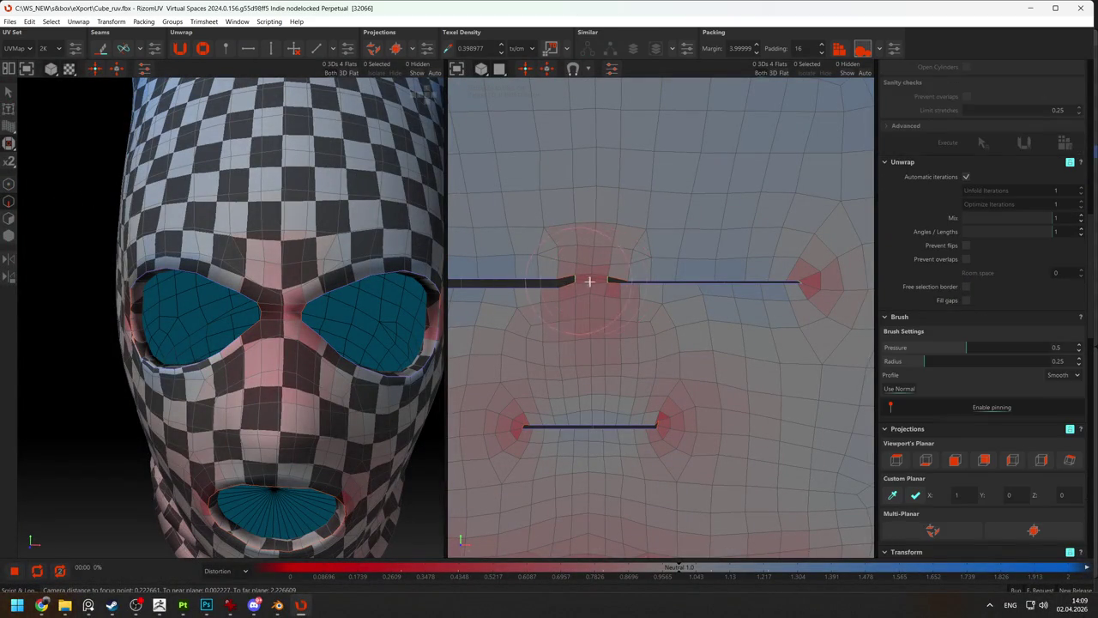
scroll(625, 261, up, 1)
scroll(652, 270, up, 1)
drag(666, 277, 662, 272)
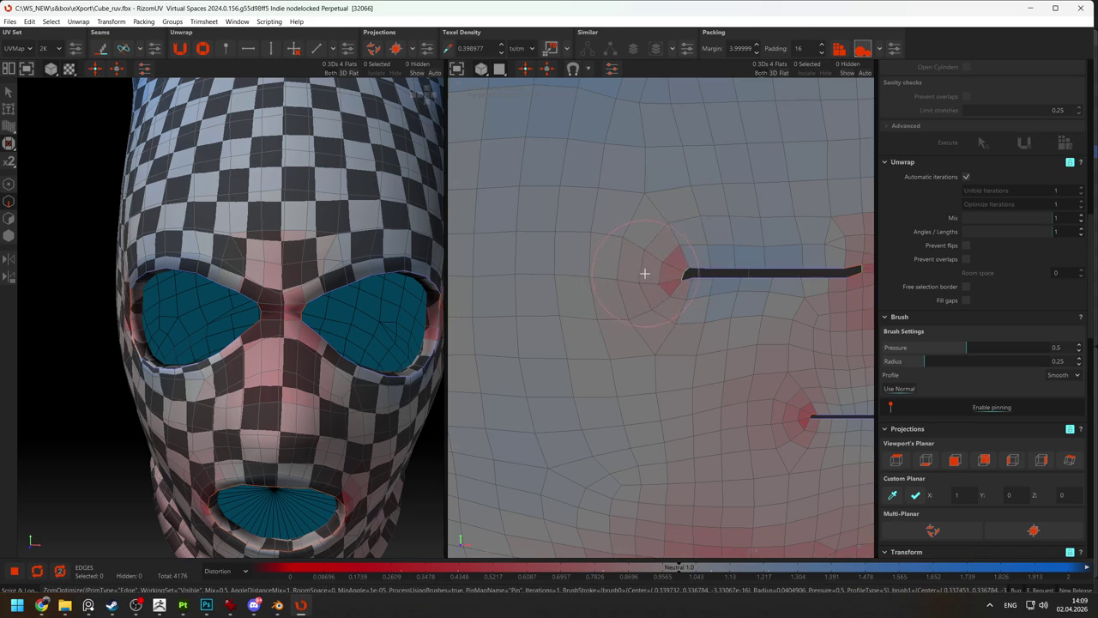
scroll(618, 283, down, 2)
scroll(639, 310, down, 3)
scroll(695, 345, up, 2)
scroll(689, 350, up, 3)
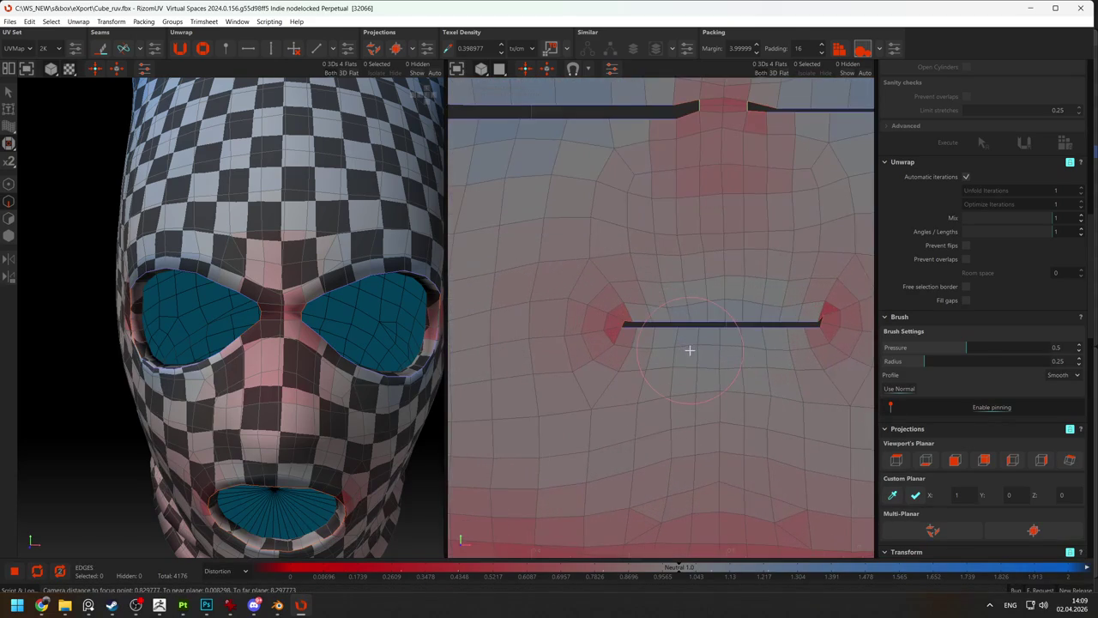
scroll(800, 326, up, 3)
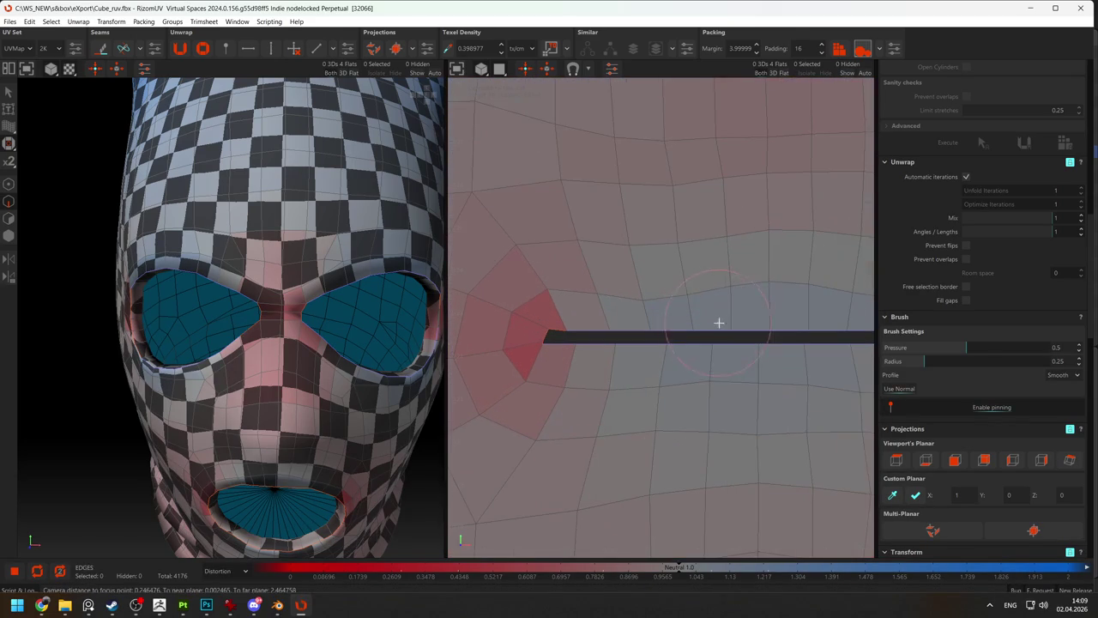
key(Escape)
click(554, 331)
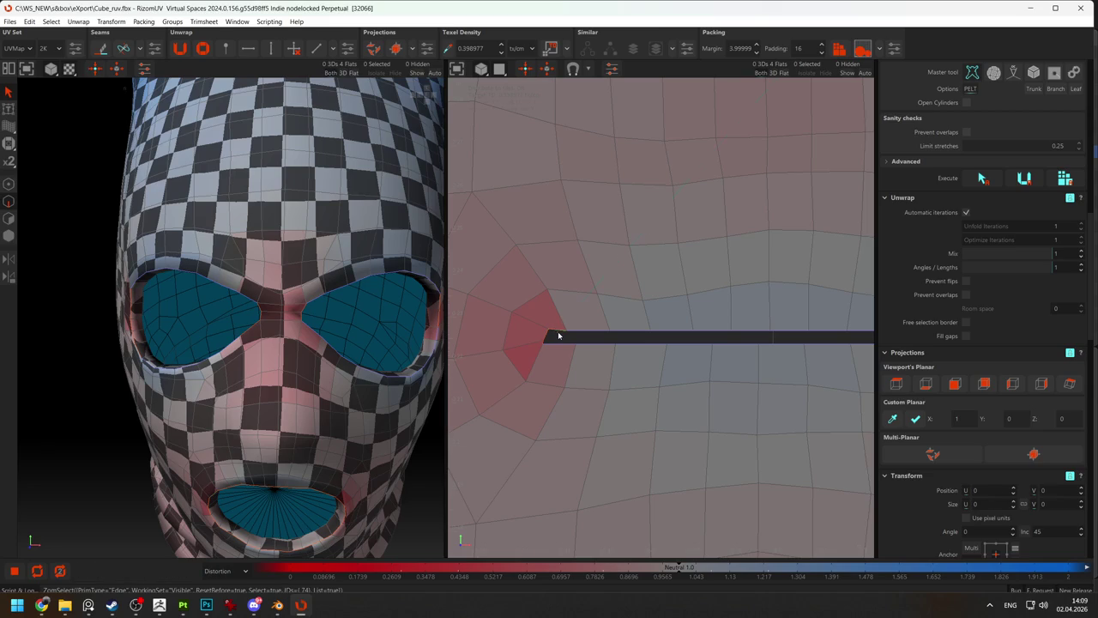
Undo the last change and constrain the lower slit seam edge to horizontal.
key(ctrl+z)
key(h)
scroll(698, 340, down, 3)
scroll(833, 328, down, 3)
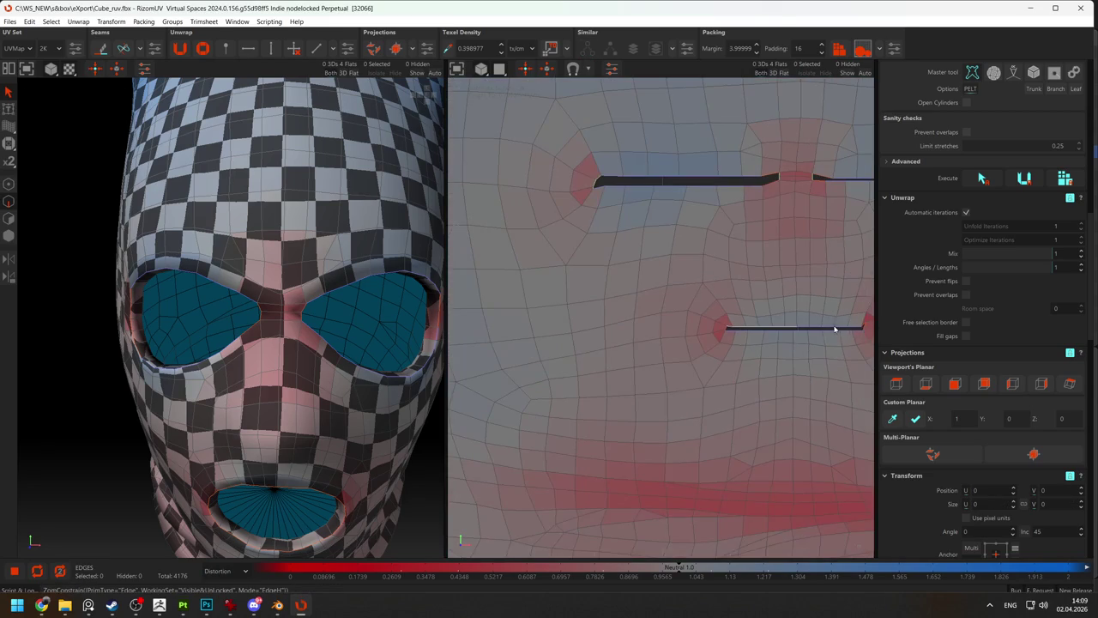
scroll(875, 333, up, 3)
scroll(858, 330, up, 2)
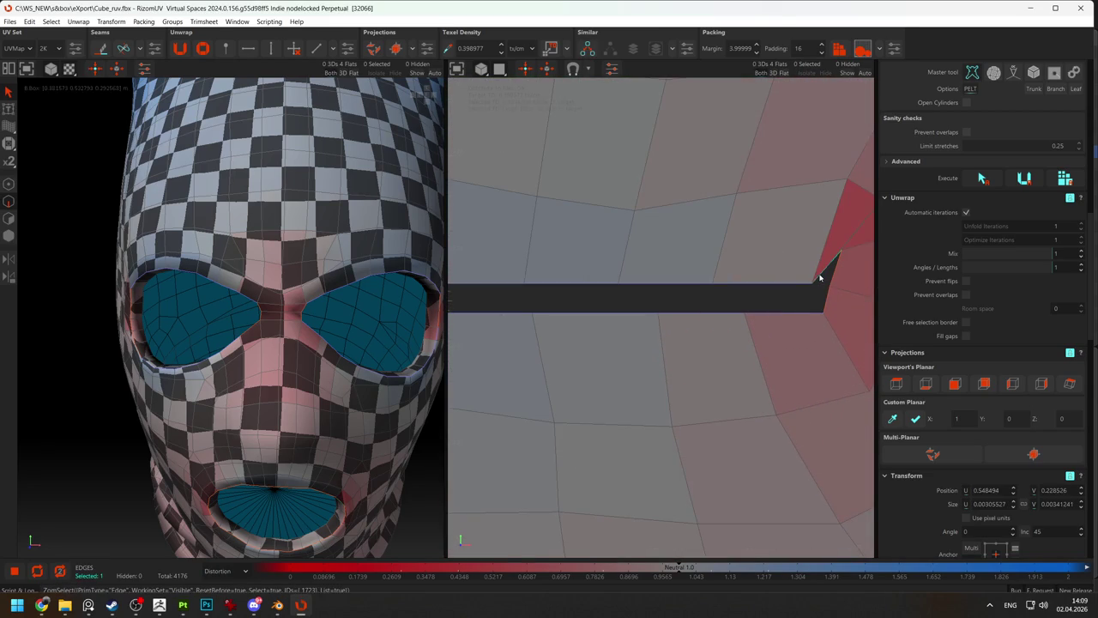
Relax the distortion at both tips of the lower seam with the Optimize brush.
click(10, 143)
drag(820, 289, 826, 295)
scroll(829, 287, down, 3)
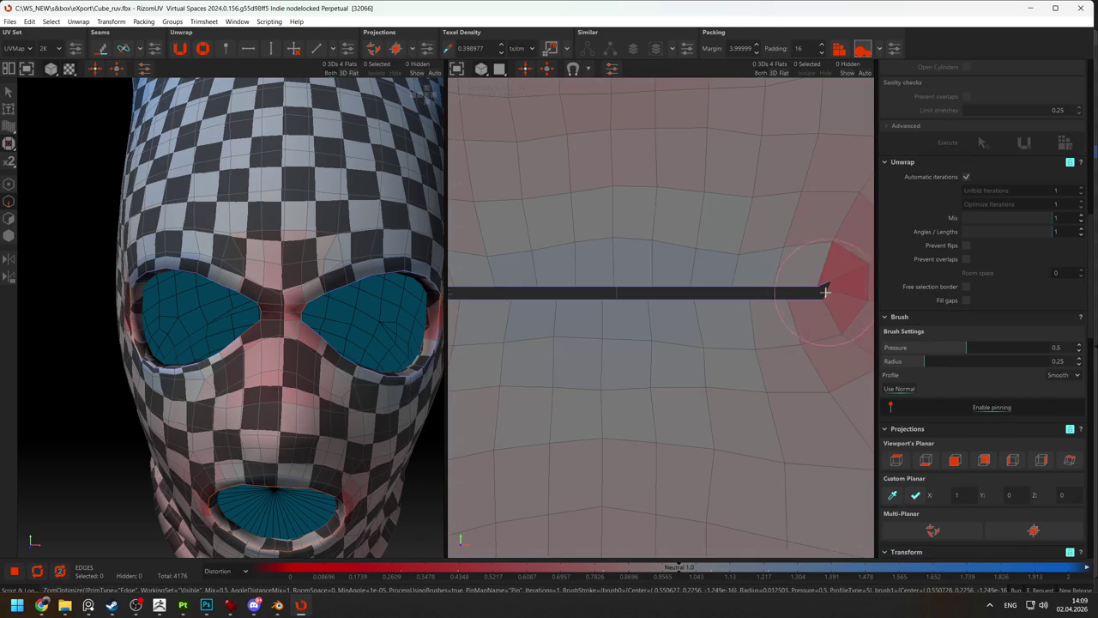
scroll(710, 289, down, 2)
click(488, 280)
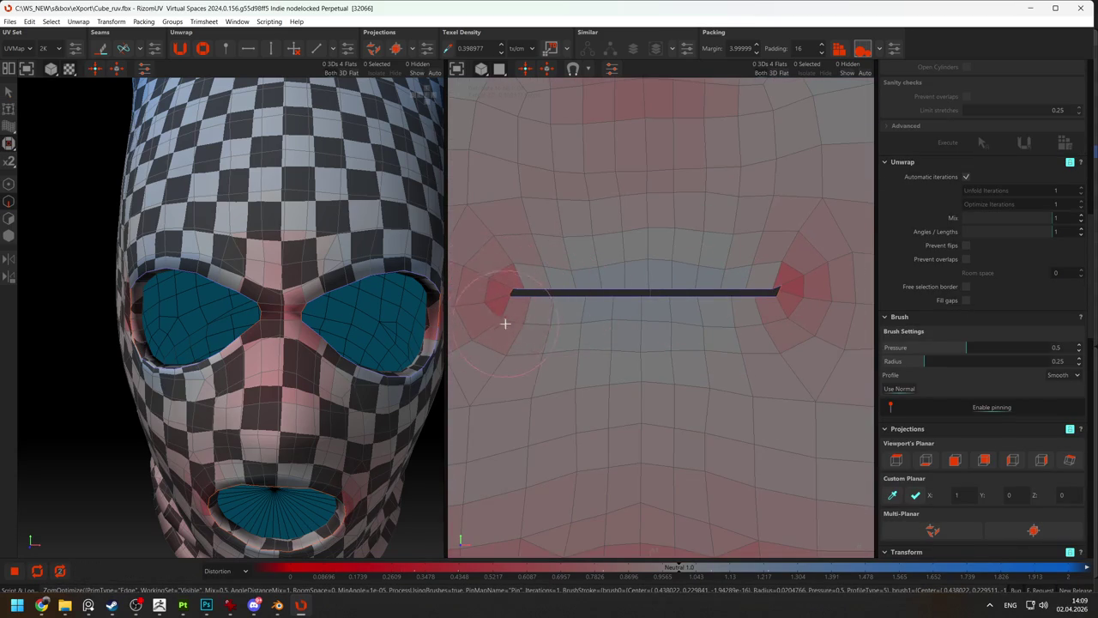
scroll(510, 304, down, 2)
click(526, 288)
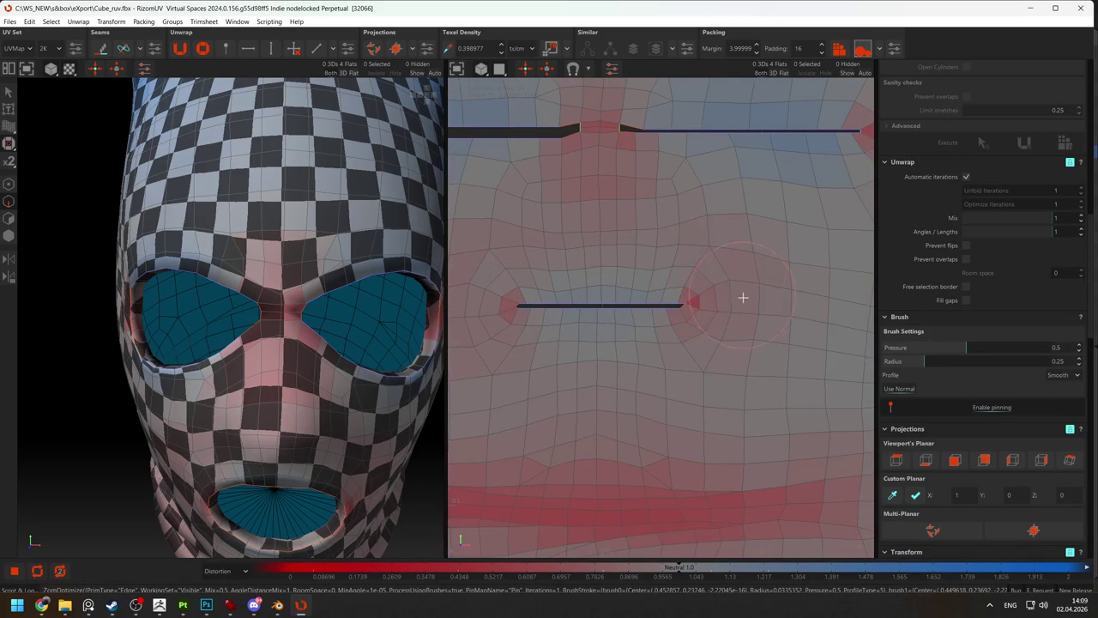
scroll(724, 318, up, 3)
scroll(642, 249, up, 2)
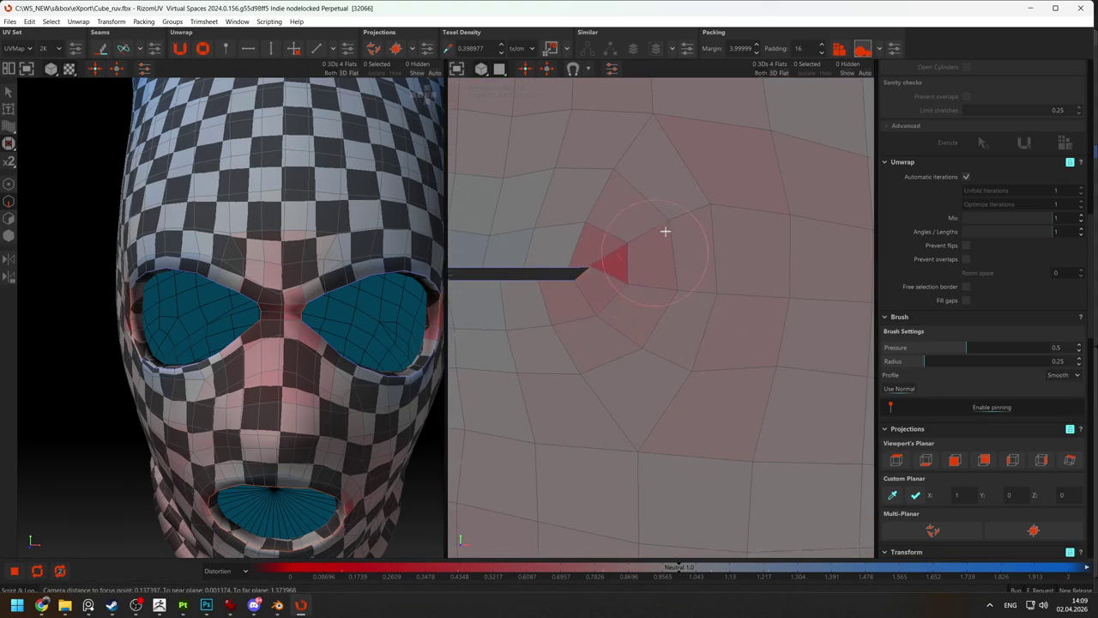
key(Escape)
Nudge the seam-tip vertex slightly into place.
click(584, 273)
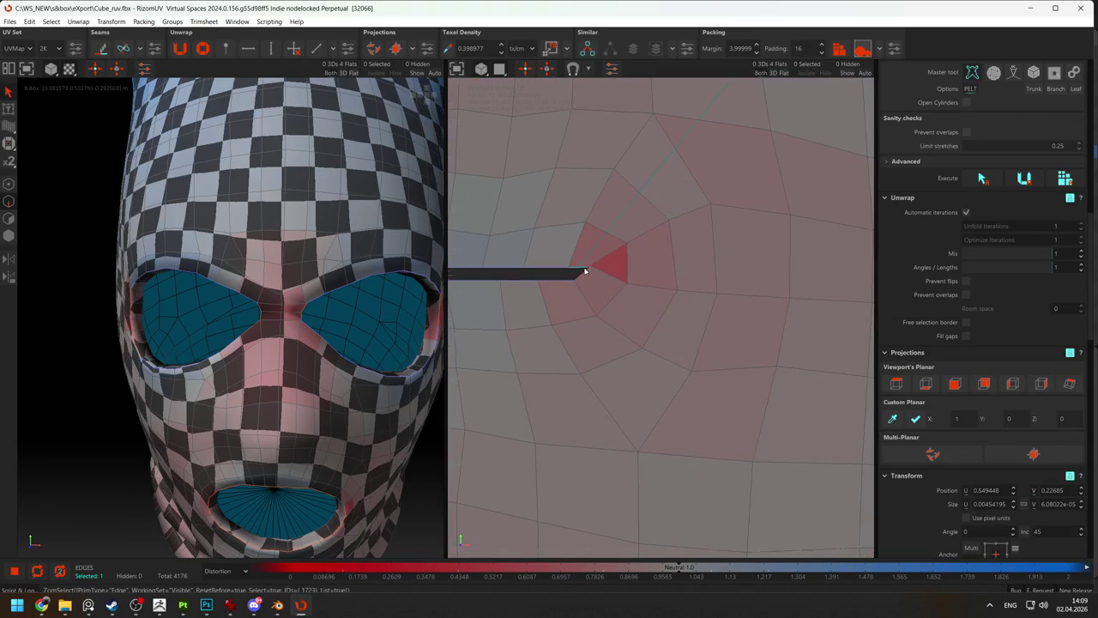
key(F1)
drag(617, 253, 611, 271)
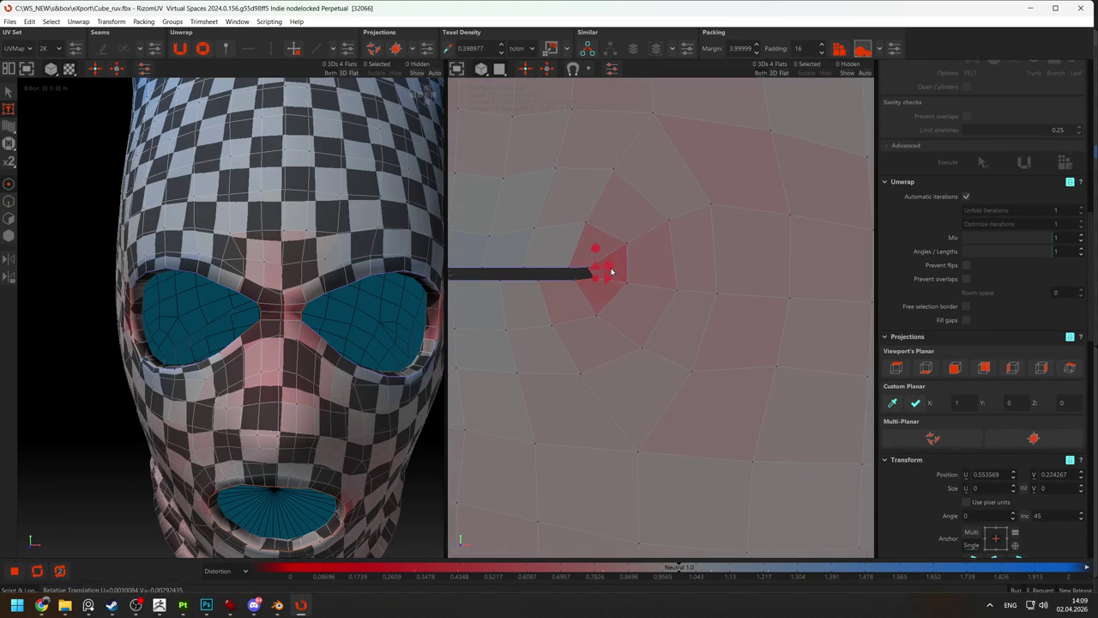
click(608, 306)
scroll(566, 309, down, 5)
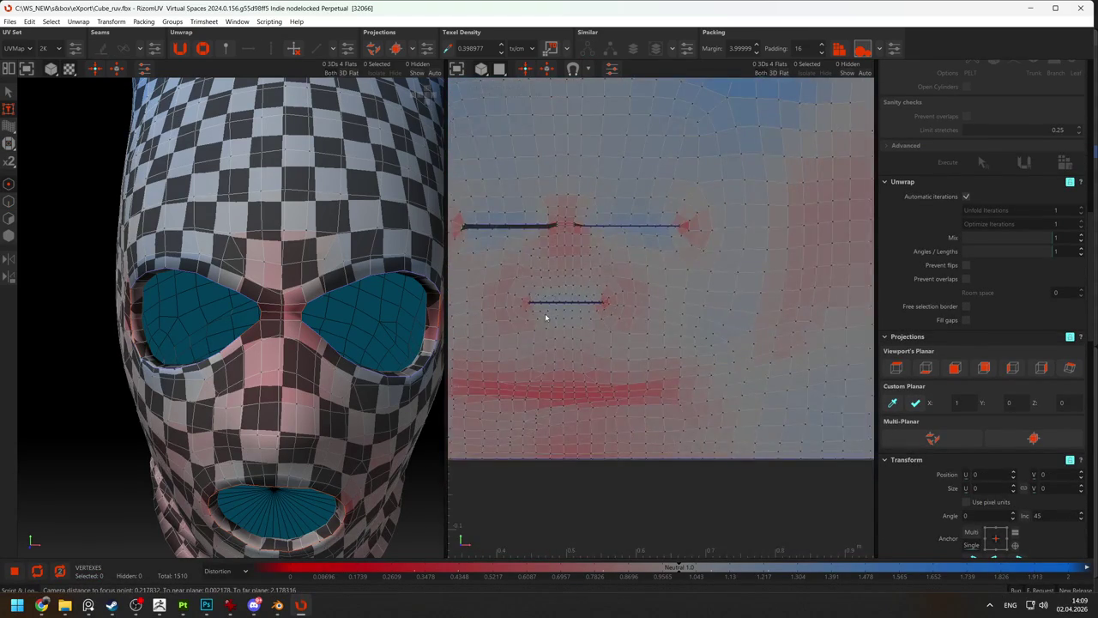
scroll(549, 314, down, 3)
scroll(668, 330, down, 2)
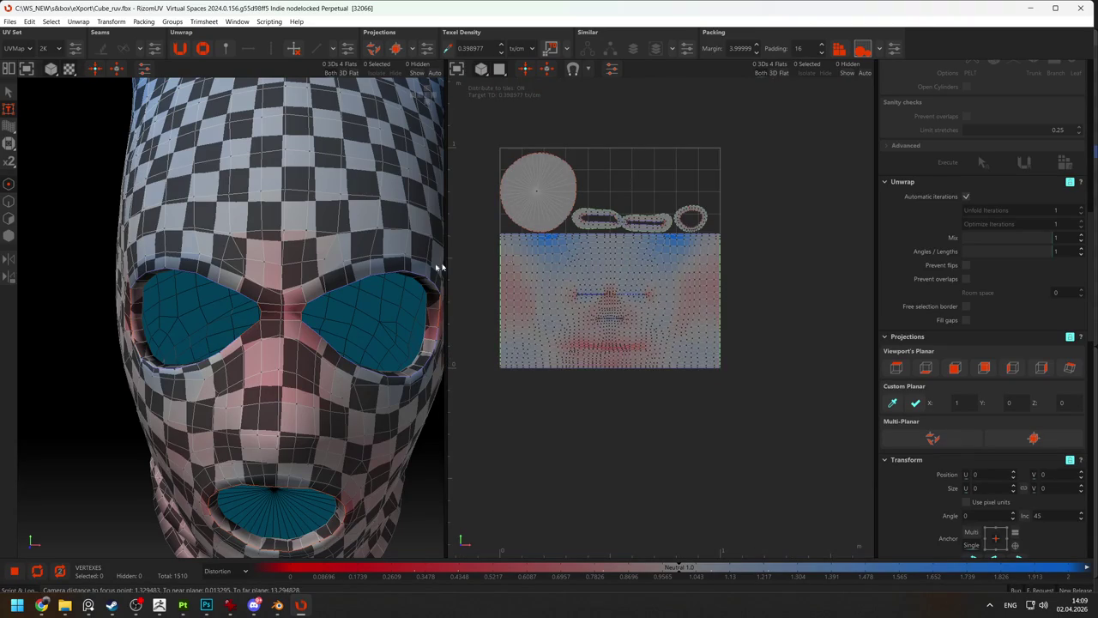
Reframe the 3D view on the mask from the front.
key(alt+Tab)
key(alt+Tab)
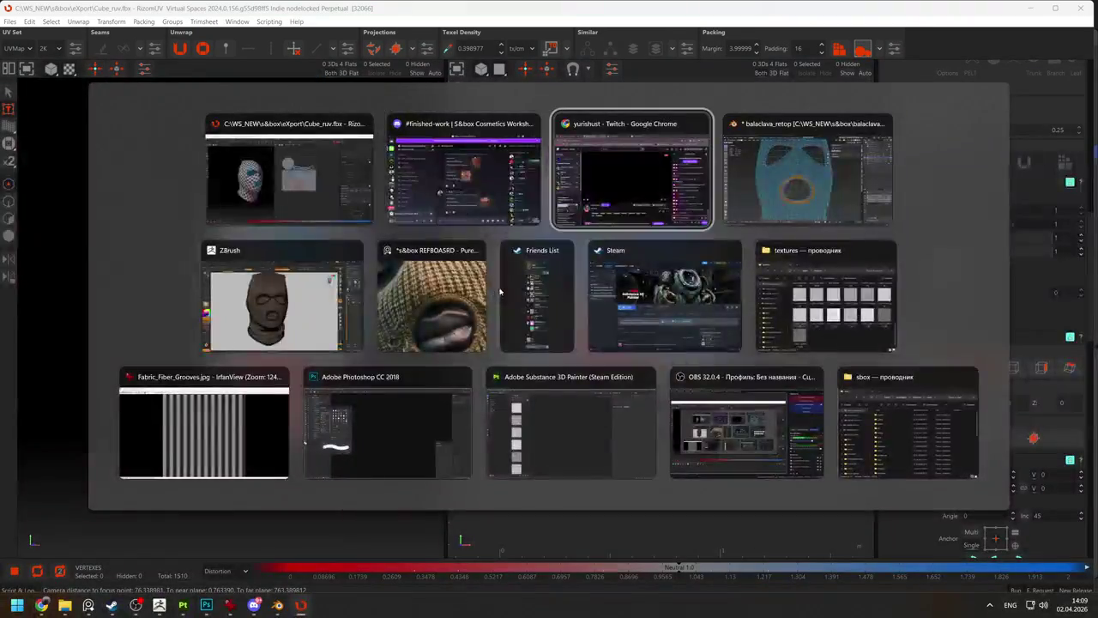
key(Escape)
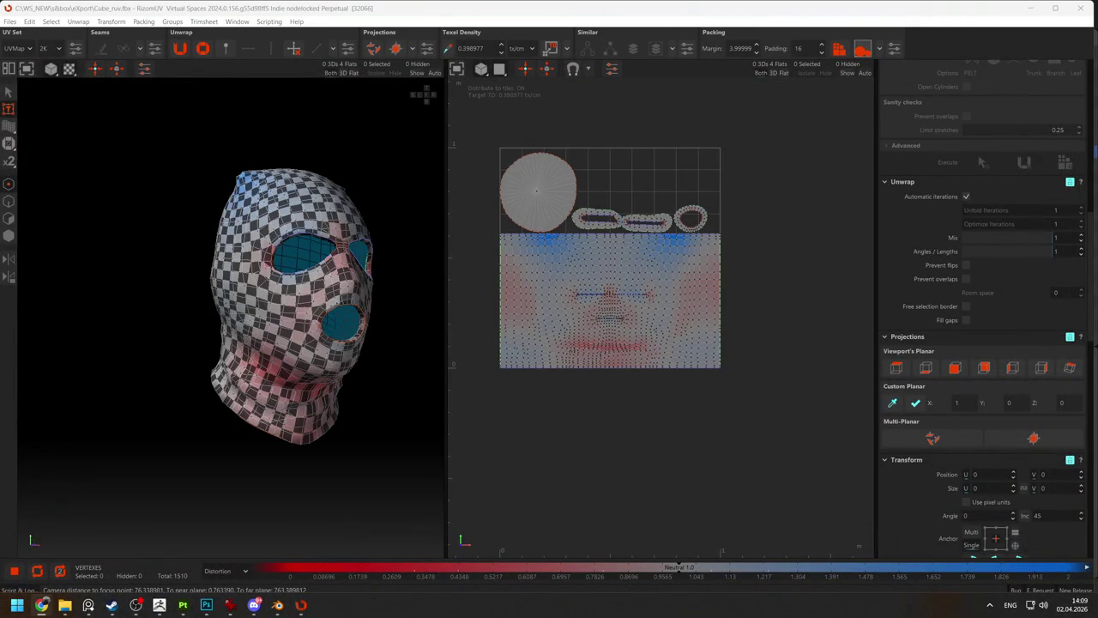
scroll(330, 249, up, 3)
key(f)
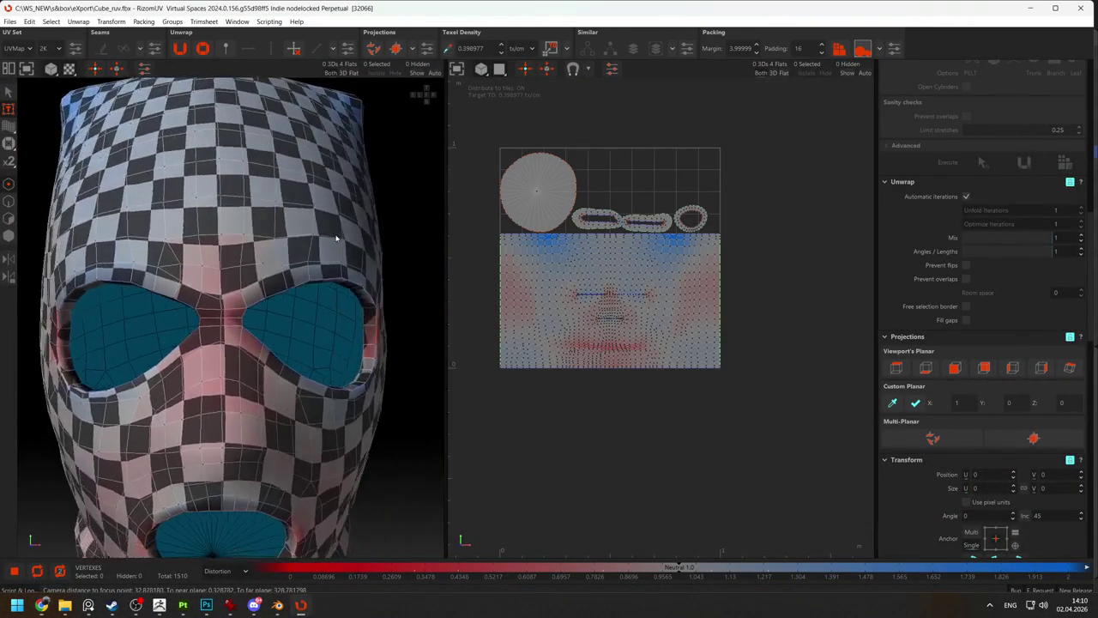
scroll(654, 294, up, 3)
scroll(544, 296, up, 3)
scroll(544, 296, up, 2)
scroll(569, 303, up, 1)
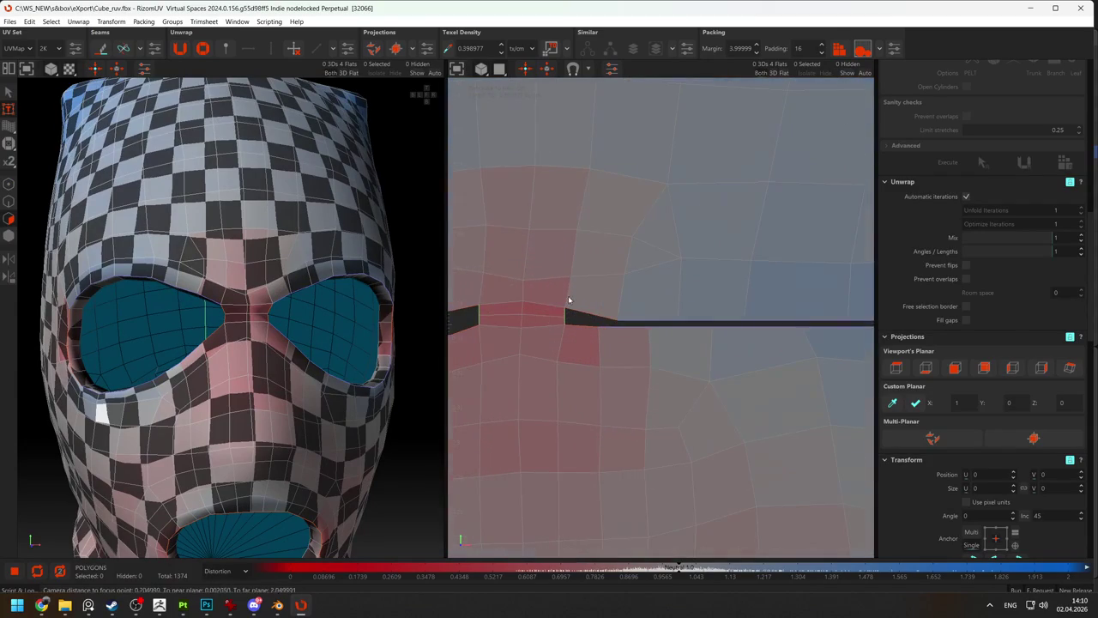
scroll(268, 296, down, 3)
scroll(606, 304, down, 1)
scroll(606, 303, down, 1)
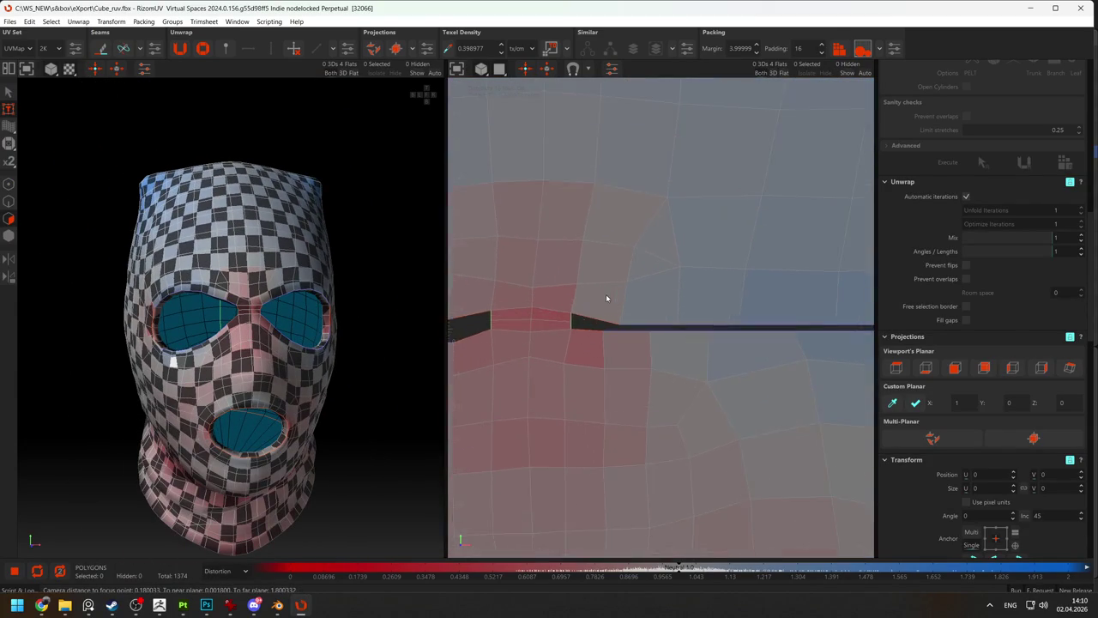
key(F2)
key(F2)
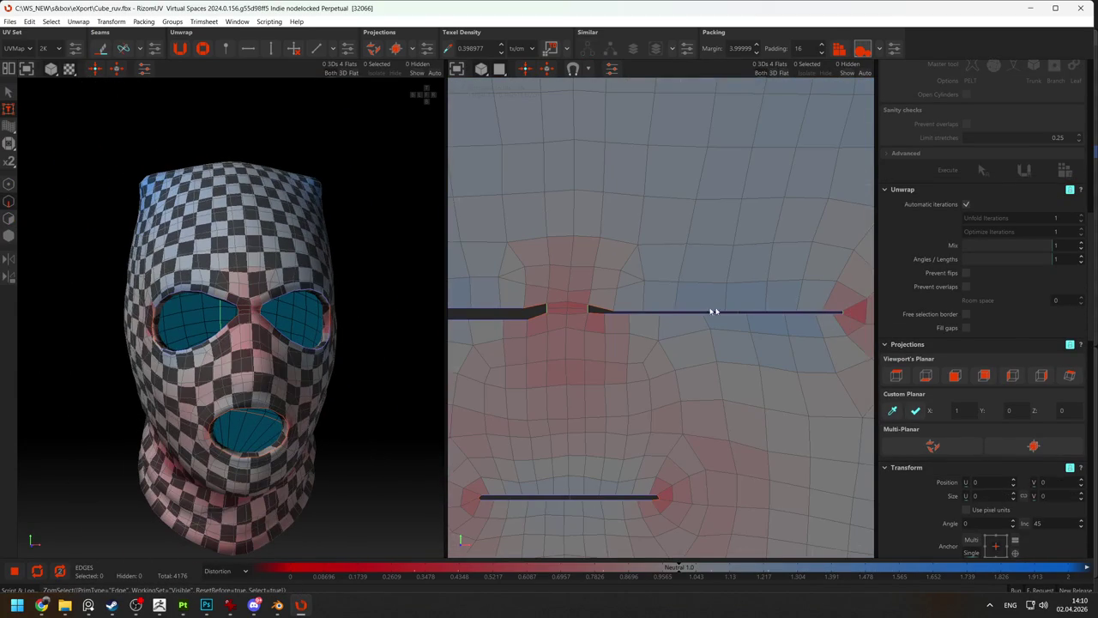
Select the lower eye-slit seam edges and lift them slightly into line with the rest.
click(620, 312)
shift+click(837, 313)
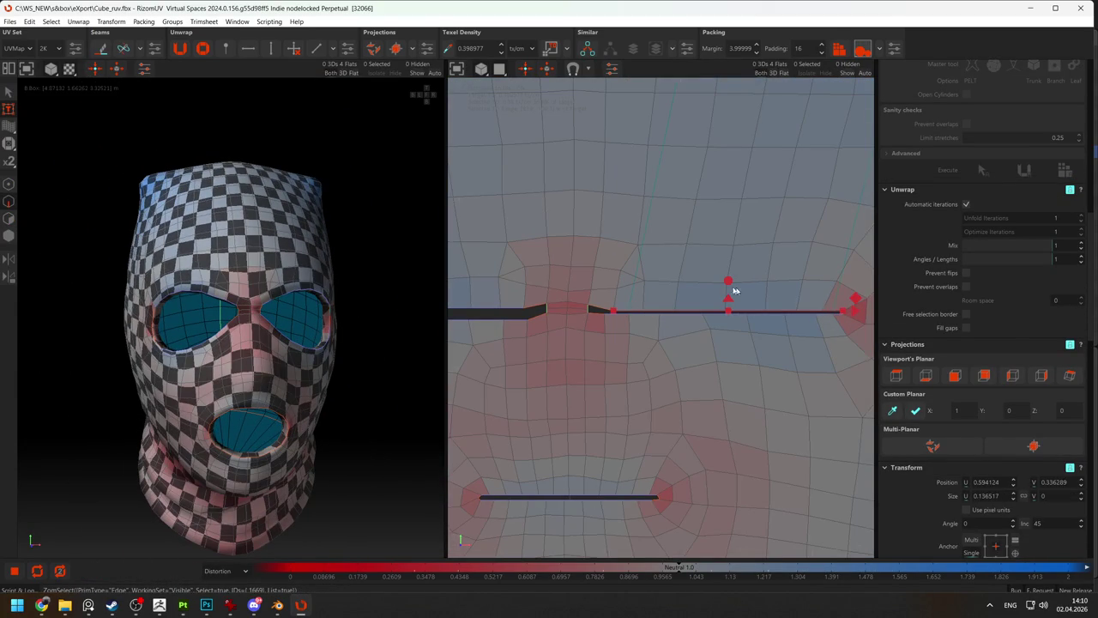
click(623, 343)
click(625, 312)
shift+click(827, 311)
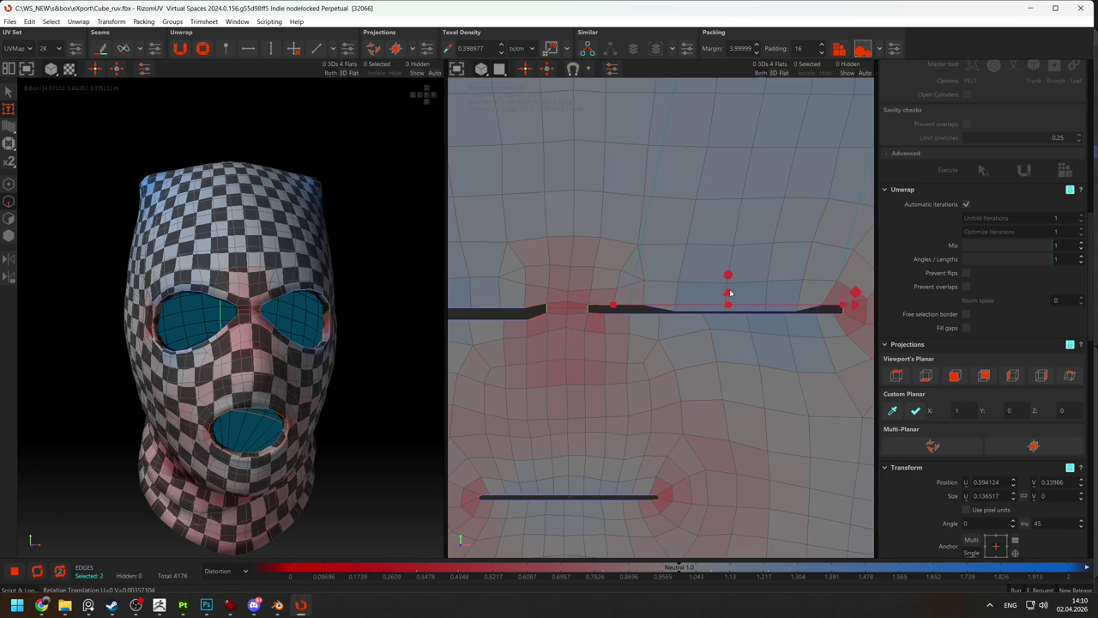
click(625, 312)
double_click(625, 312)
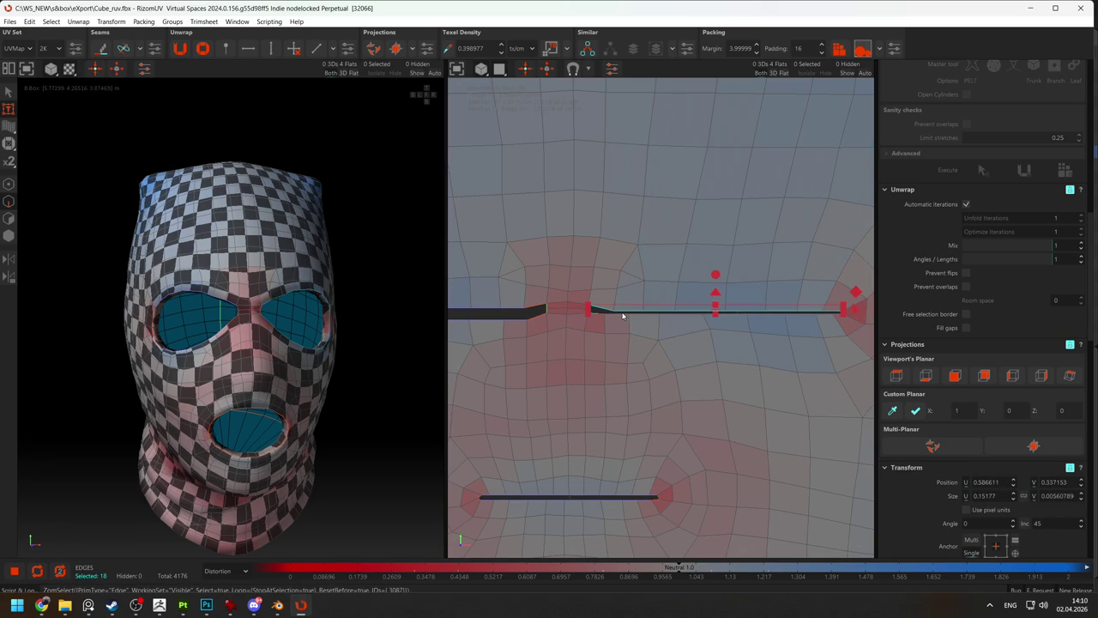
click(621, 310)
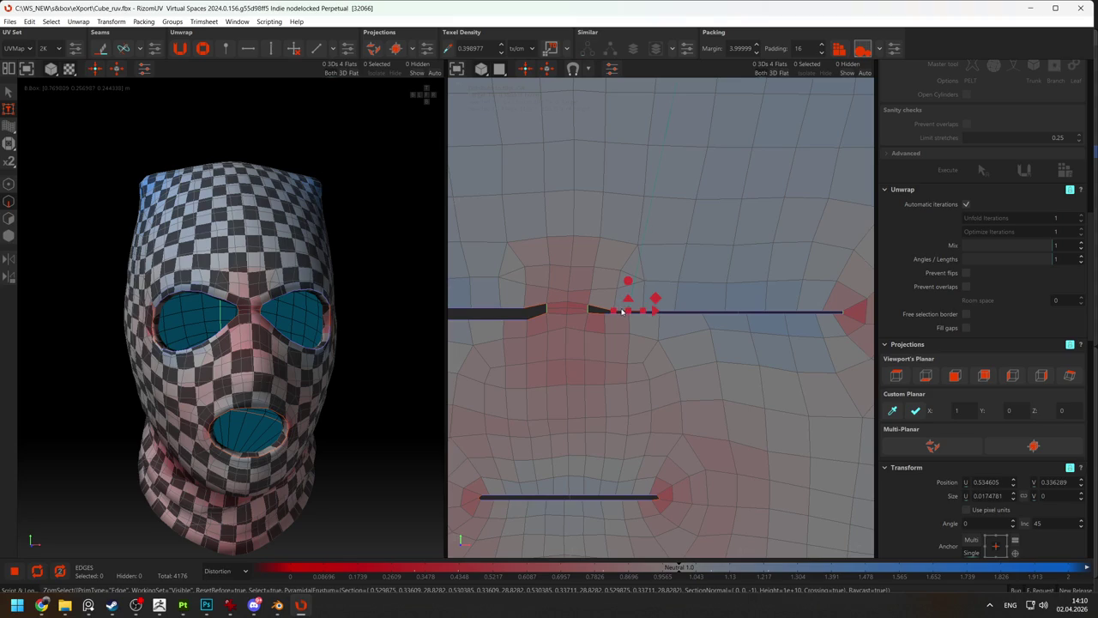
shift+click(822, 312)
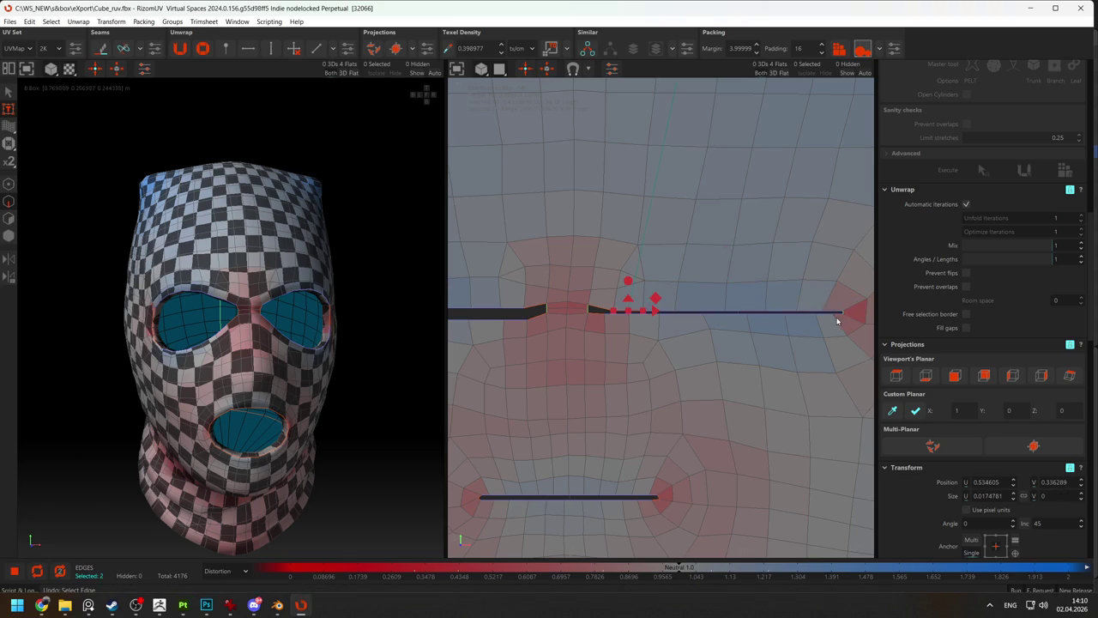
click(831, 312)
ctrl+click(621, 312)
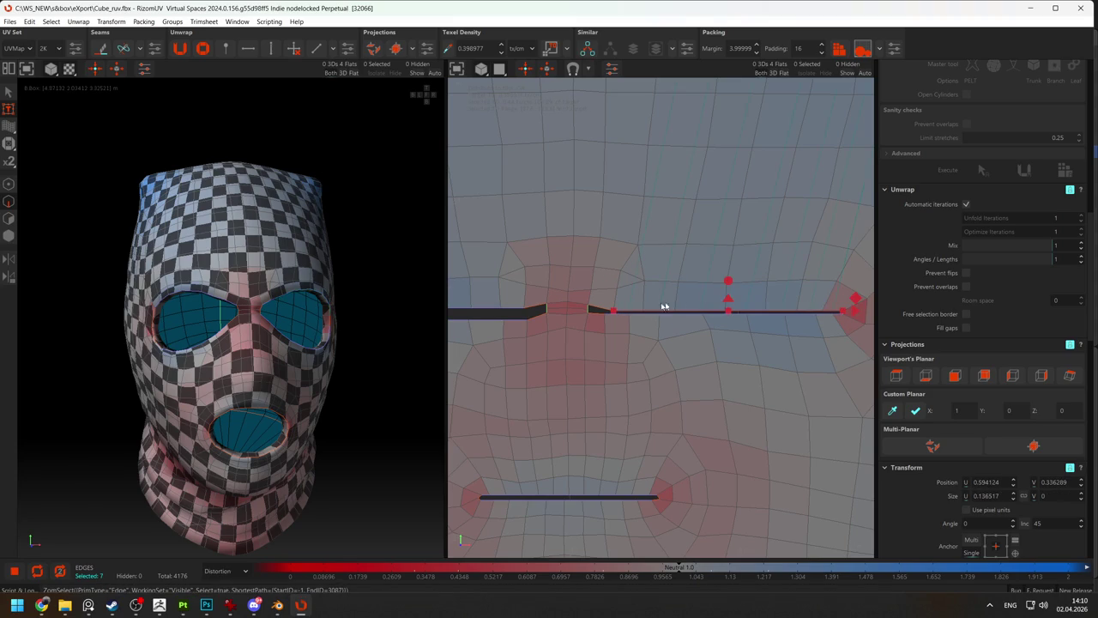
drag(727, 299, 726, 293)
Clear the selection and orbit the 3D head to check the seam from the side.
scroll(726, 293, down, 2)
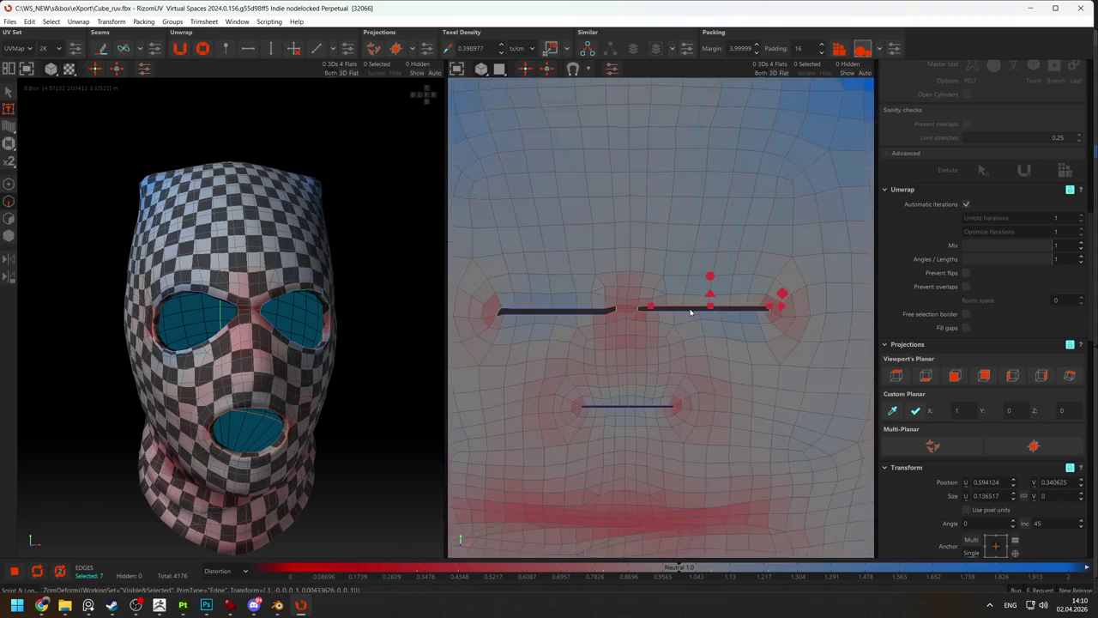
scroll(690, 275, down, 2)
click(677, 112)
scroll(709, 188, down, 2)
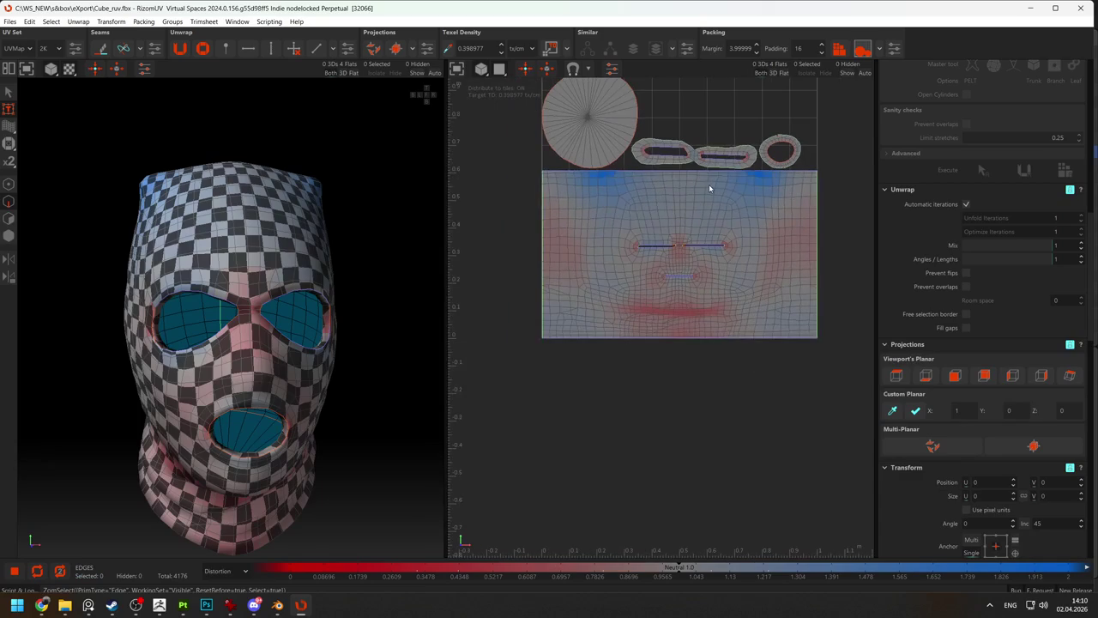
scroll(709, 188, down, 2)
scroll(654, 155, up, 2)
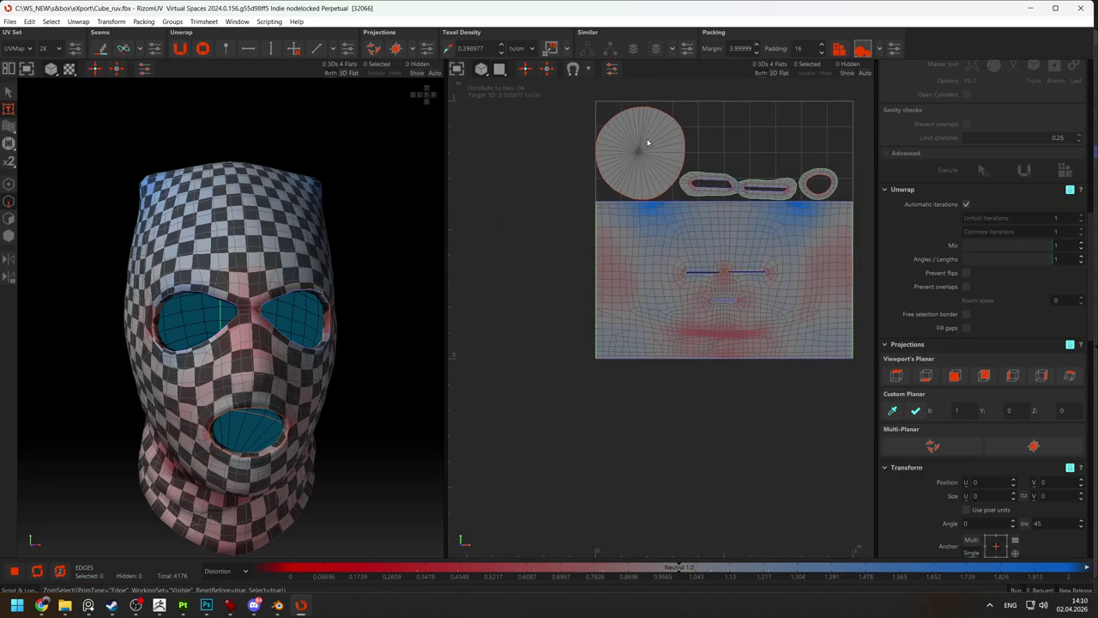
mouse_move(284, 325)
alt+mouse_down()
mouse_move(272, 248)
mouse_move(325, 327)
alt+mouse_up()
scroll(272, 248, down, 4)
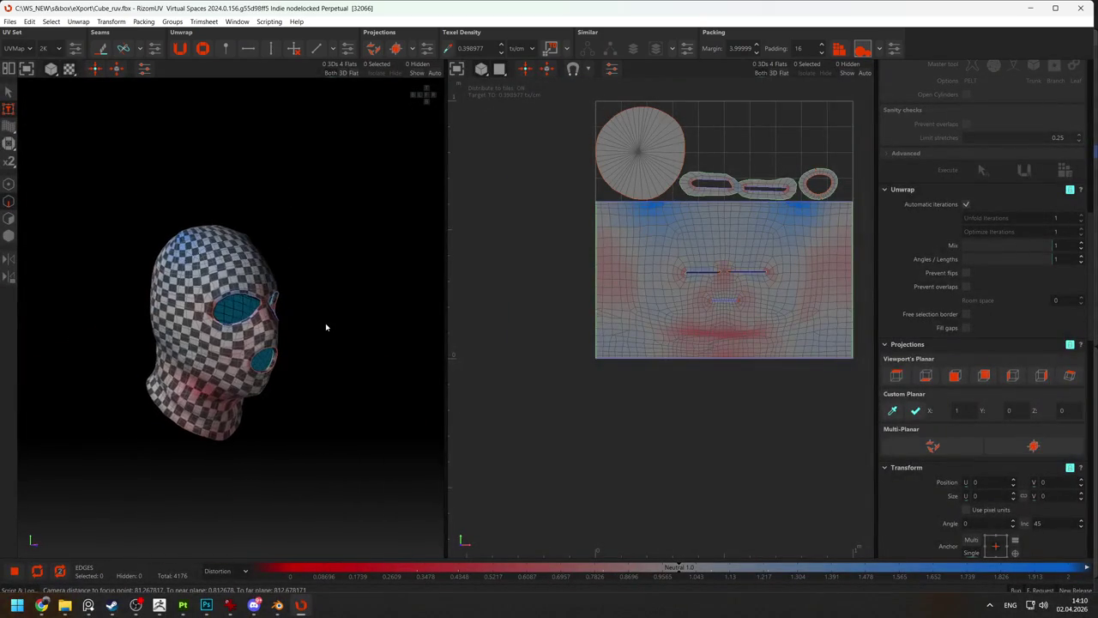
key(alt+Tab)
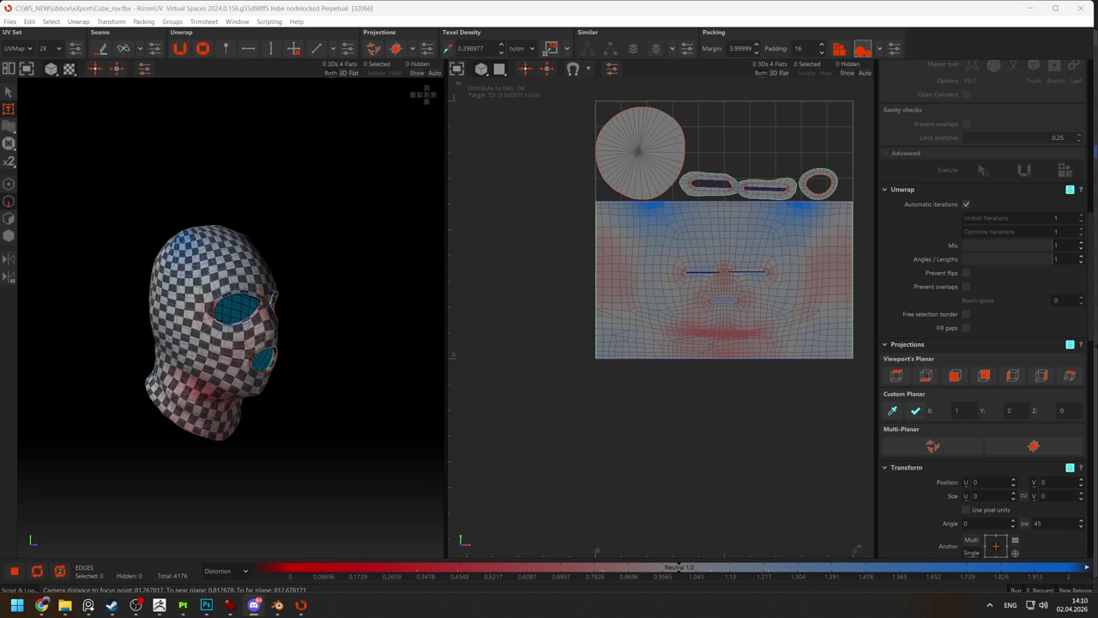
Save the balaclava UV layout from the Files menu.
click(10, 22)
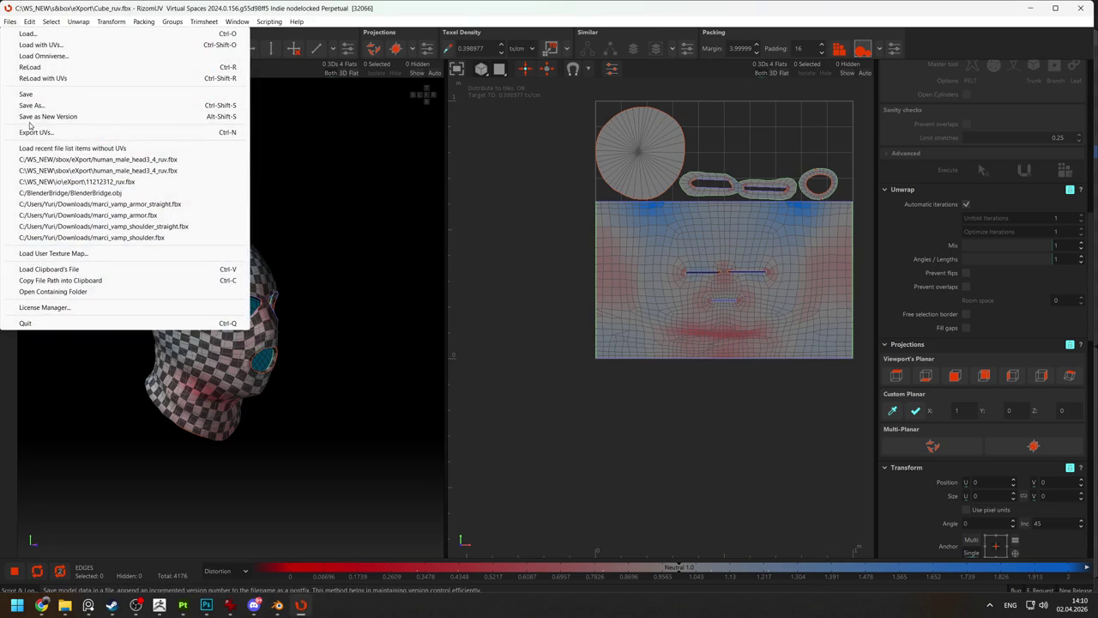
click(24, 92)
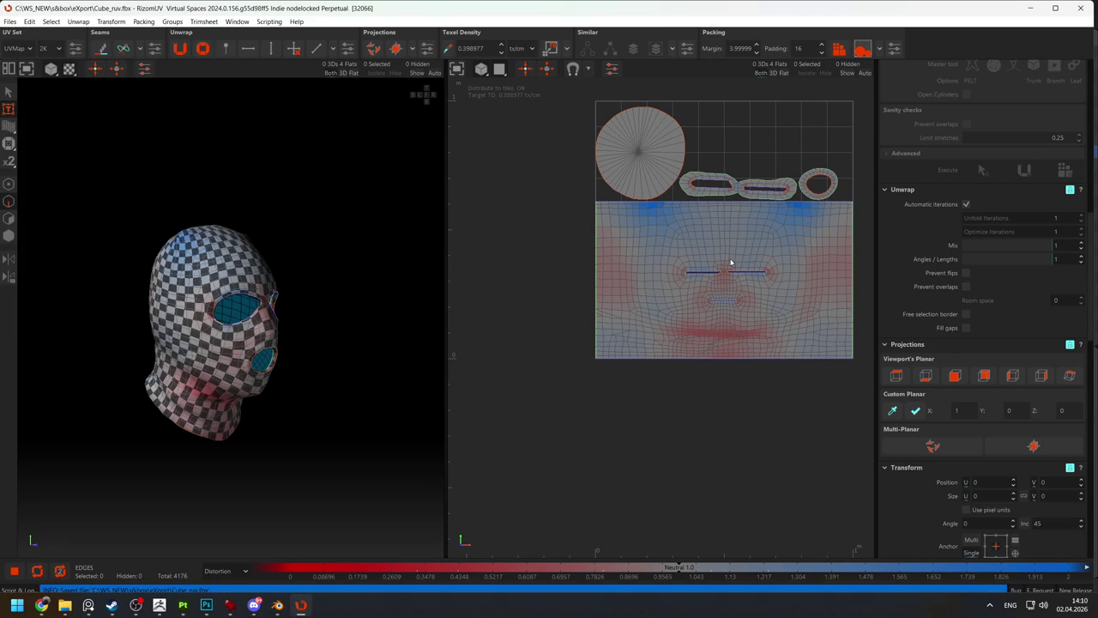
scroll(756, 227, up, 5)
scroll(799, 175, up, 3)
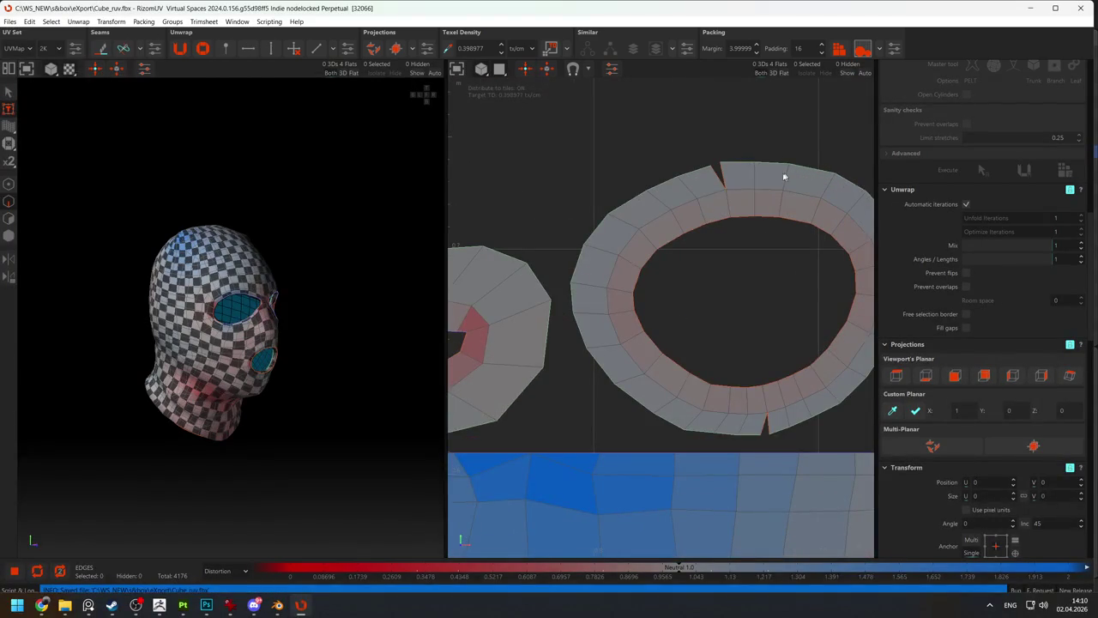
Inspect the ring island and frame both eye-slit islands with the head in front view.
click(742, 190)
click(642, 155)
scroll(644, 162, down, 3)
middle_drag(286, 337, 370, 300)
scroll(592, 247, down, 2)
middle_drag(590, 248, 678, 243)
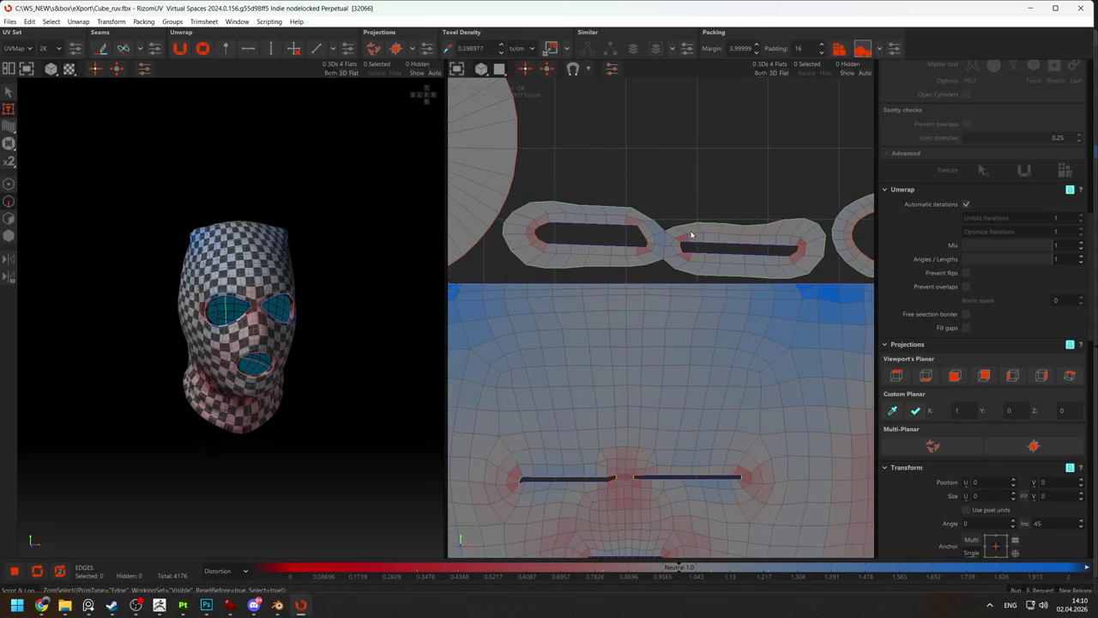
Optimize and unfold the eye-slit island.
key(F4)
click(610, 230)
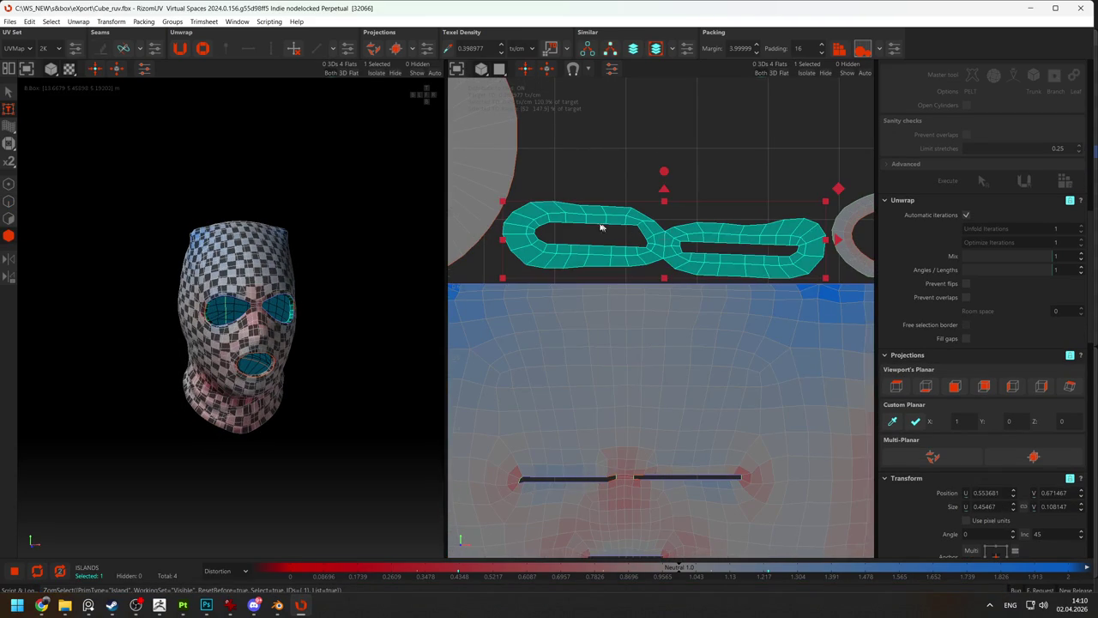
key(o)
key(u)
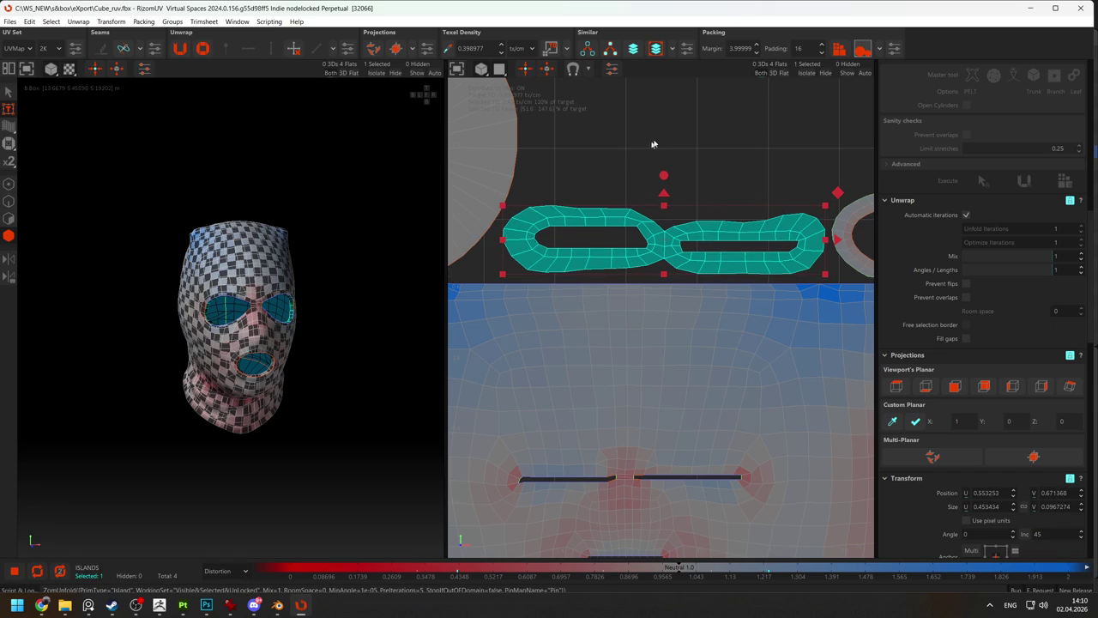
click(627, 154)
Cut the eye-hole island along its box-selected edges, then optimize and unfold it into rounded loops.
key(F2)
drag(532, 211, 816, 263)
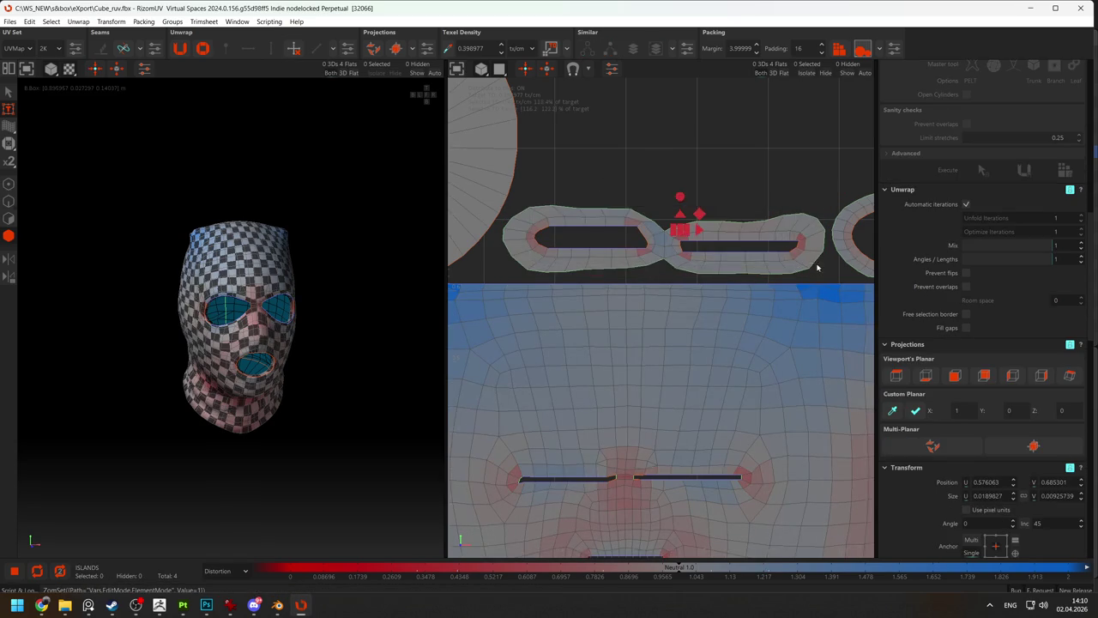
click(292, 49)
key(F4)
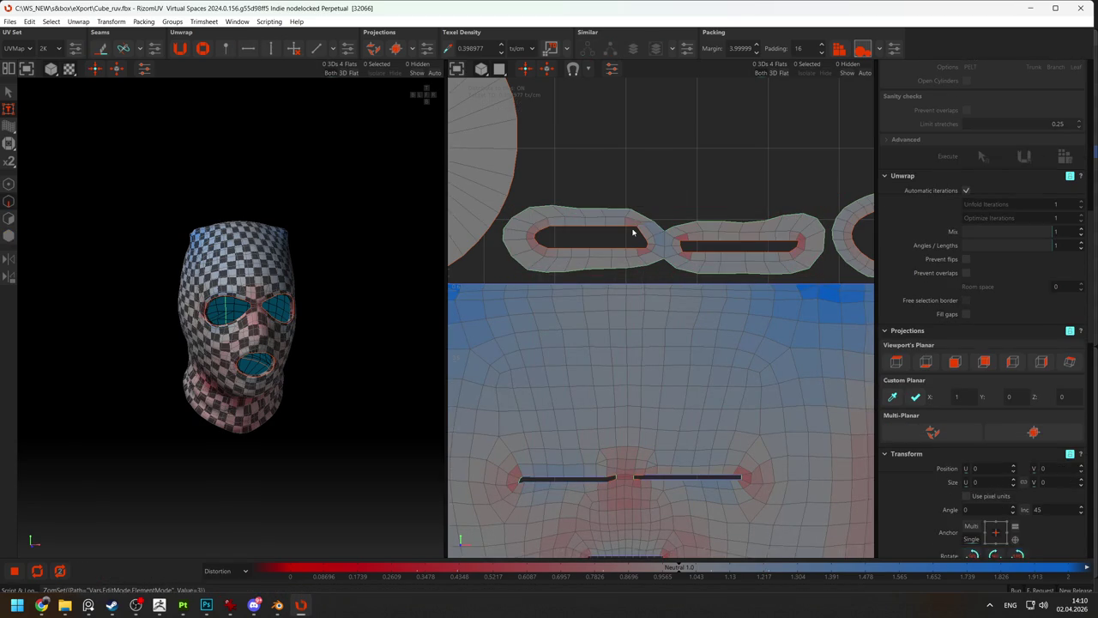
click(639, 227)
key(o)
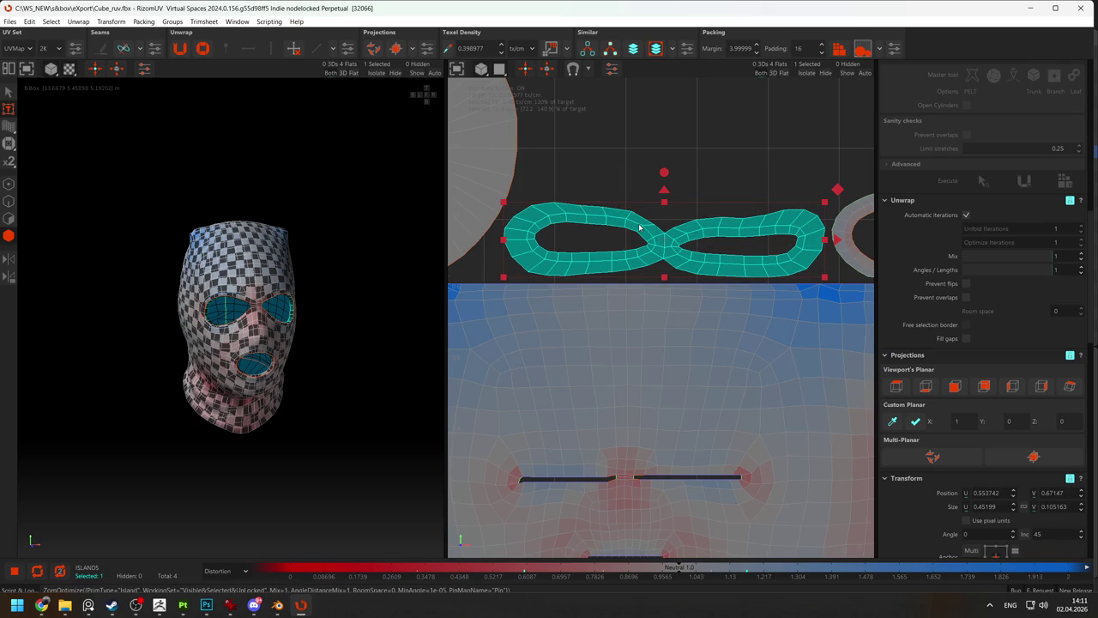
key(u)
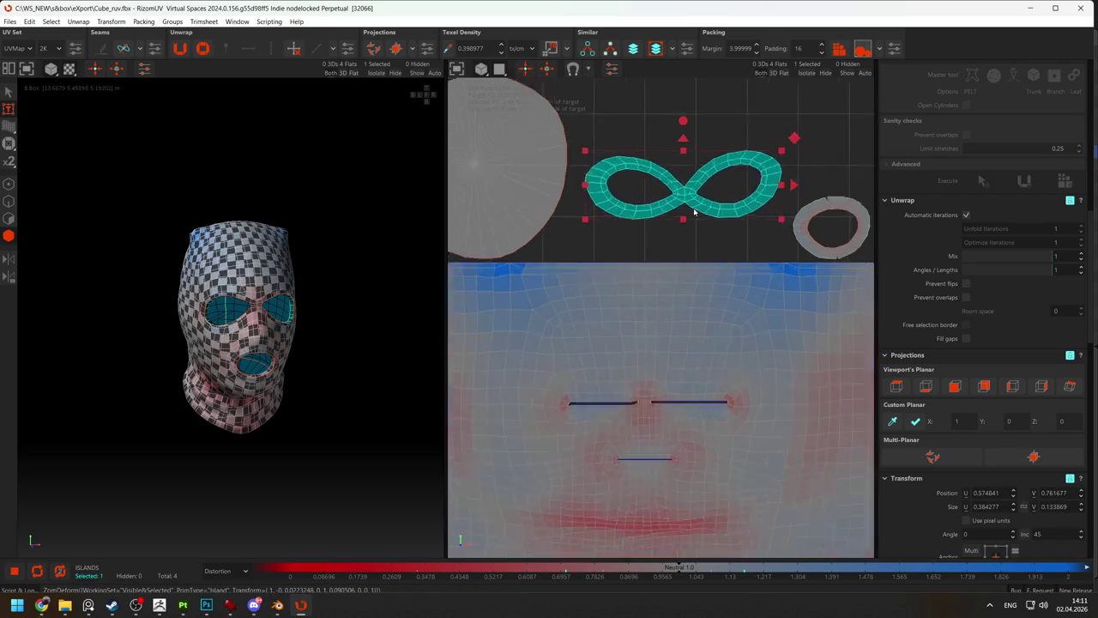
In the full UV view, scale up the infinity-shaped island and the small ring island.
key(F9)
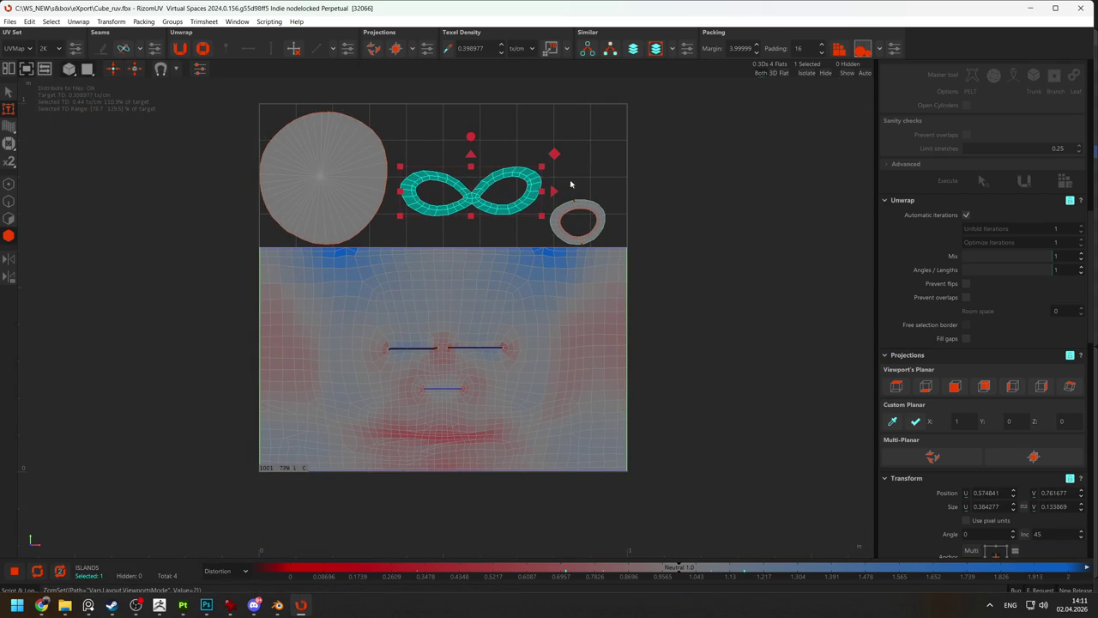
drag(543, 168, 561, 130)
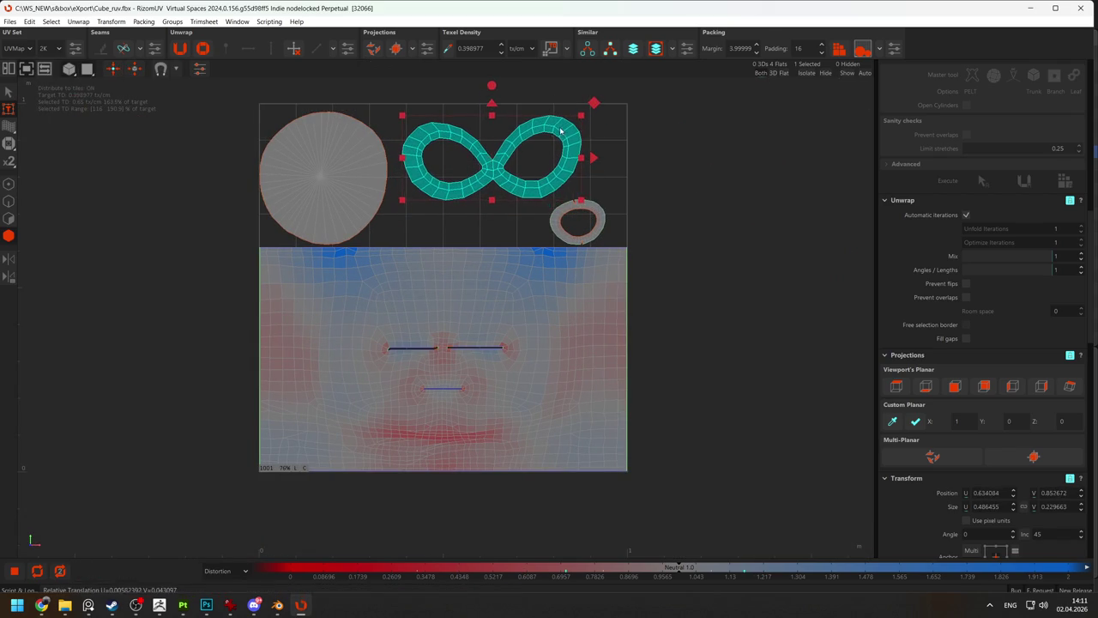
click(594, 210)
mouse_move(550, 201)
mouse_down()
mouse_move(533, 191)
mouse_move(547, 187)
mouse_up()
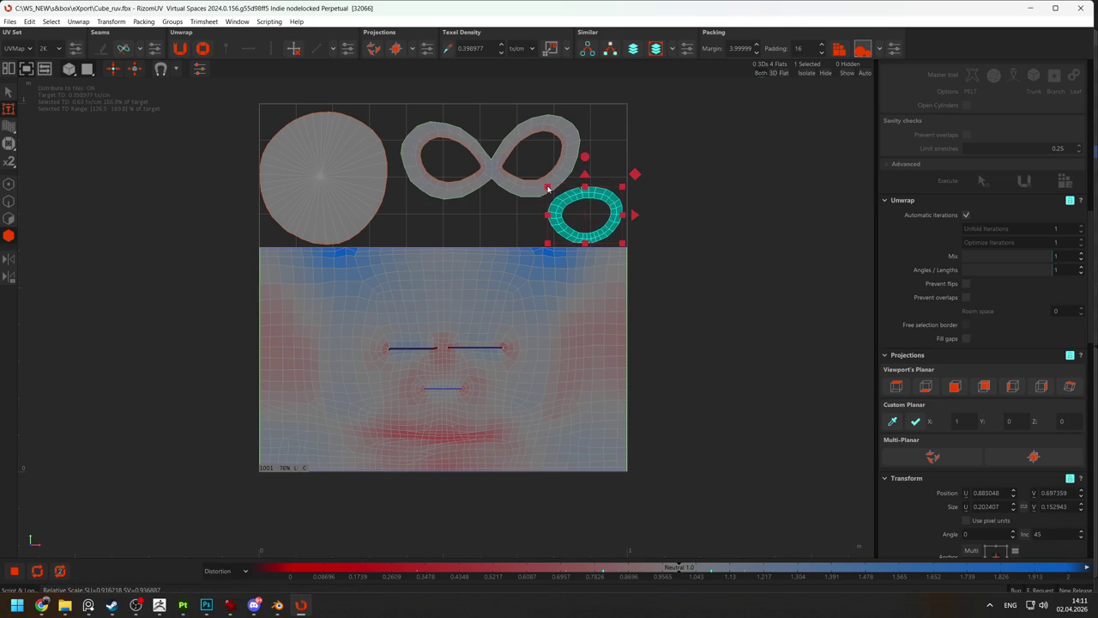
Shrink the large round island slightly, shifting it up and to the right.
click(677, 210)
scroll(678, 213, down, 2)
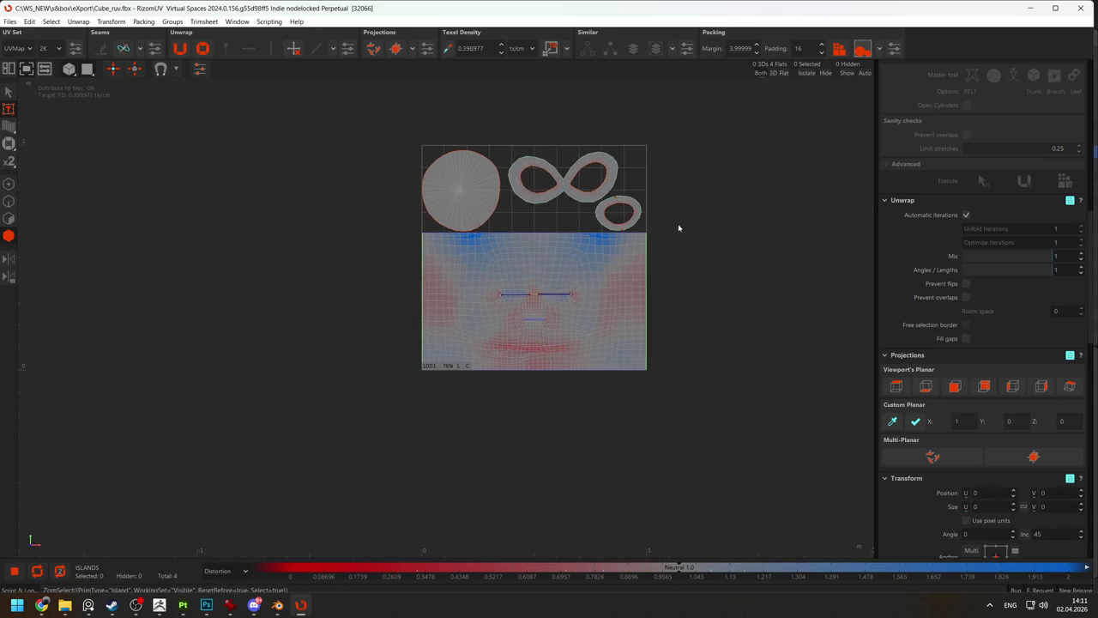
scroll(522, 203, up, 2)
click(438, 168)
drag(486, 130, 455, 154)
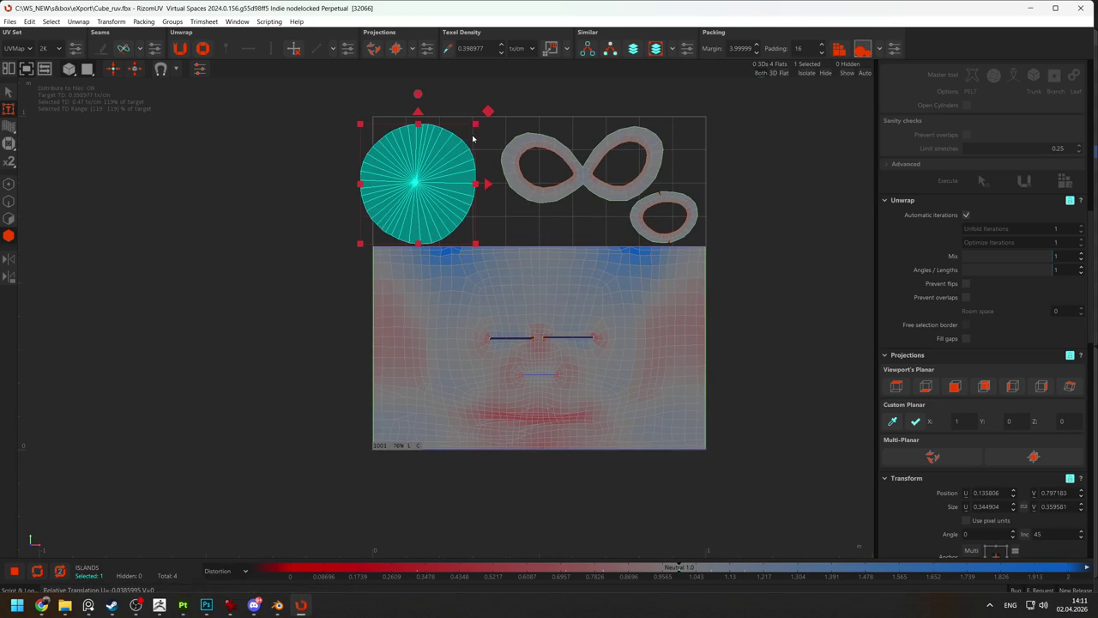
click(754, 182)
Save the UV layout from the Files menu.
scroll(754, 182, down, 2)
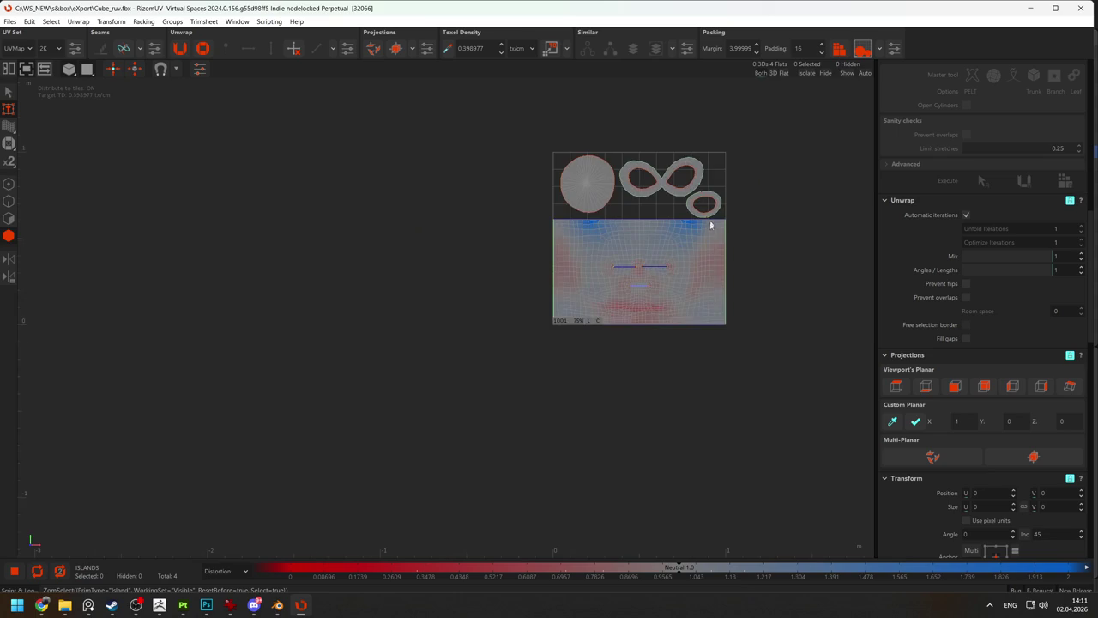
scroll(703, 244, up, 3)
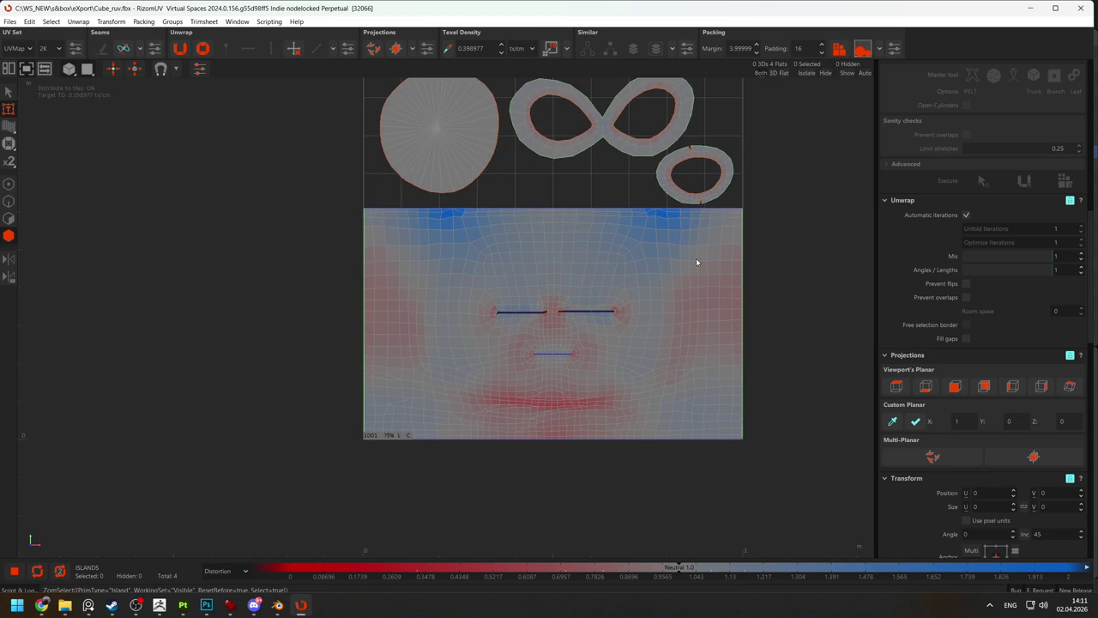
scroll(656, 367, down, 2)
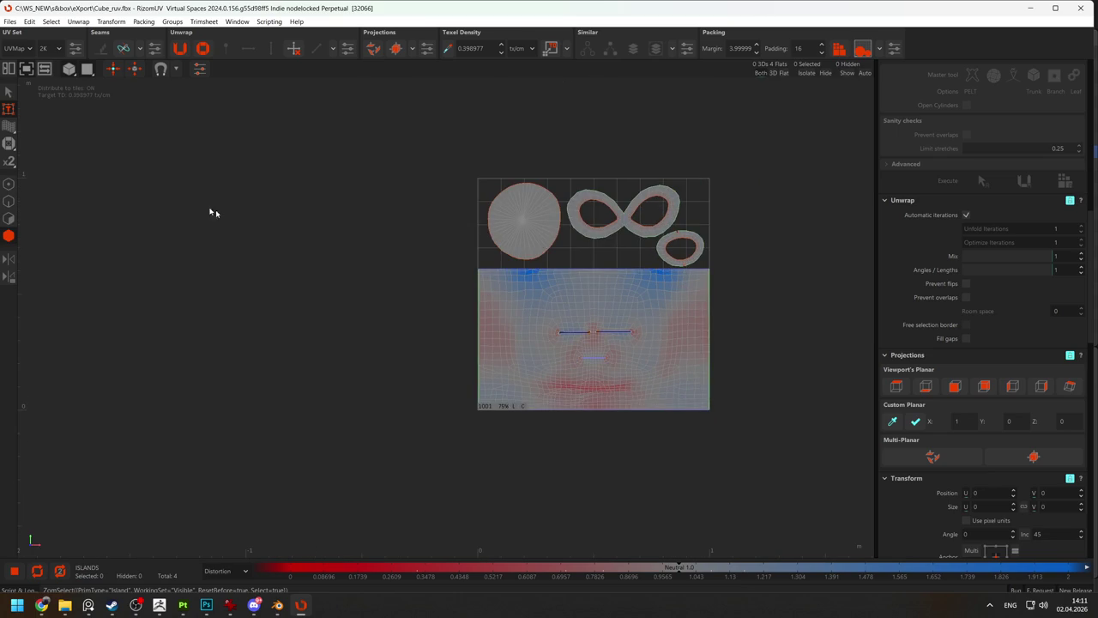
click(11, 20)
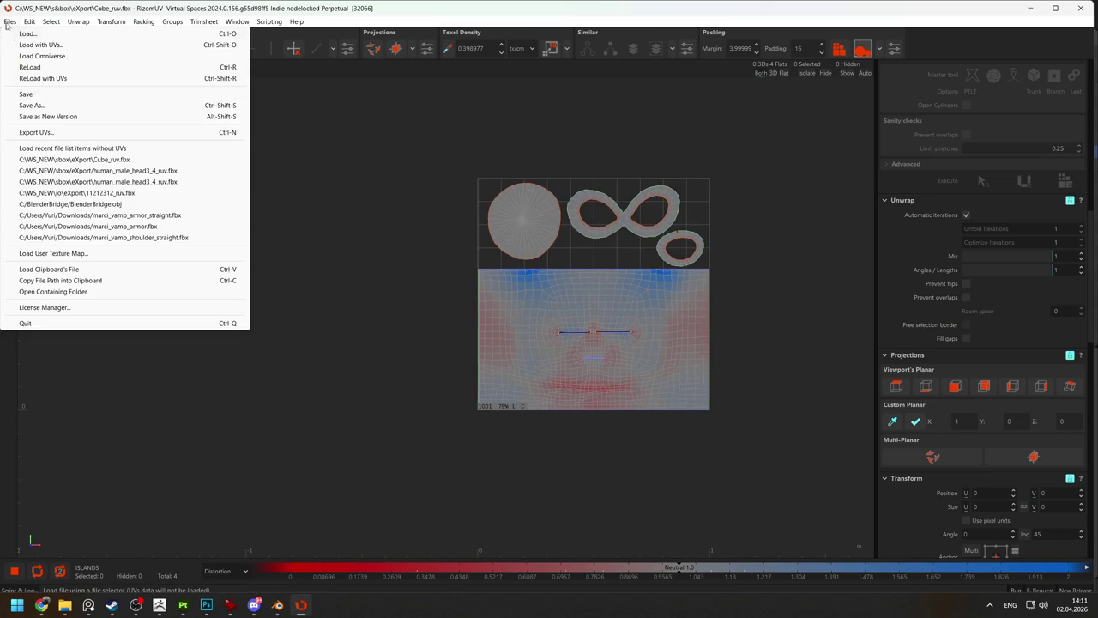
click(51, 93)
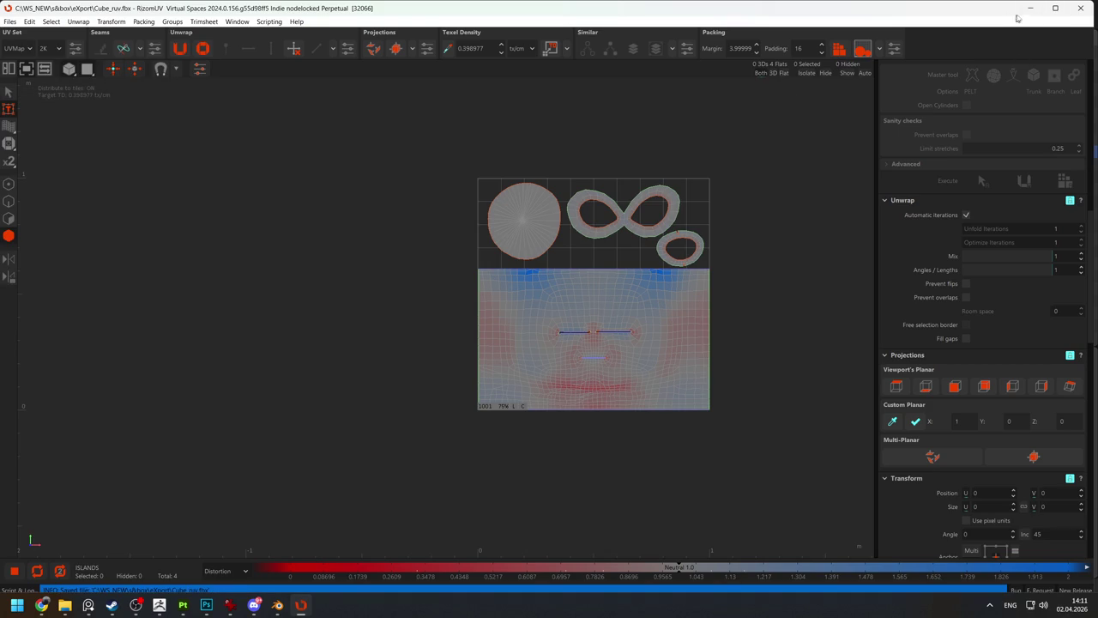
key(alt+Tab)
key(alt+Tab)
key(alt+Tab)
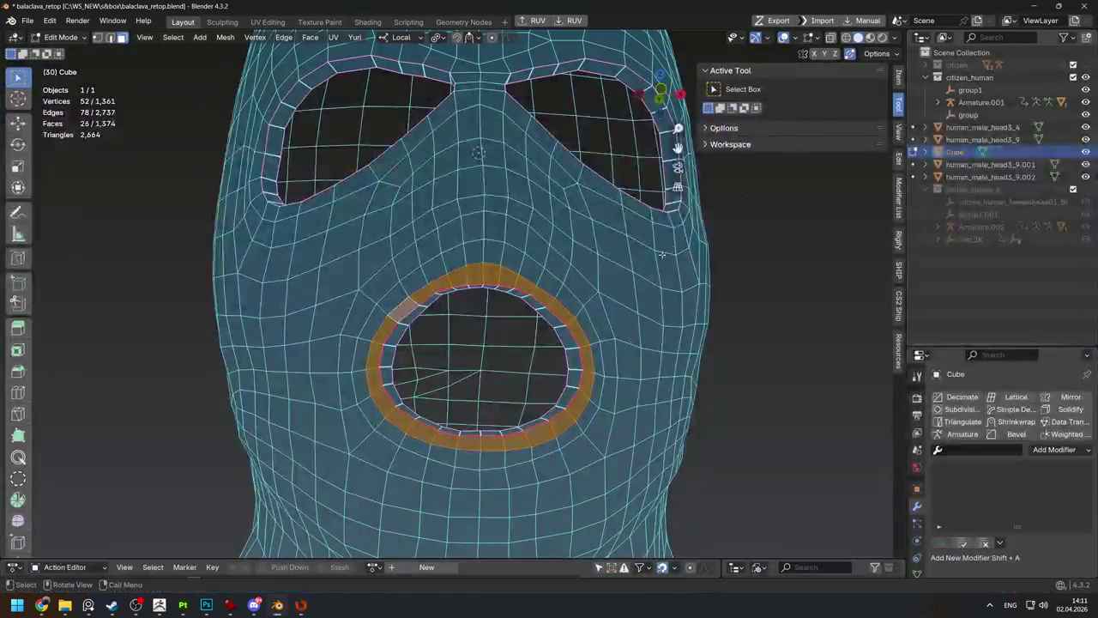
Switch to the UV Editing workspace and put the Cube back into Edit Mode to show its UVs.
scroll(732, 311, down, 5)
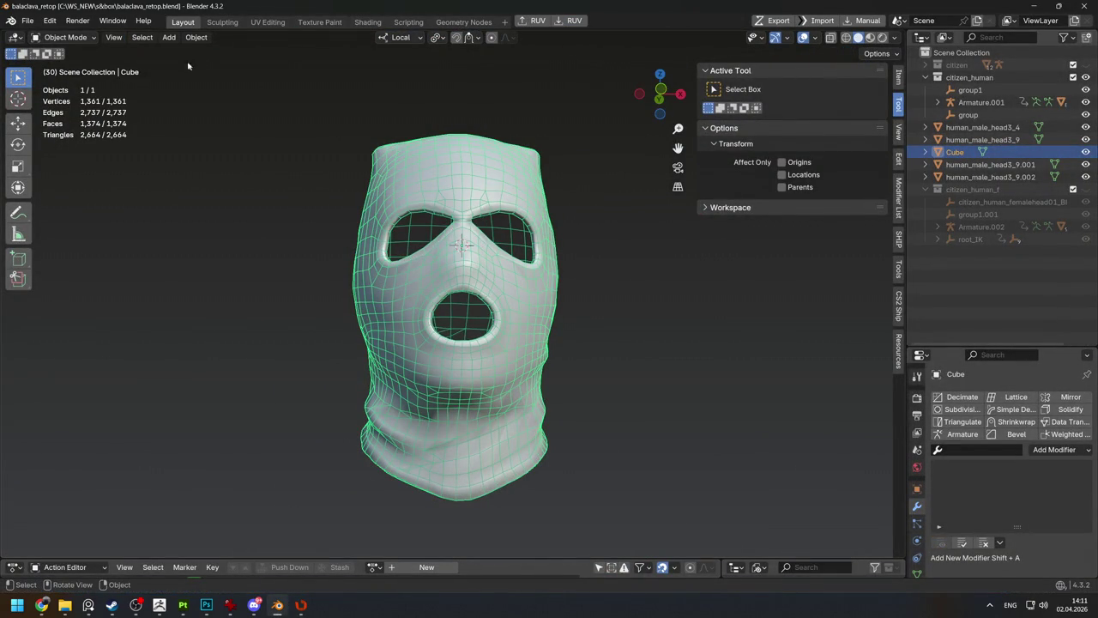
click(267, 22)
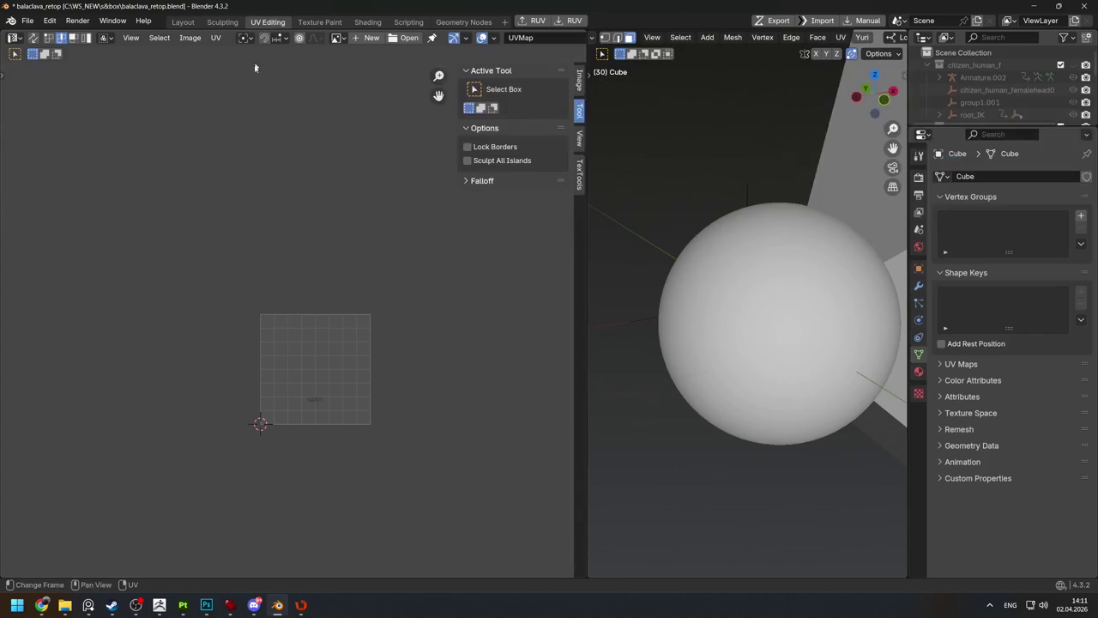
scroll(736, 161, down, 6)
scroll(736, 162, down, 3)
key(Tab)
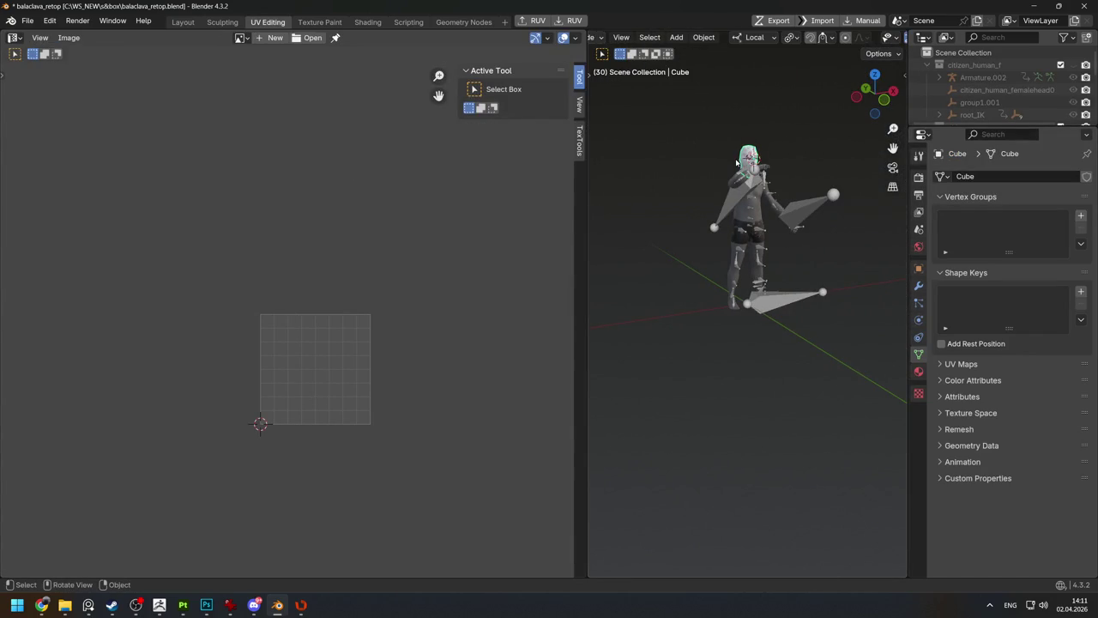
key(Tab)
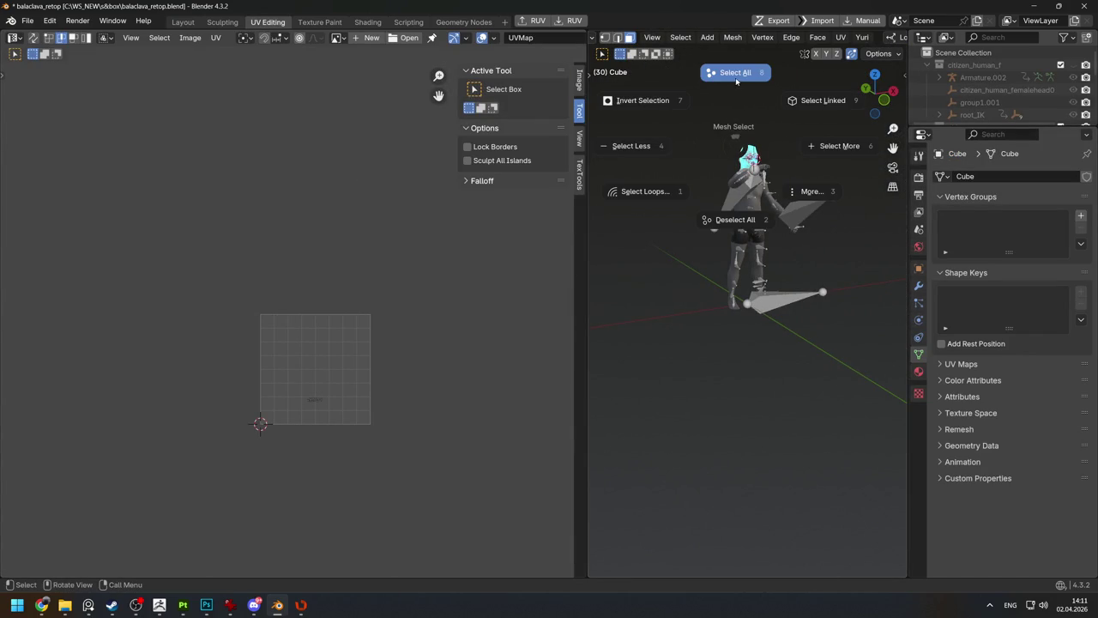
Zoom into the face island and move the stretched top-edge UV vertex to a better position.
scroll(416, 298, up, 5)
scroll(318, 269, up, 1)
scroll(319, 270, up, 3)
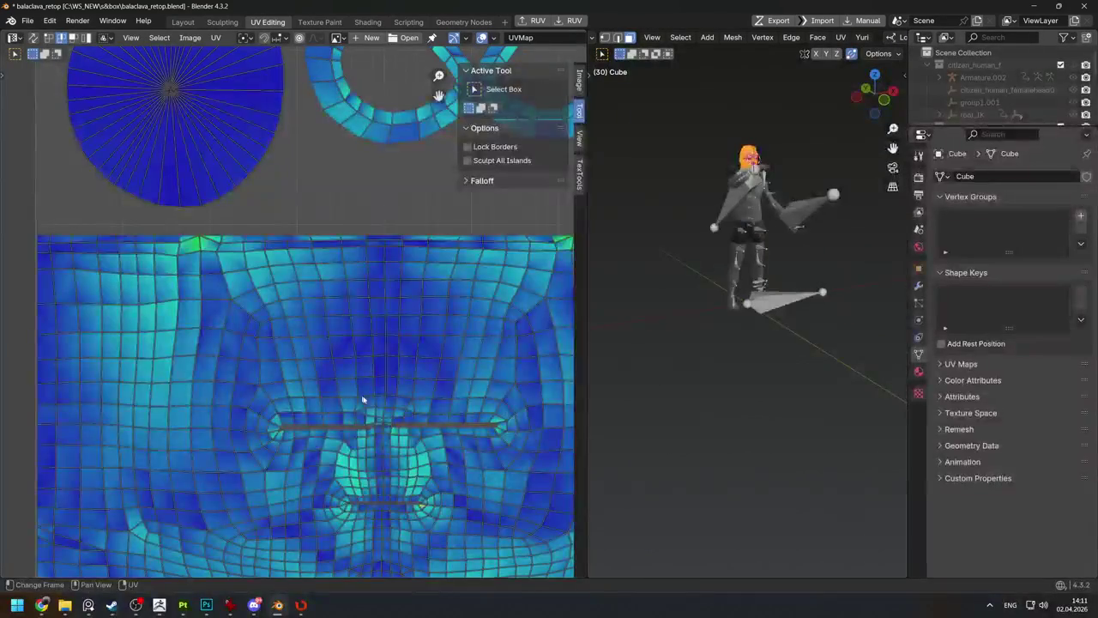
scroll(306, 273, up, 2)
scroll(309, 305, down, 4)
scroll(182, 246, up, 4)
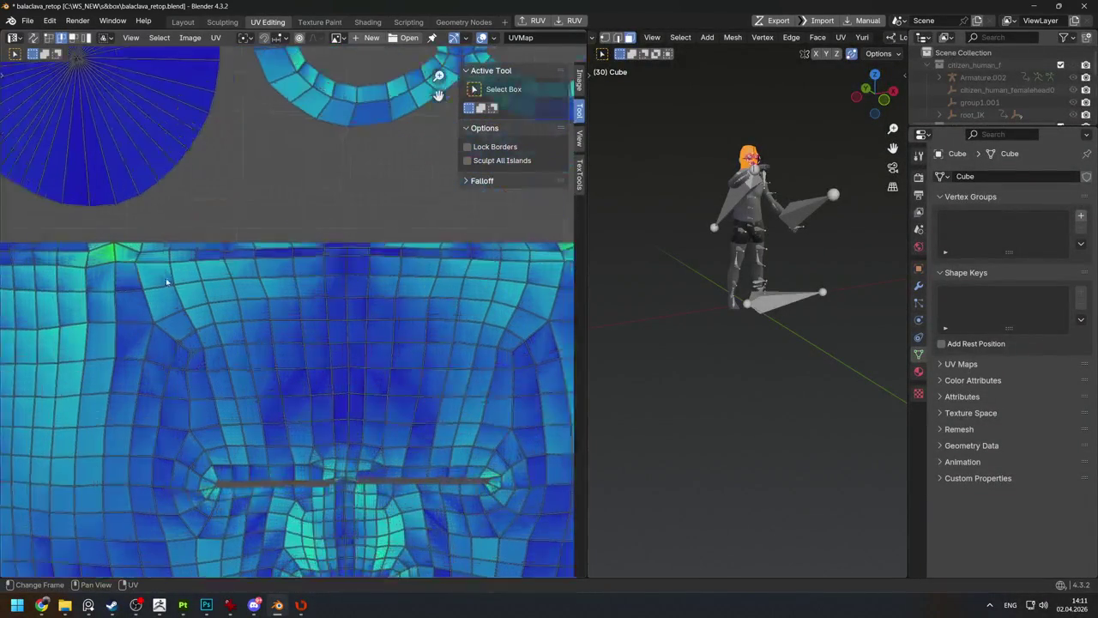
scroll(182, 246, up, 2)
scroll(182, 246, up, 1)
key(1)
key(g)
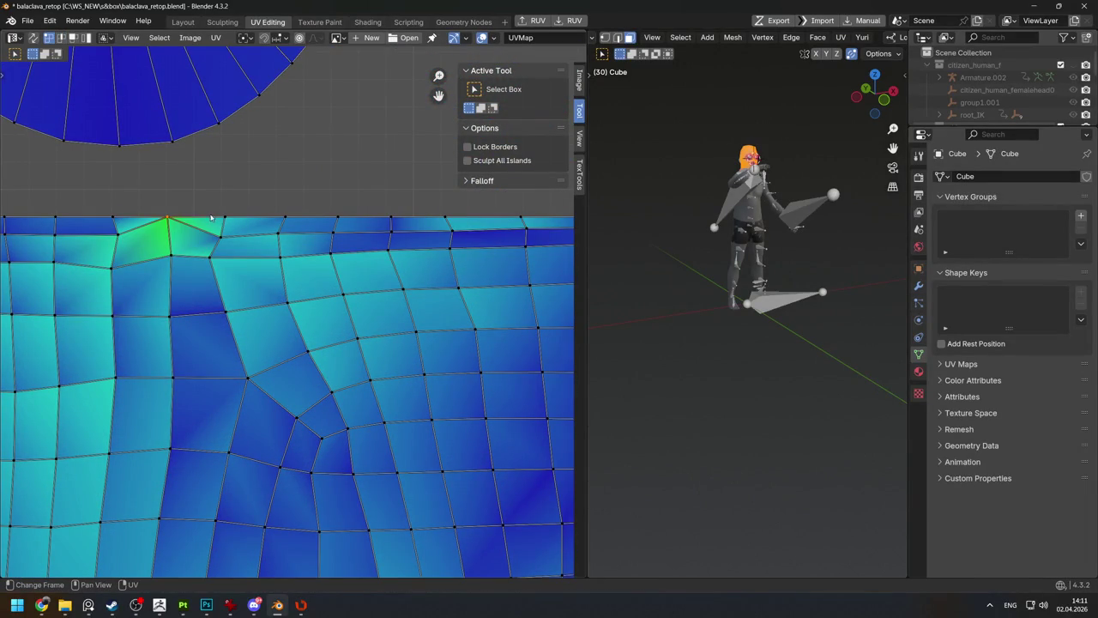
click(192, 241)
Zoom out to view the full four-island UV layout.
scroll(208, 245, down, 3)
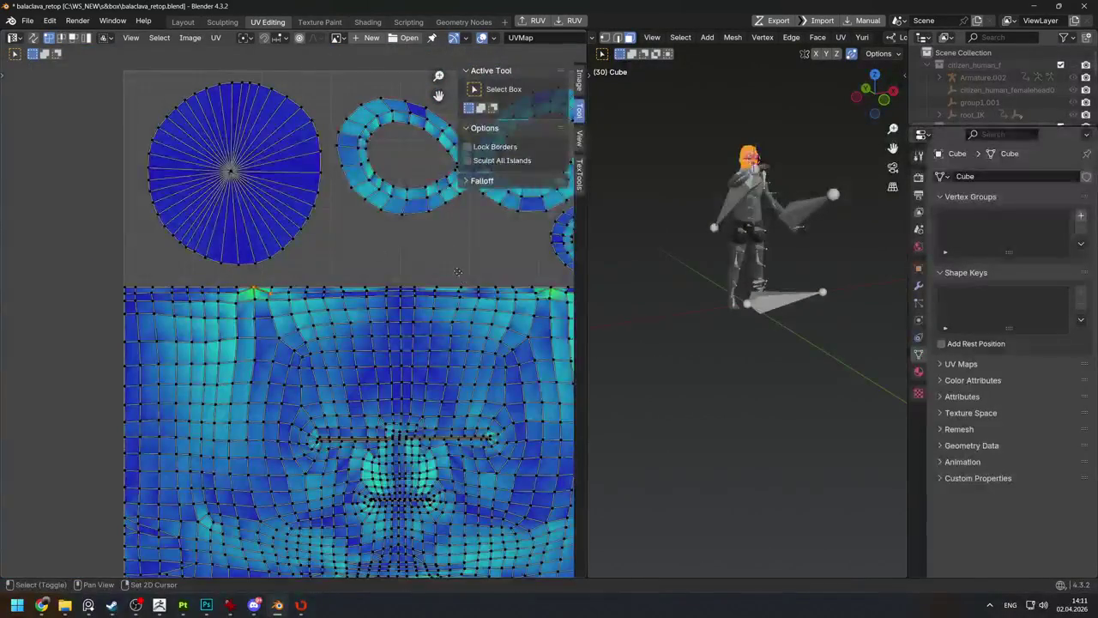
scroll(367, 238, up, 3)
scroll(367, 237, up, 1)
scroll(336, 258, up, 3)
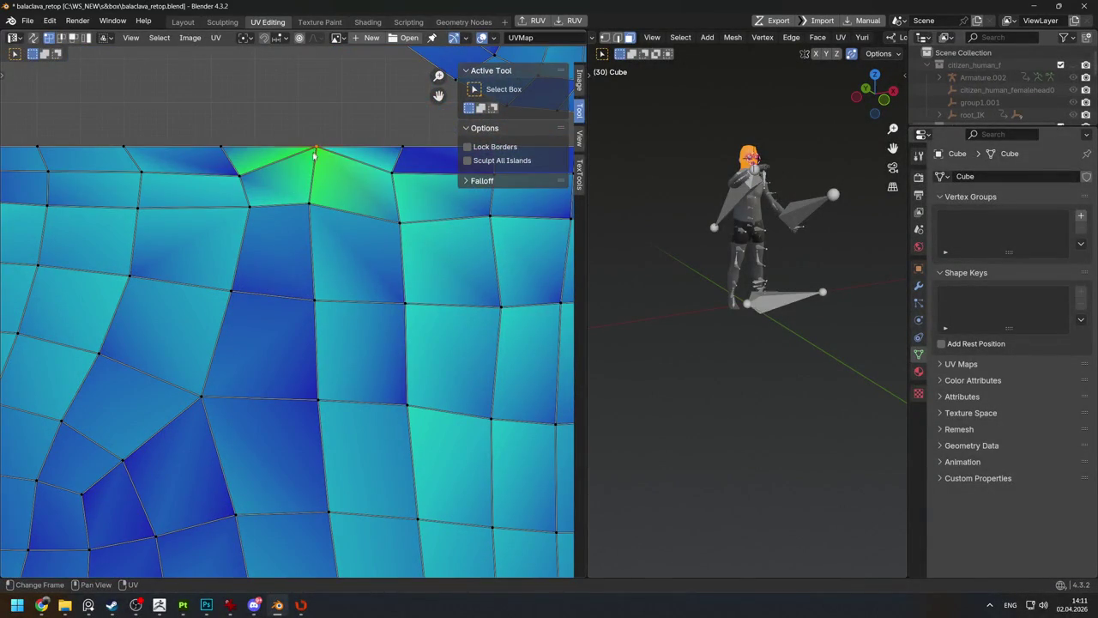
key(alt+Tab)
key(alt+Tab)
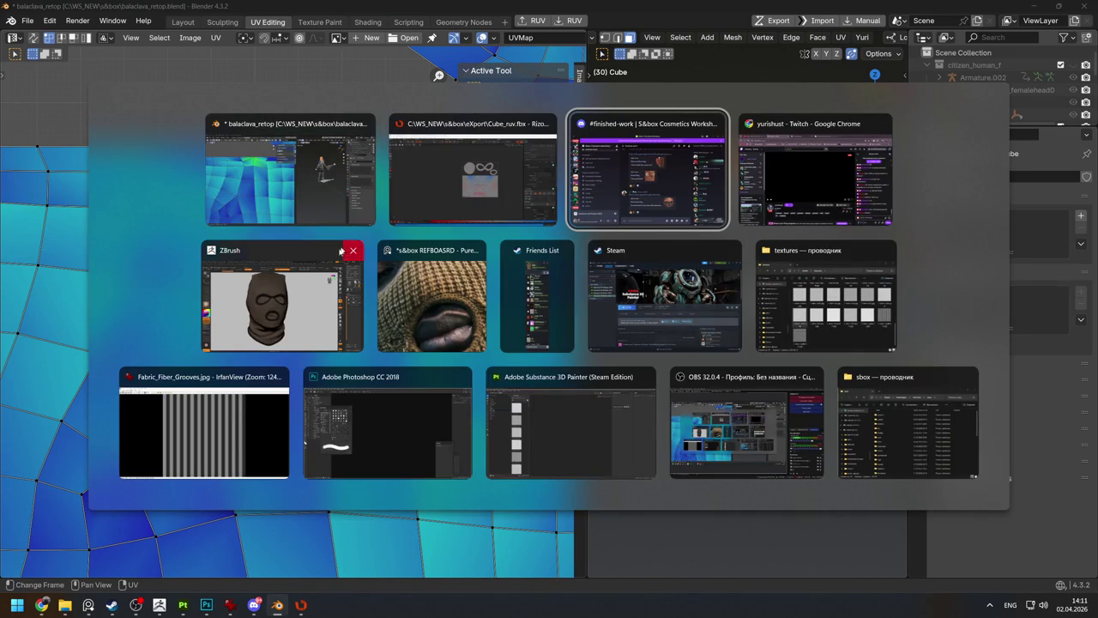
Return to RizomUV and dismiss the Wrong primitive mode warning.
click(286, 195)
key(alt+Tab)
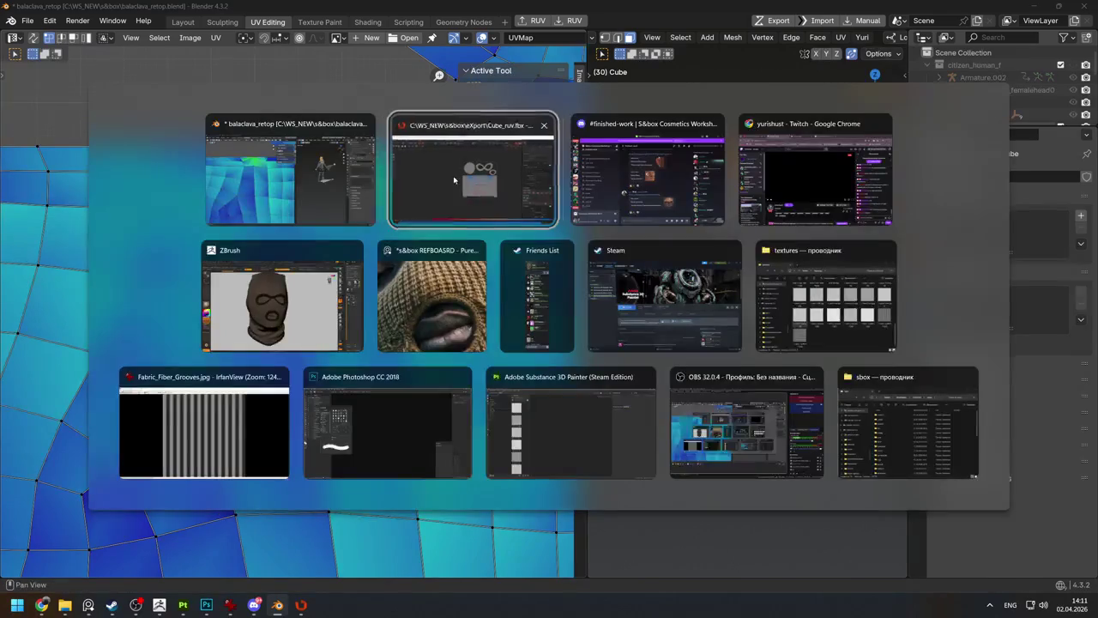
click(454, 179)
scroll(625, 266, up, 3)
scroll(470, 272, up, 3)
key(ctrl+g)
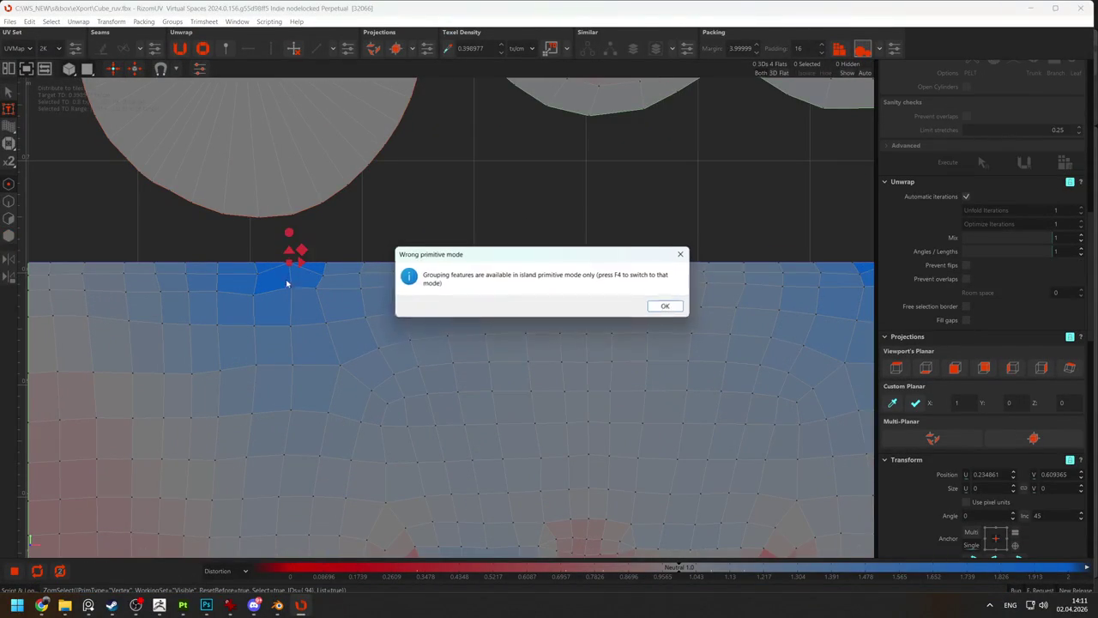
key(Return)
click(290, 273)
Select a vertex and an edge on the face island's top border to inspect the stretching.
click(291, 265)
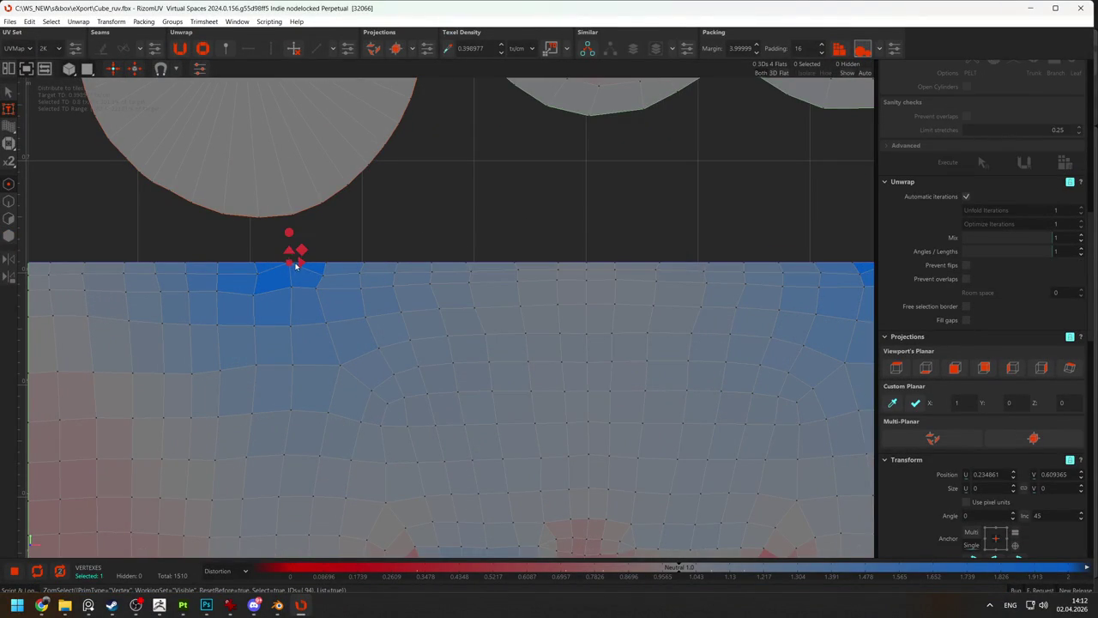
scroll(365, 248, down, 3)
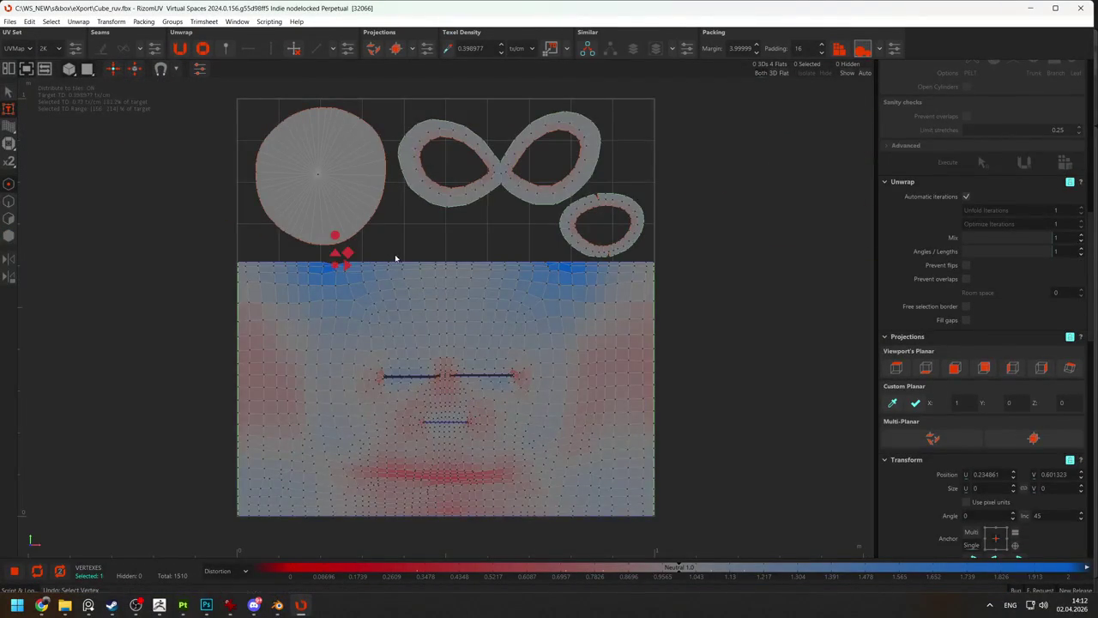
scroll(712, 294, down, 2)
scroll(692, 287, up, 3)
scroll(549, 307, up, 3)
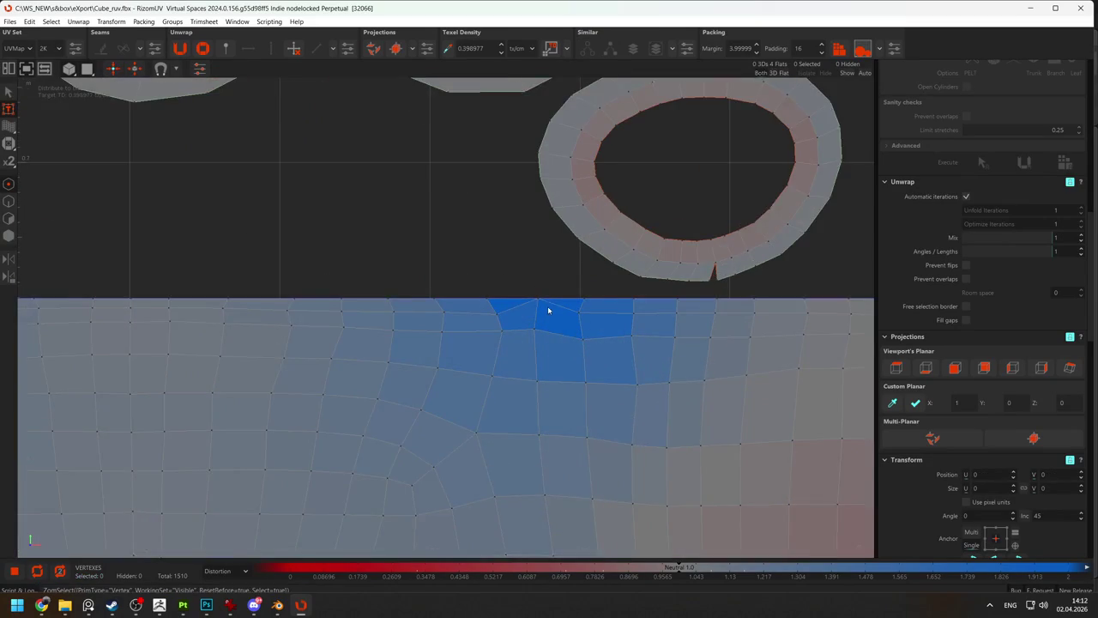
click(555, 309)
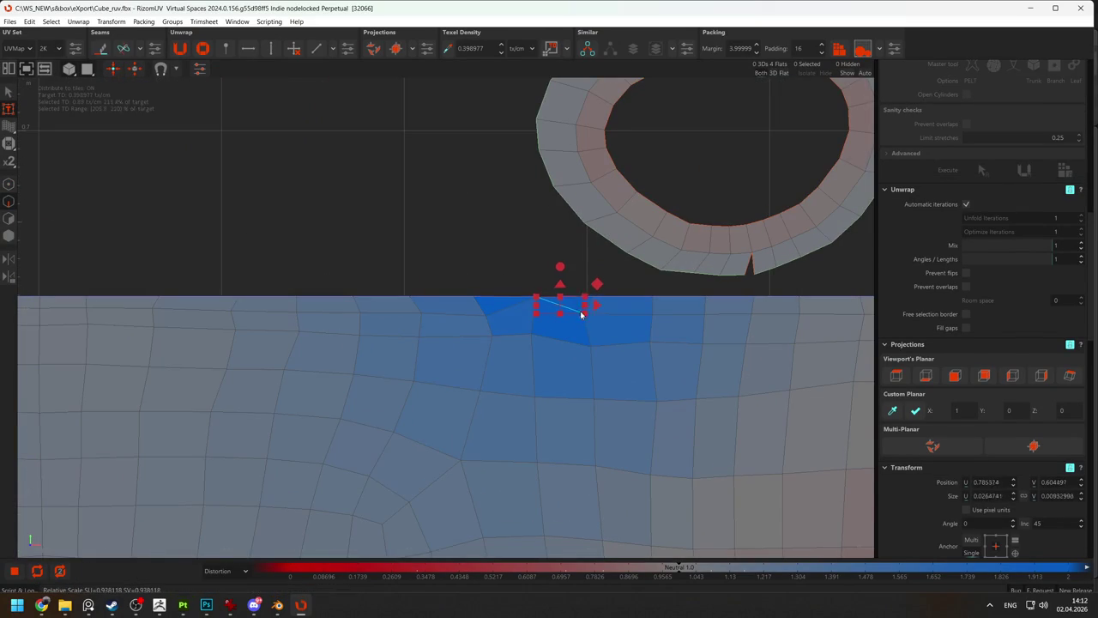
click(518, 282)
scroll(413, 247, down, 5)
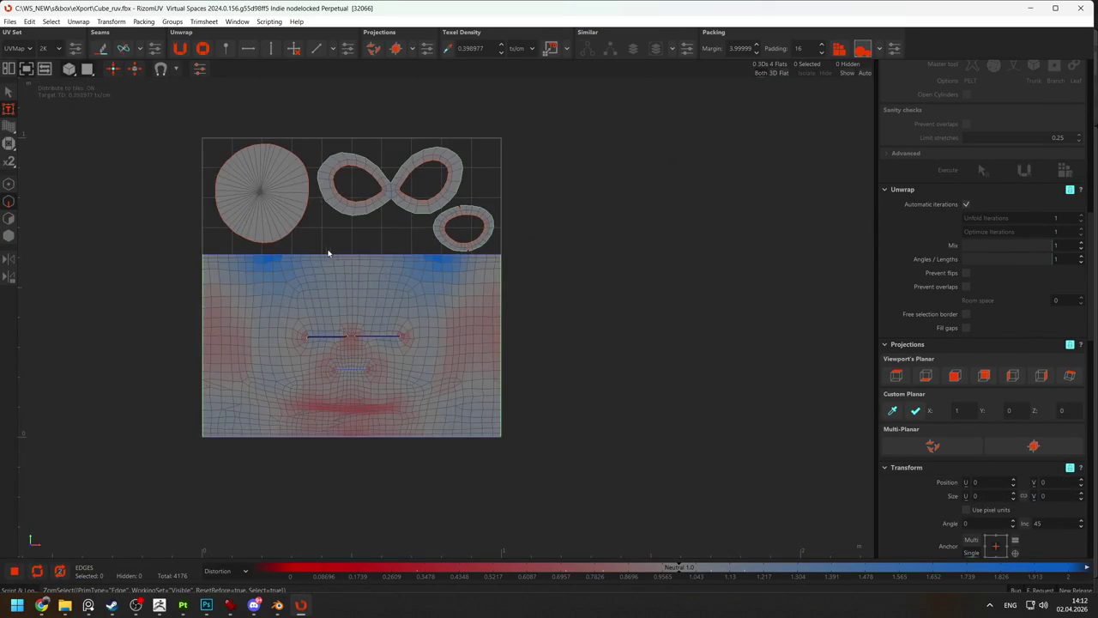
key(alt+Tab)
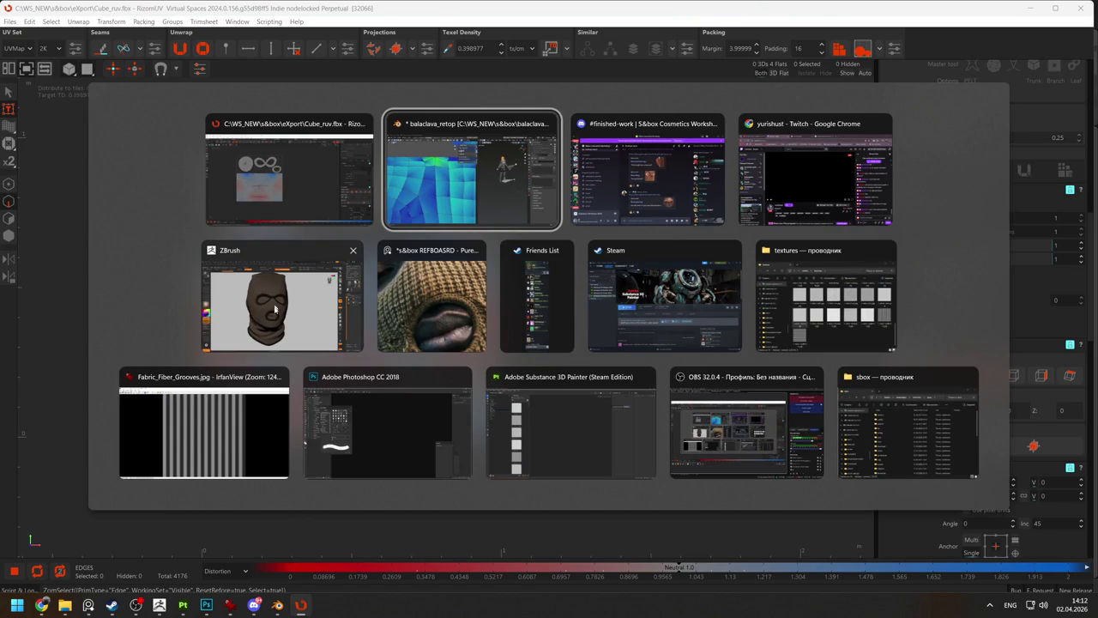
In ZBrush, make human_male_head3_8 the active subtool and frame it in view.
click(276, 295)
mouse_move(554, 329)
right_down()
mouse_move(473, 325)
mouse_move(498, 413)
mouse_move(600, 403)
mouse_move(649, 380)
right_up()
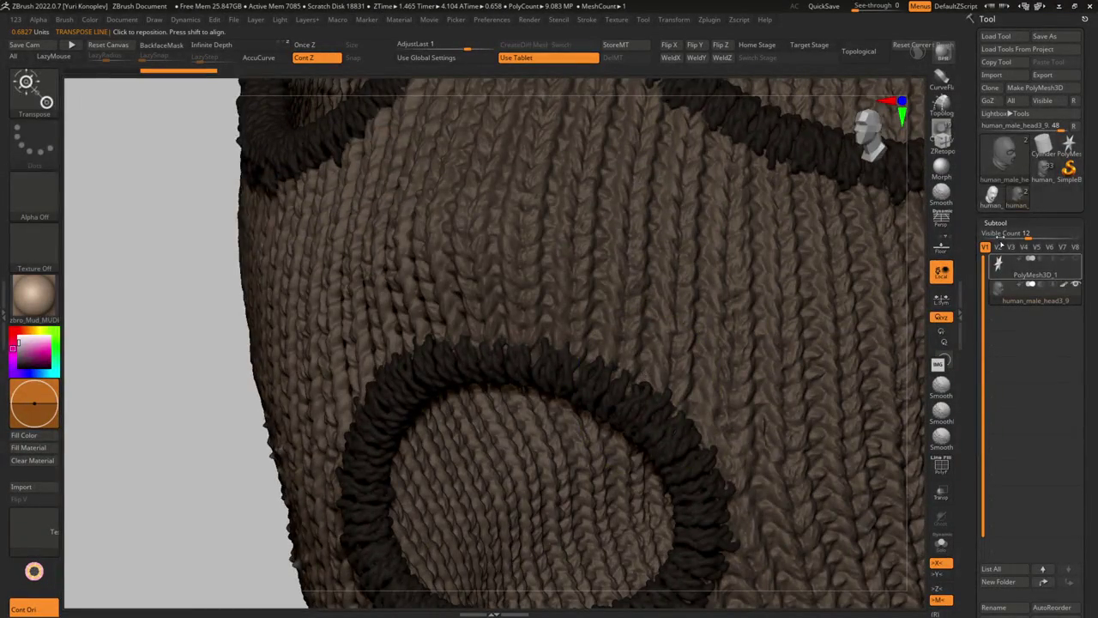
click(992, 195)
key(f)
right_drag(527, 355, 872, 294)
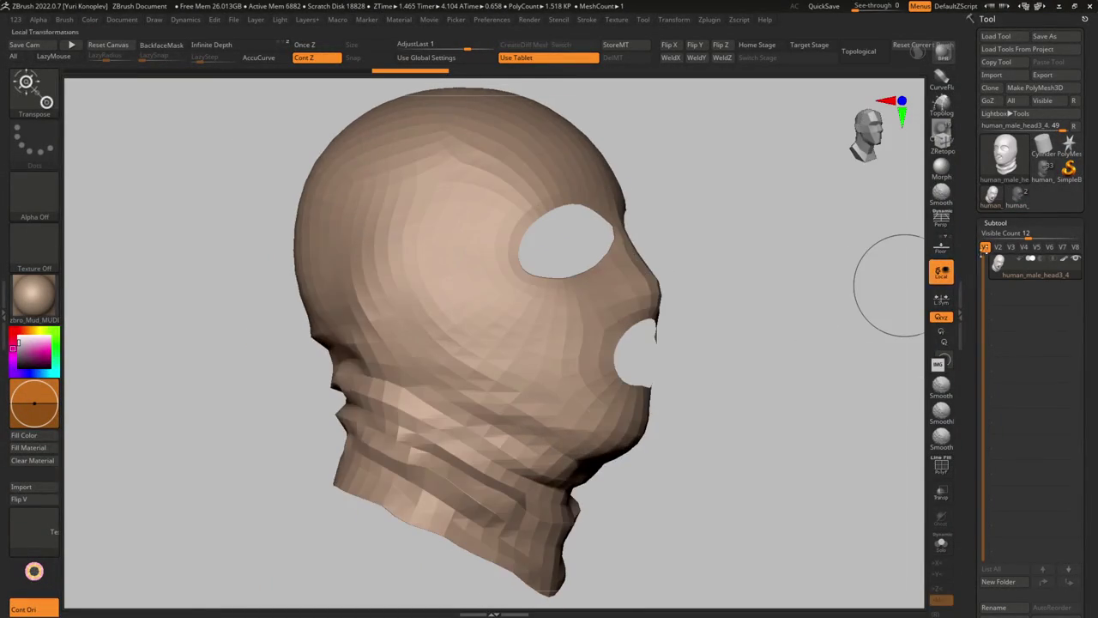
click(692, 267)
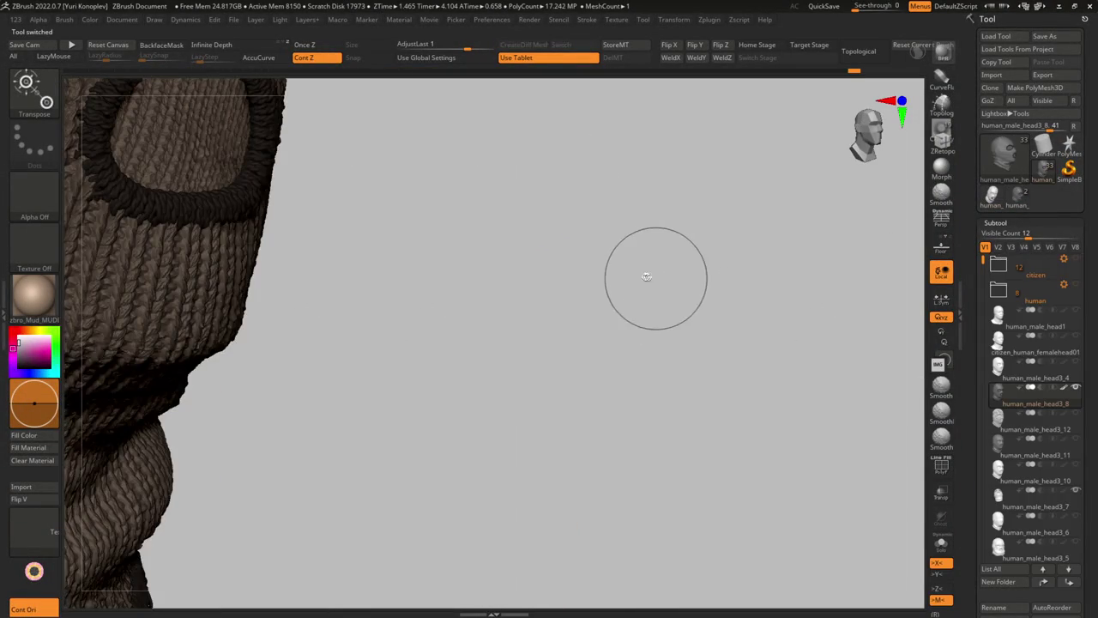
key(f)
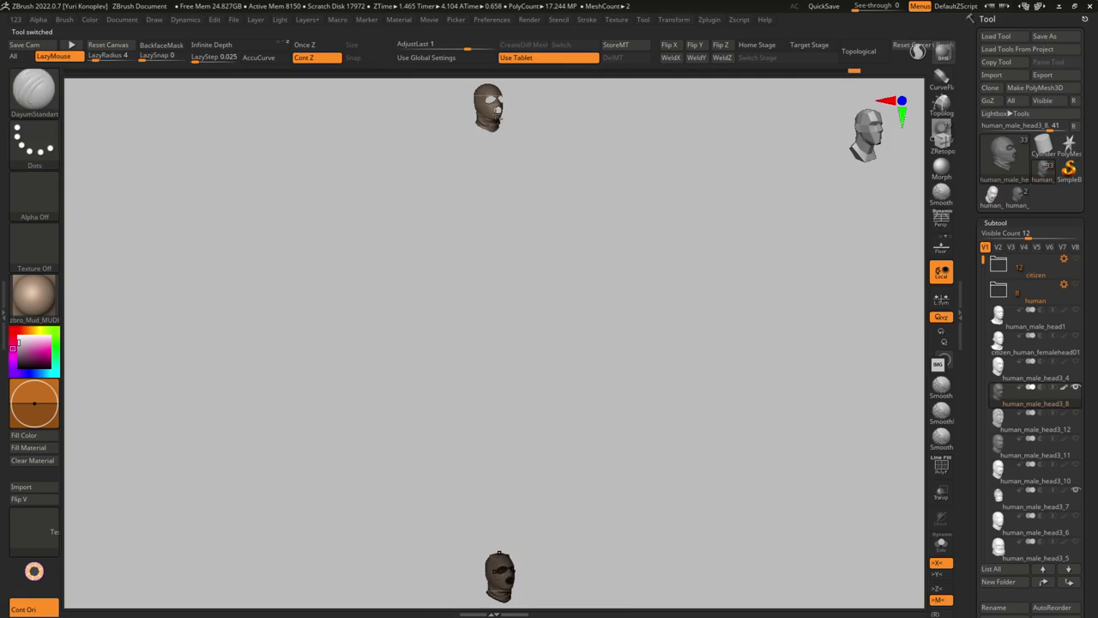
click(995, 495)
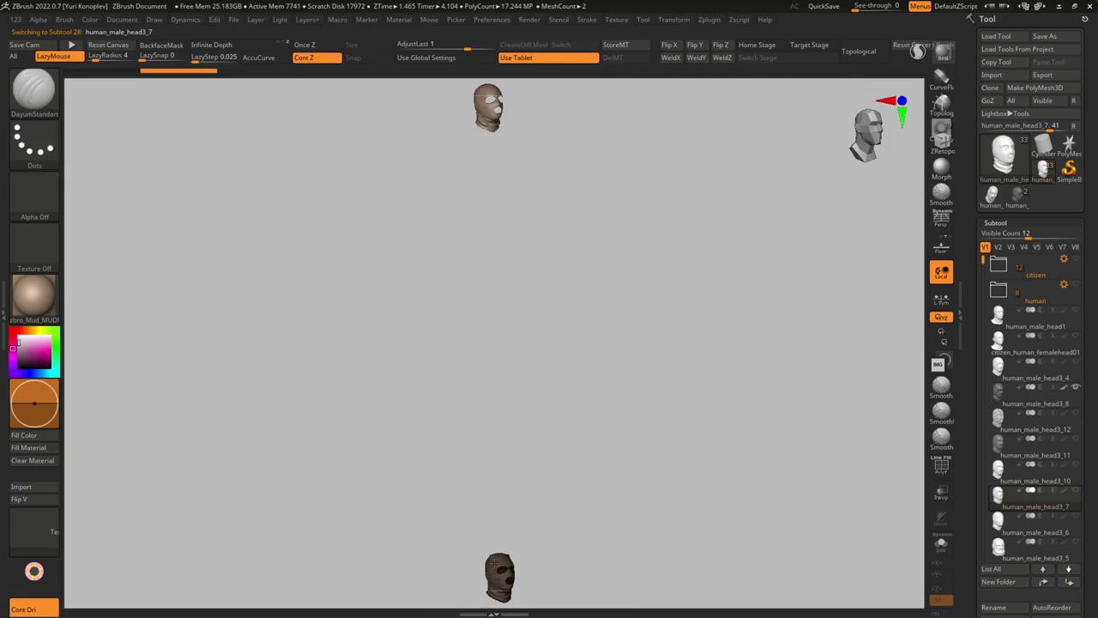
alt+click(496, 568)
key(f)
mouse_move(546, 435)
right_down()
mouse_move(612, 328)
mouse_move(505, 279)
mouse_move(458, 301)
mouse_move(531, 311)
mouse_move(546, 352)
mouse_move(694, 326)
mouse_move(655, 298)
mouse_move(560, 371)
mouse_move(527, 380)
right_up()
Zoom out to the balaclava front and open Tool > Export for the mesh.
key(l)
mouse_move(764, 380)
ctrl+right_down()
mouse_move(589, 318)
mouse_move(602, 296)
mouse_move(566, 394)
mouse_move(480, 360)
ctrl+right_up()
key(ctrl+shift)
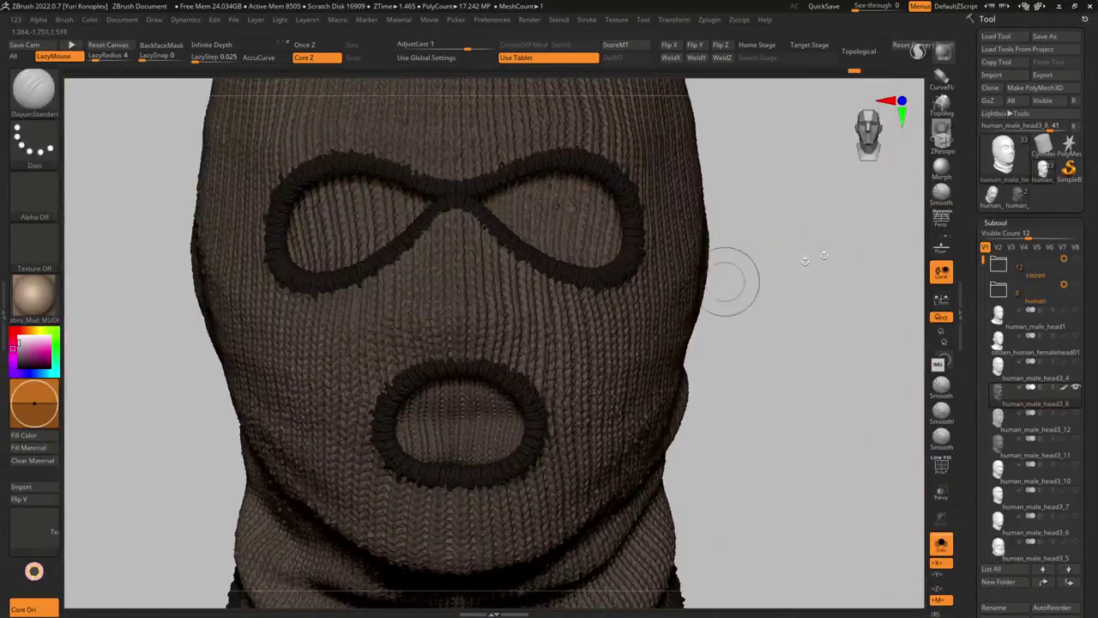
key(g)
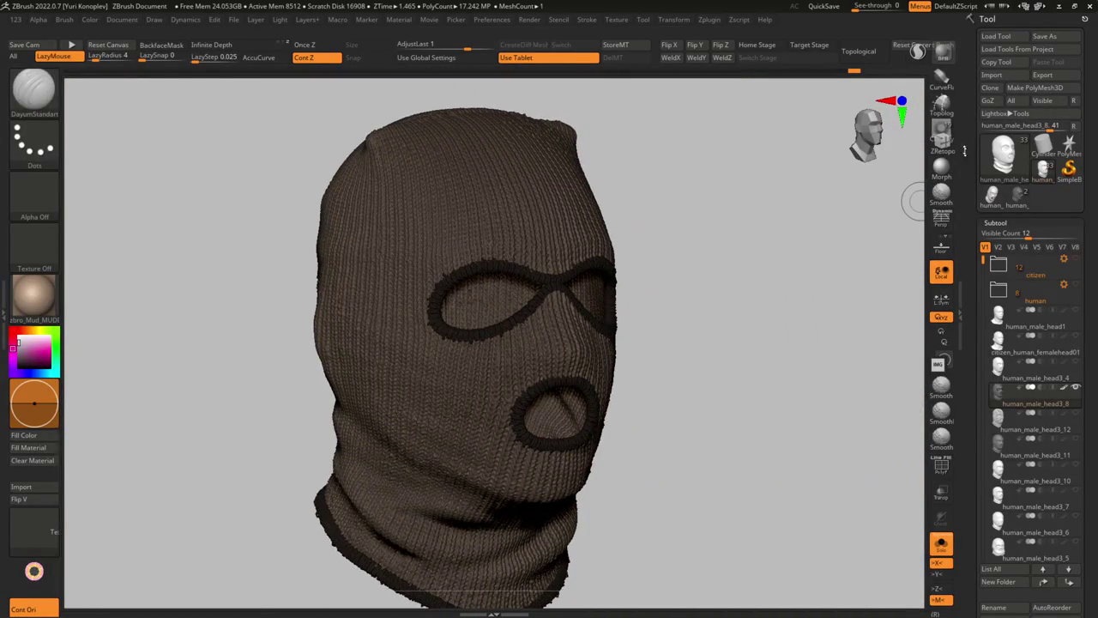
click(1042, 75)
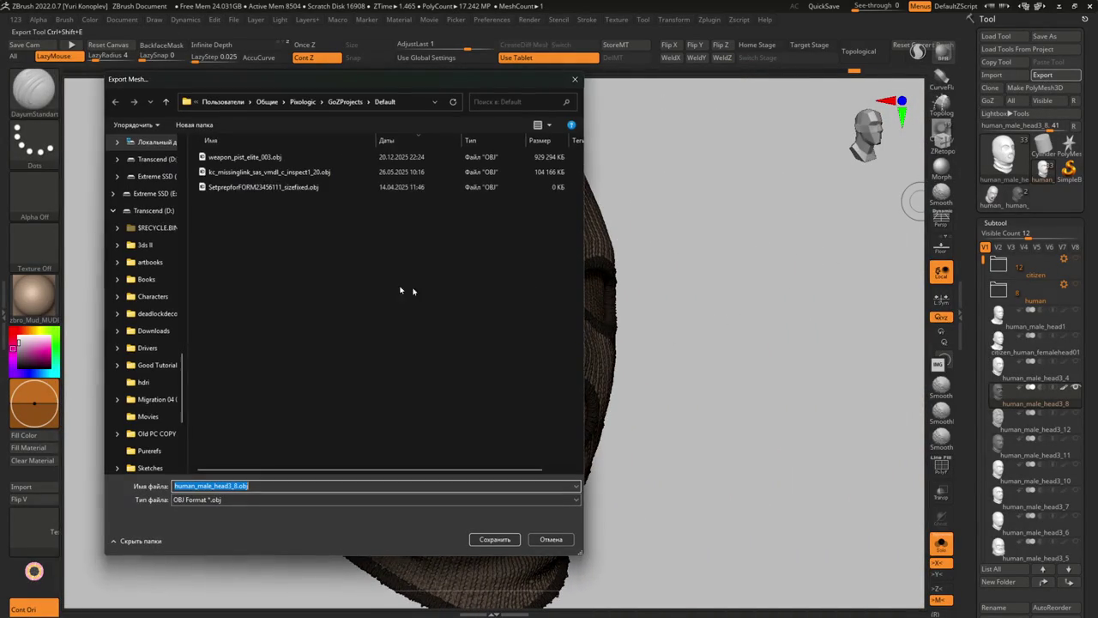
Export the balaclava as an OBJ into WS_NEW > s&box > balaclava.
scroll(147, 199, up, 5)
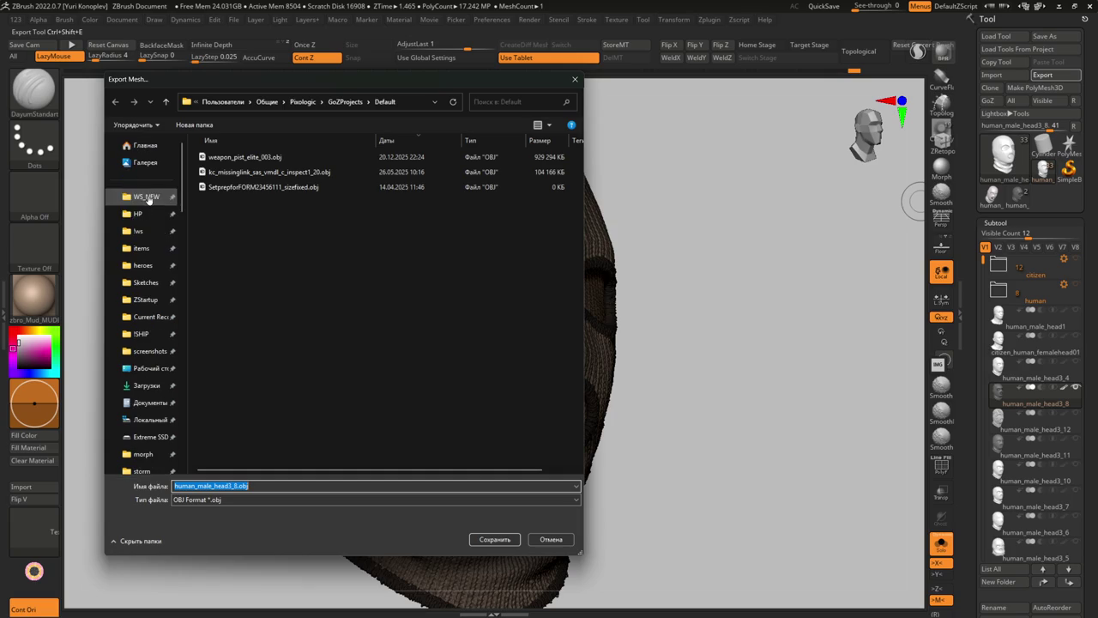
click(145, 197)
double_click(233, 158)
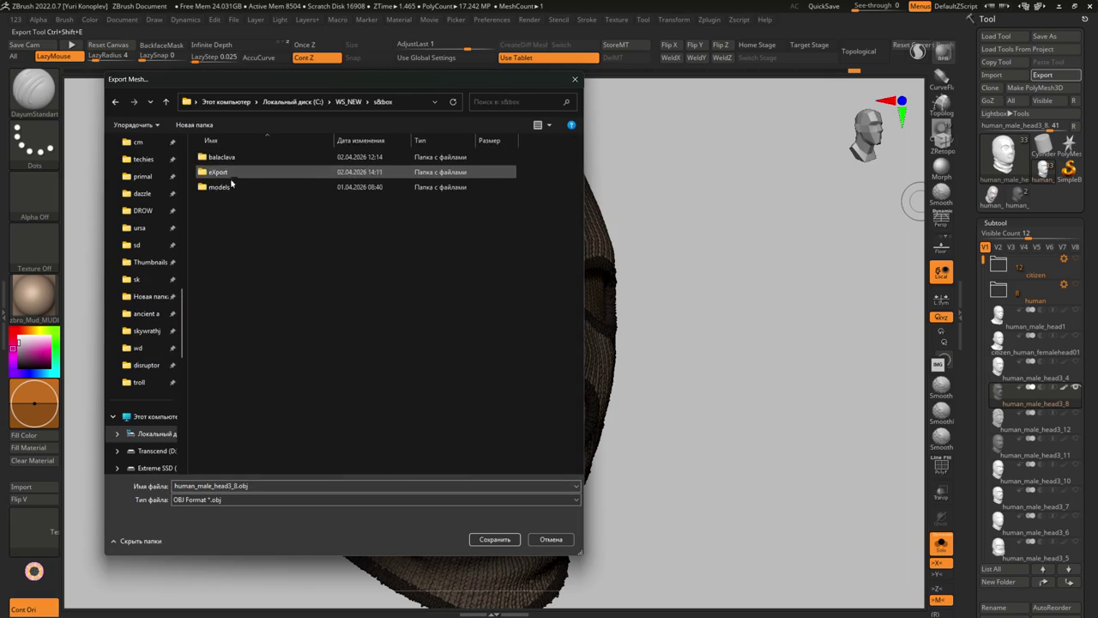
double_click(224, 157)
double_click(238, 485)
text(balaclava)
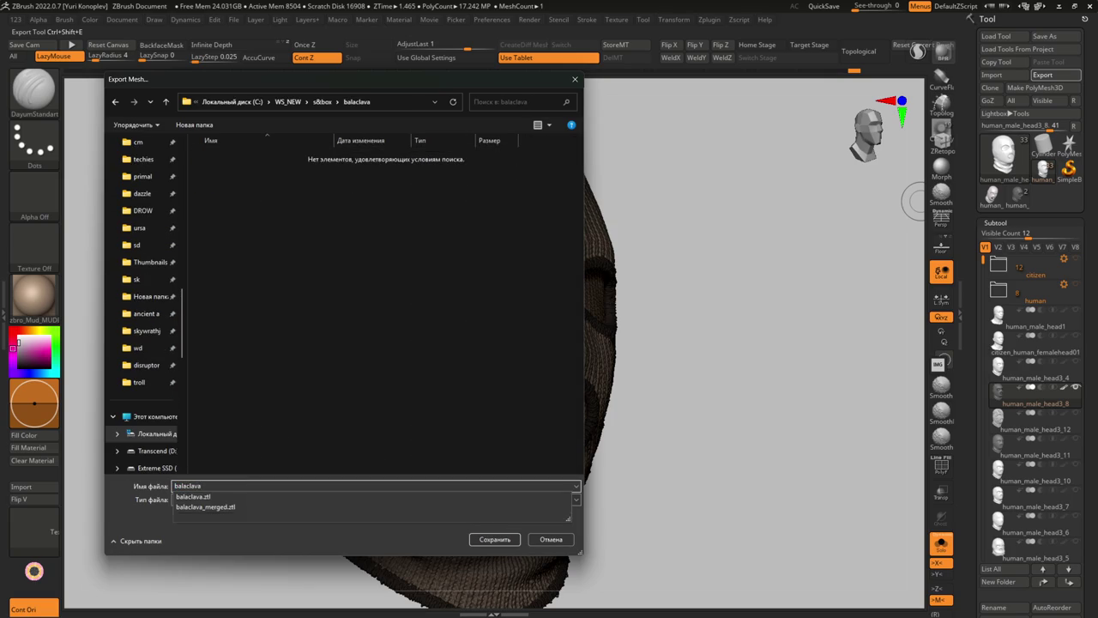
text(_high)
key(Return)
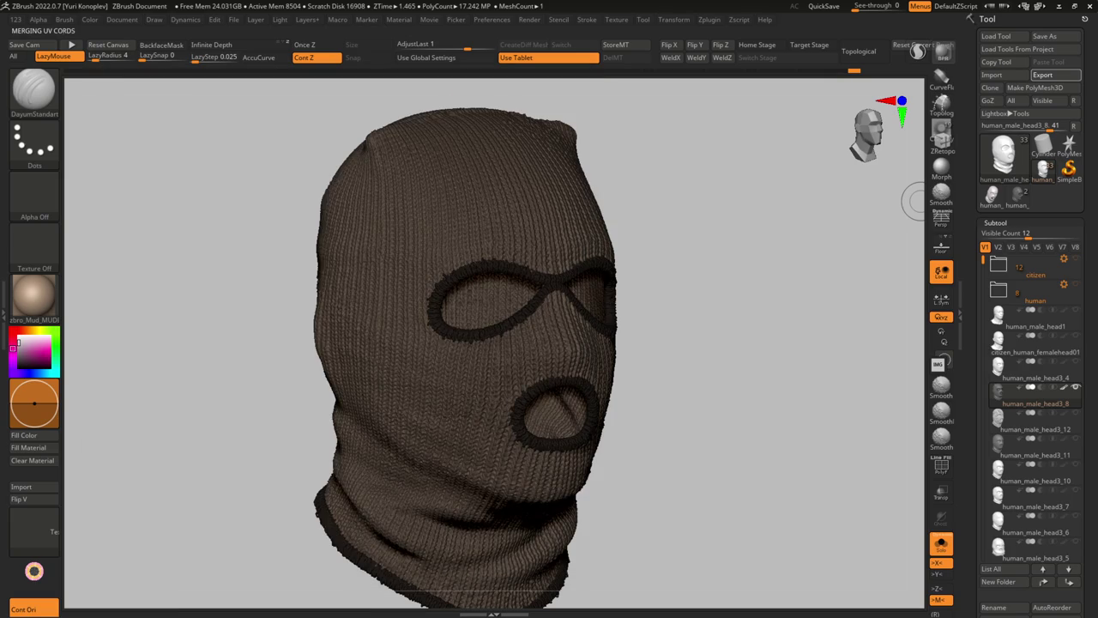
key(alt+Tab)
key(alt+Tab)
mouse_move(644, 170)
click(669, 200)
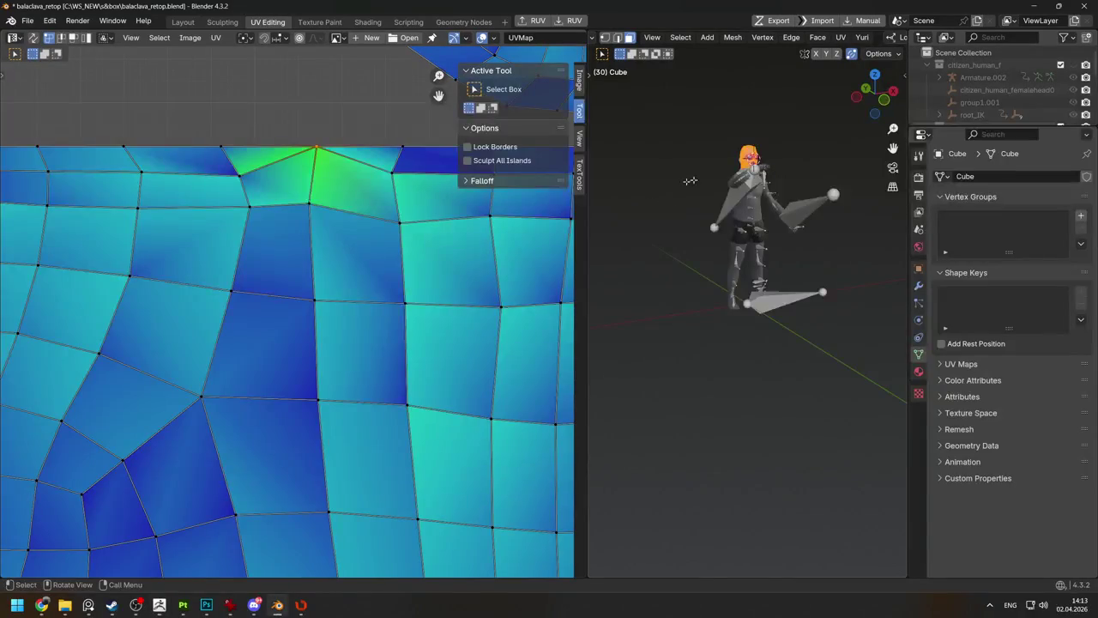
Isolate the balaclava in local view and enter Edit Mode.
key(KP_Decimal)
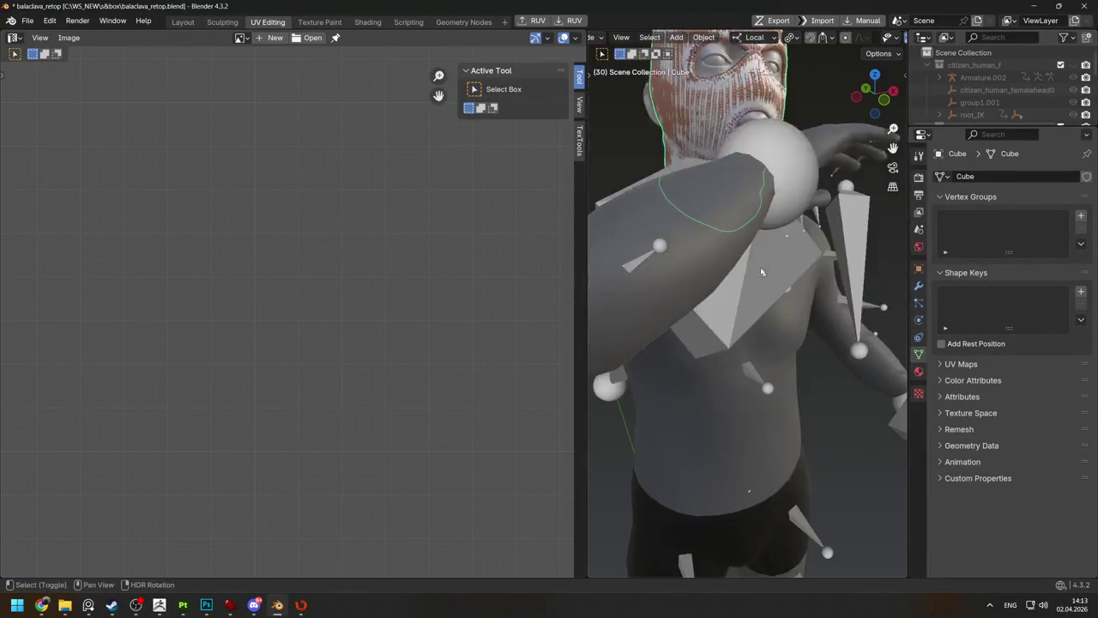
key(KP_Divide)
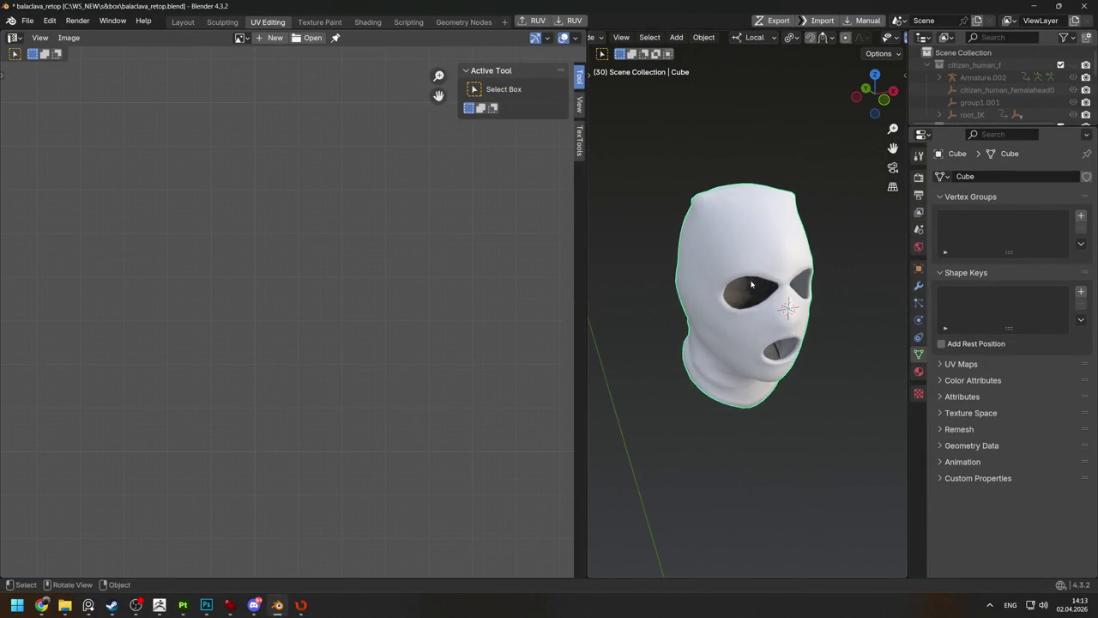
click(25, 20)
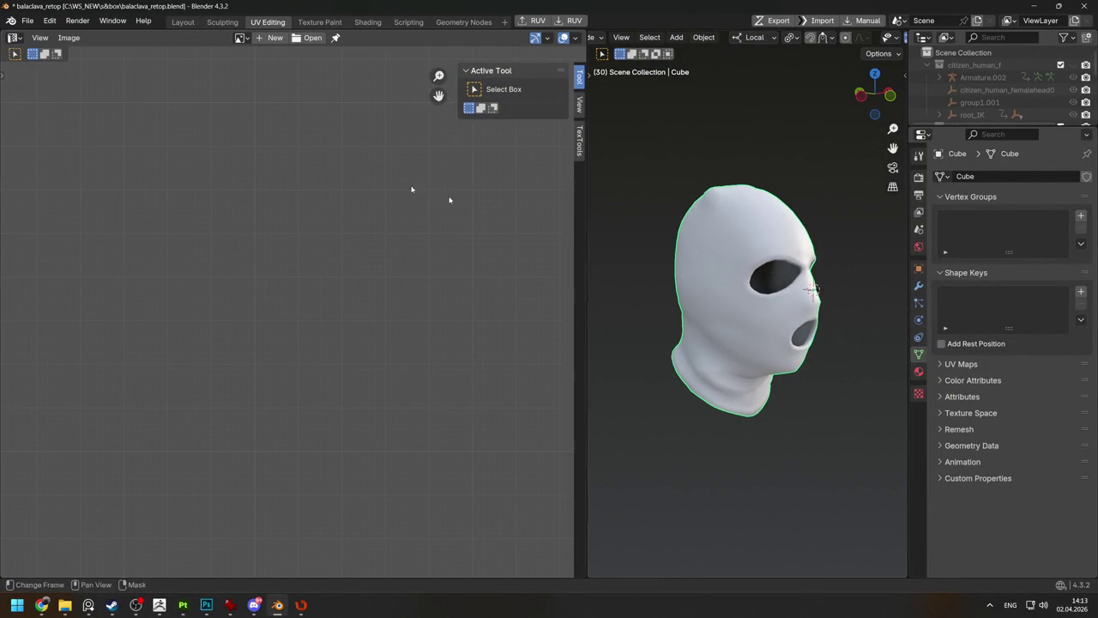
middle_drag(669, 283, 701, 284)
key(Tab)
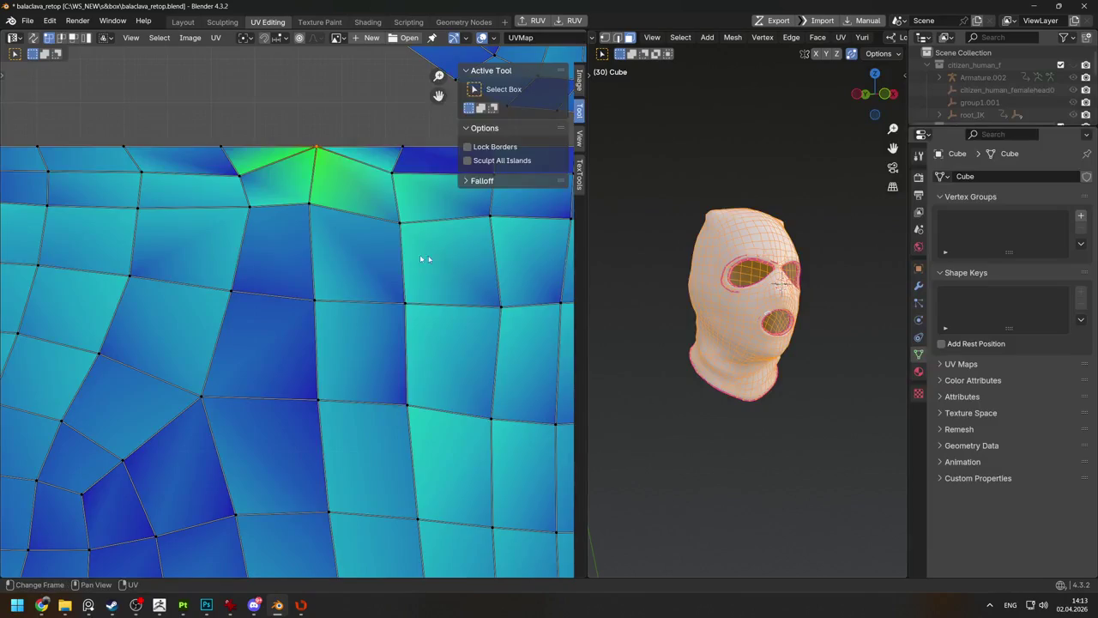
Open TexTools' Mesh UV Tools, run one on the balaclava, and orbit to inspect it.
click(579, 169)
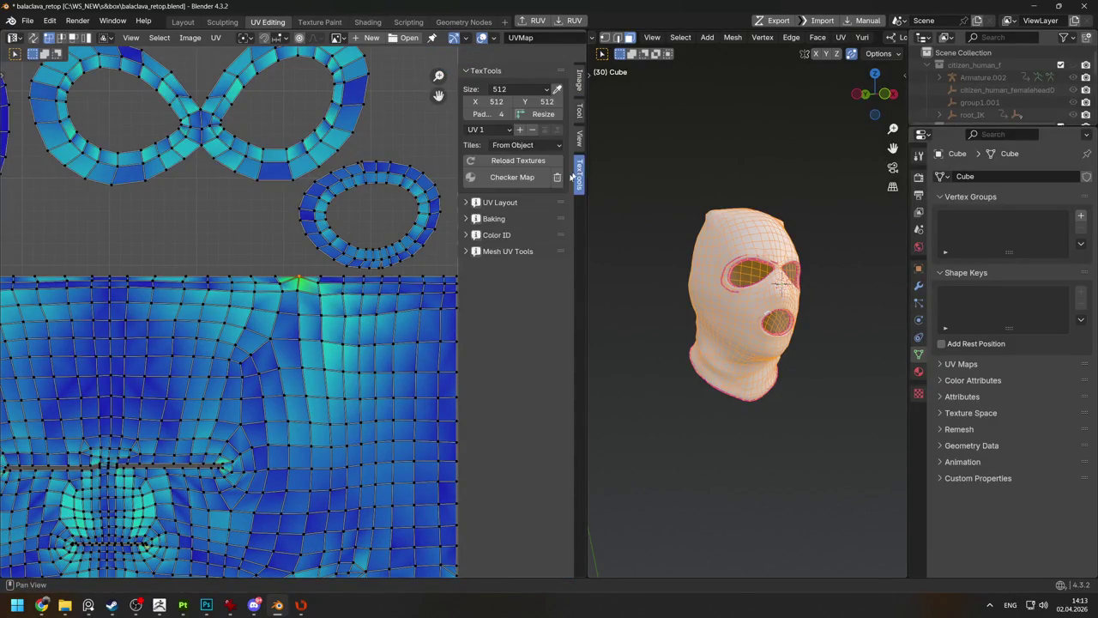
click(474, 201)
click(473, 202)
click(465, 221)
click(464, 221)
click(466, 251)
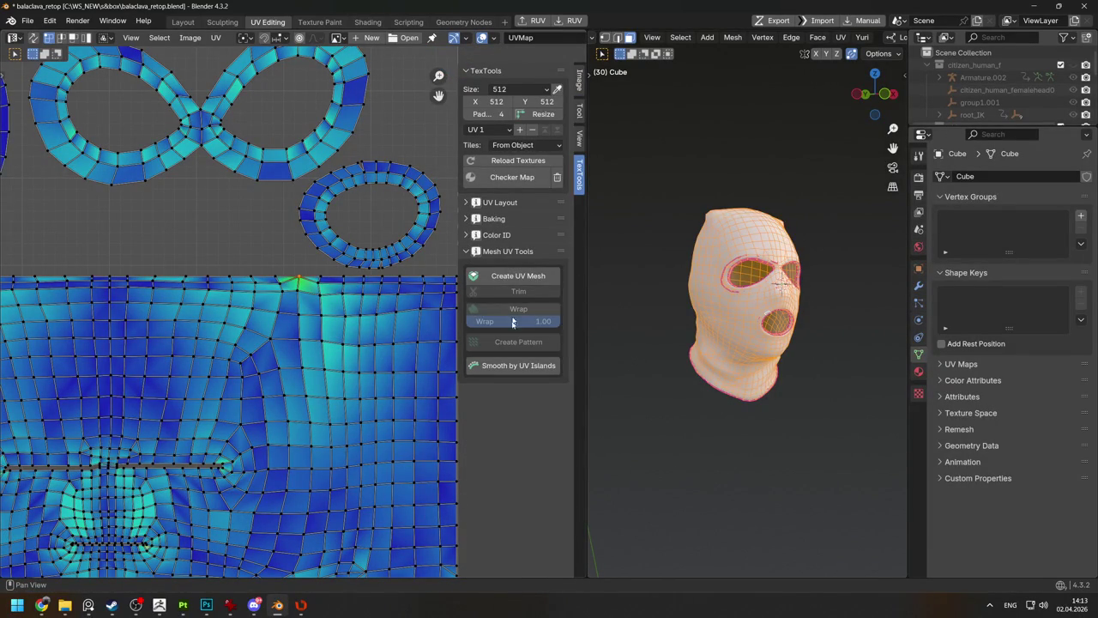
click(512, 365)
middle_drag(790, 271, 722, 303)
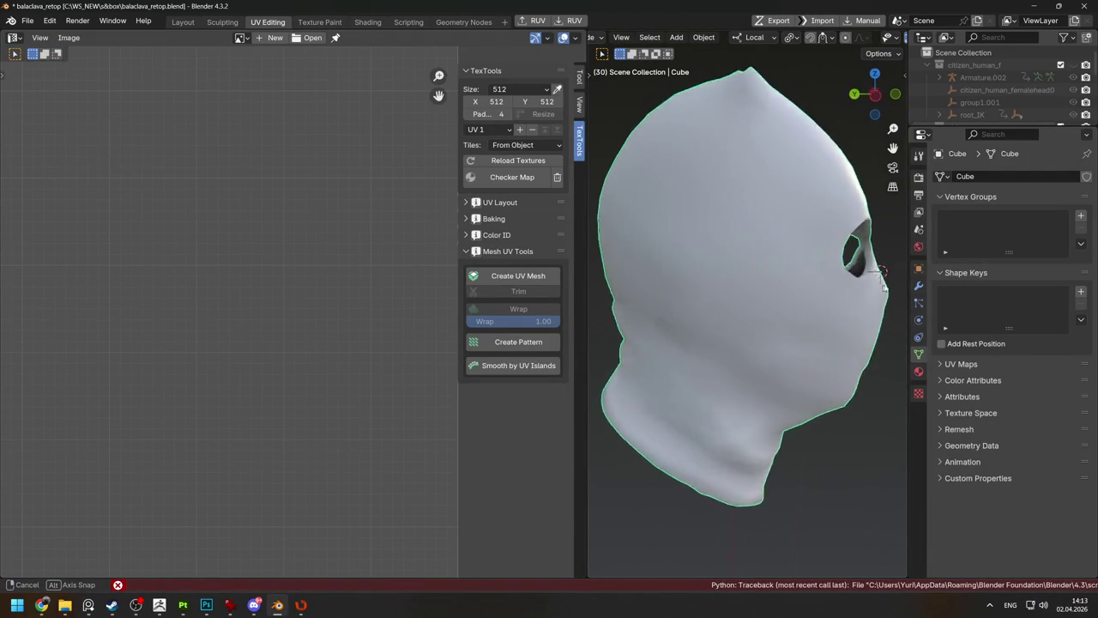
mouse_move(722, 304)
middle_down()
mouse_move(740, 306)
mouse_move(728, 409)
mouse_move(804, 292)
middle_up()
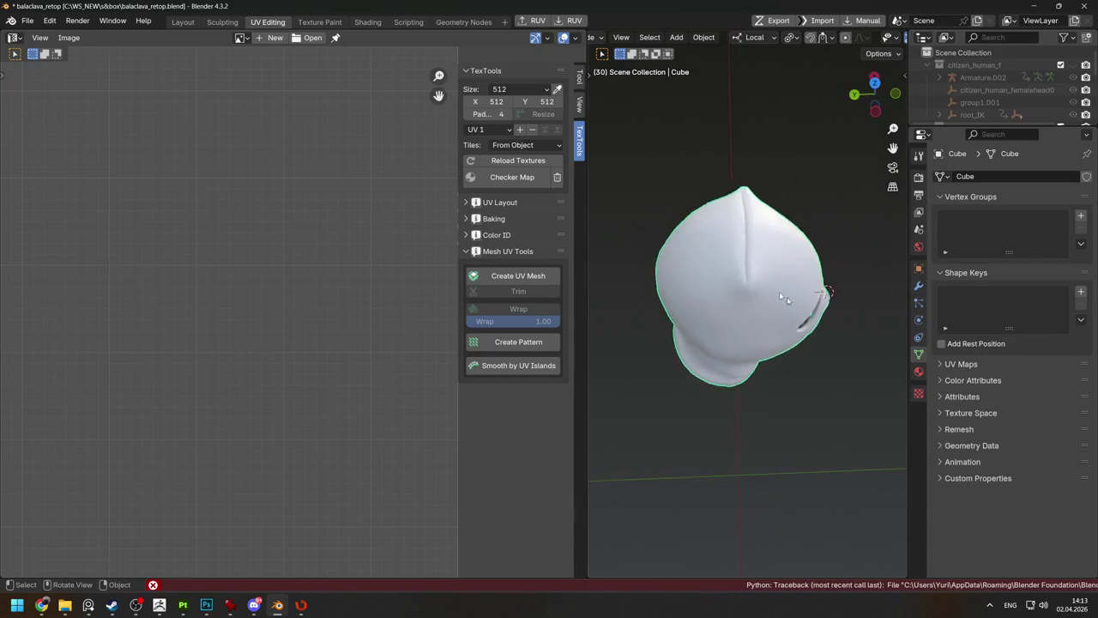
middle_drag(804, 292, 769, 216)
key(Tab)
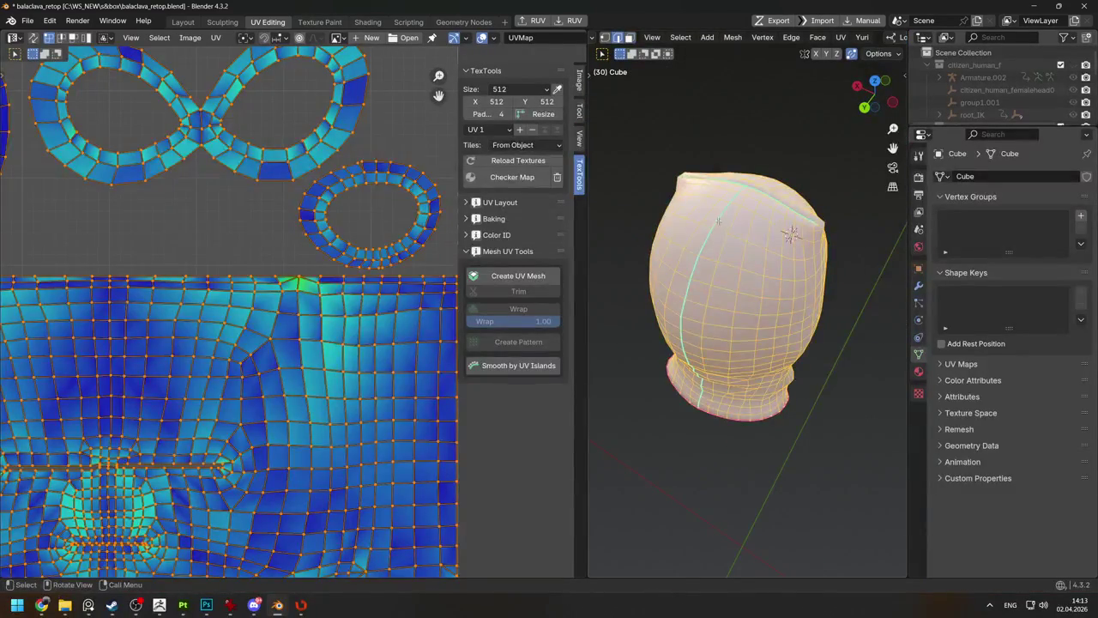
Mark the balaclava edges sharp, then Clear Sharp on one selected vertical edge loop.
key(alt+a)
key(shift+e)
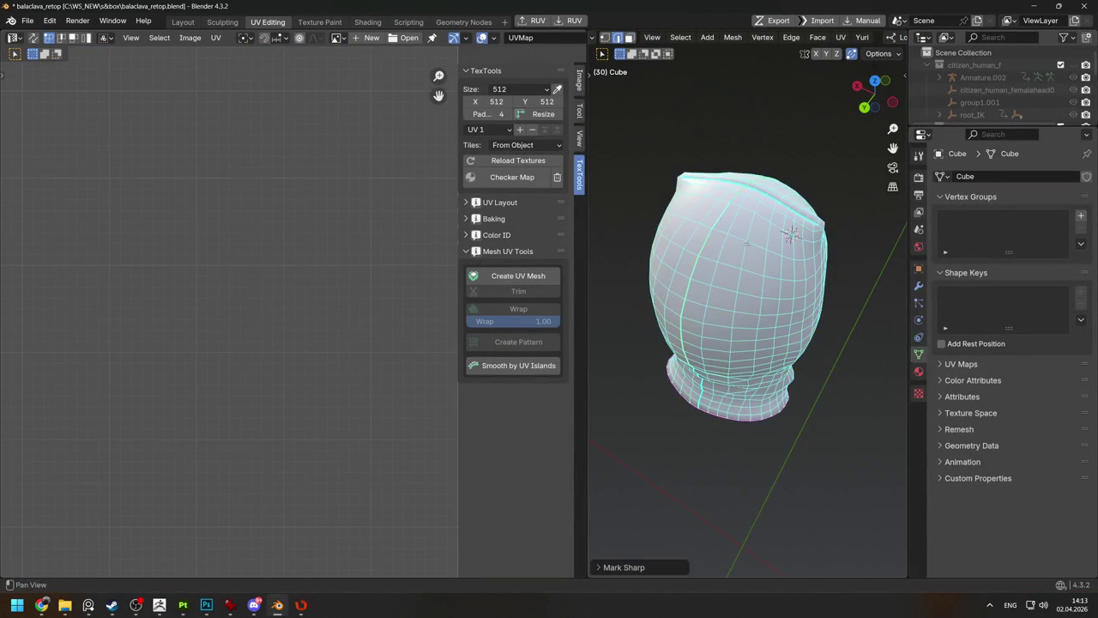
alt+click(708, 240)
key(Tab)
key(Tab)
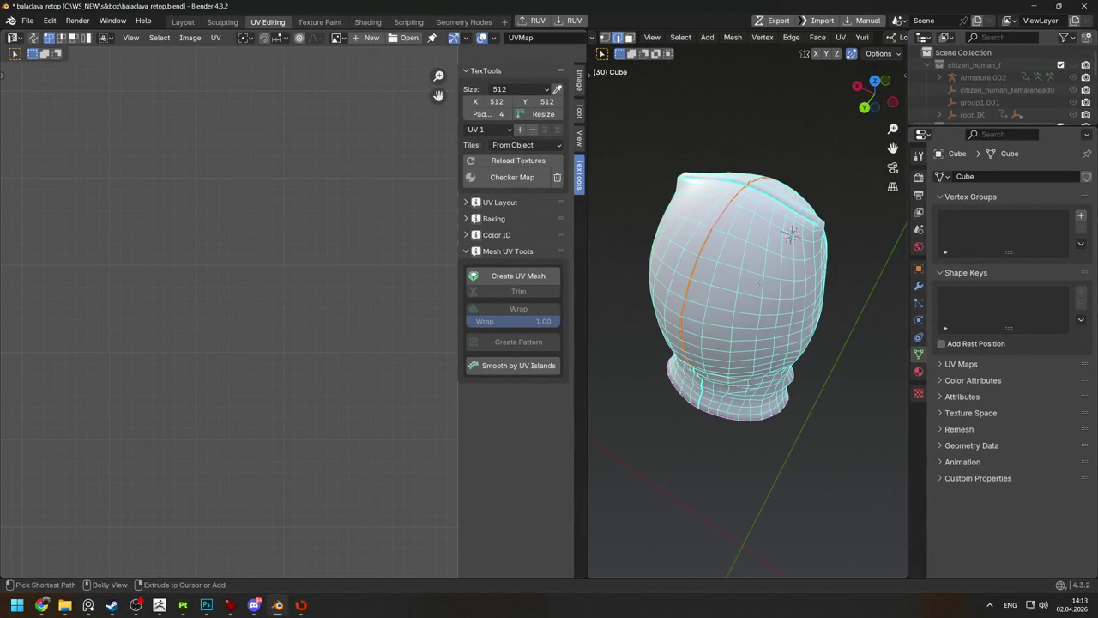
key(Tab)
key(Tab)
scroll(734, 242, up, 5)
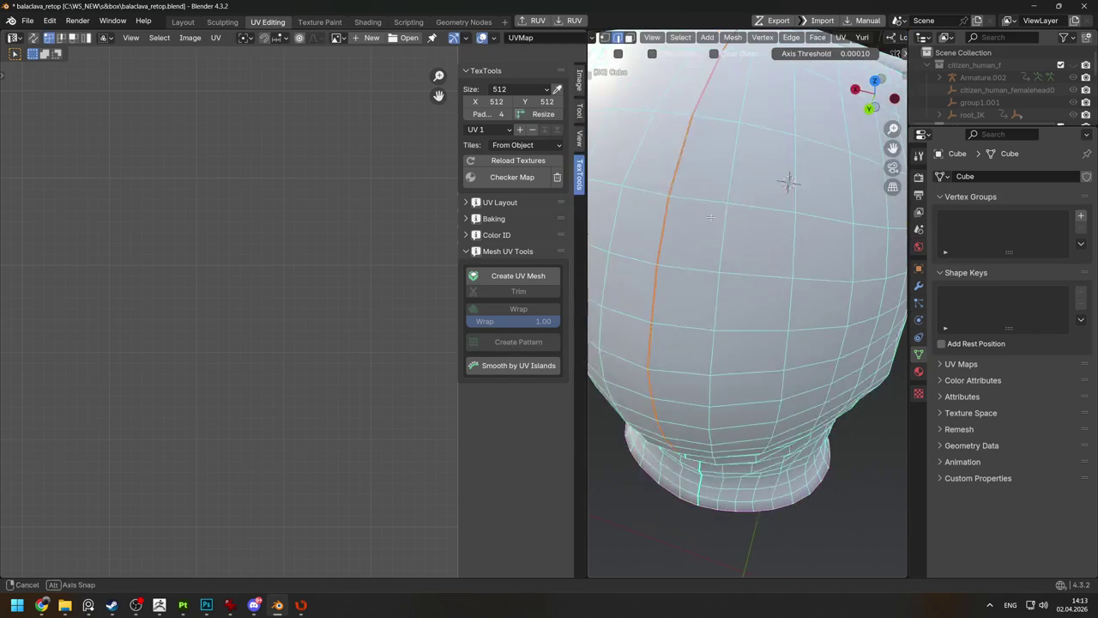
key(ctrl+e)
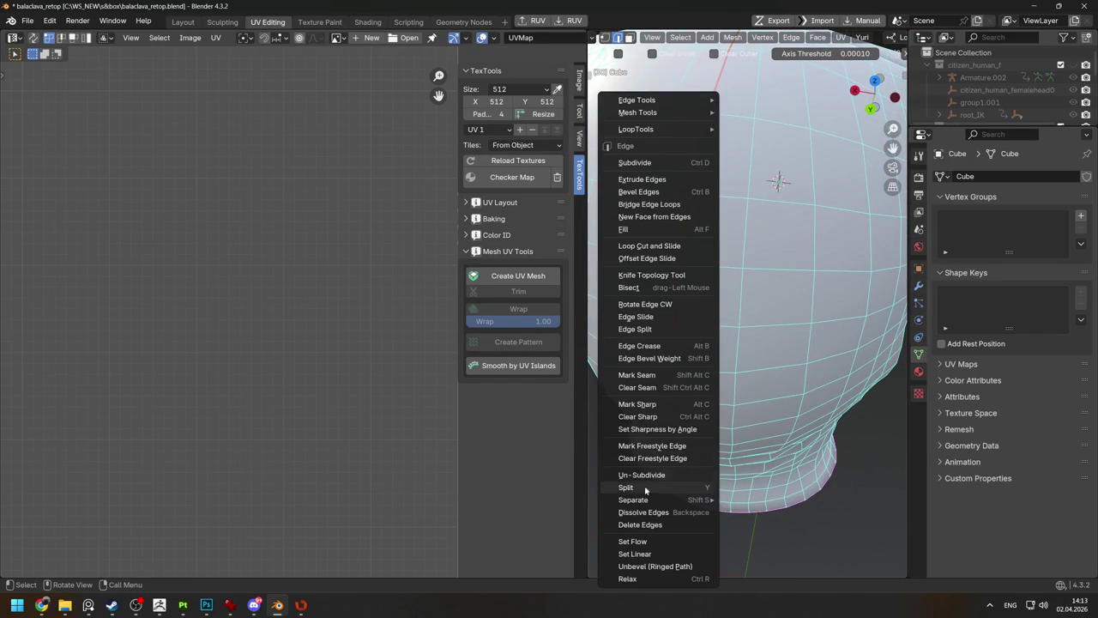
click(645, 417)
scroll(737, 300, down, 4)
Return to Object Mode, orbit around the balaclava, then re-enter Edit Mode to check its wireframe.
key(Tab)
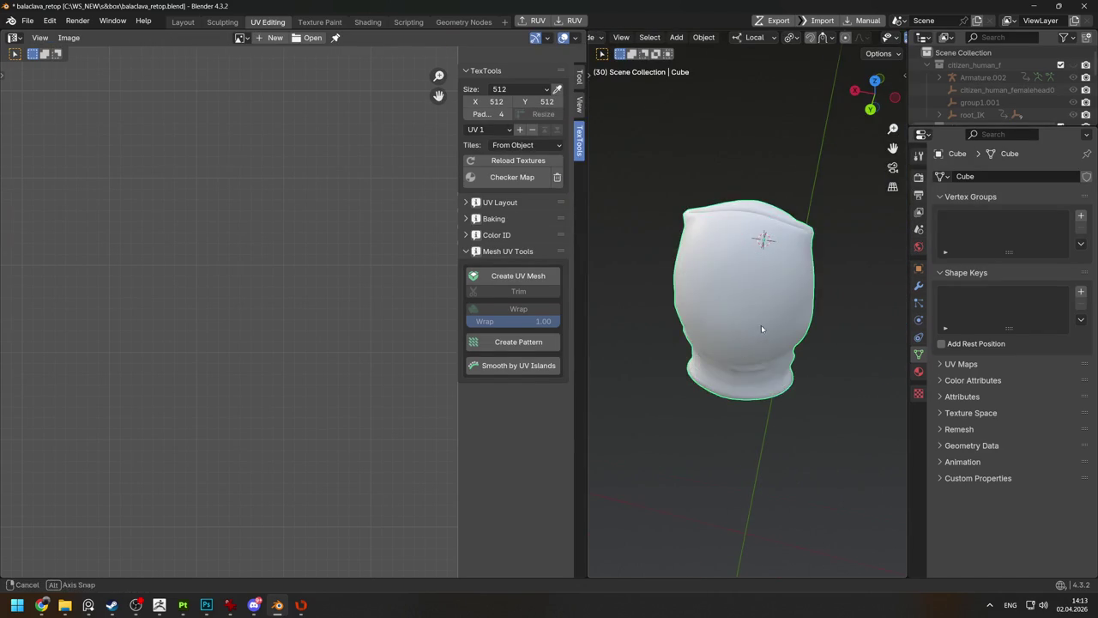
scroll(755, 277, up, 4)
mouse_move(755, 277)
middle_down()
mouse_move(693, 243)
mouse_move(787, 310)
middle_up()
scroll(737, 275, down, 3)
key(Tab)
Re-check the mesh in Edit Mode from a three-quarter view, then bring up the FBX export settings.
key(Tab)
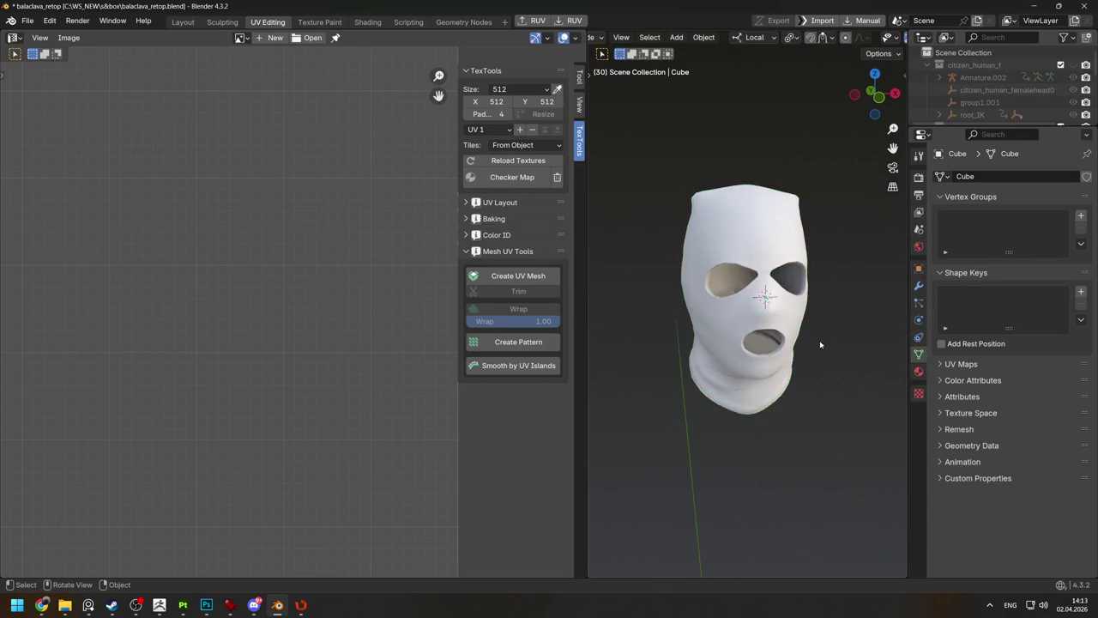
scroll(785, 247, up, 2)
scroll(785, 247, up, 4)
key(Tab)
scroll(785, 247, down, 3)
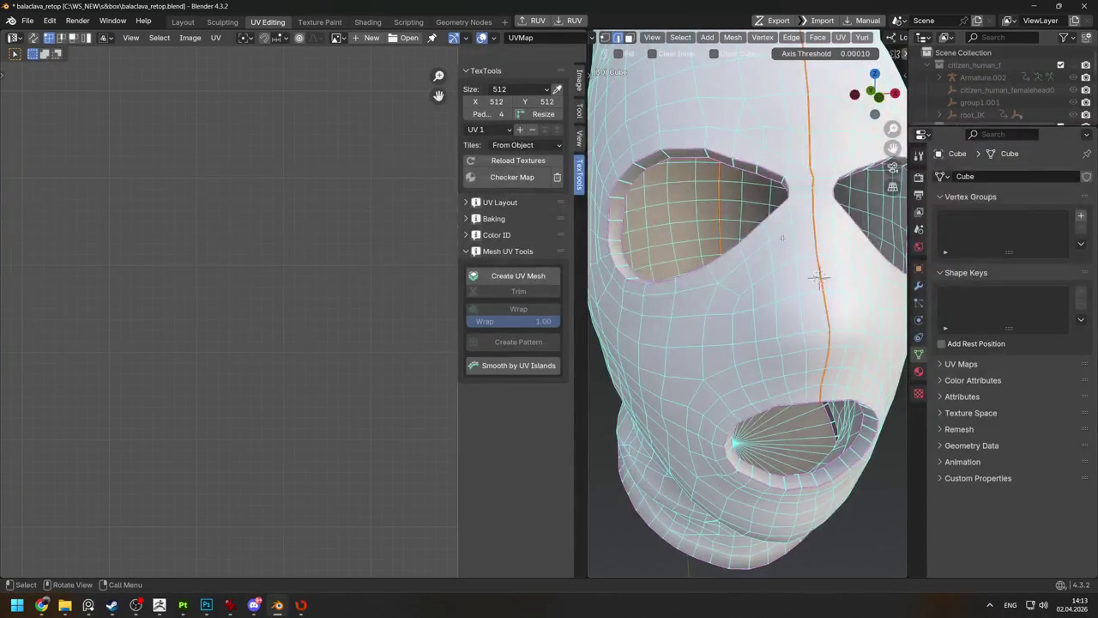
key(Tab)
scroll(798, 324, down, 2)
scroll(798, 324, down, 2)
scroll(799, 325, down, 1)
middle_drag(799, 324, 804, 307)
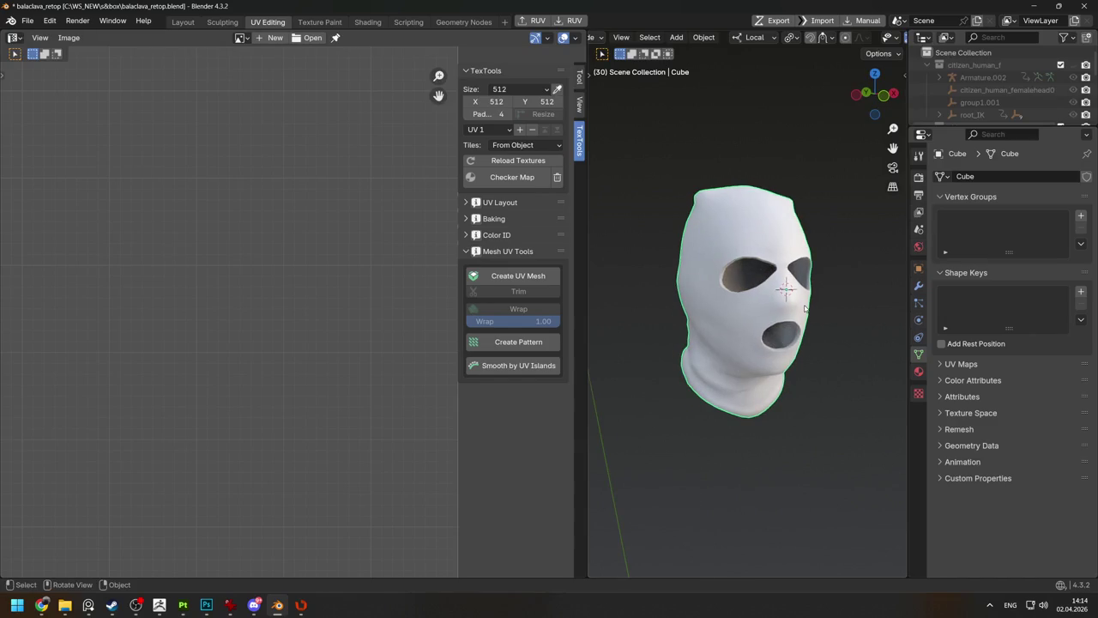
click(778, 20)
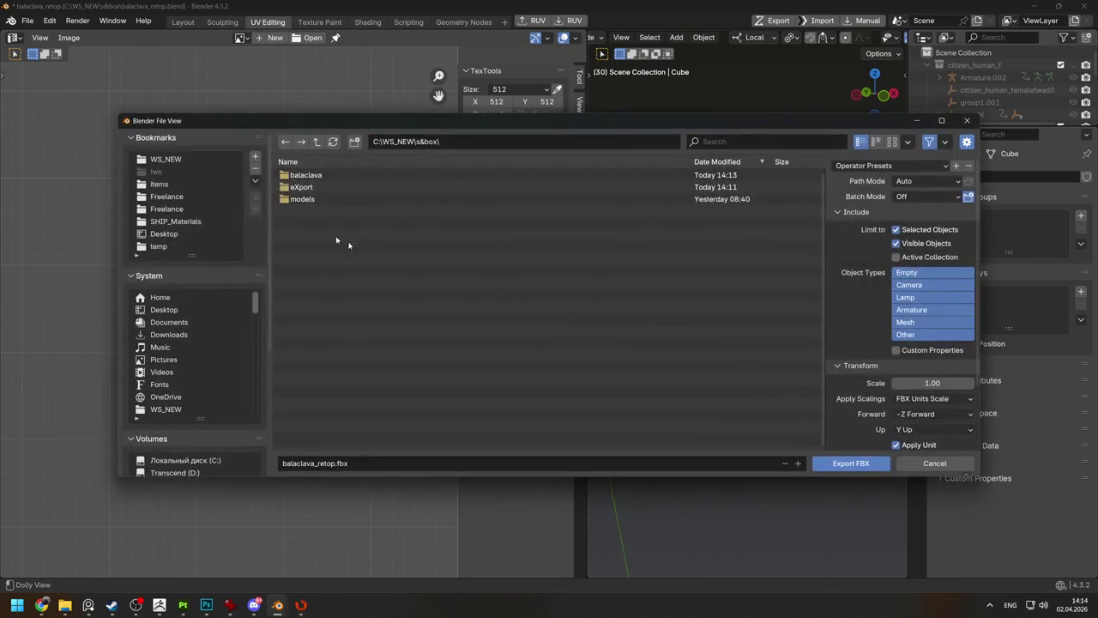
Export the low-poly mesh as balaclava_low.fbx into the balaclava folder.
click(300, 176)
text(low)
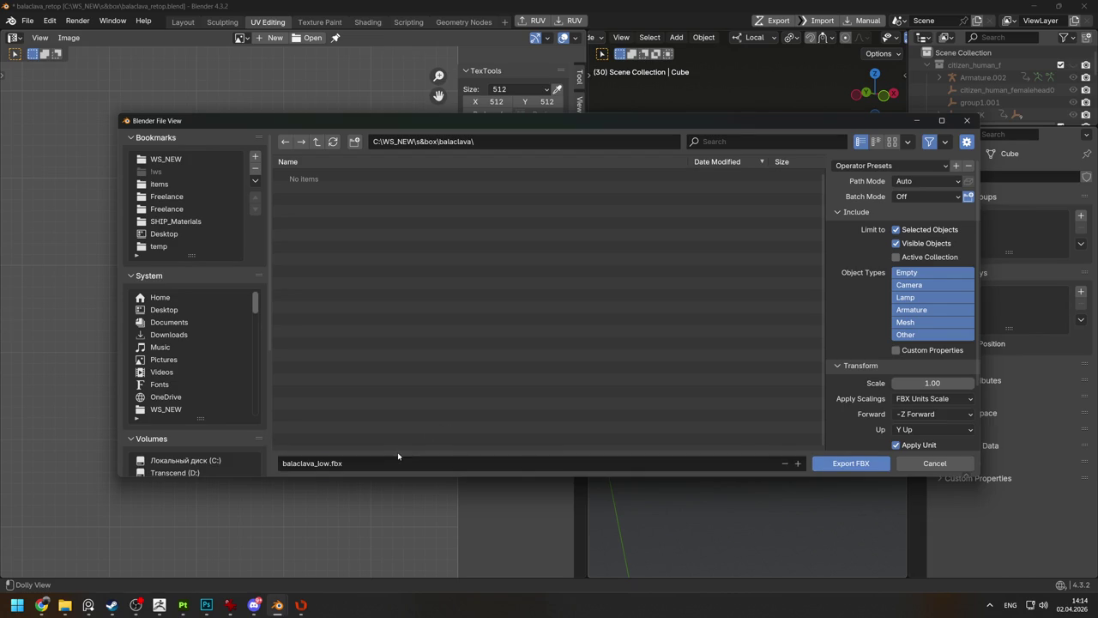
key(Return)
key(alt+Tab)
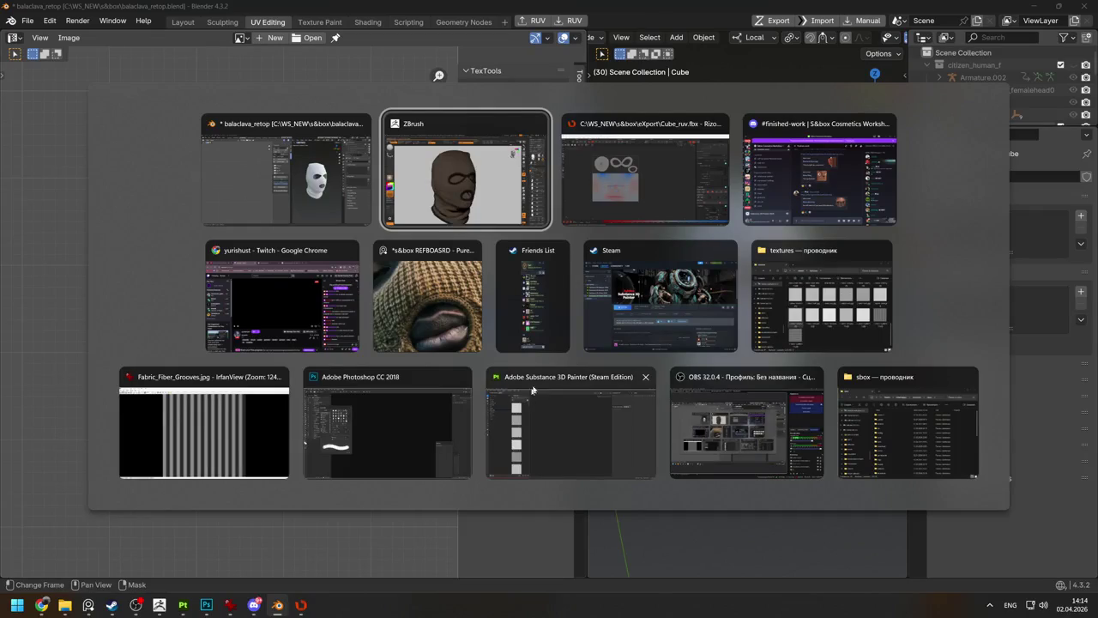
Switch to ZBrush, dismiss the Start menu, and choose to wait for the unresponsive program.
key(super)
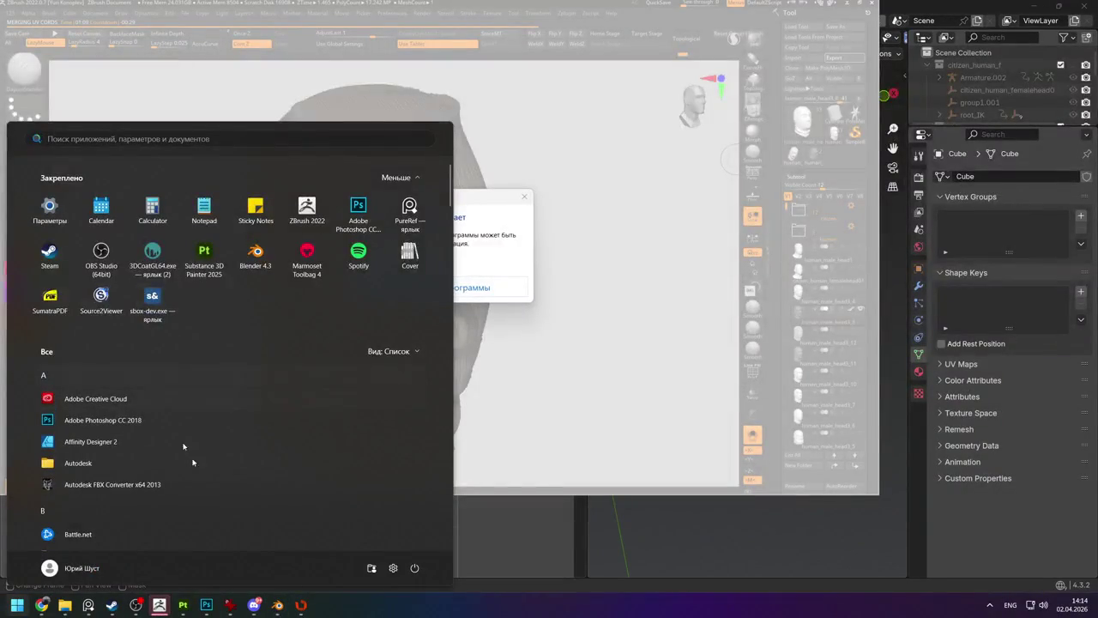
click(490, 201)
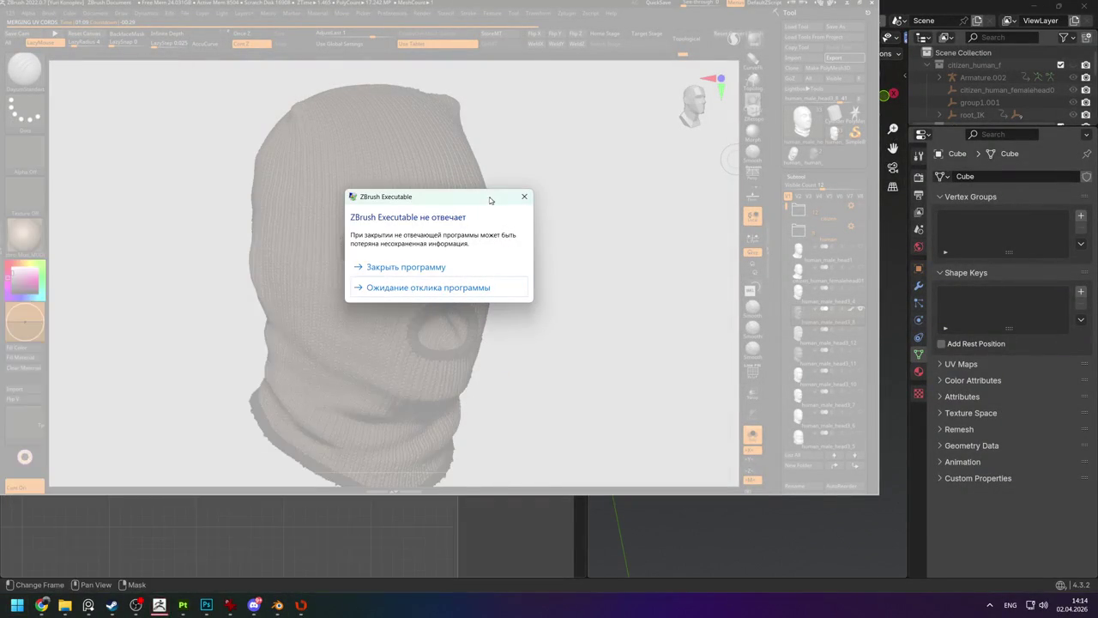
click(387, 292)
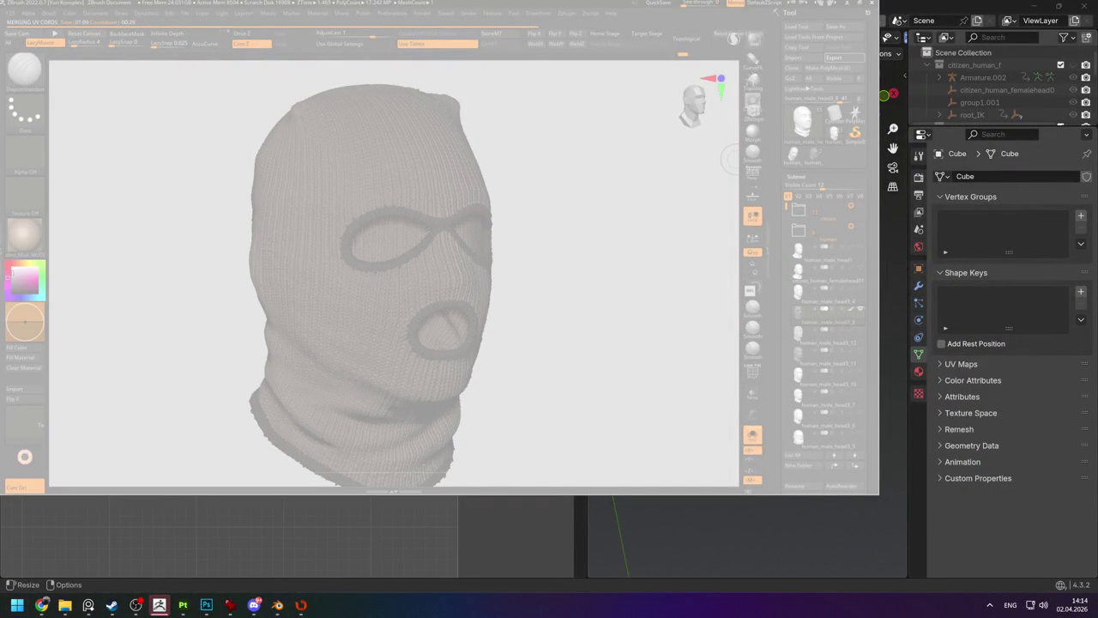
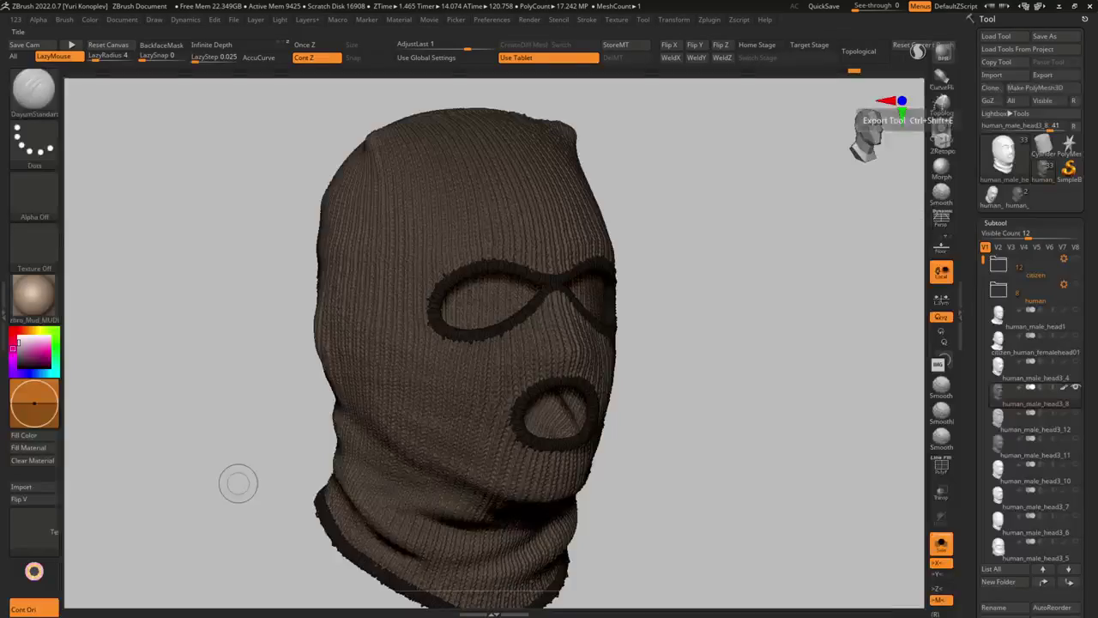
Quit RizomUV without saving, reached through Task View.
key(super+Tab)
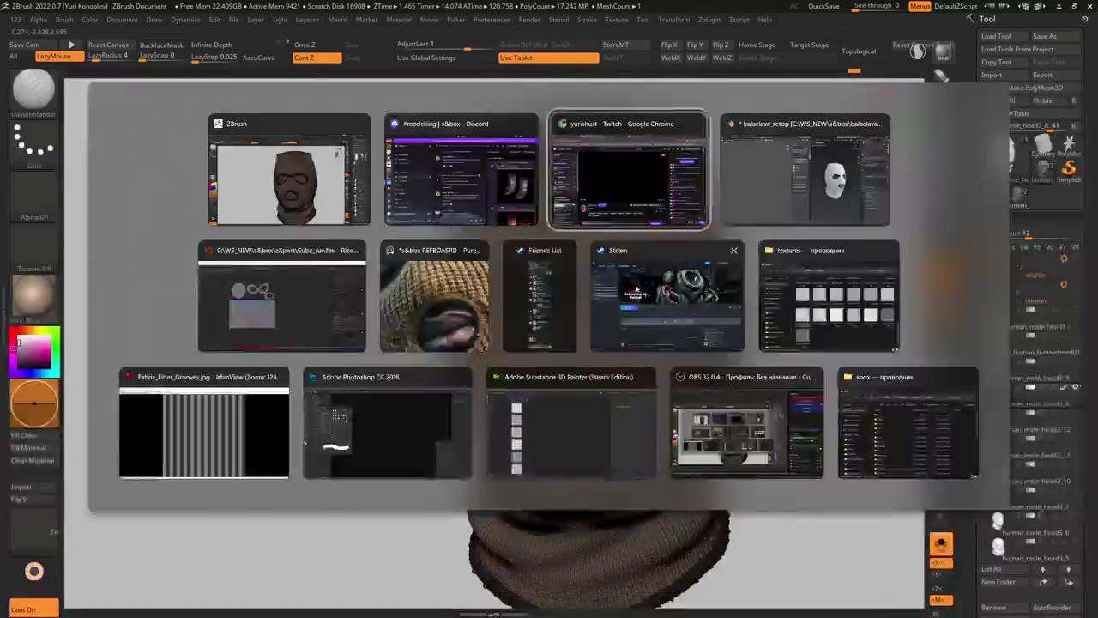
click(806, 172)
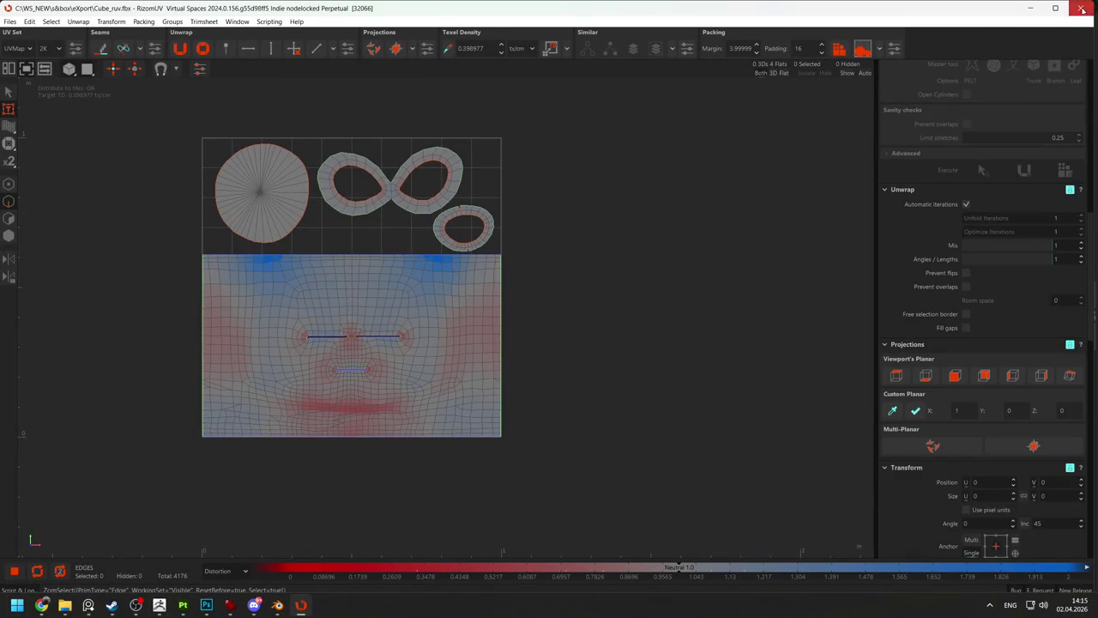
click(1082, 9)
click(566, 305)
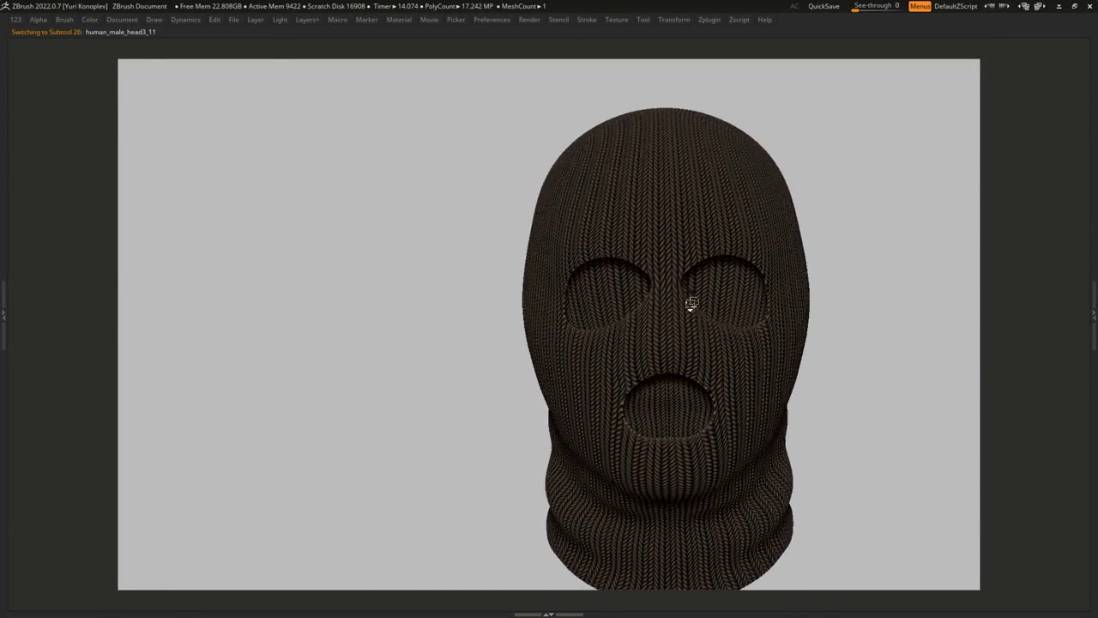
Bring Substance 3D Painter to the front, showing its Fabric Alpha assets.
key(Tab)
click(1059, 6)
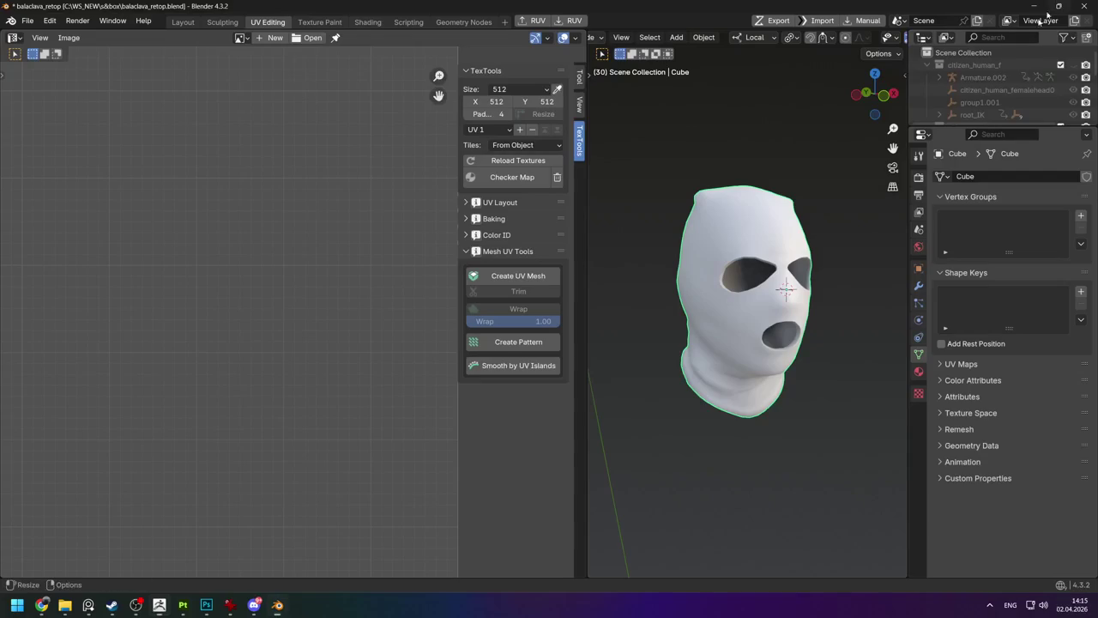
click(16, 605)
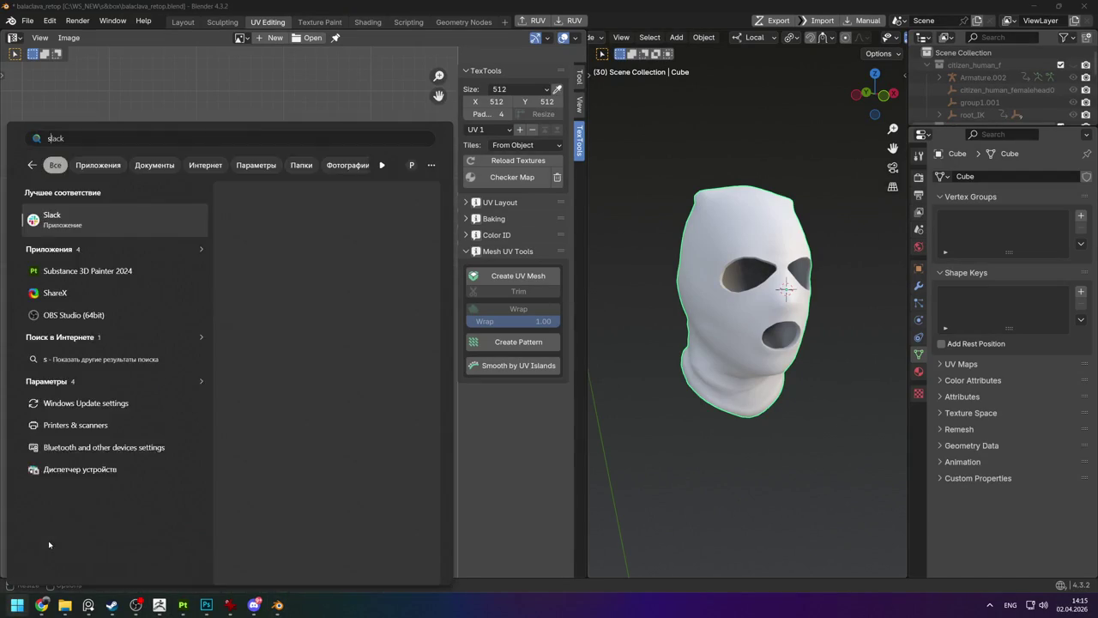
key(Escape)
click(182, 605)
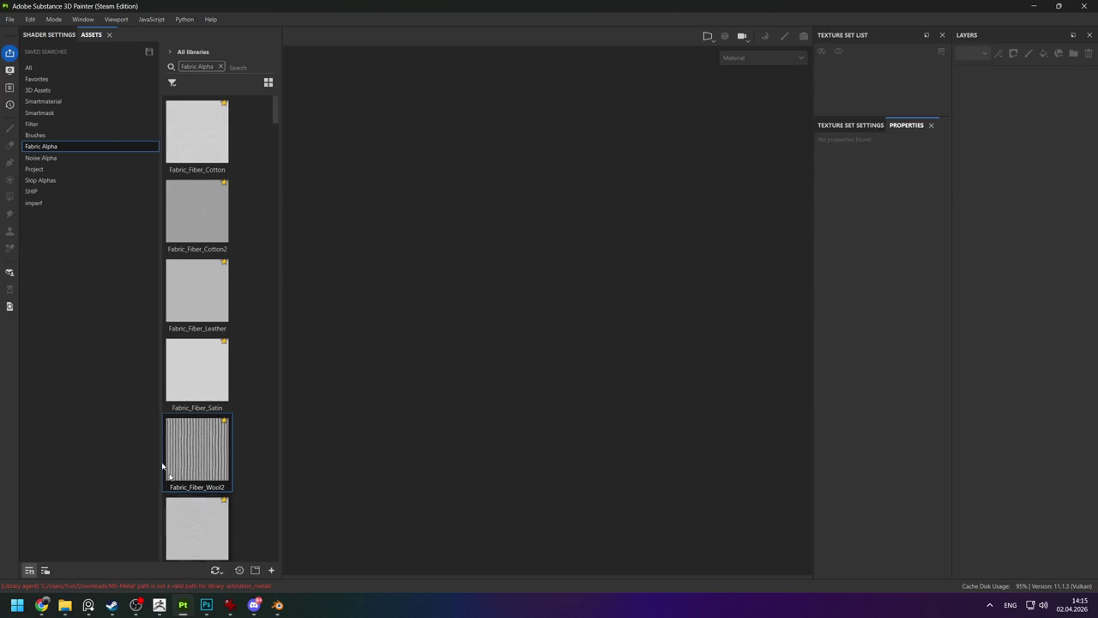
Start a new project using the ASM - PBR Metallic Roughness template.
click(8, 19)
click(77, 34)
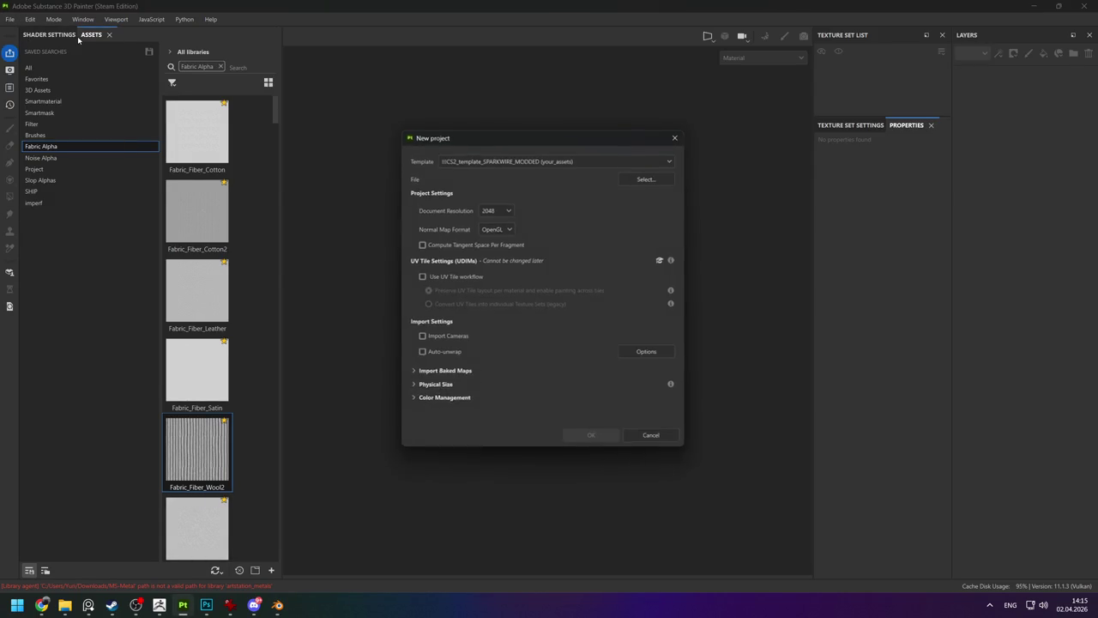
click(574, 161)
scroll(549, 213, up, 3)
scroll(520, 243, up, 3)
scroll(501, 249, down, 3)
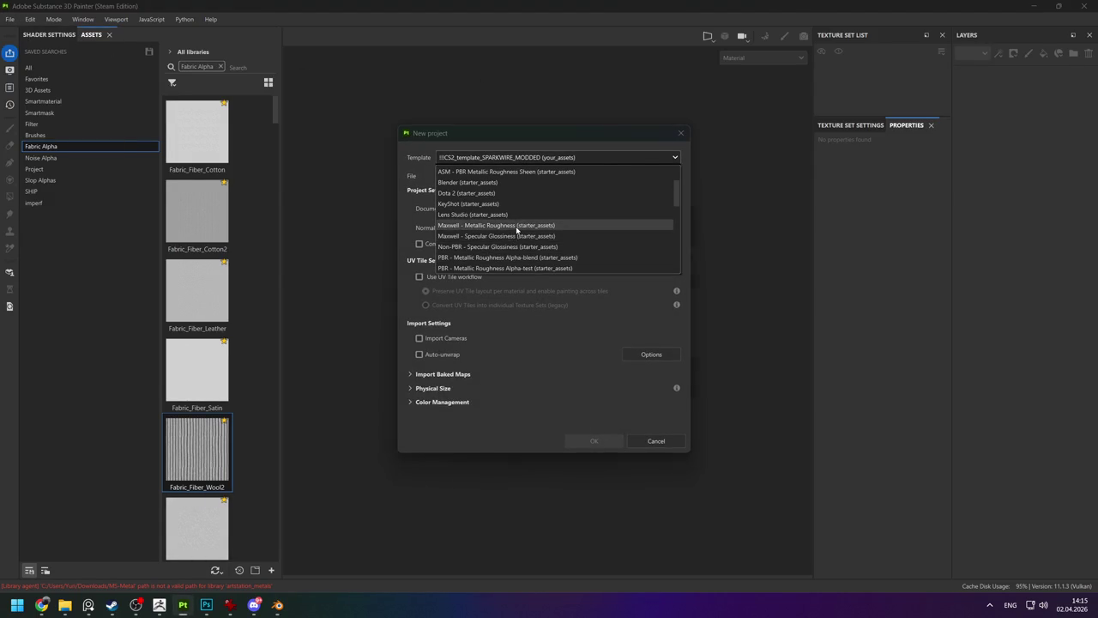
click(518, 225)
click(640, 157)
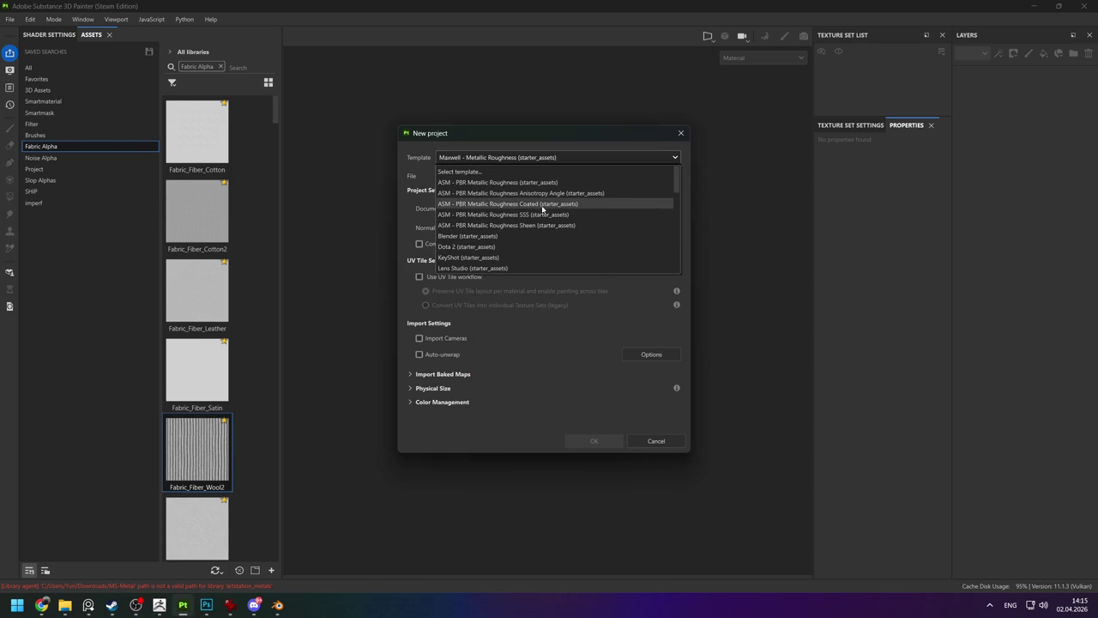
click(538, 183)
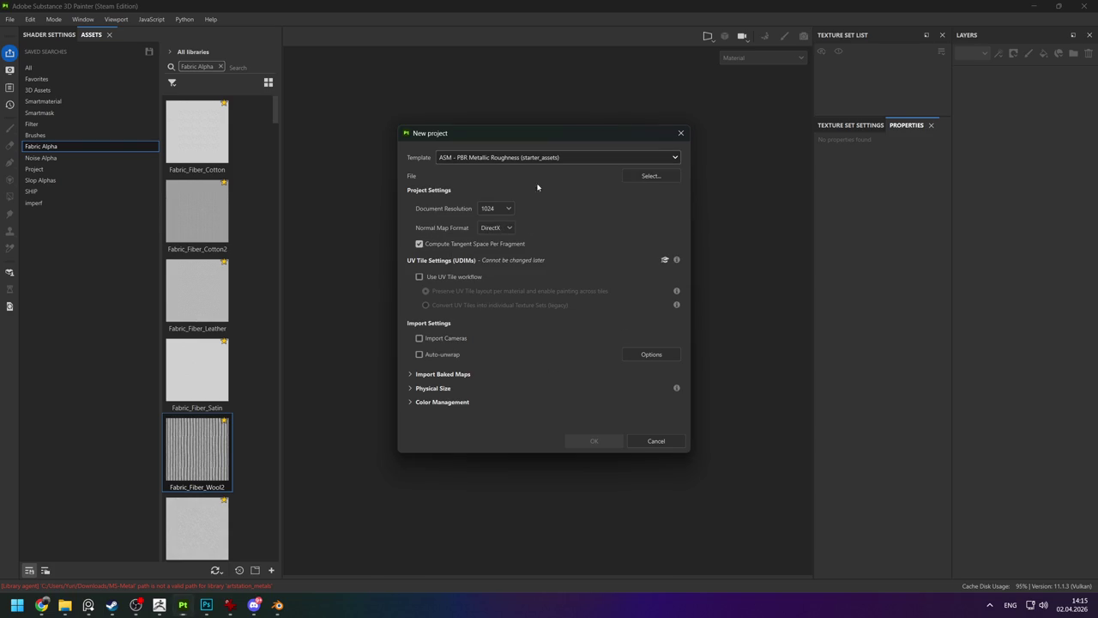
Load balaclava_low.fbx from WS_NEW > s&box > balaclava as the project mesh.
click(651, 175)
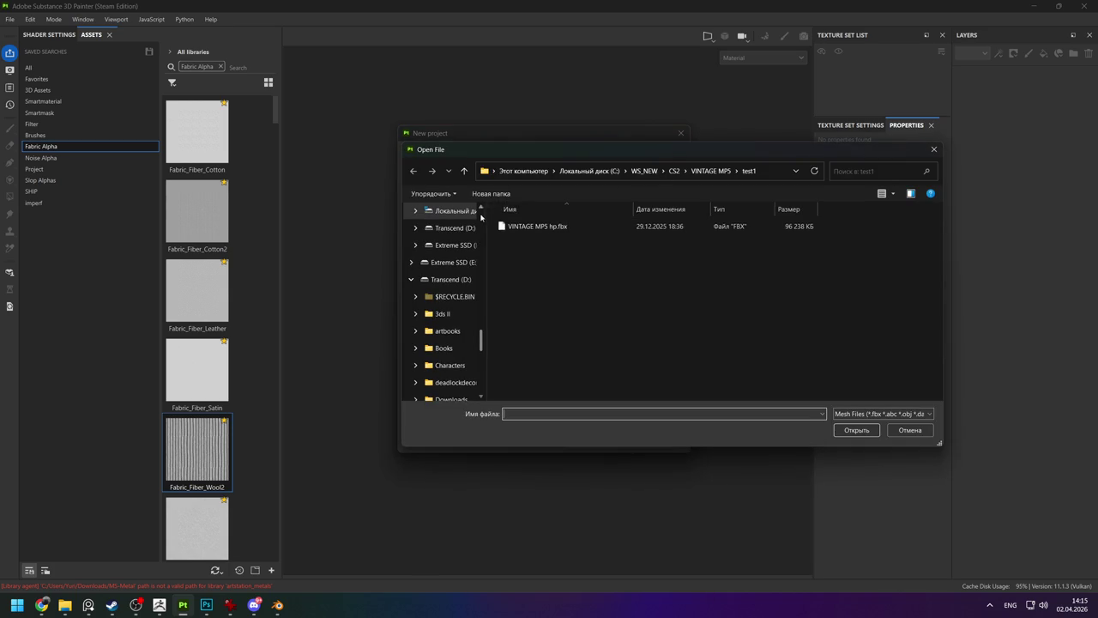
click(644, 171)
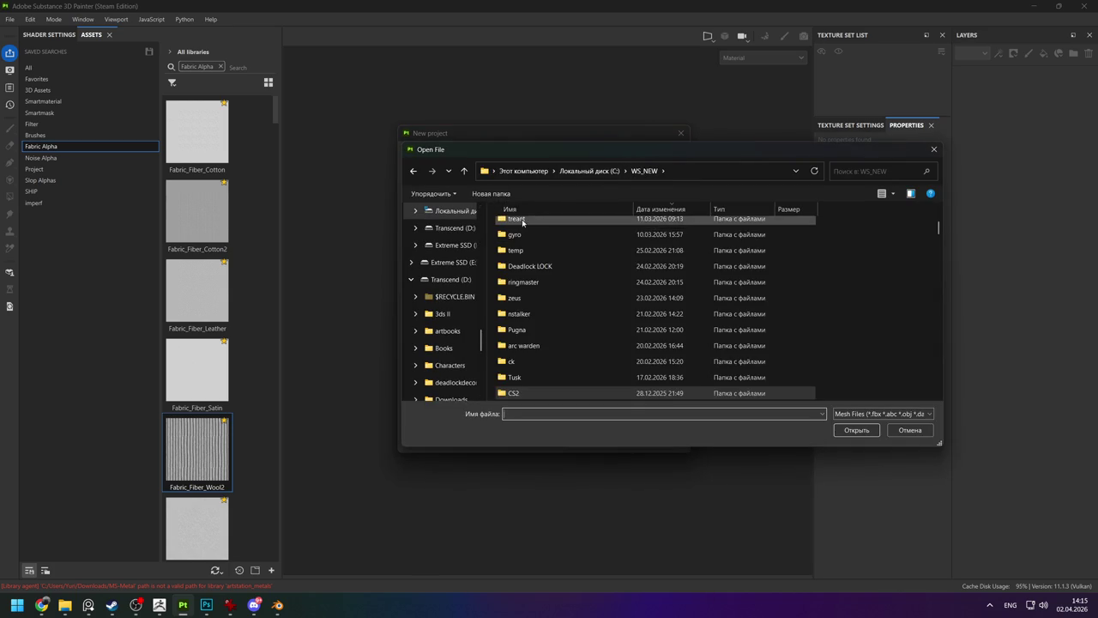
scroll(523, 225, up, 3)
double_click(528, 273)
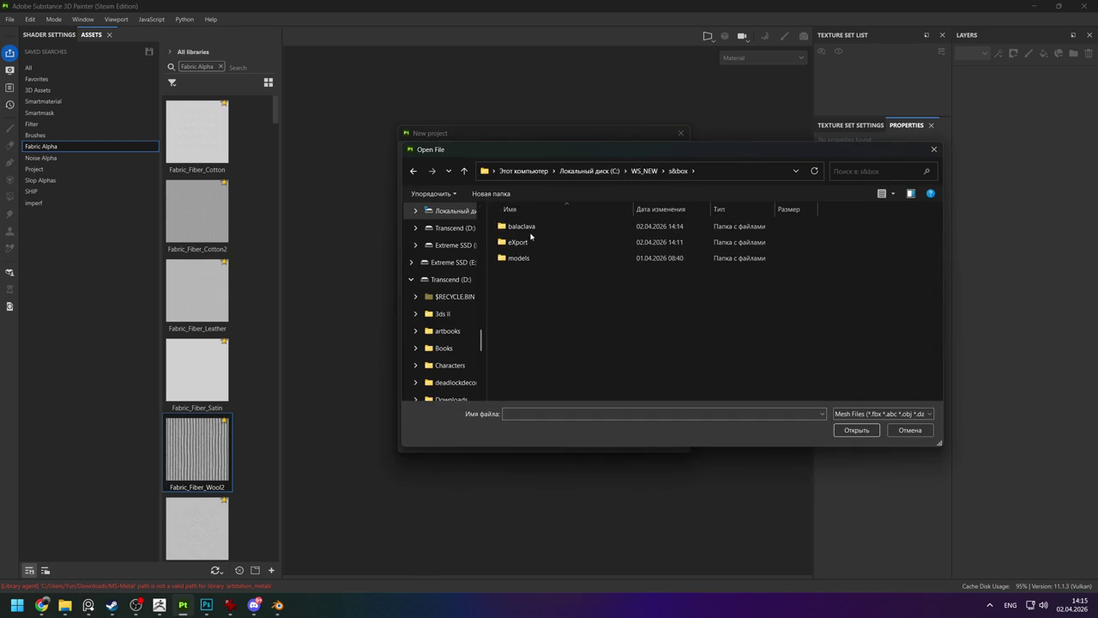
double_click(521, 227)
double_click(587, 240)
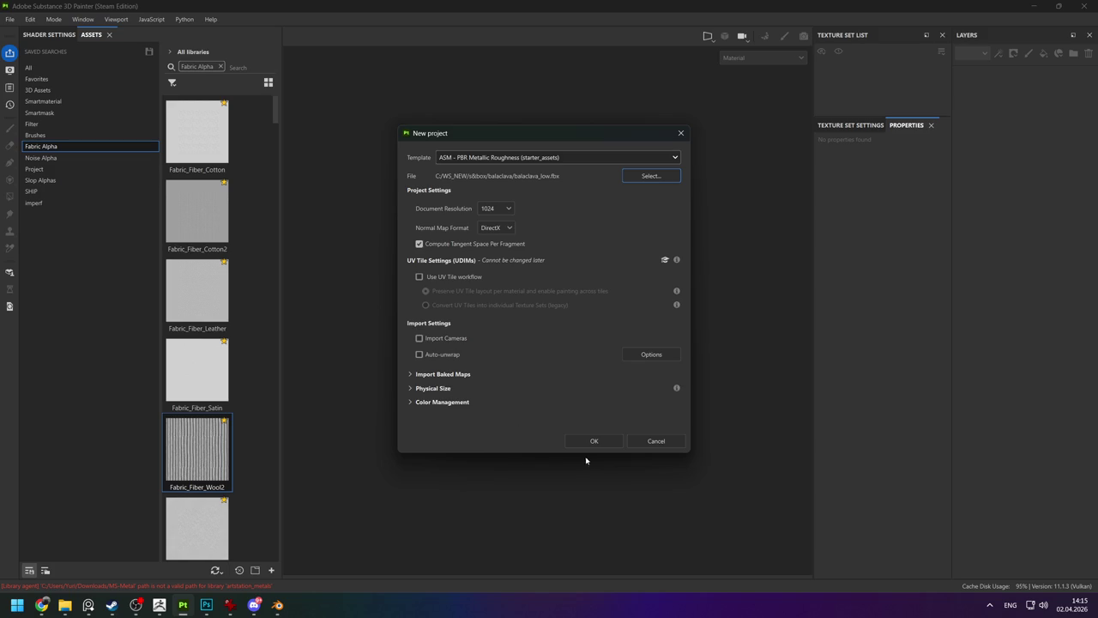
Set the document resolution to 2048 and create the project.
click(502, 209)
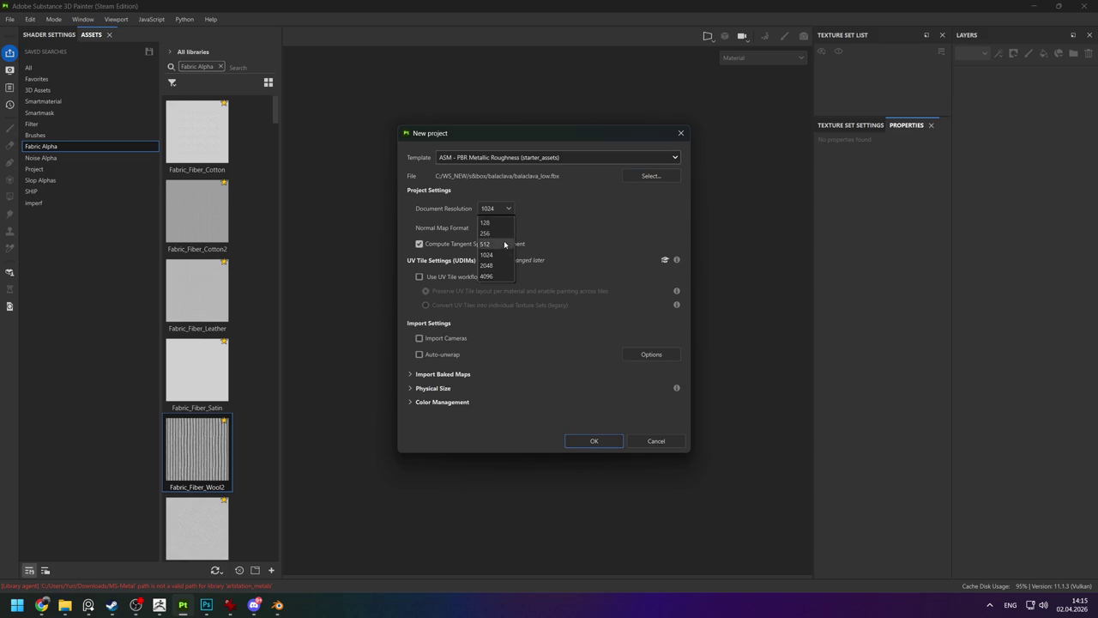
click(490, 256)
click(592, 440)
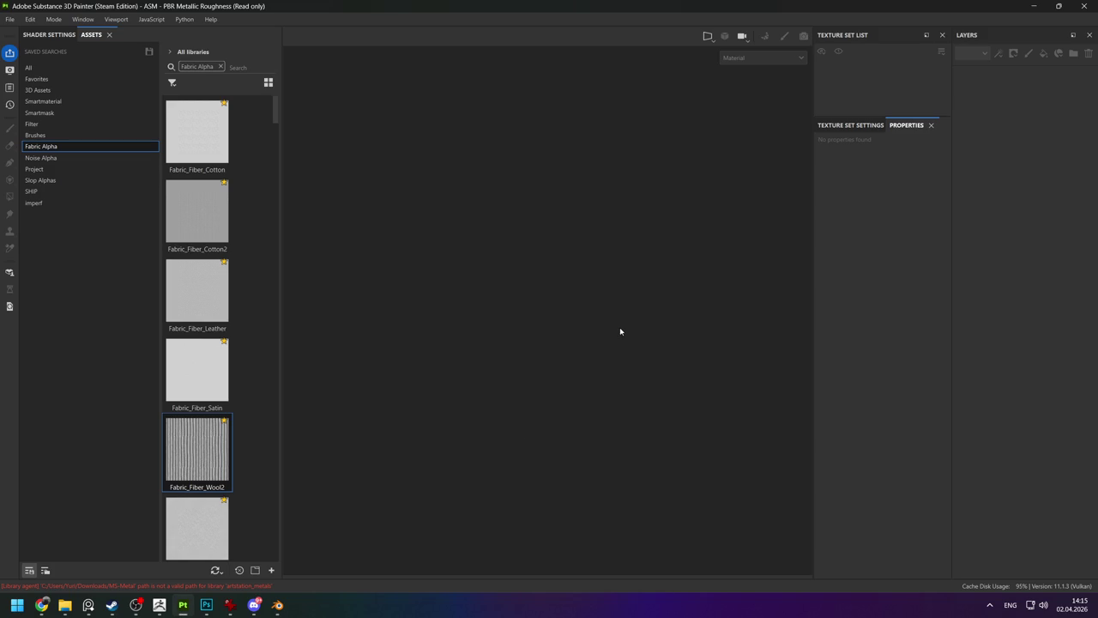
mouse_move(573, 248)
alt+mouse_down()
mouse_move(601, 197)
mouse_move(530, 203)
alt+mouse_up()
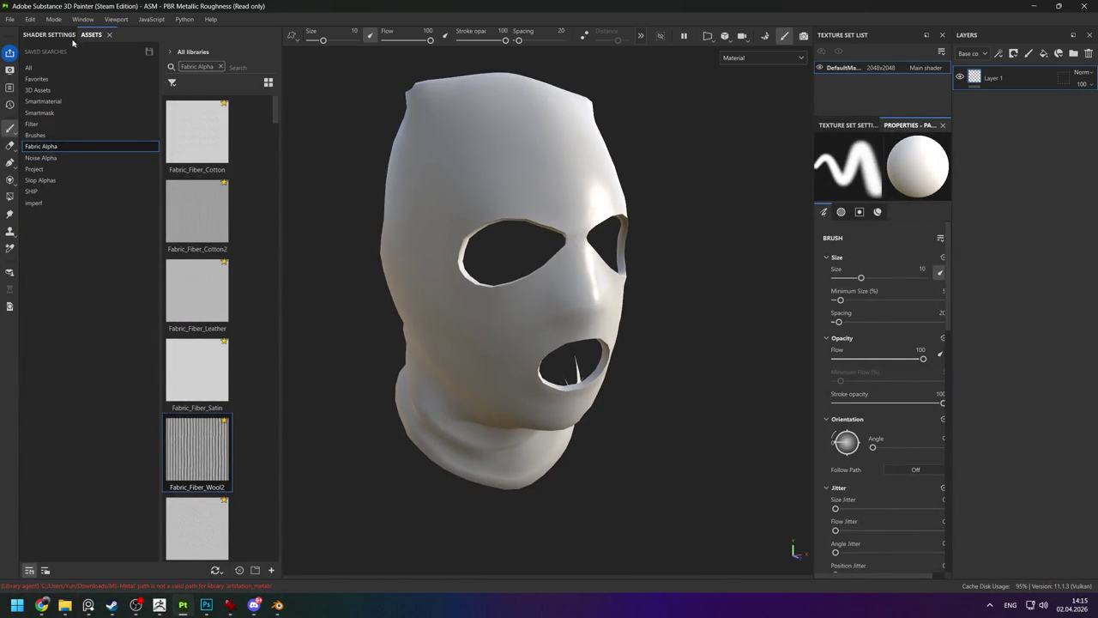
click(10, 19)
In Baking mode, load balaclava_high.obj as the high-poly scene, then switch to ZBrush.
key(Escape)
key(ctrl+shift+b)
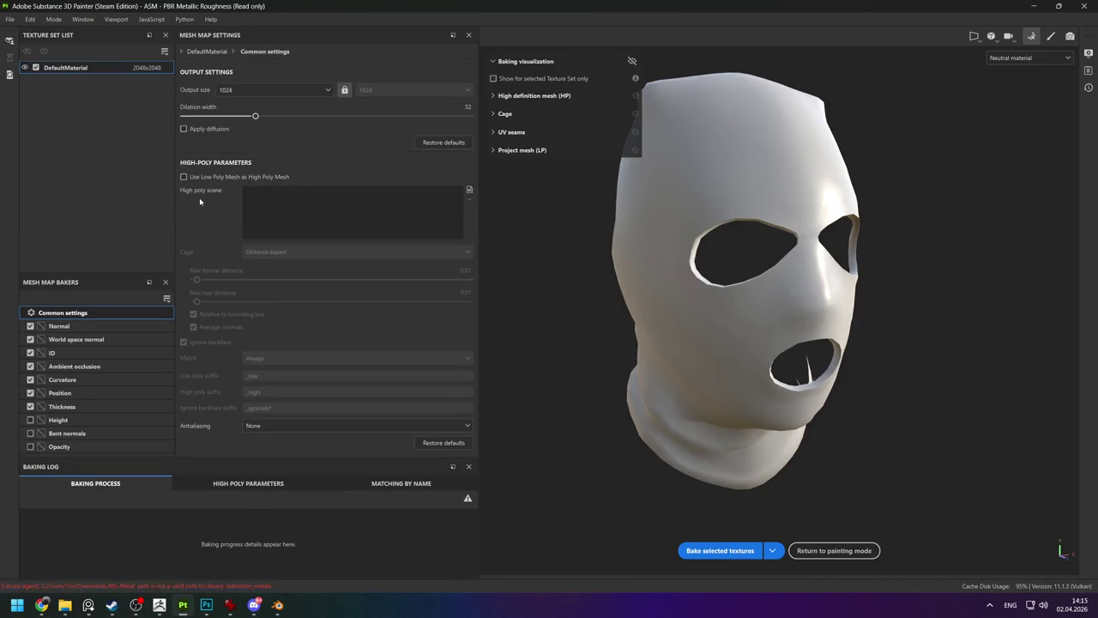
click(469, 189)
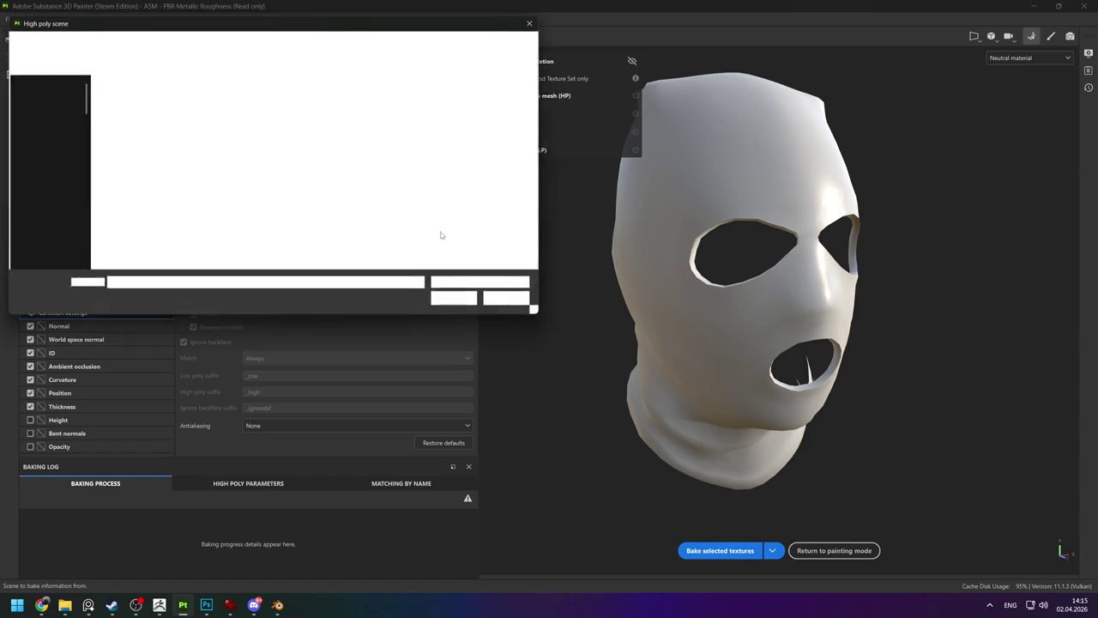
double_click(128, 109)
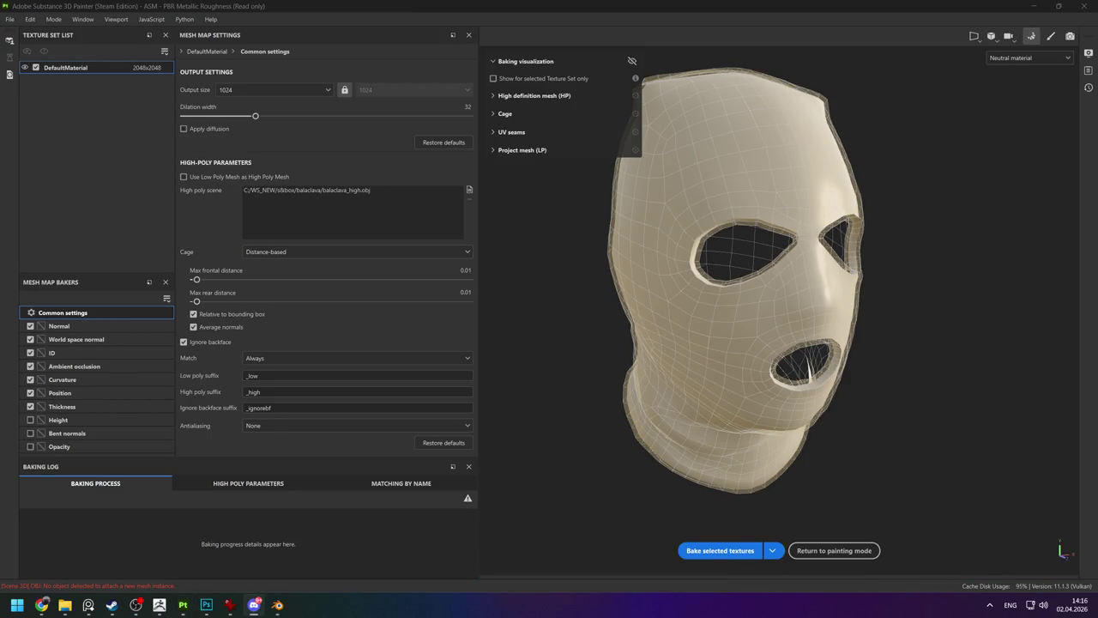
mouse_move(762, 332)
alt+mouse_down()
mouse_move(872, 249)
mouse_move(921, 479)
mouse_move(781, 362)
mouse_move(878, 225)
mouse_move(853, 215)
mouse_move(816, 291)
mouse_move(883, 262)
mouse_move(827, 268)
alt+mouse_up()
key(alt+Tab)
key(alt+Tab)
key(alt+Tab)
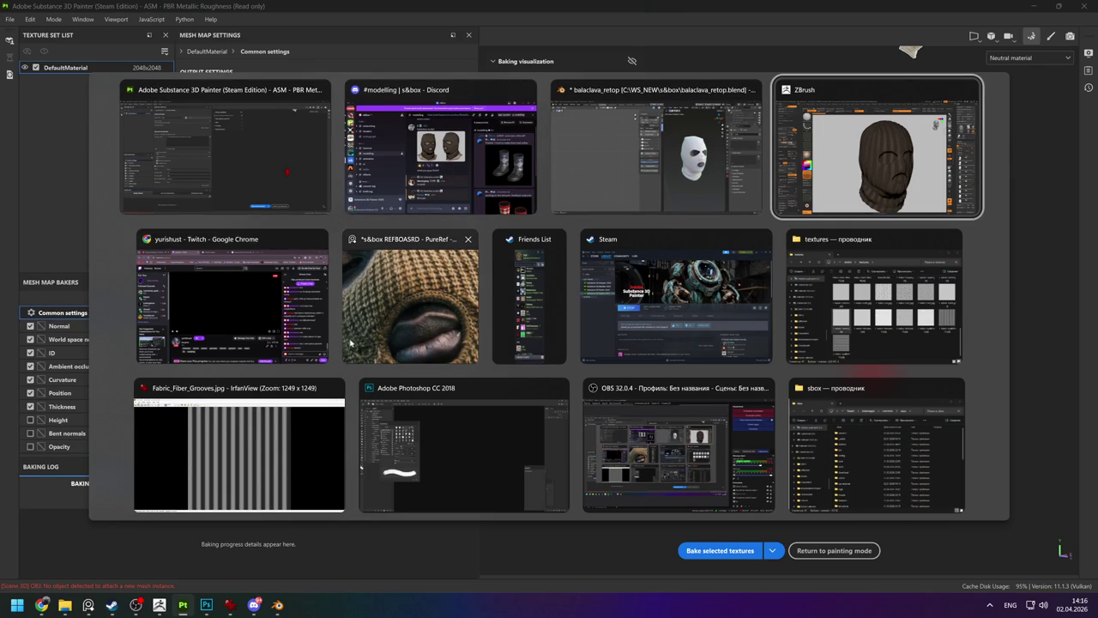
click(794, 202)
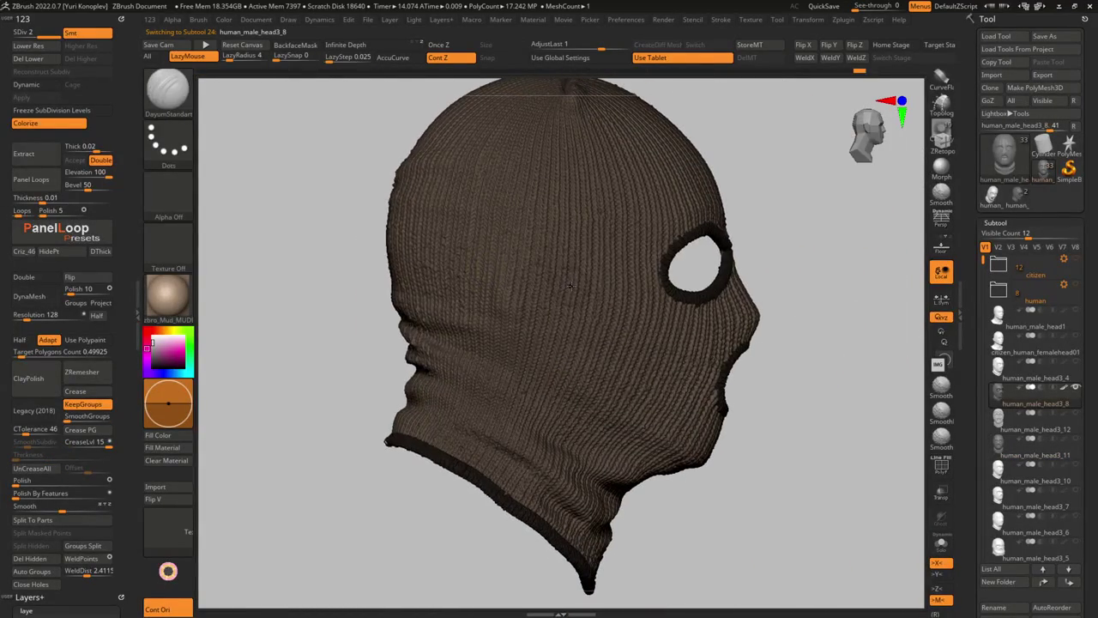
Search the Start menu for 'marmoset' to launch Marmoset Toolbag 4.
key(super)
text(marmoset)
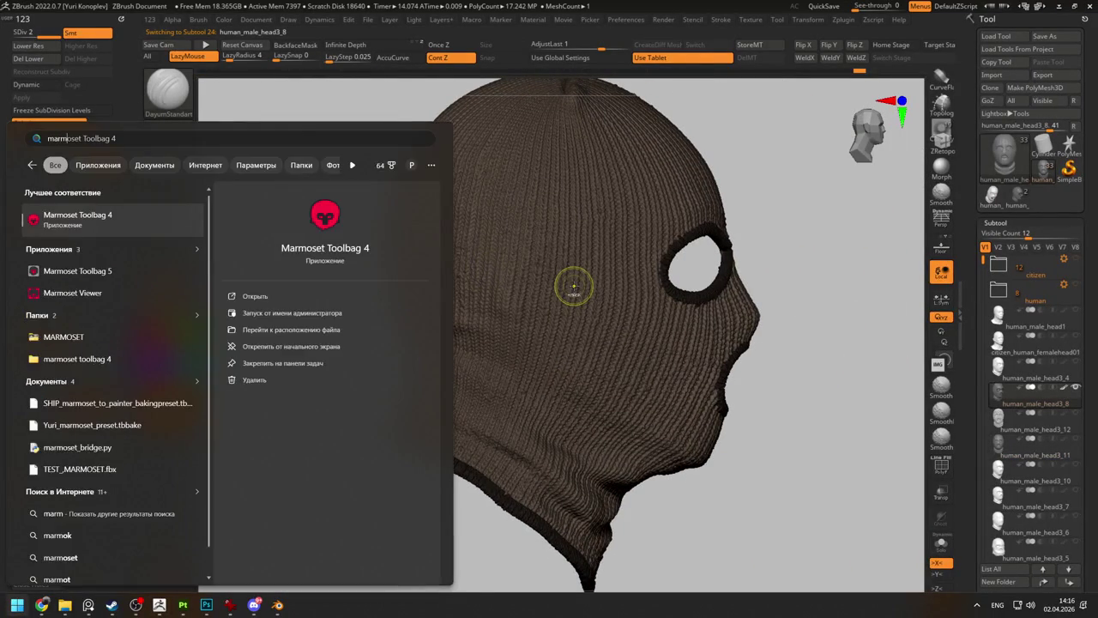
key(Escape)
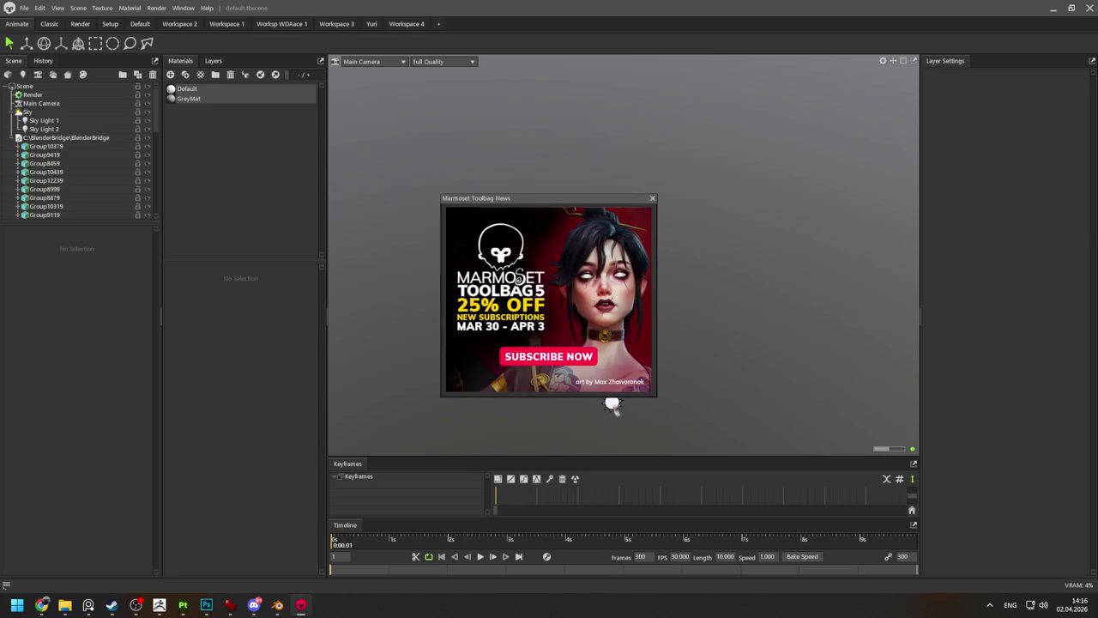
Dismiss the news popup and inspect Sky Light 1, Sky Light 2 and Group10379.
click(652, 200)
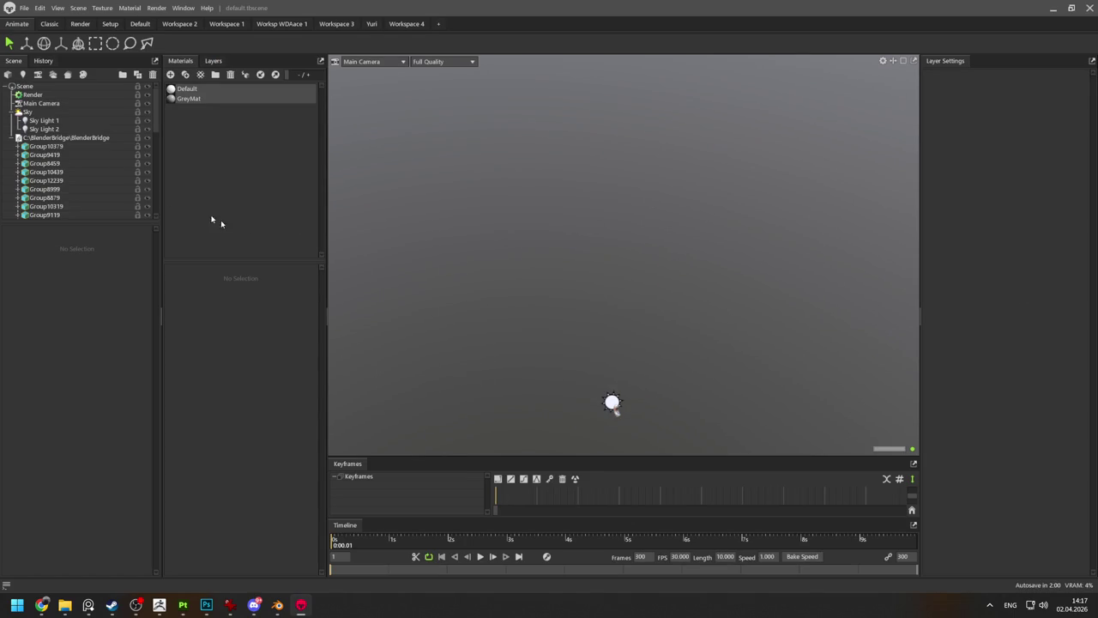
click(618, 416)
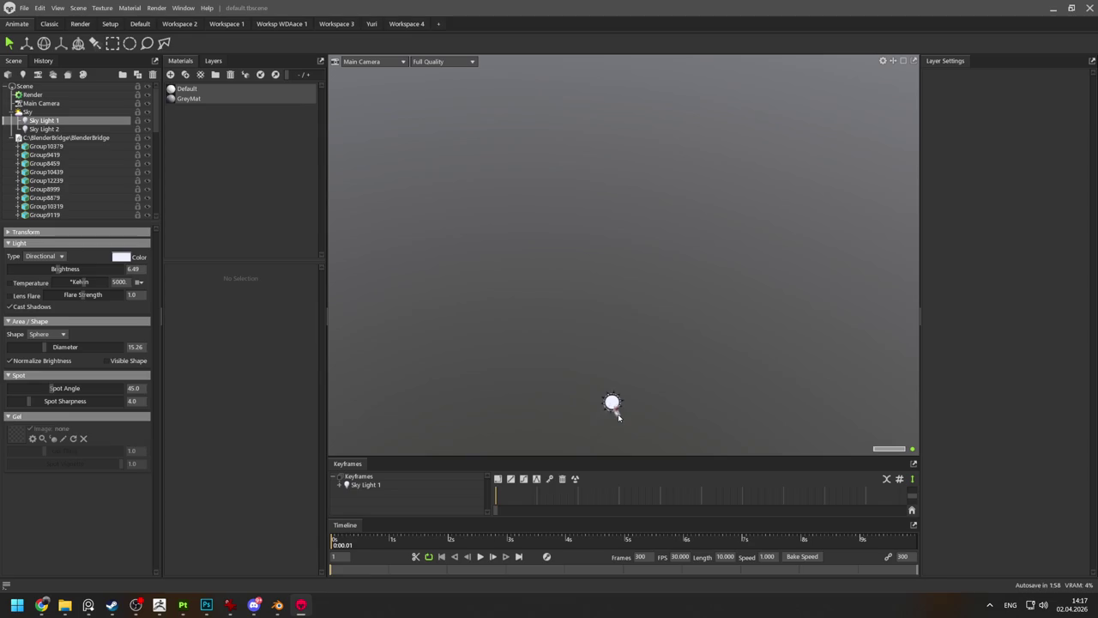
click(628, 268)
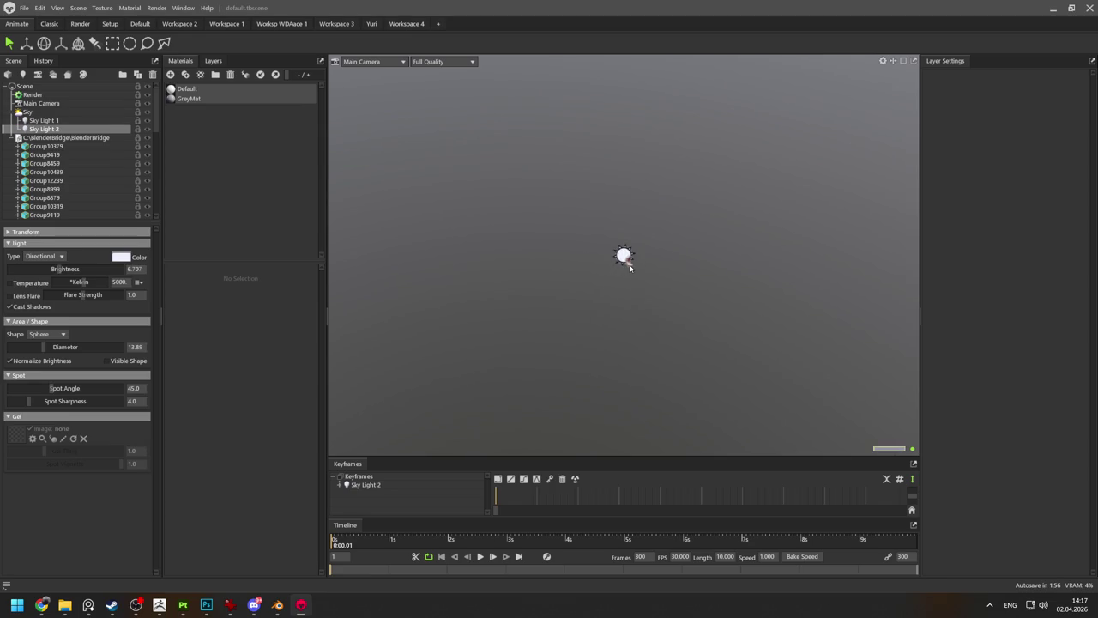
scroll(637, 270, up, 3)
click(642, 276)
scroll(641, 276, up, 5)
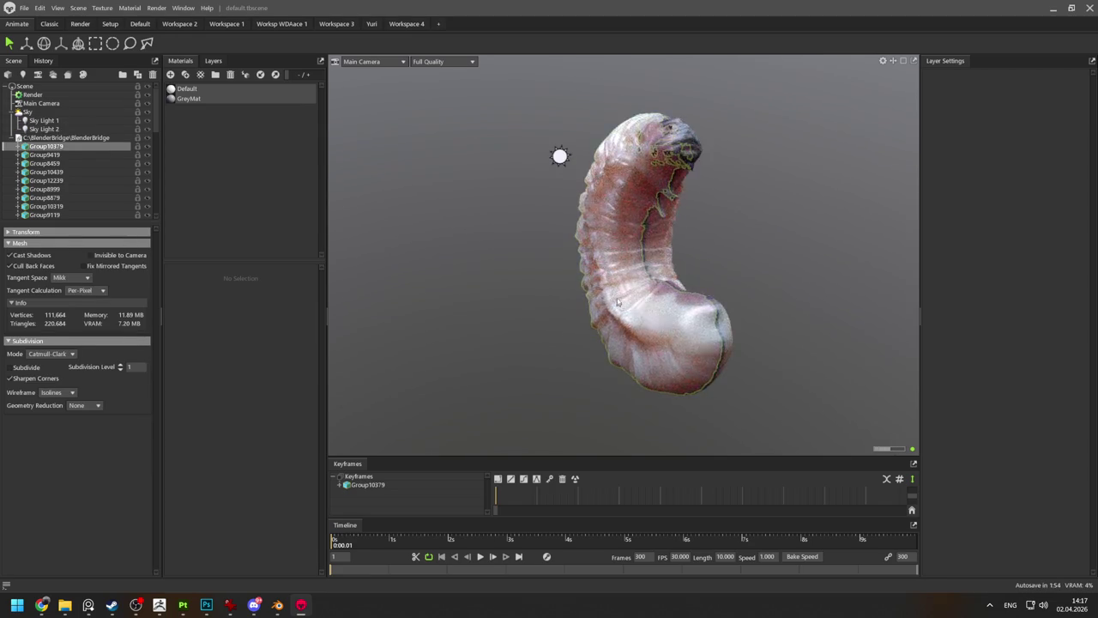
scroll(737, 285, up, 5)
drag(748, 289, 730, 216)
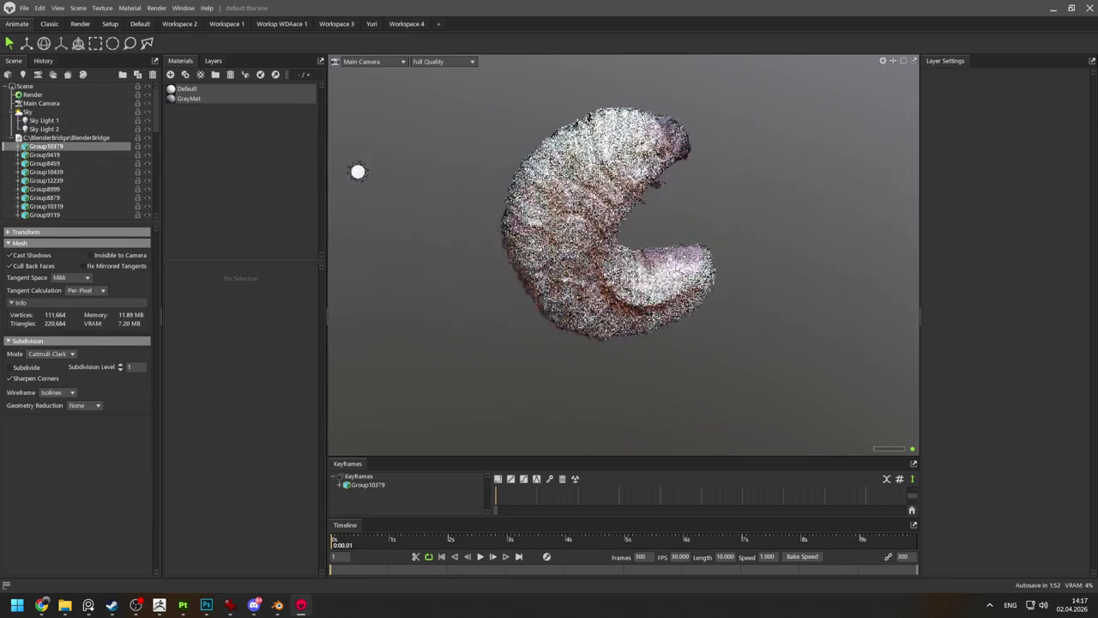
Delete the BlenderBridge group with its worm model, then switch to File Explorer.
click(730, 215)
drag(647, 164, 627, 194)
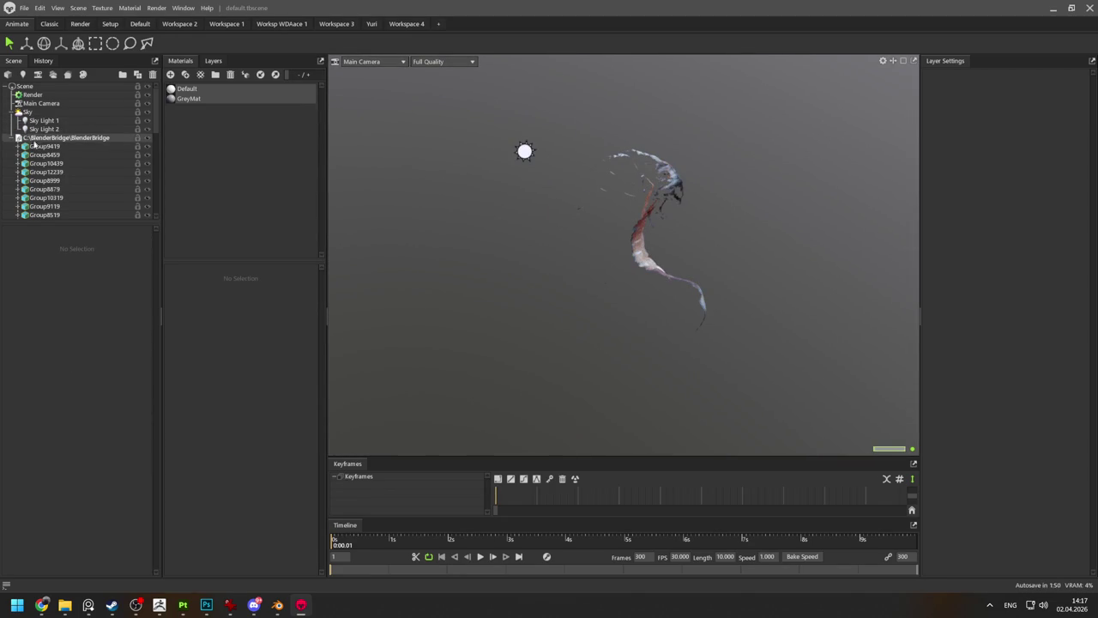
click(65, 137)
key(Delete)
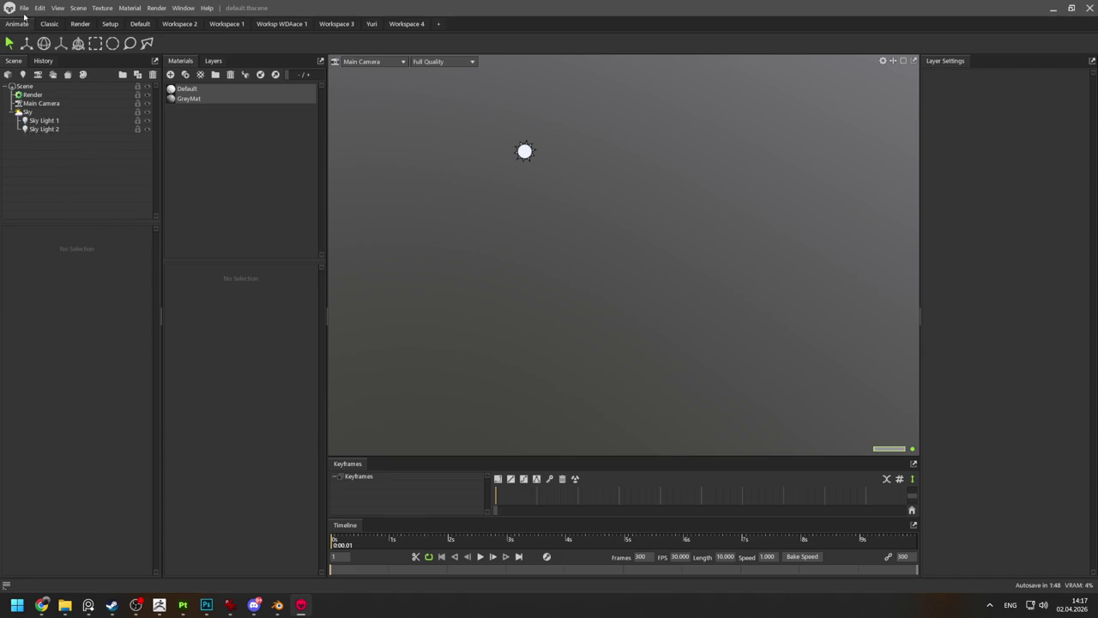
key(alt+Tab)
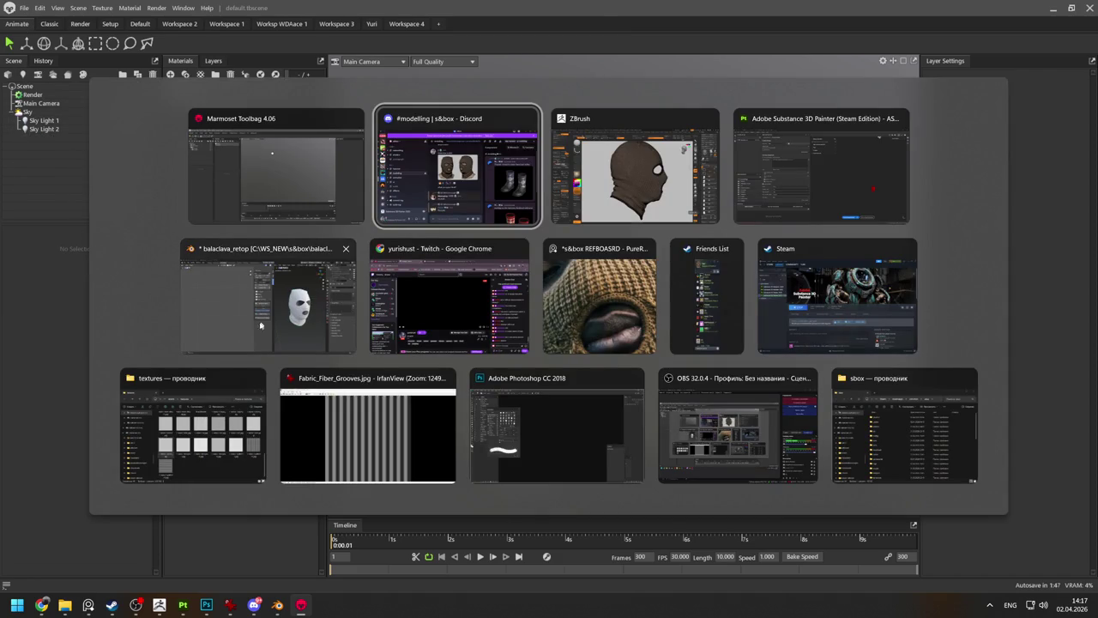
click(221, 431)
Navigate File Explorer to the WS_NEW > s&box > balaclava folder.
scroll(417, 257, down, 5)
scroll(417, 260, up, 3)
click(417, 259)
scroll(513, 262, down, 2)
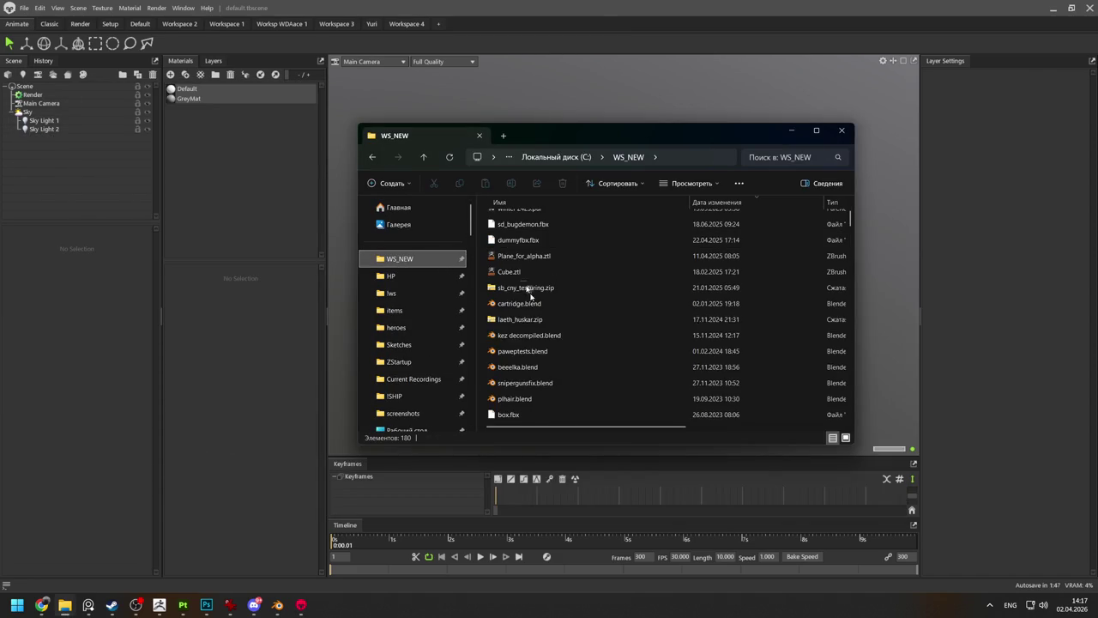
scroll(532, 367, down, 3)
double_click(520, 334)
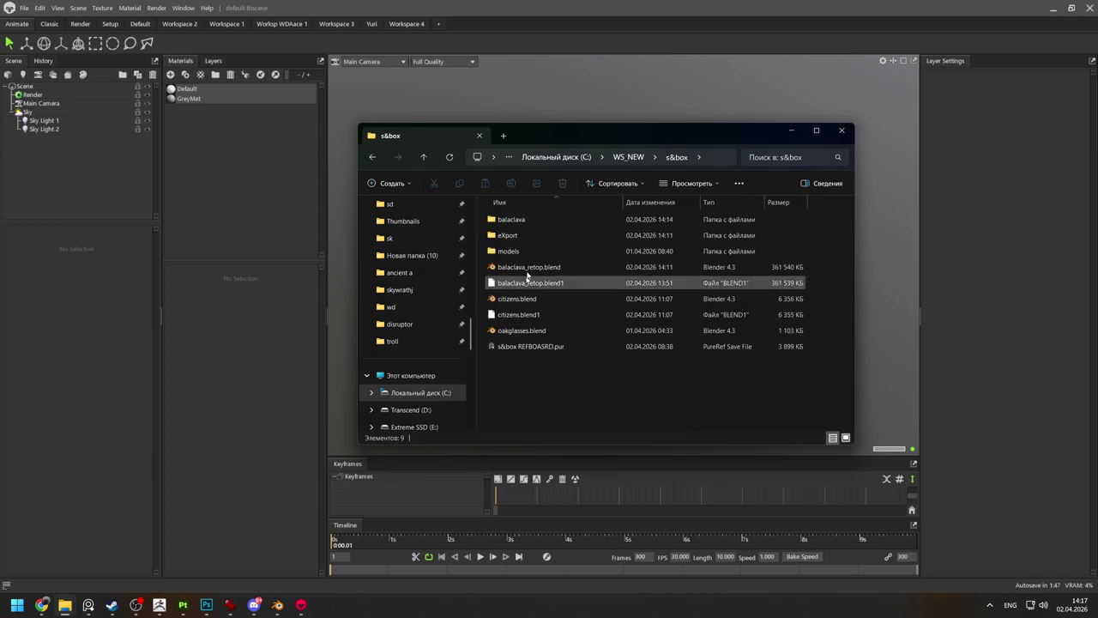
double_click(518, 221)
Drag balaclava_high.obj and balaclava_low.fbx together into Marmoset's viewport.
click(527, 282)
ctrl+click(523, 267)
mouse_move(549, 282)
mouse_down()
mouse_move(364, 264)
mouse_move(339, 293)
mouse_up()
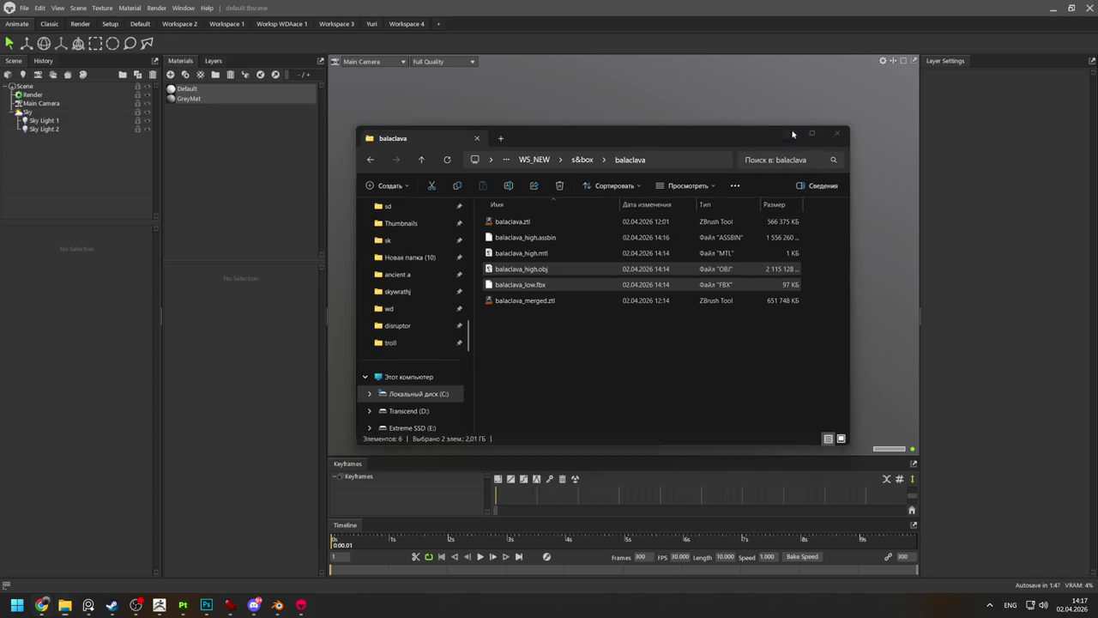
drag(621, 291, 769, 255)
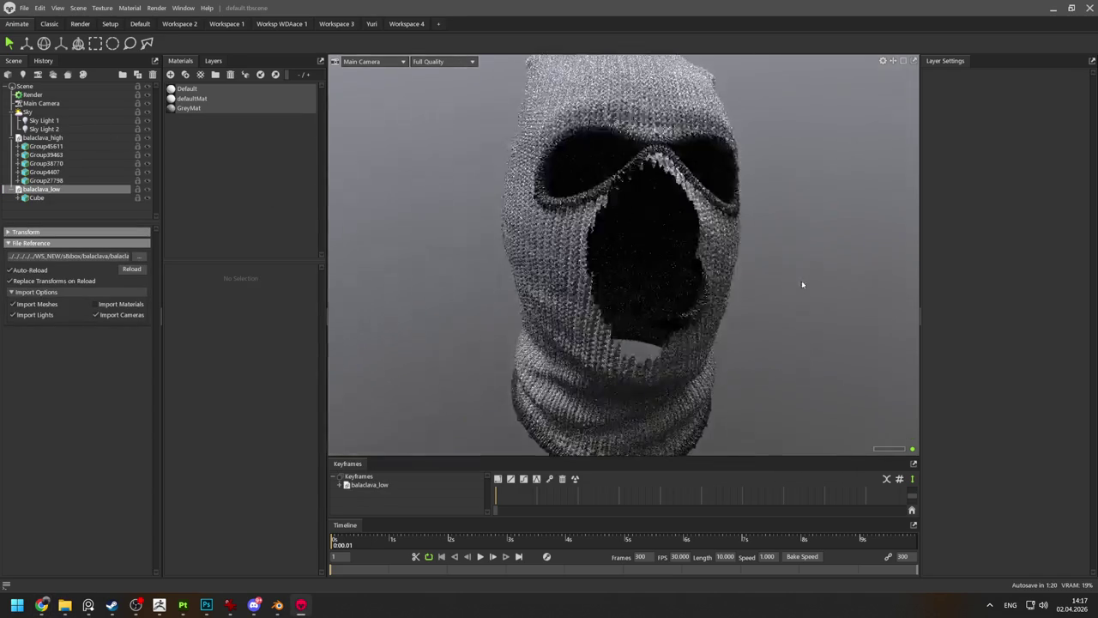
drag(770, 254, 806, 254)
right_drag(472, 211, 718, 215)
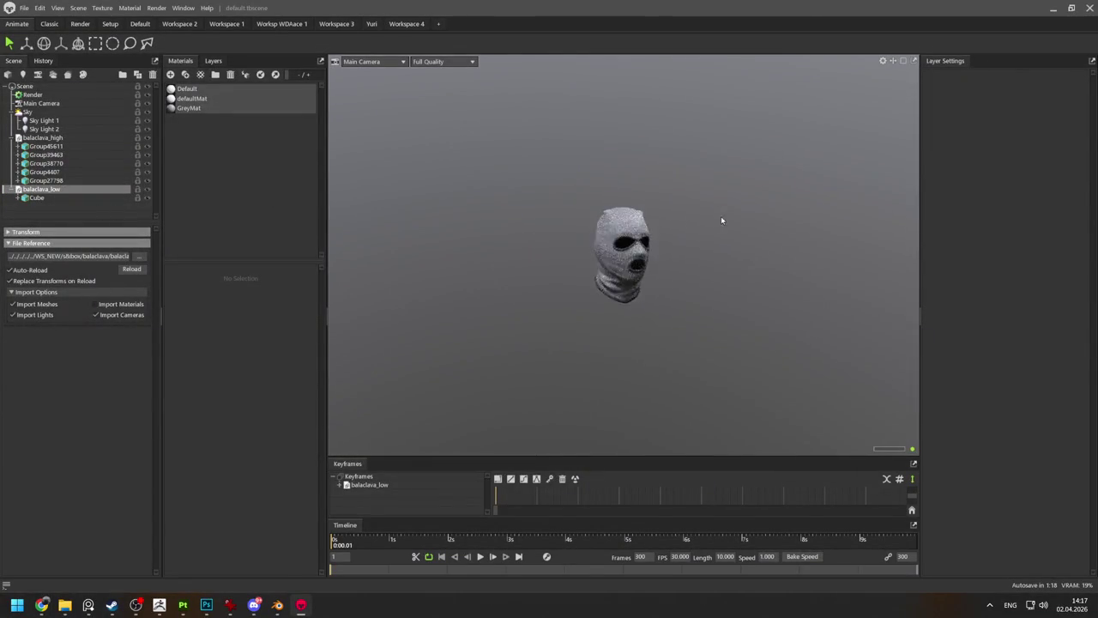
shift+drag(718, 214, 716, 54)
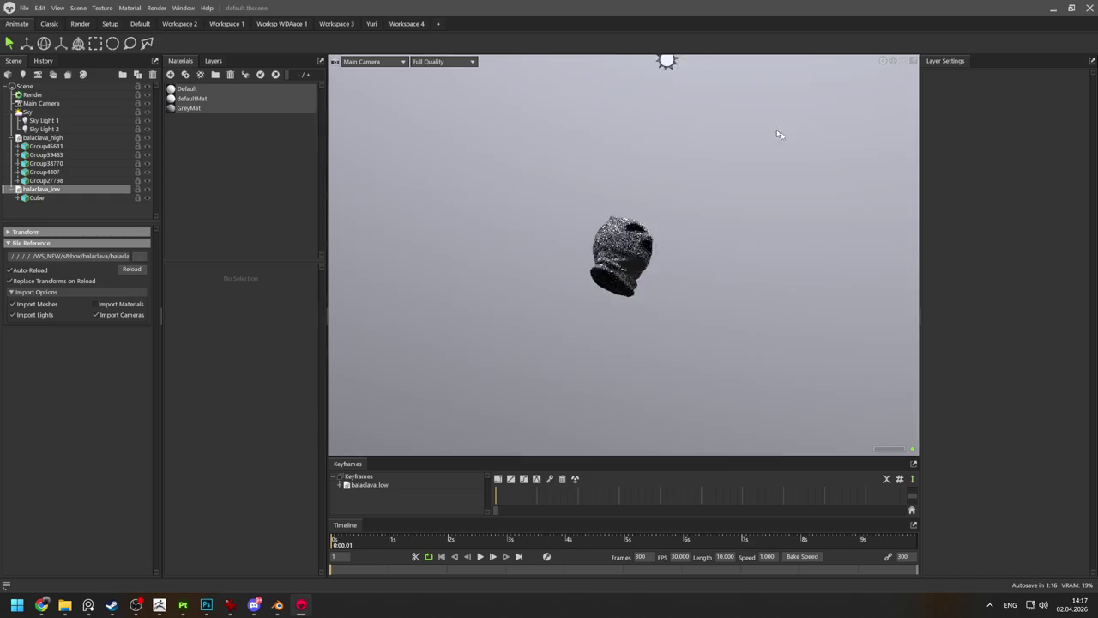
right_drag(715, 54, 701, 258)
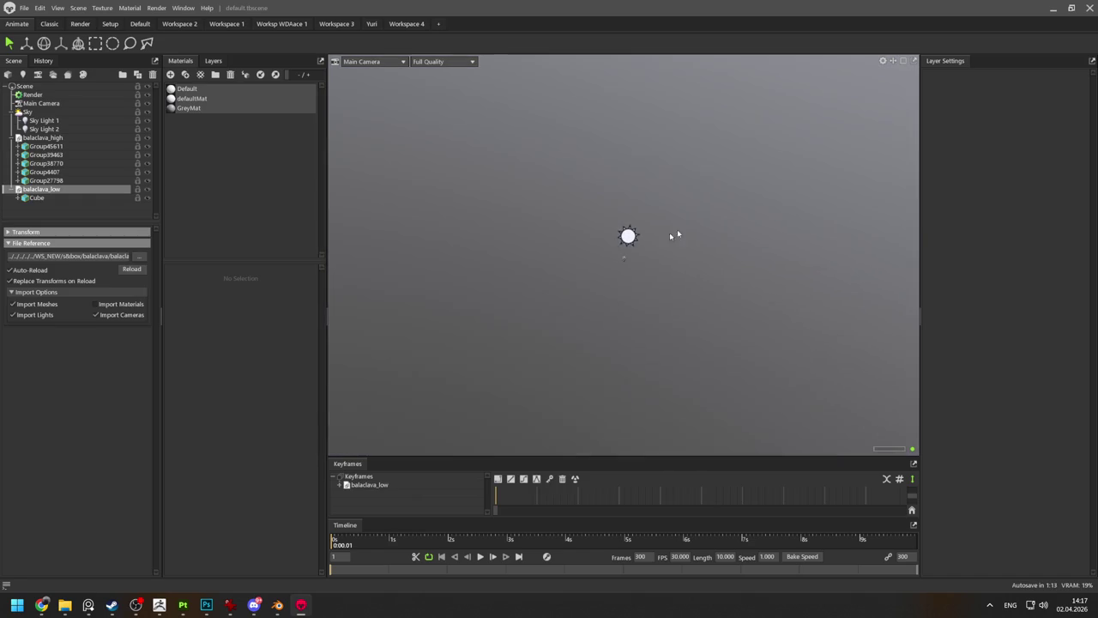
click(695, 300)
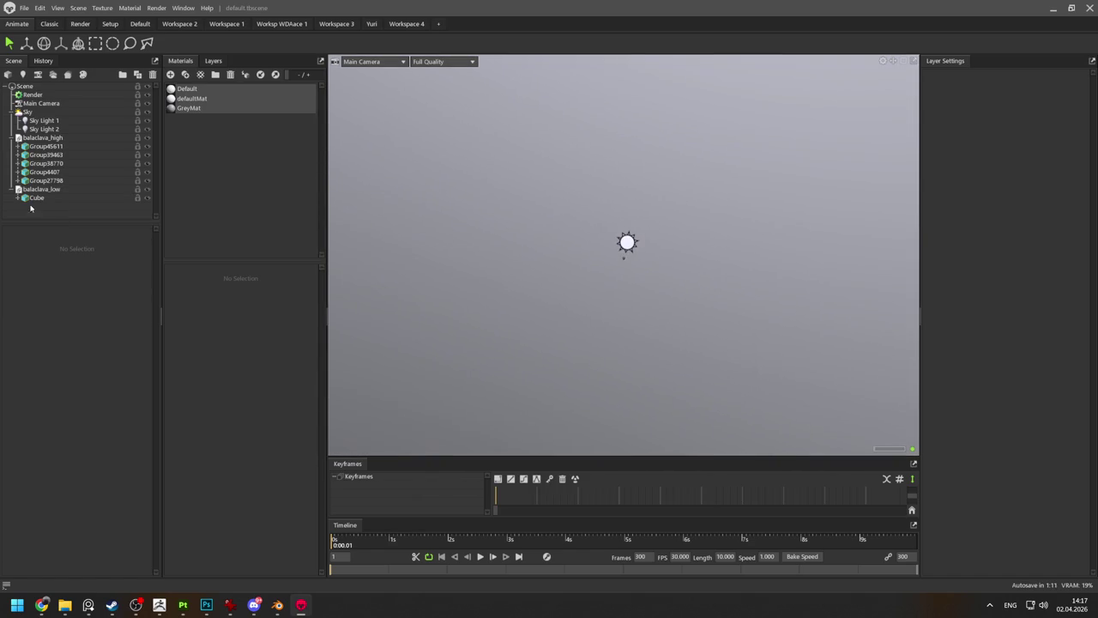
click(36, 197)
key(f)
mouse_move(772, 245)
mouse_down()
mouse_move(663, 464)
mouse_move(675, 401)
mouse_up()
scroll(675, 401, down, 5)
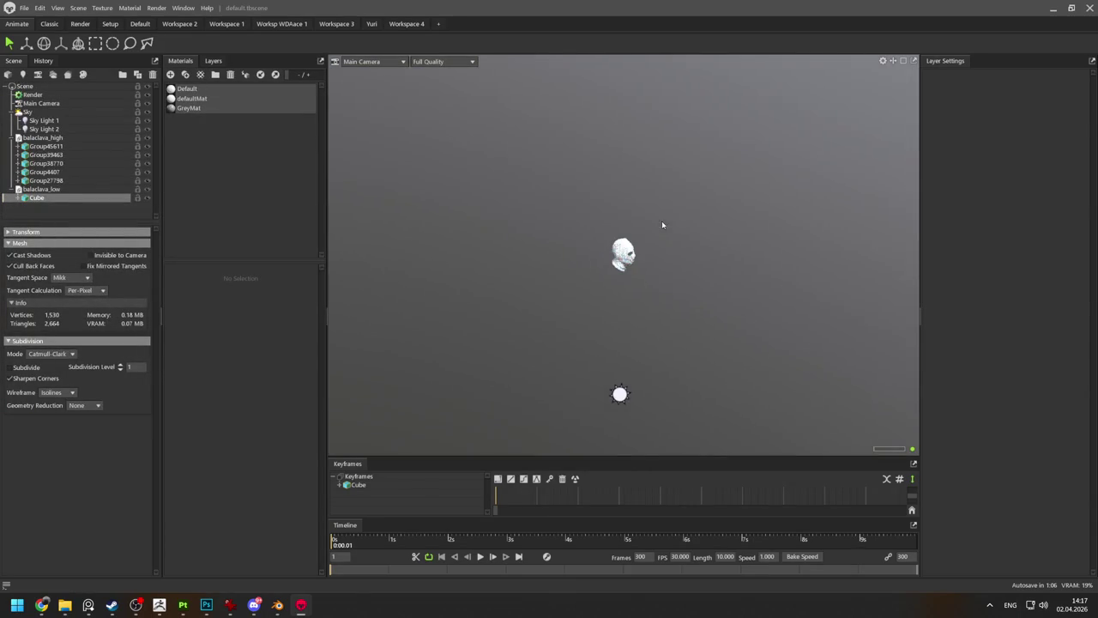
scroll(411, 92, down, 3)
click(46, 155)
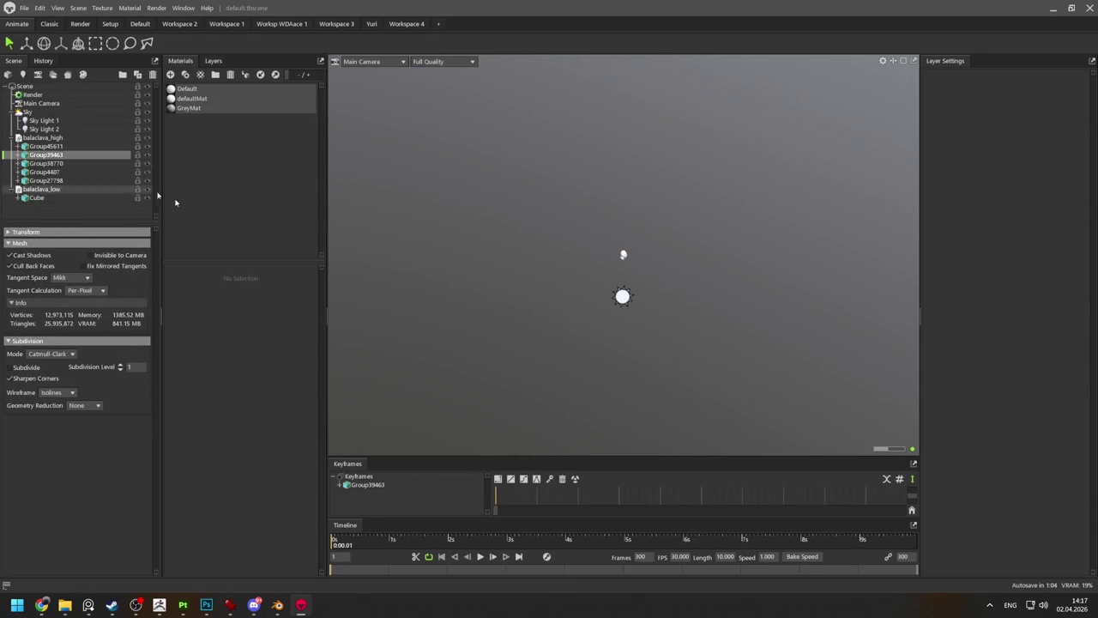
key(f)
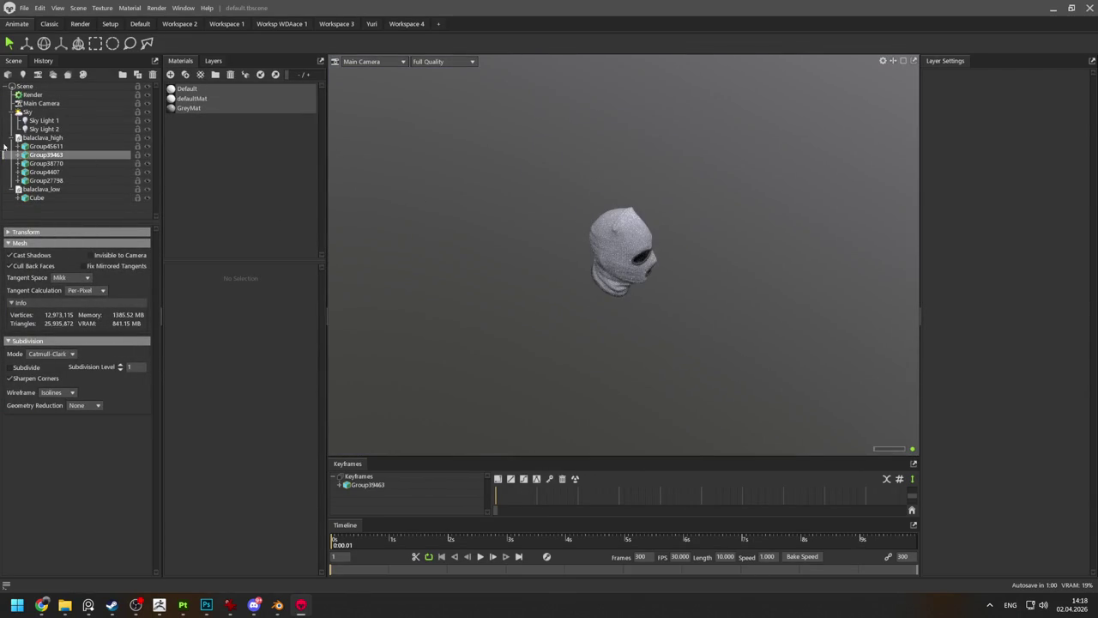
click(5, 138)
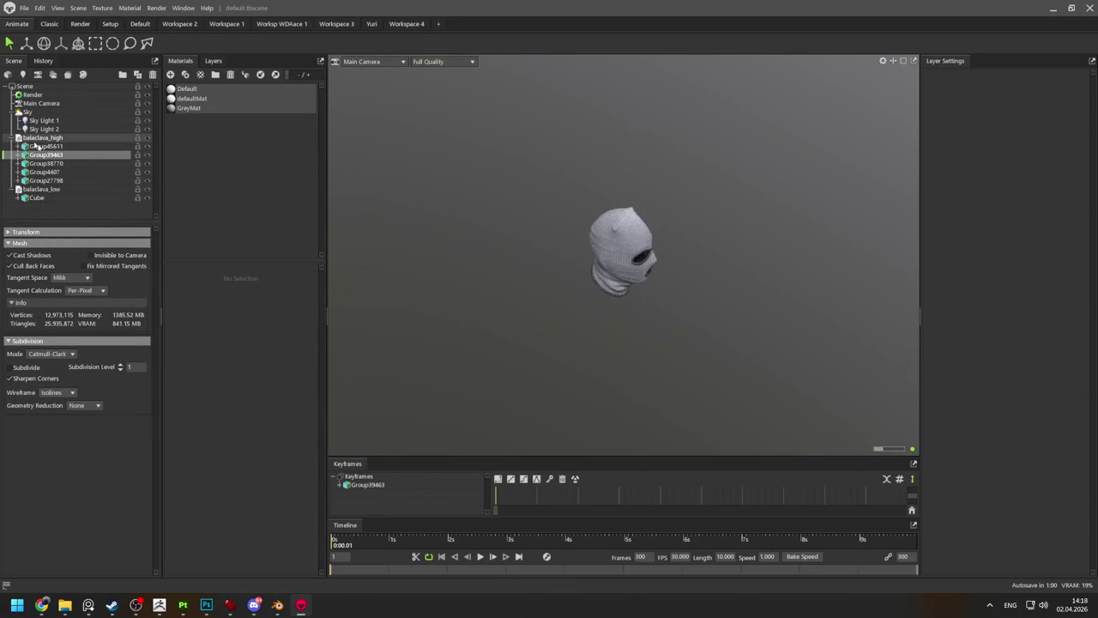
key(e)
scroll(699, 258, down, 3)
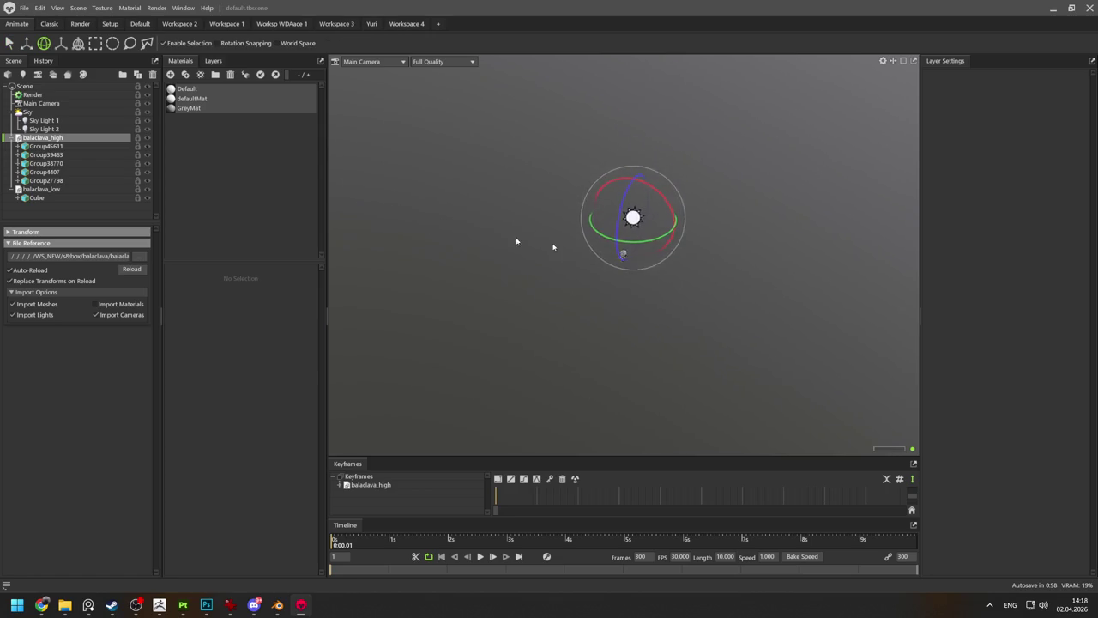
key(w)
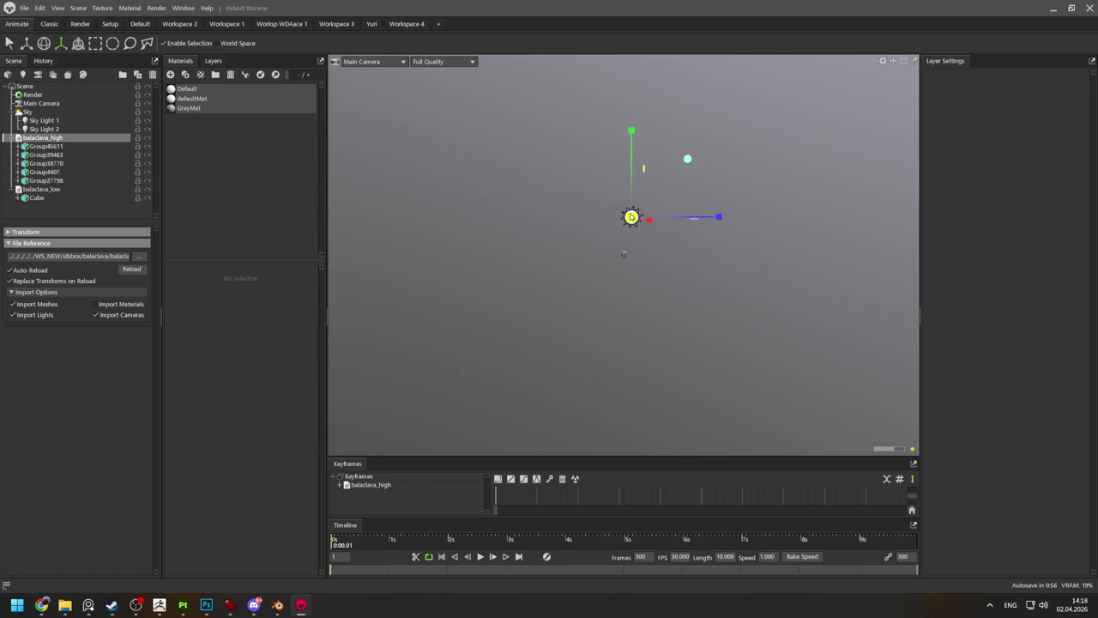
scroll(699, 283, down, 3)
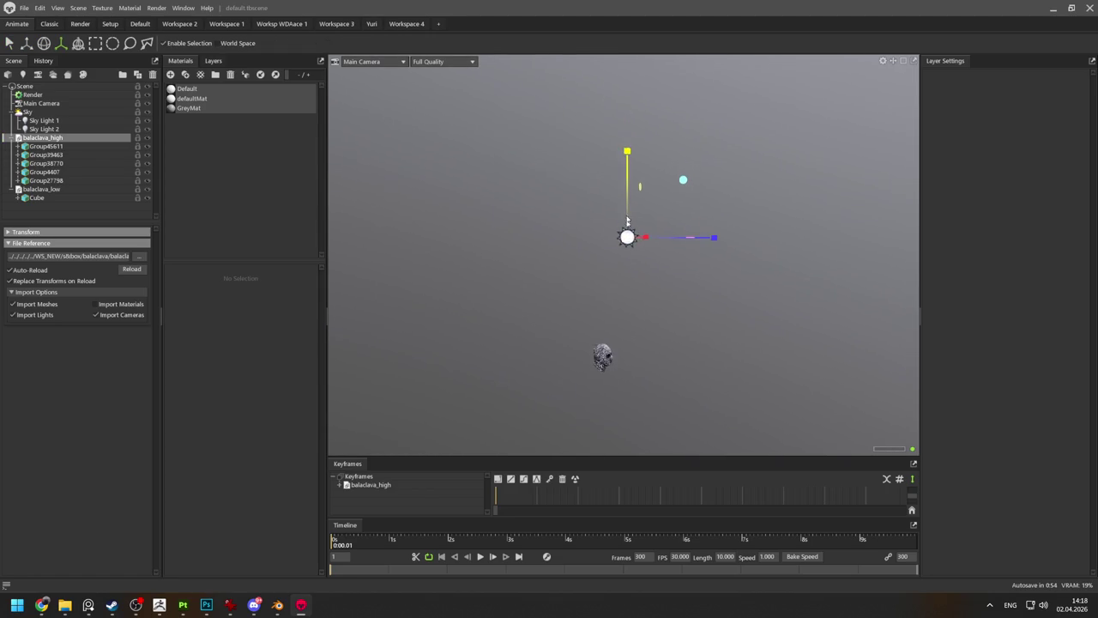
drag(679, 318, 753, 284)
scroll(549, 186, down, 2)
key(alt+Tab)
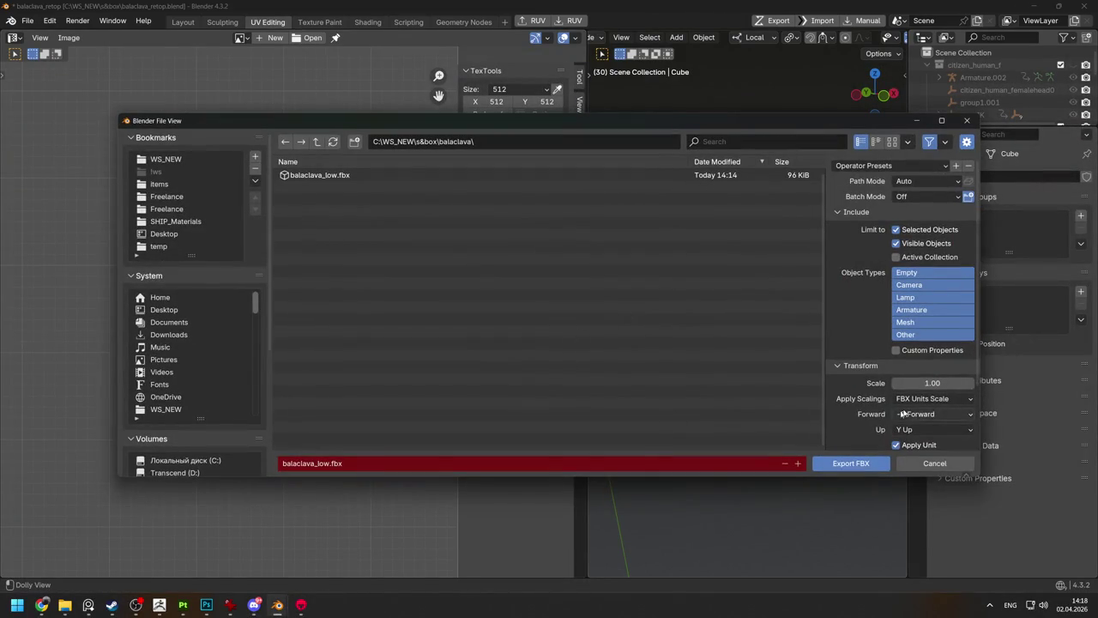
Set the FBX export to FBX Units Scale with a scale of 0.01.
click(924, 399)
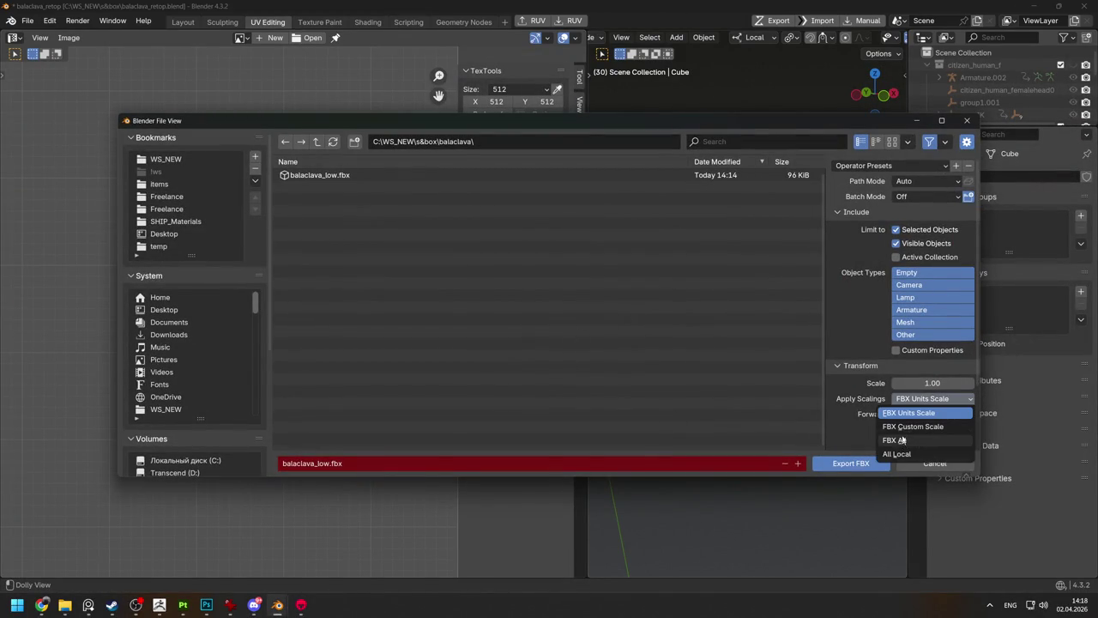
click(910, 412)
click(938, 382)
text(0.01)
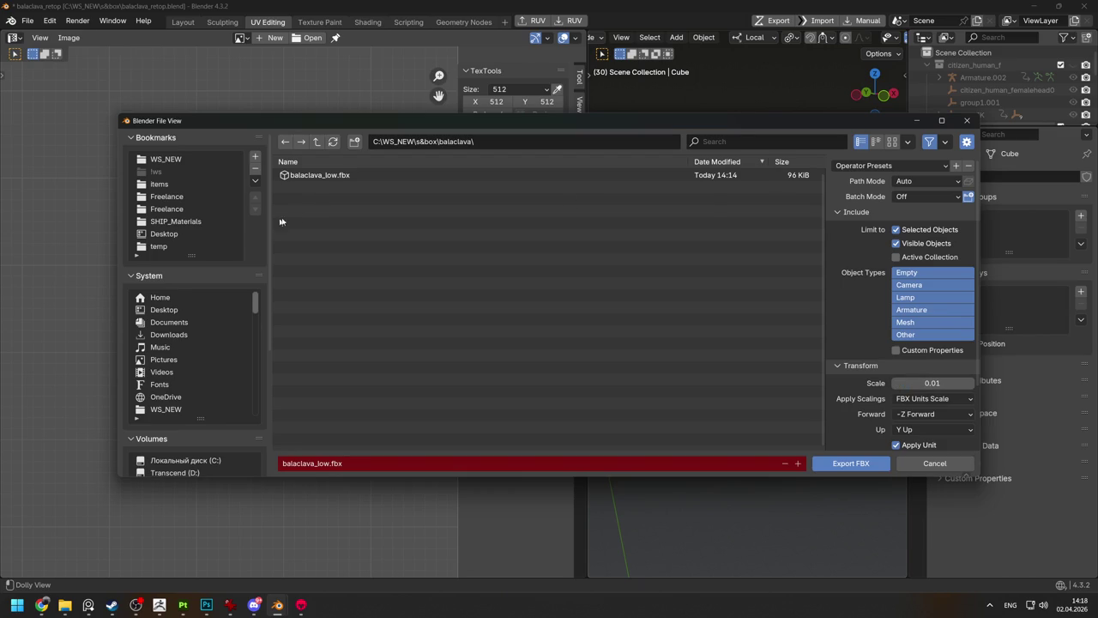
Overwrite balaclava_low.fbx with the export and return to Marmoset Toolbag.
double_click(343, 175)
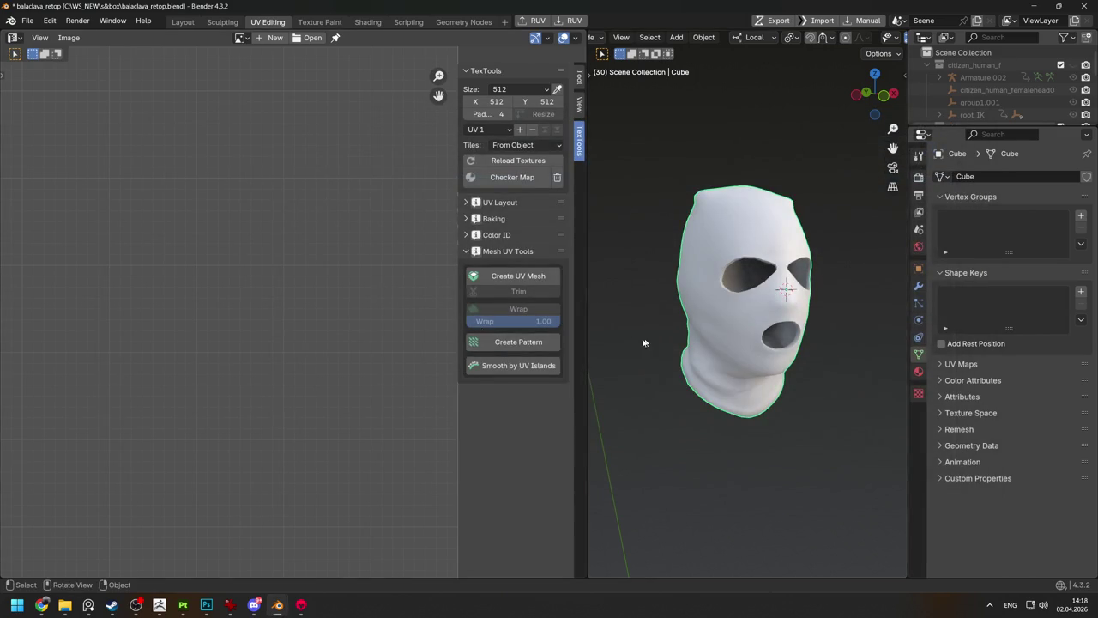
key(alt+Tab)
scroll(643, 361, up, 2)
scroll(619, 308, up, 3)
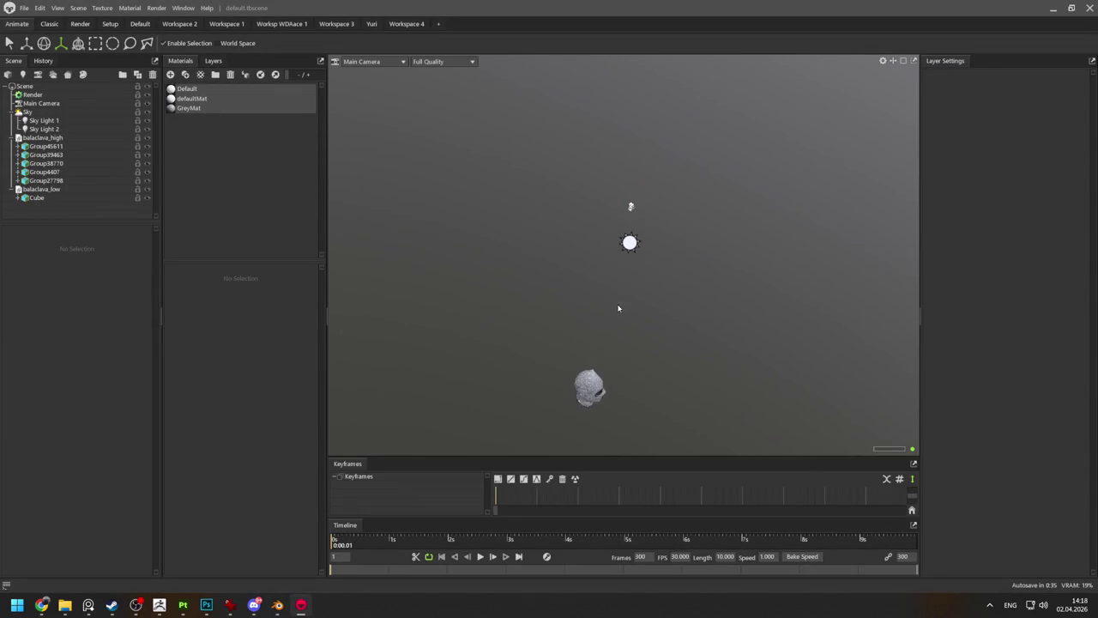
Inspect the Group39463 high-poly piece and the Cube low-poly mesh from several angles.
click(595, 374)
drag(650, 358, 624, 214)
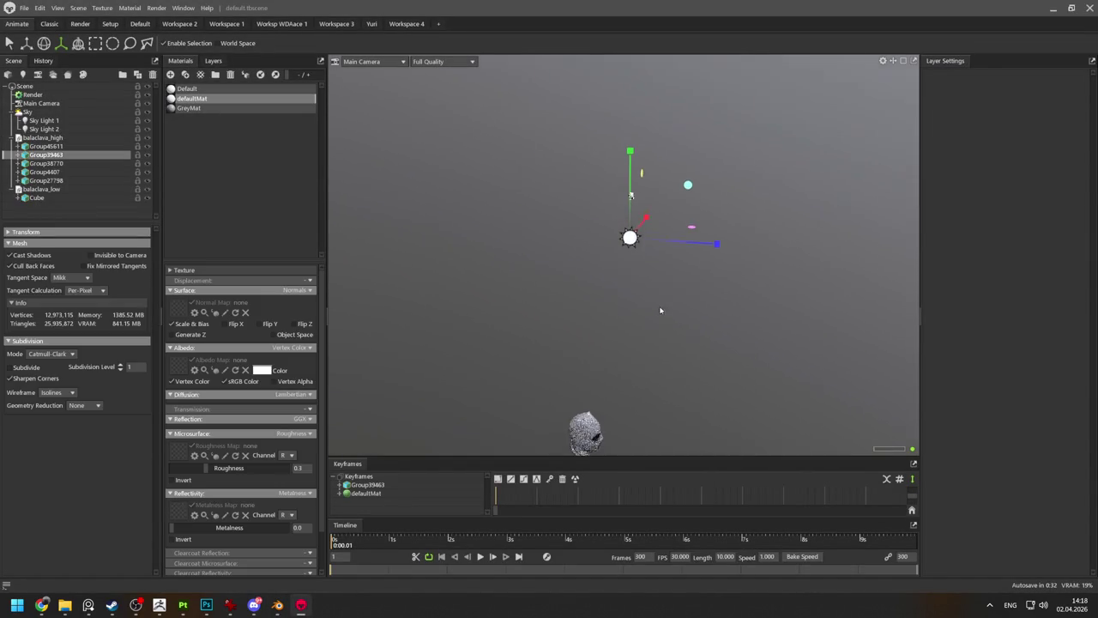
click(631, 196)
click(542, 284)
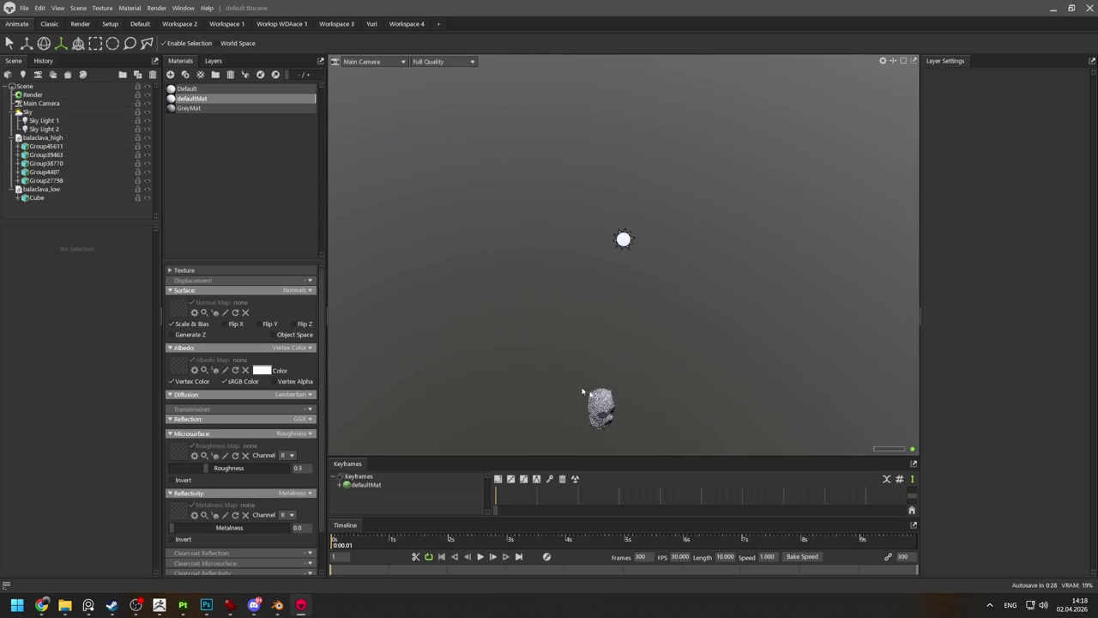
double_click(46, 155)
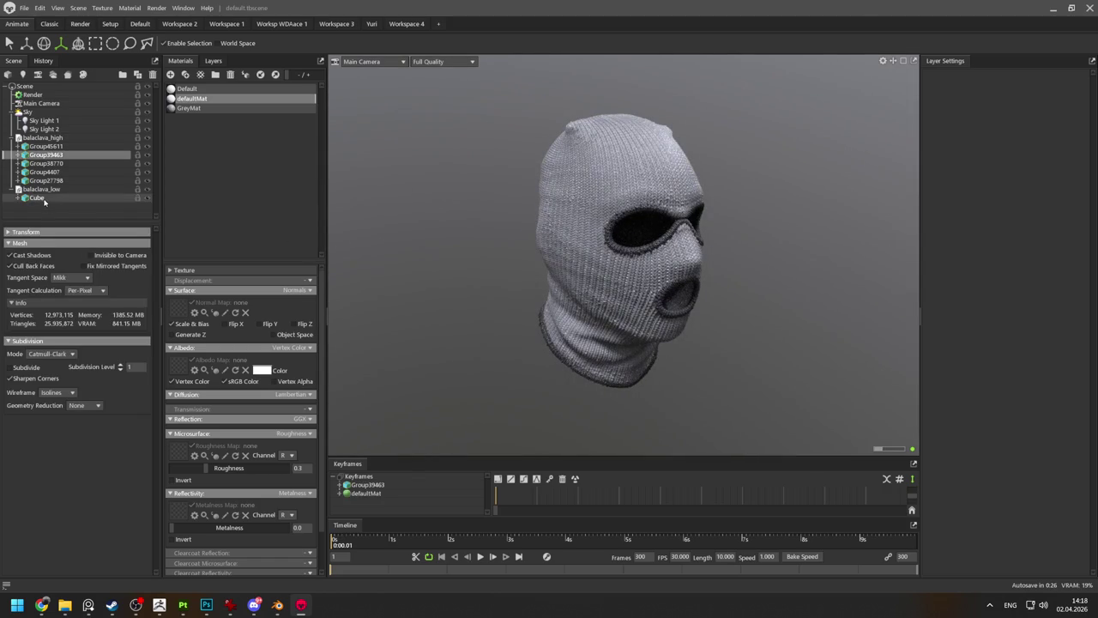
click(41, 198)
drag(625, 276, 700, 395)
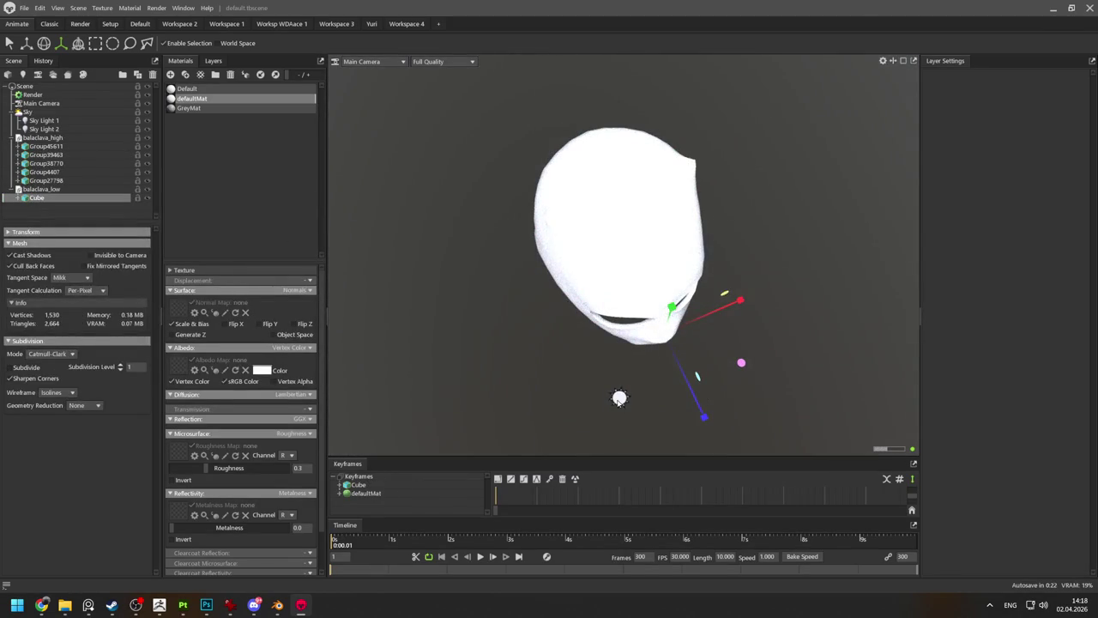
Delete Sky Light 1 and Sky Light 2 from the scene.
click(595, 382)
key(Delete)
click(620, 397)
key(Delete)
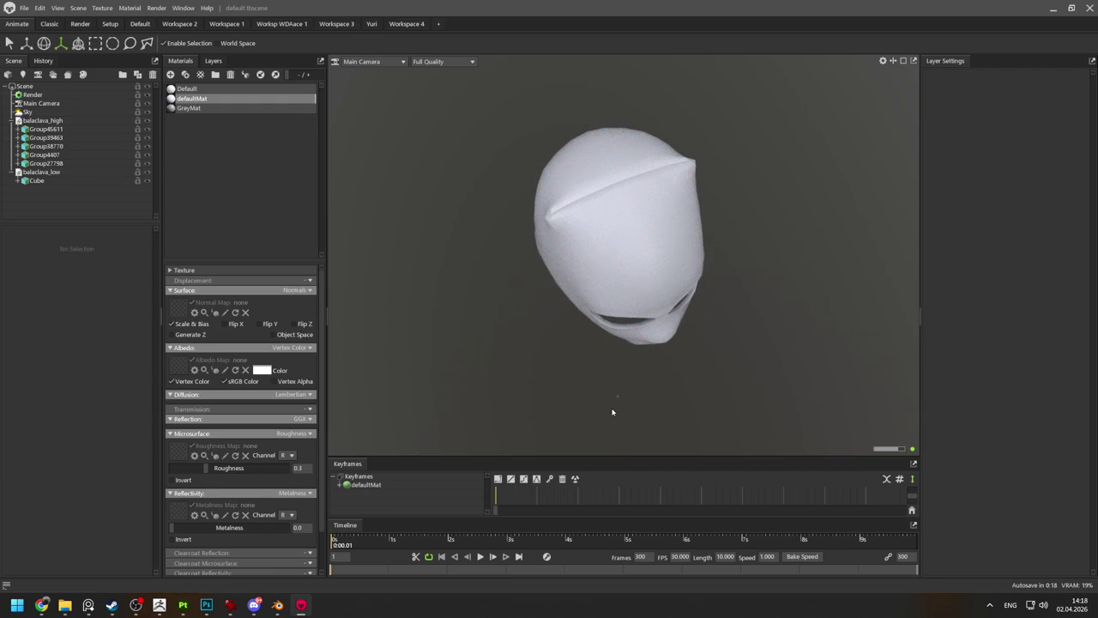
Select the Cube head mesh and check its position, scale and rotation values.
click(612, 417)
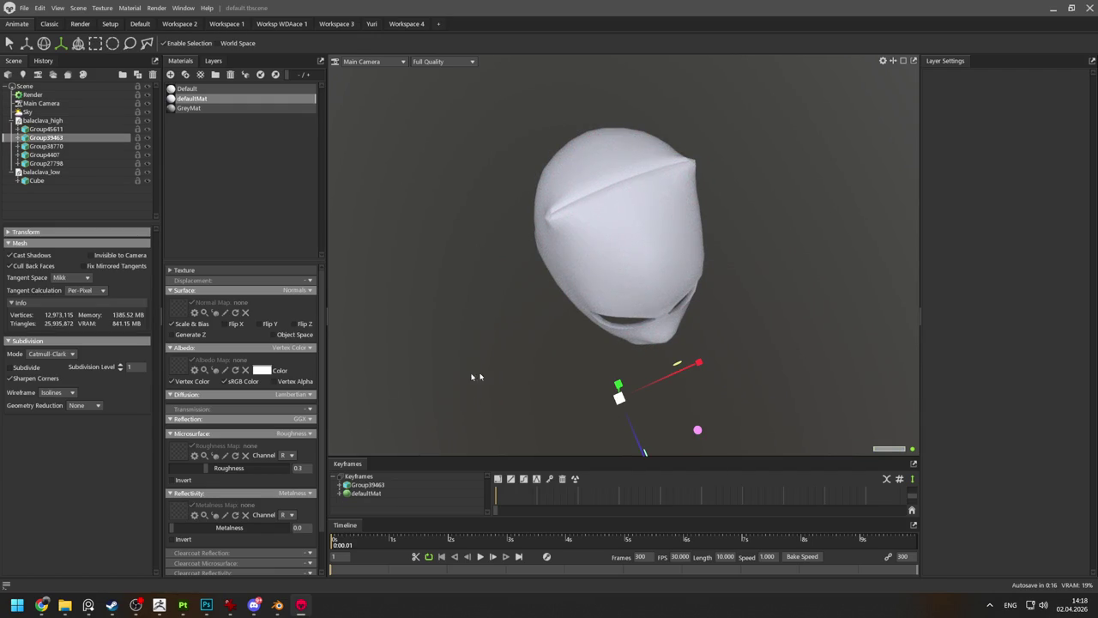
drag(446, 376, 549, 338)
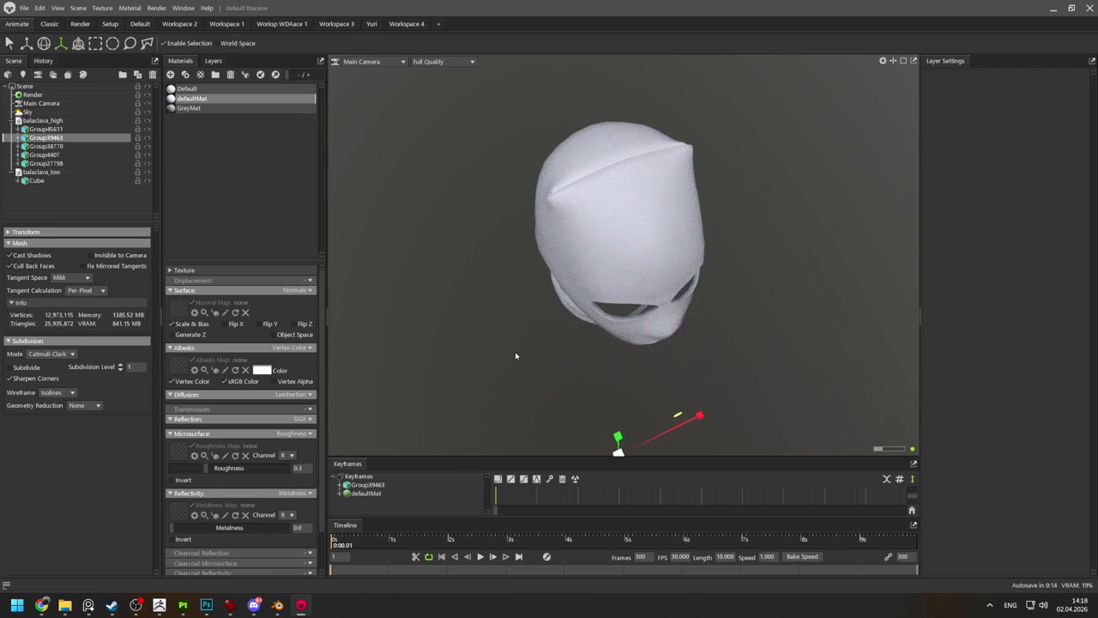
right_drag(553, 367, 483, 276)
click(614, 276)
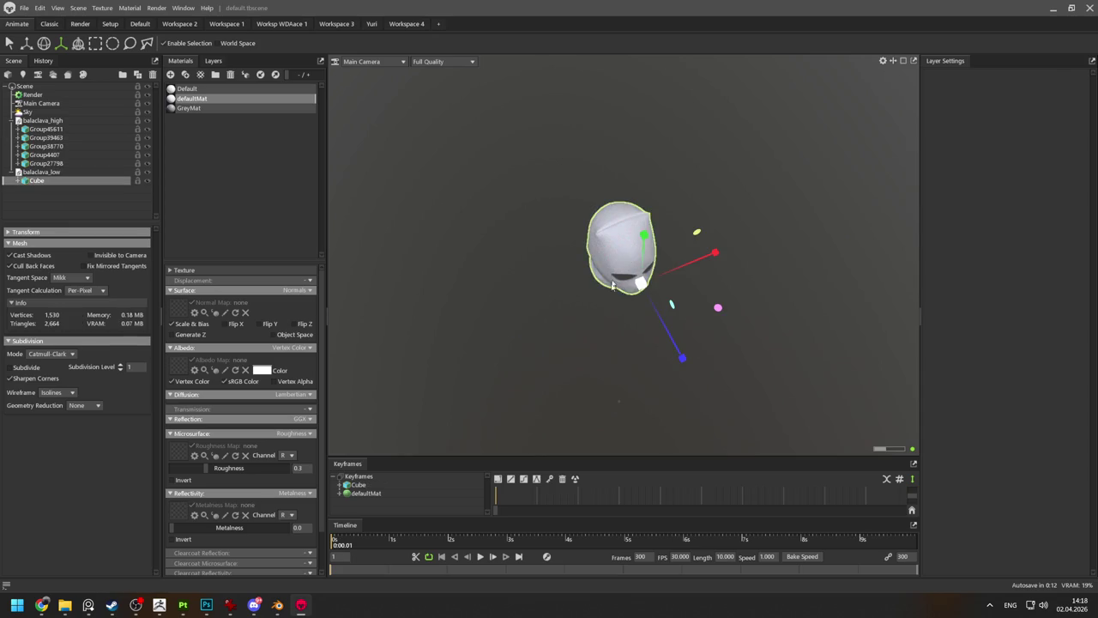
click(37, 180)
click(38, 233)
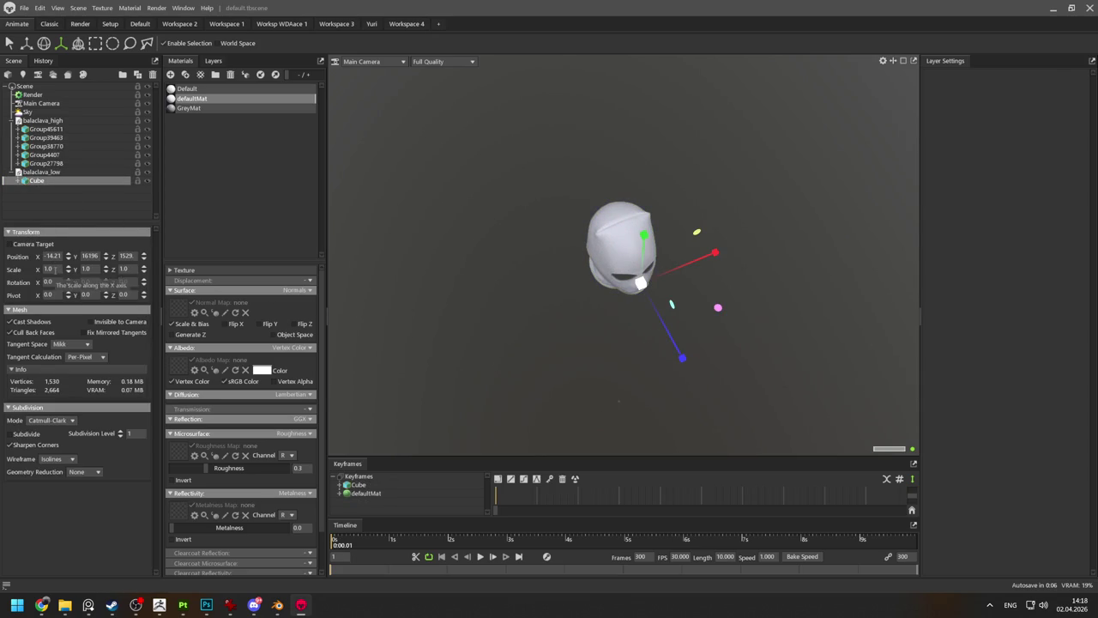
key(Delete)
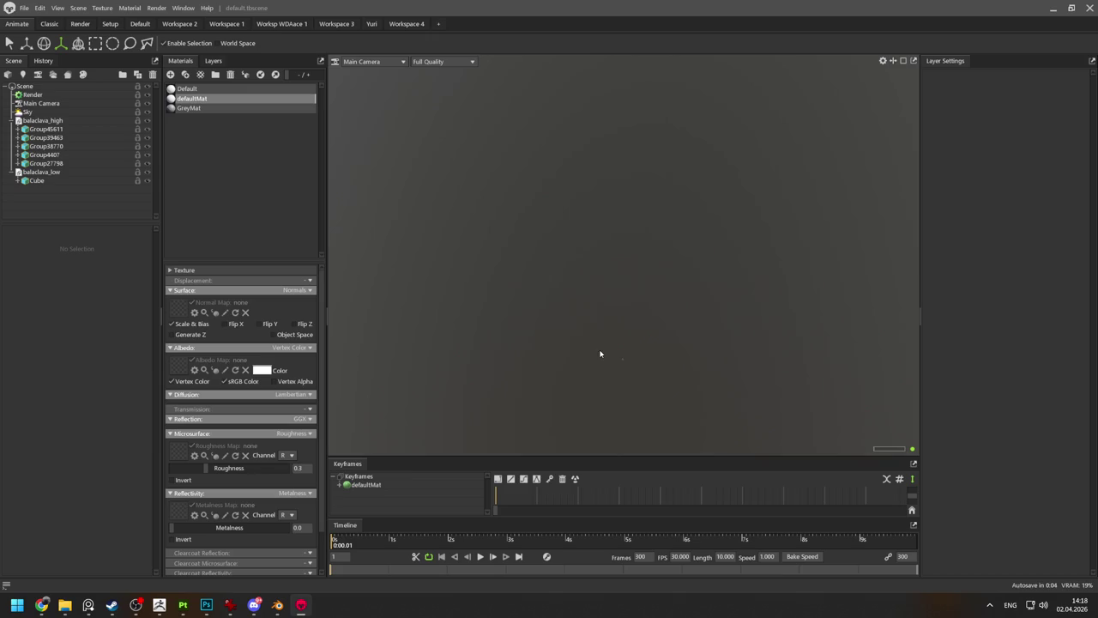
Duplicate the Cube mesh to create Cube 1, then select Group38770.
click(36, 180)
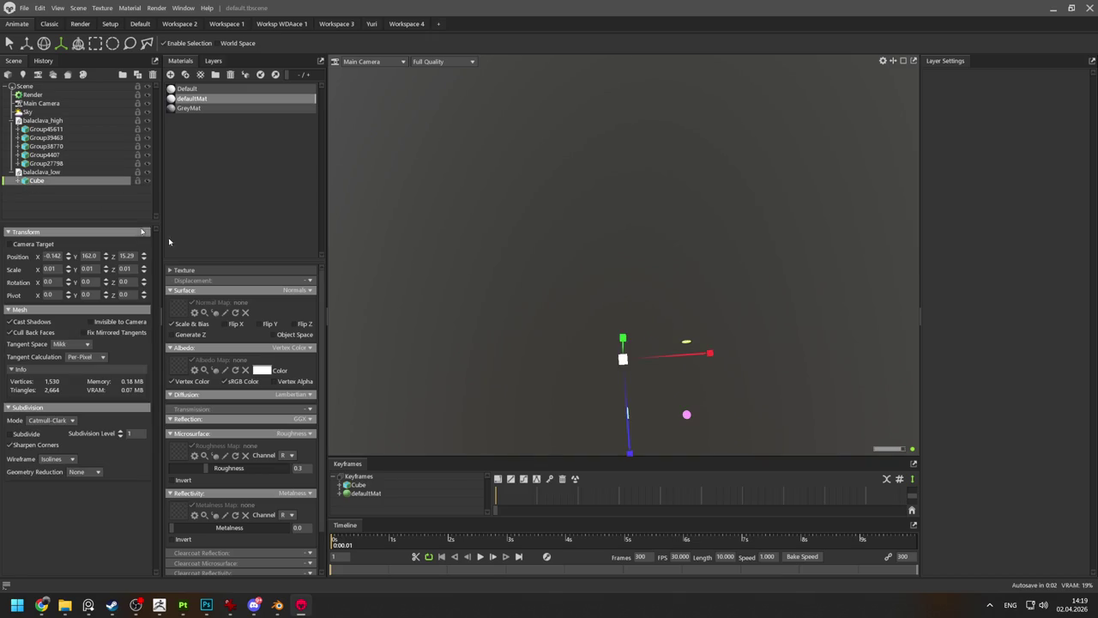
scroll(586, 345, down, 5)
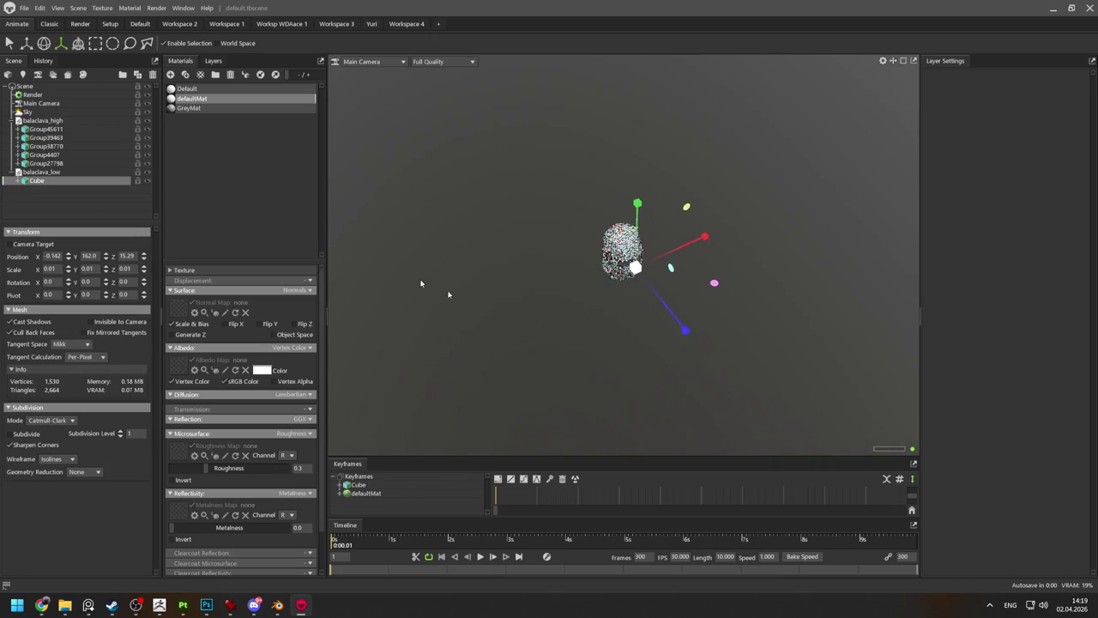
scroll(503, 318, down, 5)
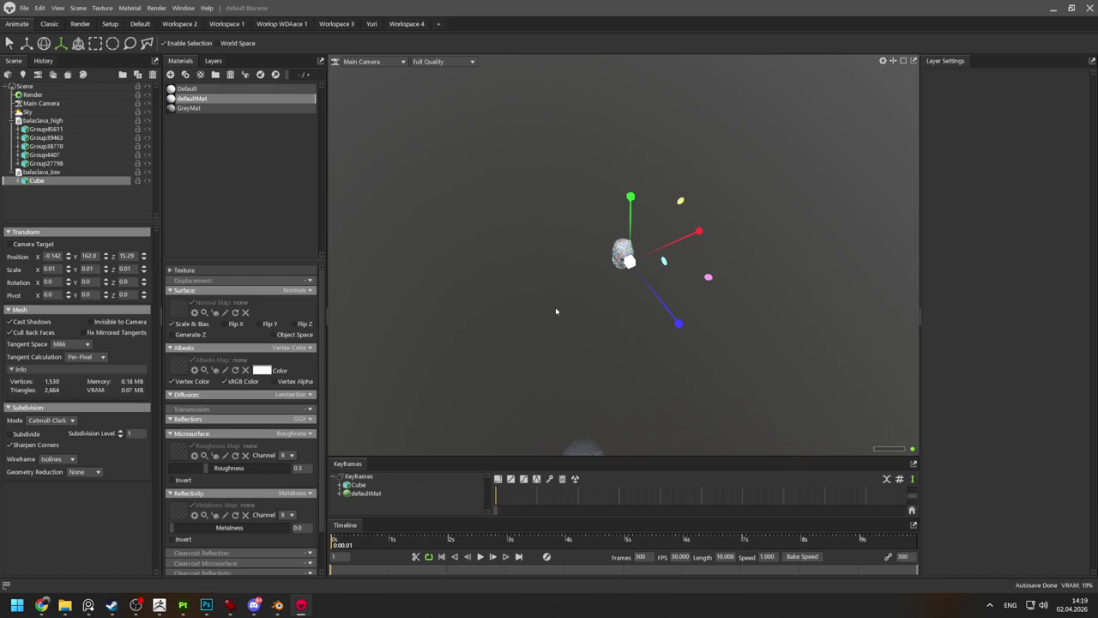
mouse_move(555, 307)
mouse_down()
mouse_move(556, 346)
mouse_move(578, 370)
mouse_move(716, 344)
mouse_move(617, 375)
mouse_up()
key(ctrl+d)
key(alt+shift)
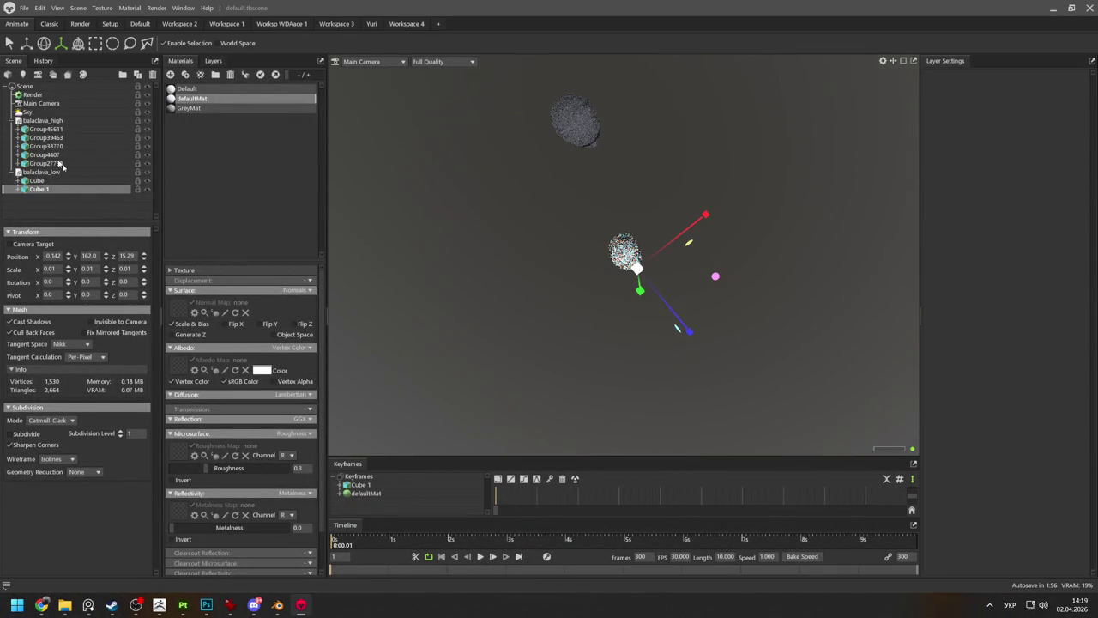
click(45, 146)
mouse_move(378, 295)
mouse_down()
mouse_move(695, 3)
mouse_move(666, 275)
mouse_up()
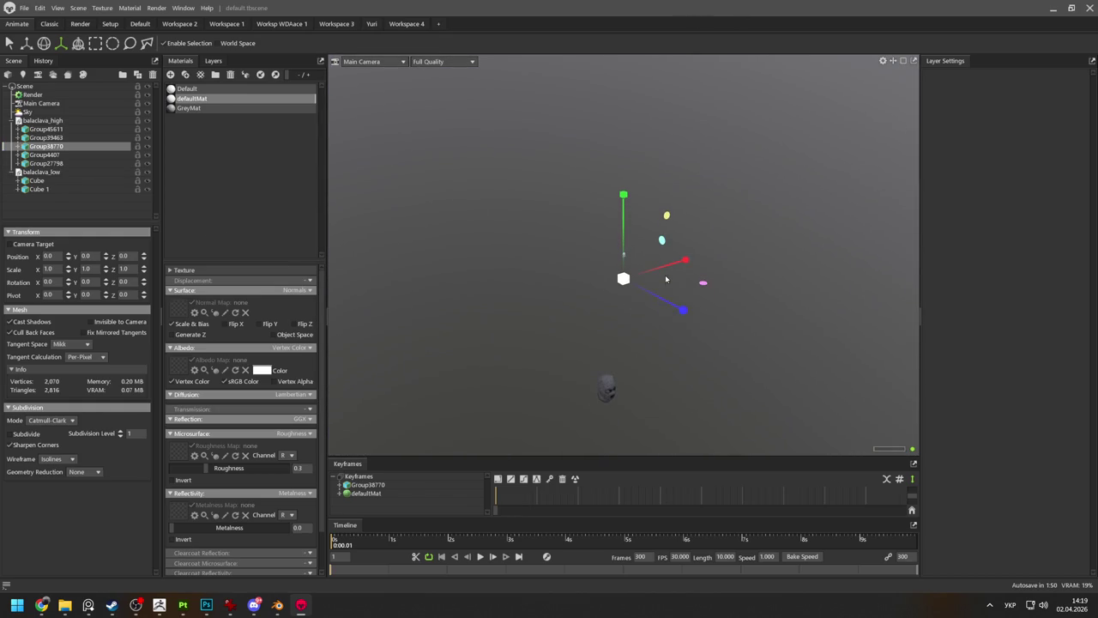
click(616, 361)
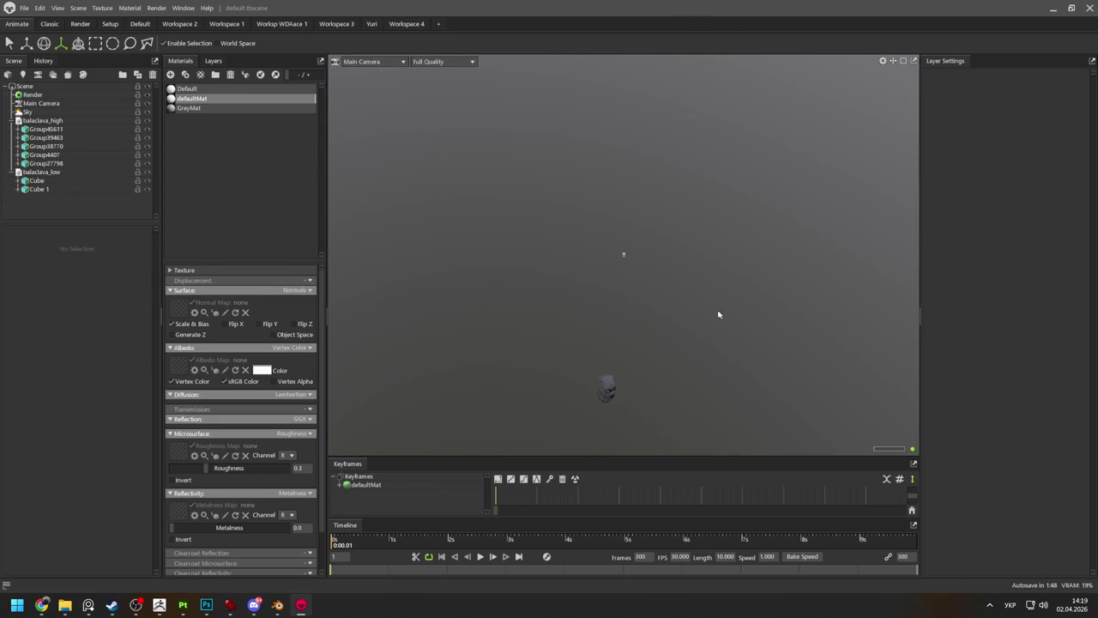
Set the Cube's position to 0, 0, 0.
click(622, 257)
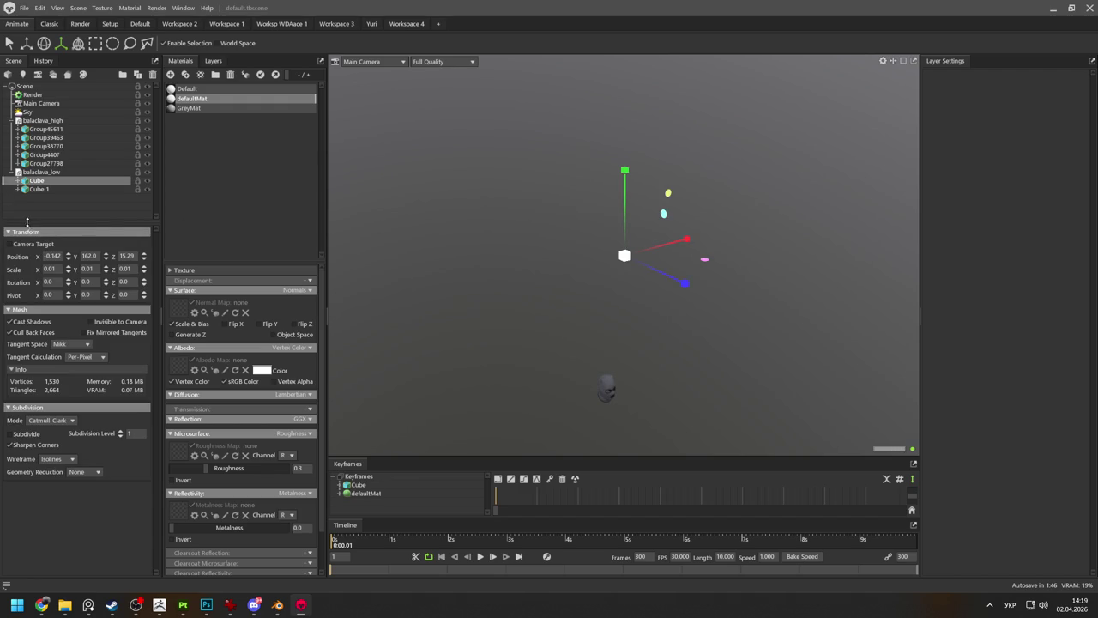
click(52, 255)
text(0)
key(Tab)
text(0)
key(Tab)
text(0)
key(Return)
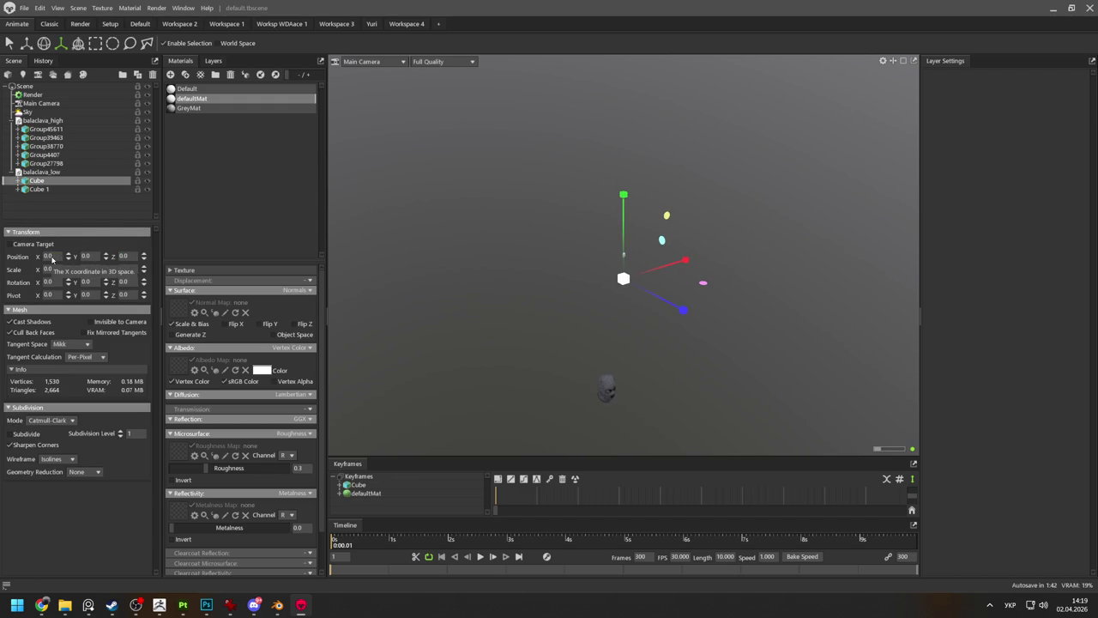
Set the Cube's scale to 1 on X, Y and Z.
click(52, 269)
text(1)
key(Tab)
text(1)
key(Tab)
text(1)
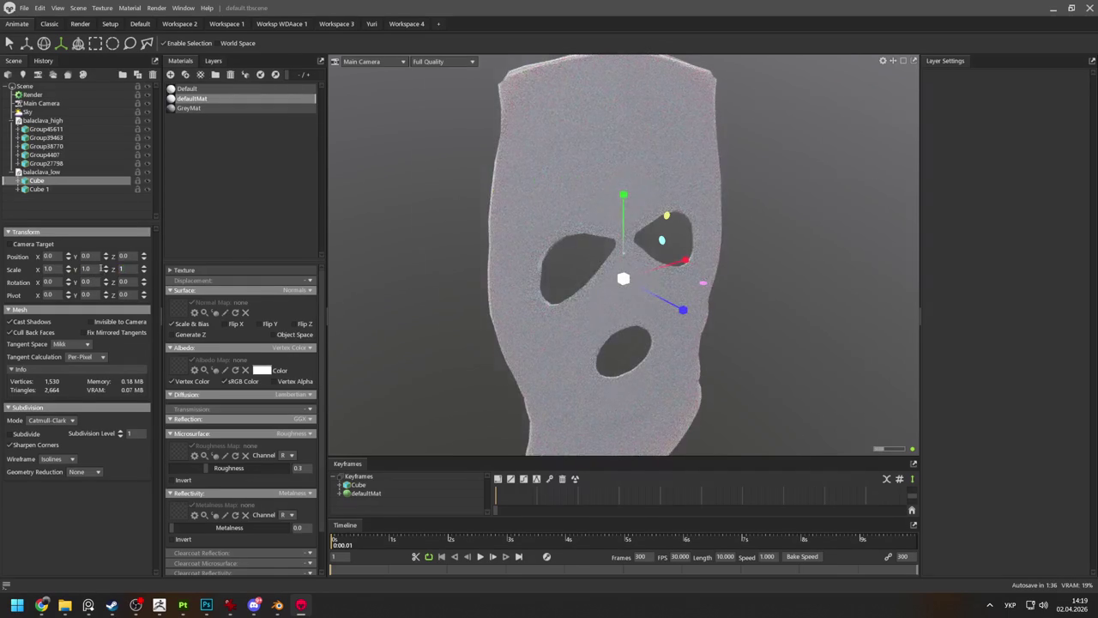
key(Return)
Change the Cube's scale to 0.1 on X, Y and Z.
click(49, 269)
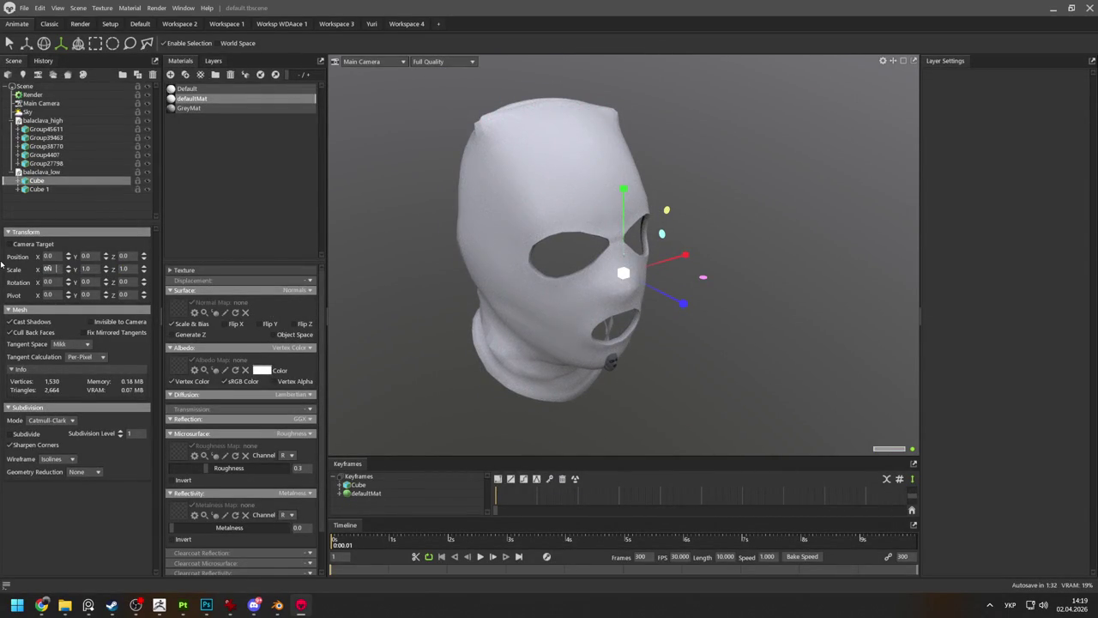
key(BackSpace)
key(BackSpace)
text(0.1)
key(Return)
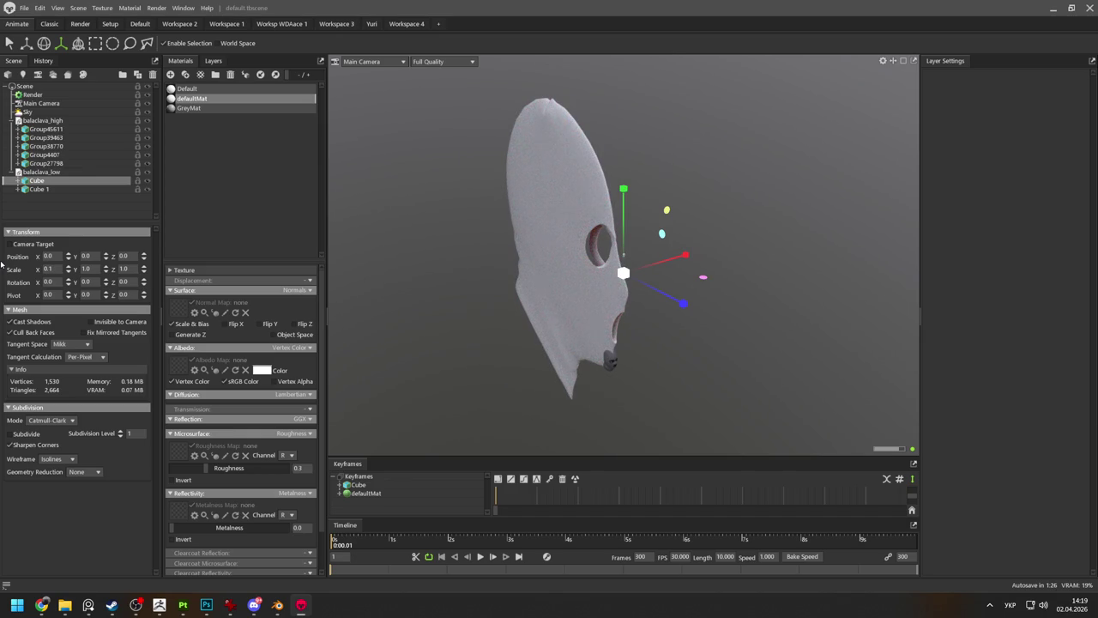
click(48, 269)
click(84, 268)
text(0.1)
key(Tab)
text(0.1)
key(Return)
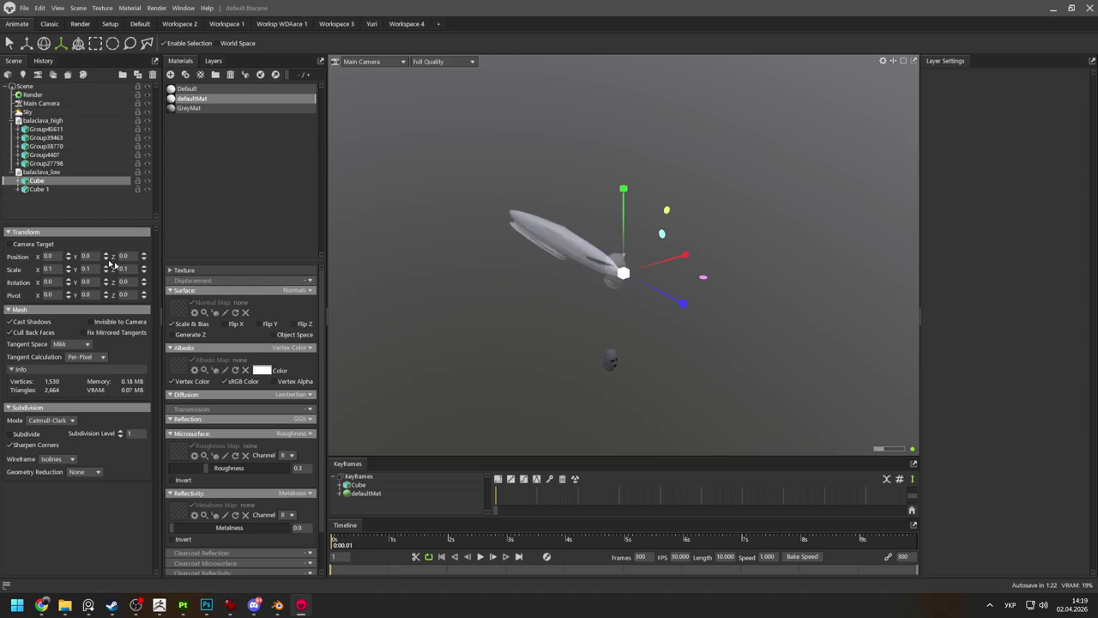
Delete the Cube and Cube 1 meshes from the scene.
drag(581, 349, 642, 352)
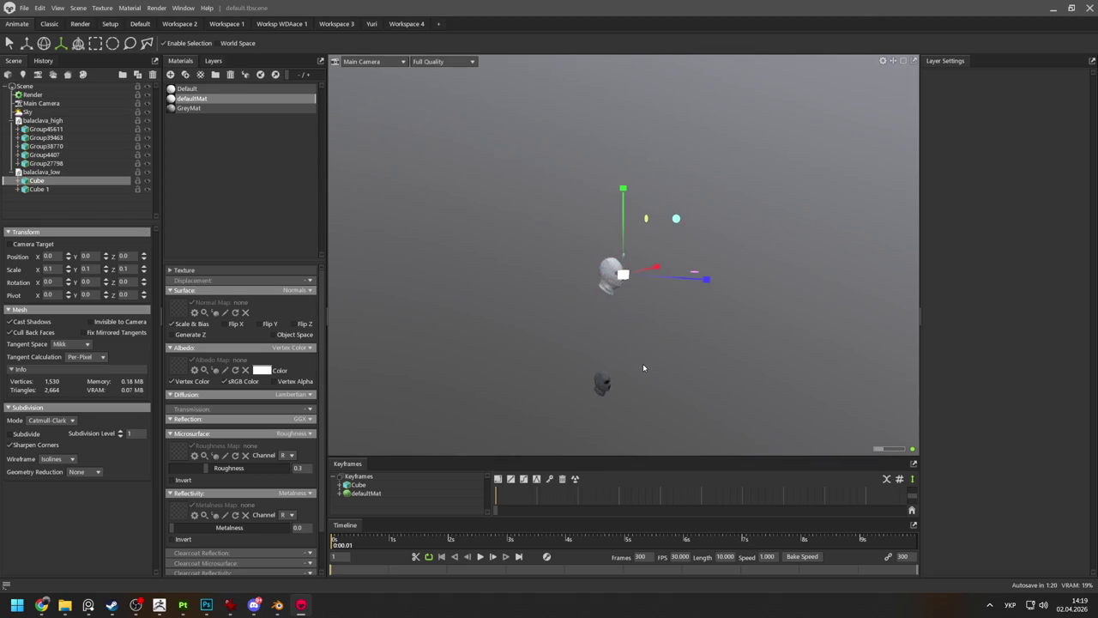
scroll(644, 367, up, 5)
click(626, 251)
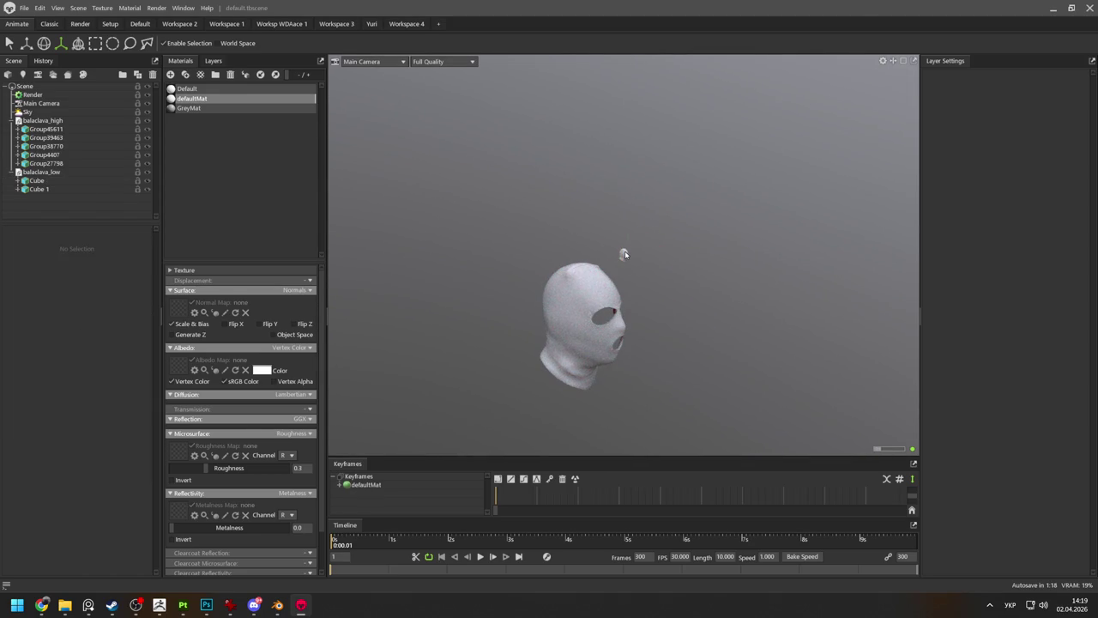
click(566, 277)
key(Delete)
click(623, 252)
key(Delete)
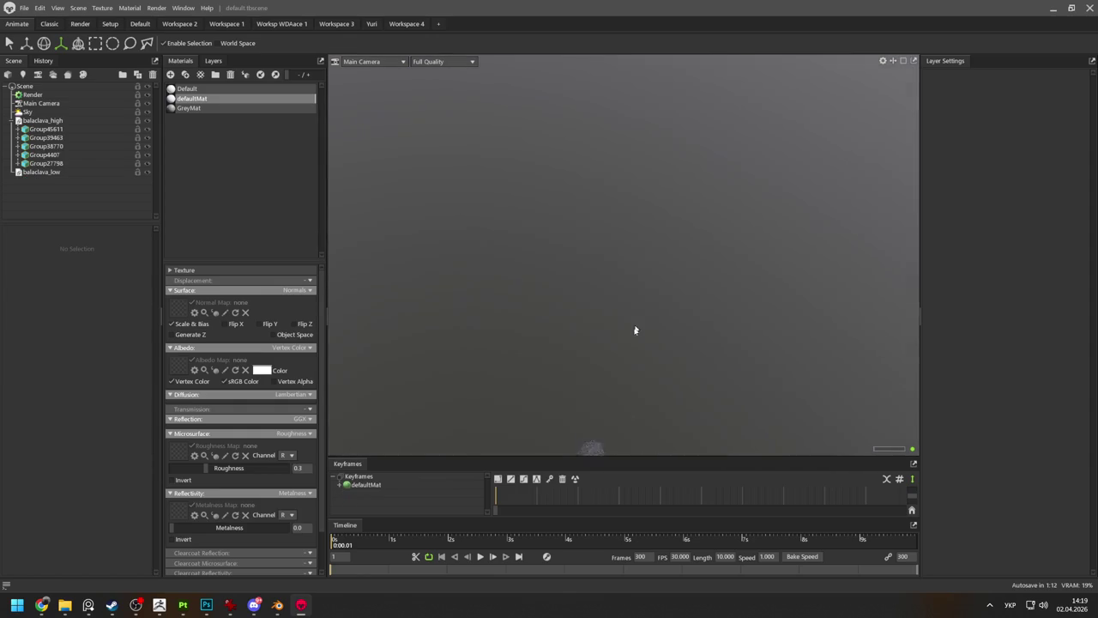
Cycle through the open windows and bring ZBrush to the front.
key(alt+Tab)
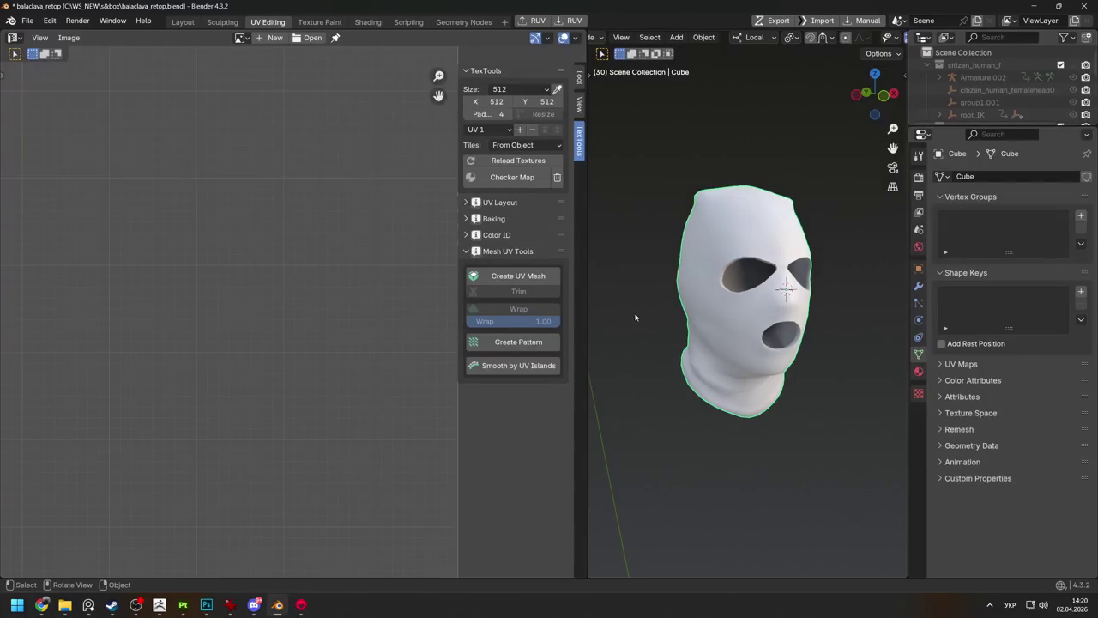
key(alt+Tab)
key(Tab)
click(266, 301)
Export the front-facing balaclava via FBX ExportImport as balaclava_high.fbx in the balaclava folder.
drag(318, 289, 421, 237)
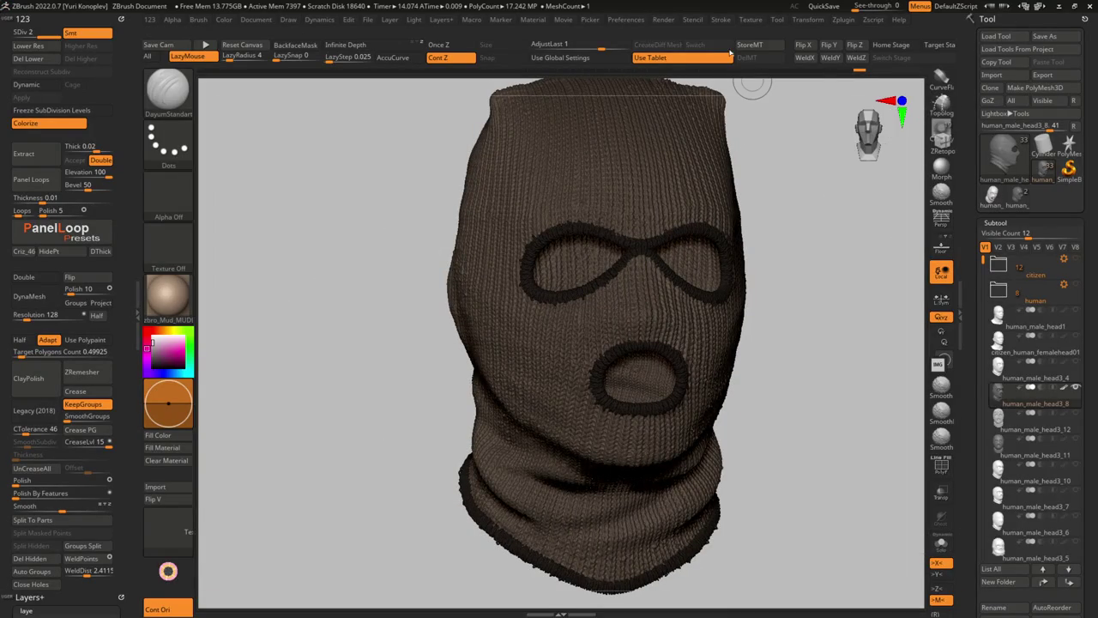
click(843, 19)
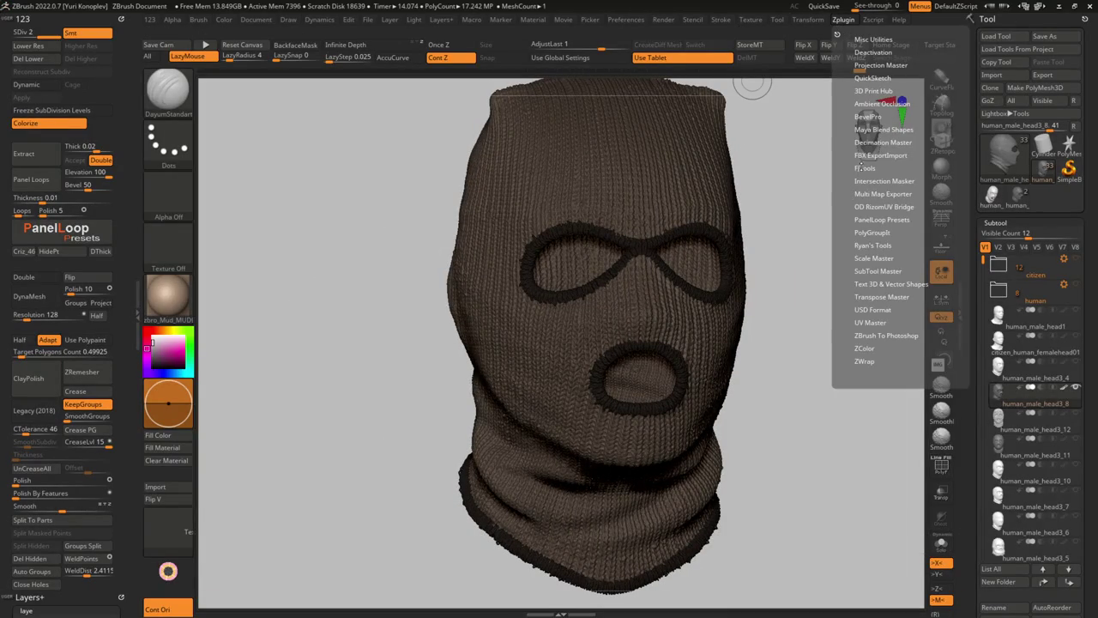
click(867, 156)
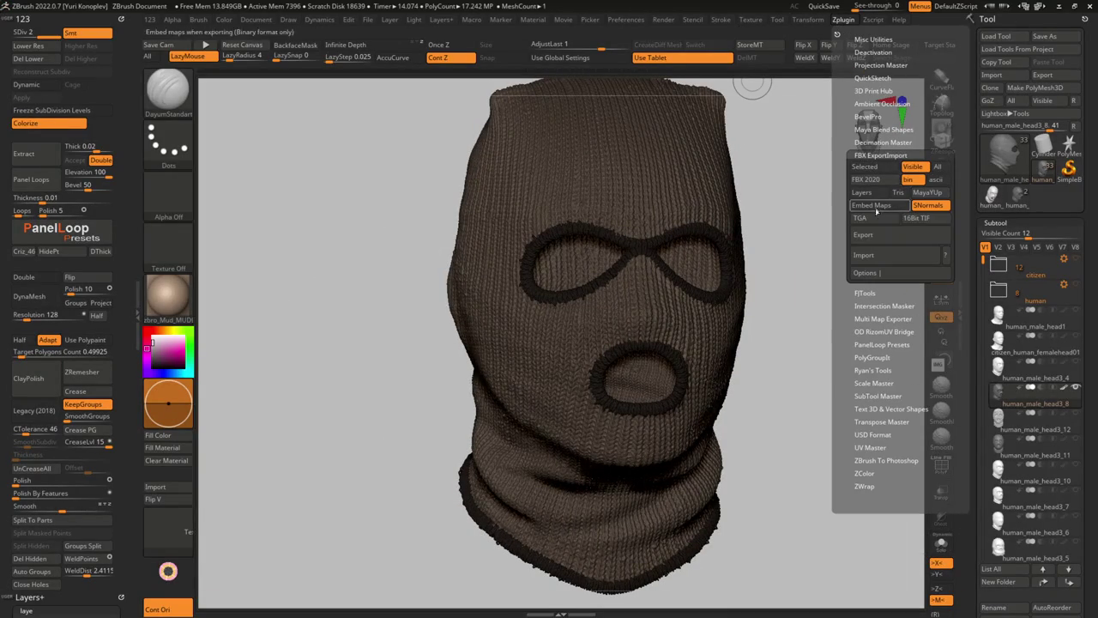
click(866, 234)
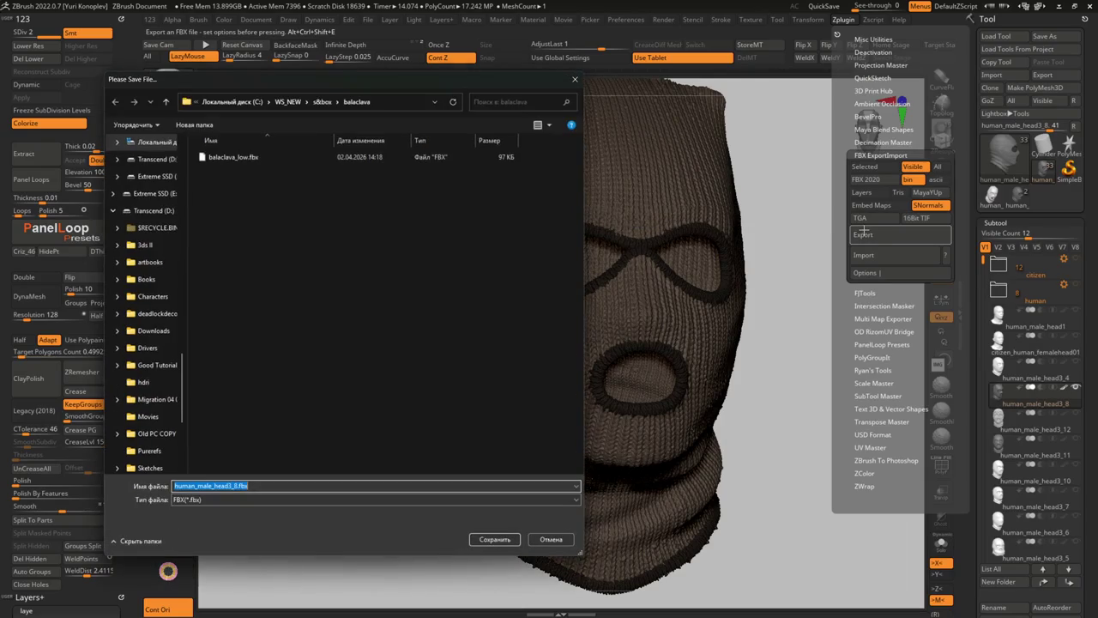
click(230, 157)
click(236, 485)
drag(236, 486, 203, 486)
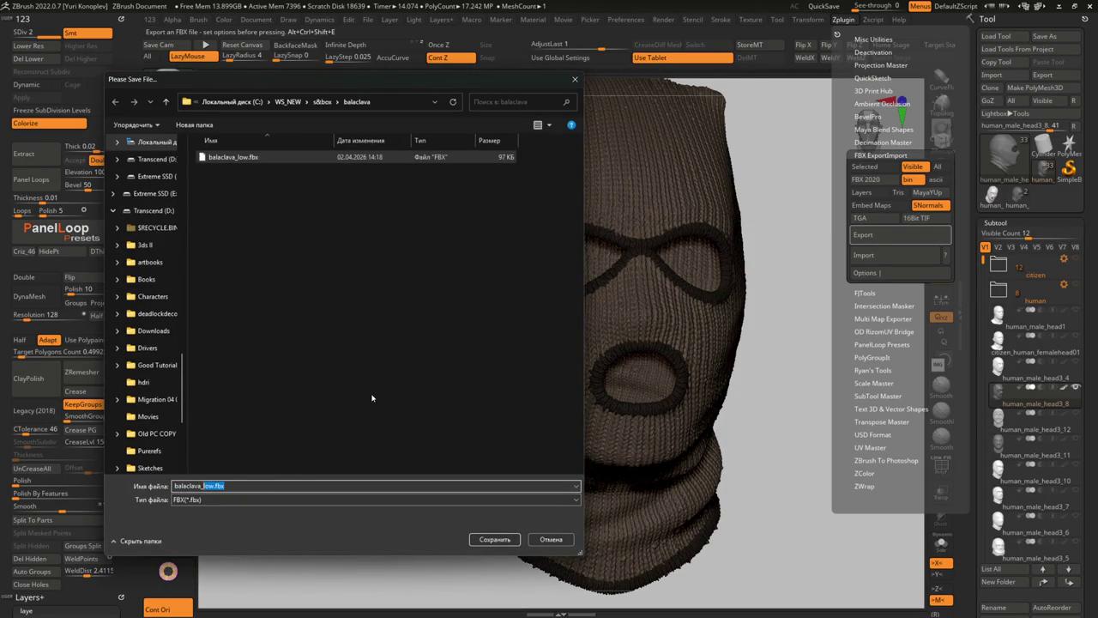
key(BackSpace)
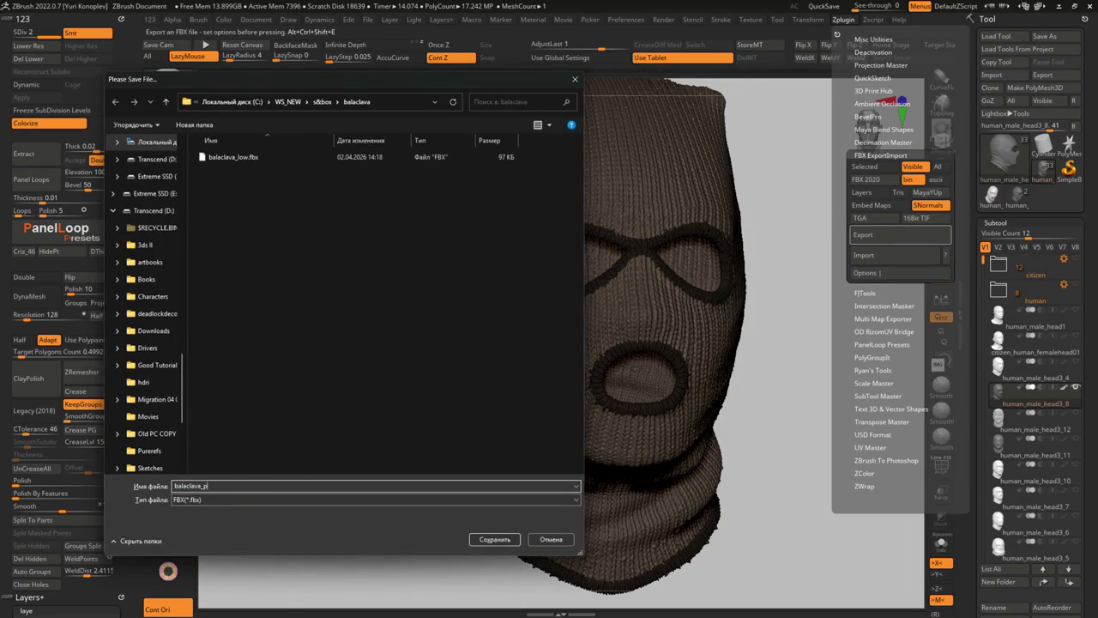
text(high)
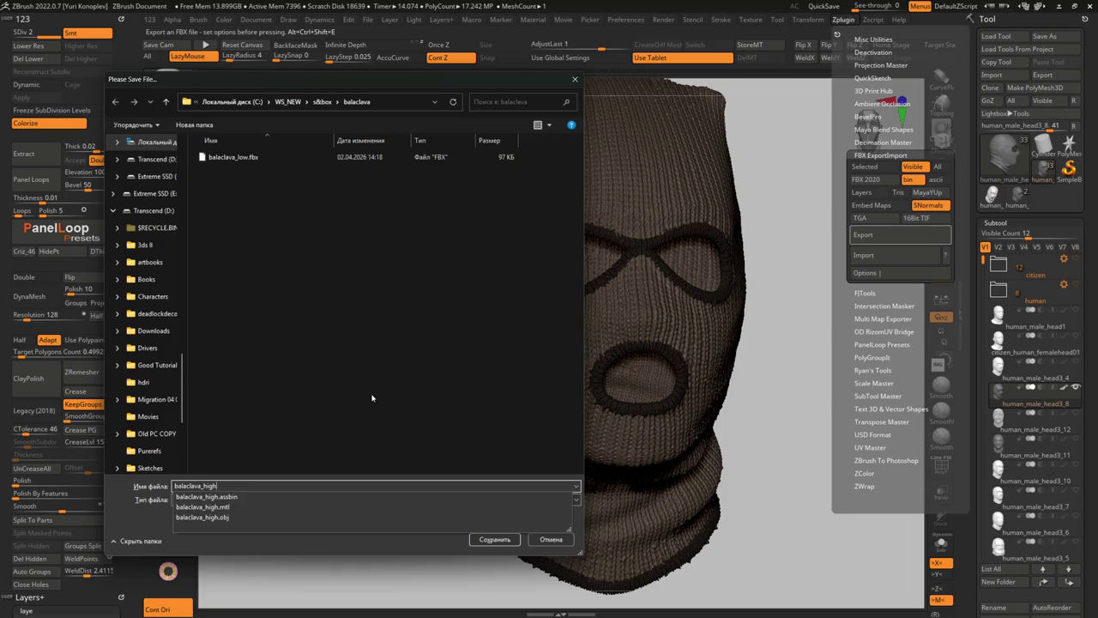
key(Return)
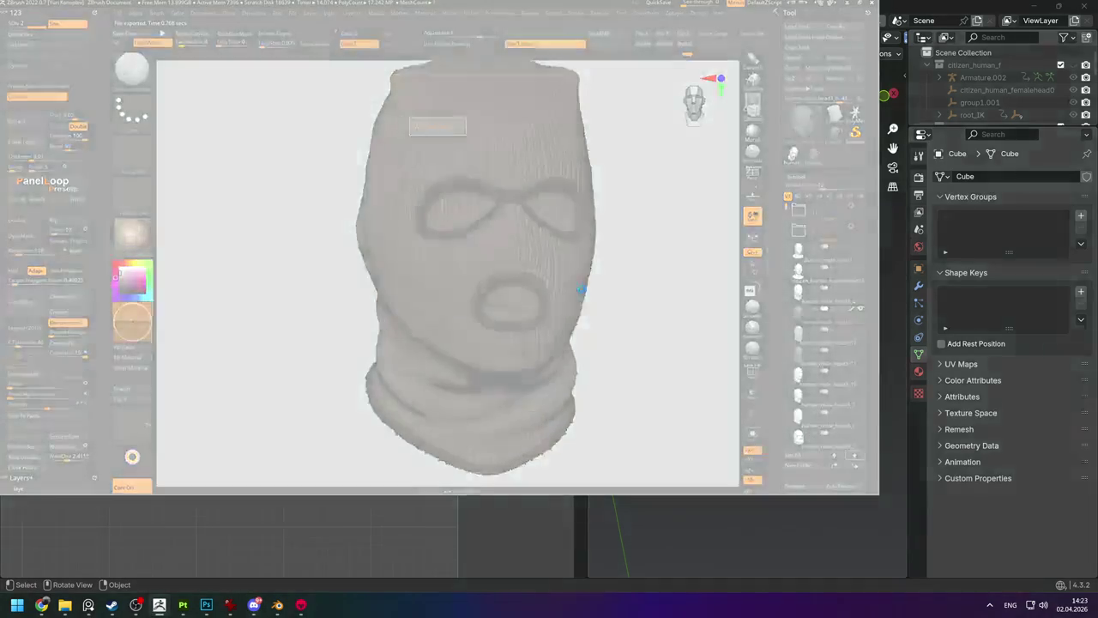
Wait out ZBrush's not-responding balaclava_high export, then bring Marmoset Toolbag forward.
click(440, 286)
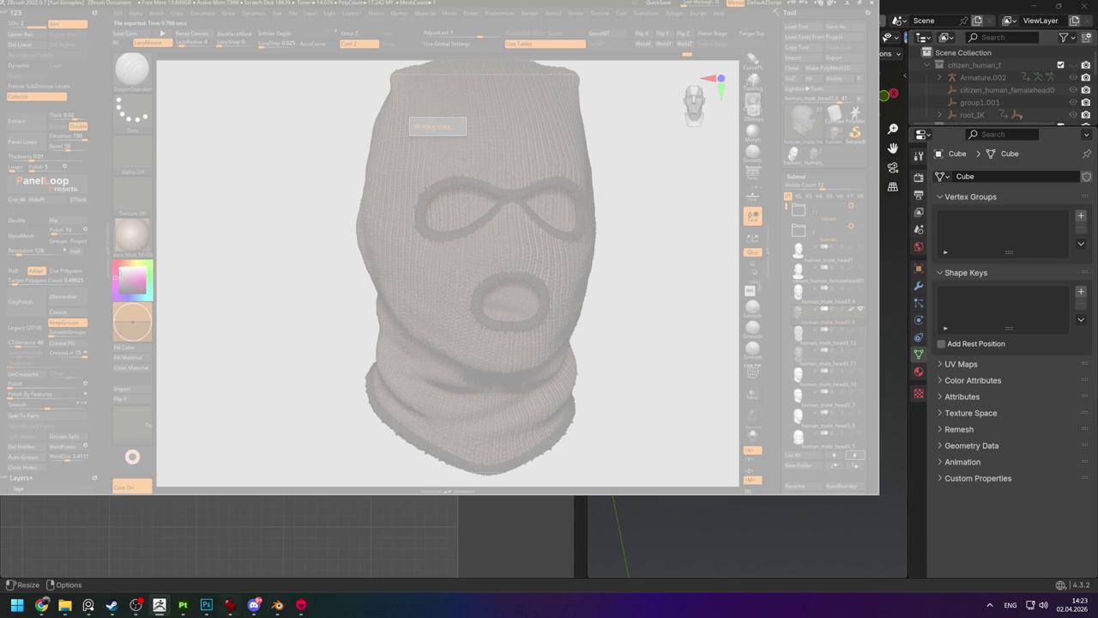
click(301, 604)
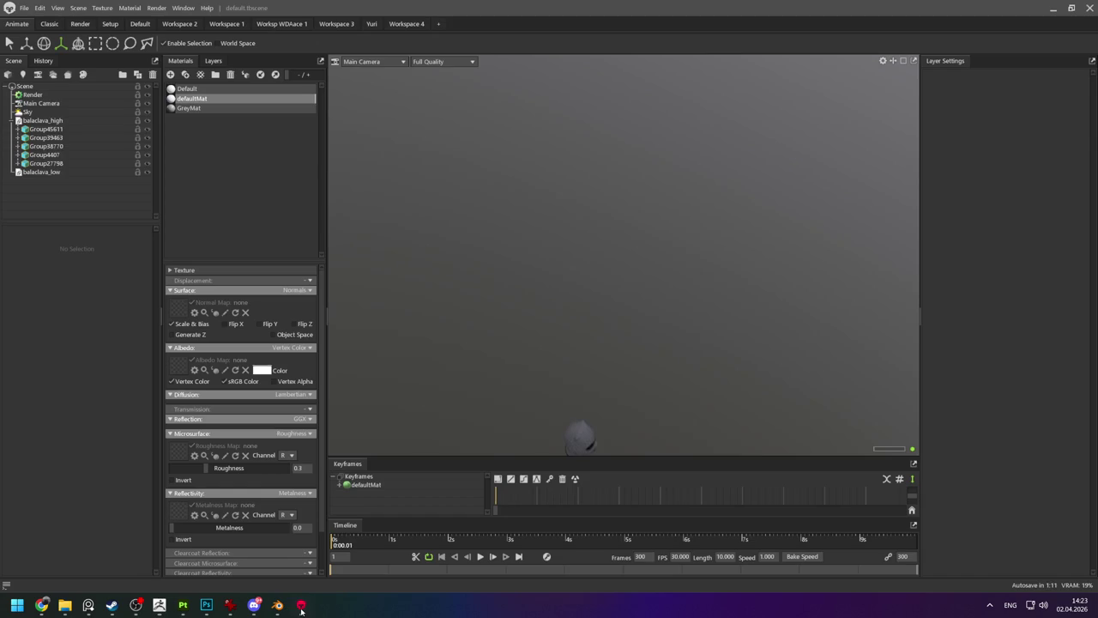
Read the Info counts for Group45611, Group39463, Group4407 and Group27798, then minimize Toolbag.
drag(551, 411, 598, 390)
click(582, 402)
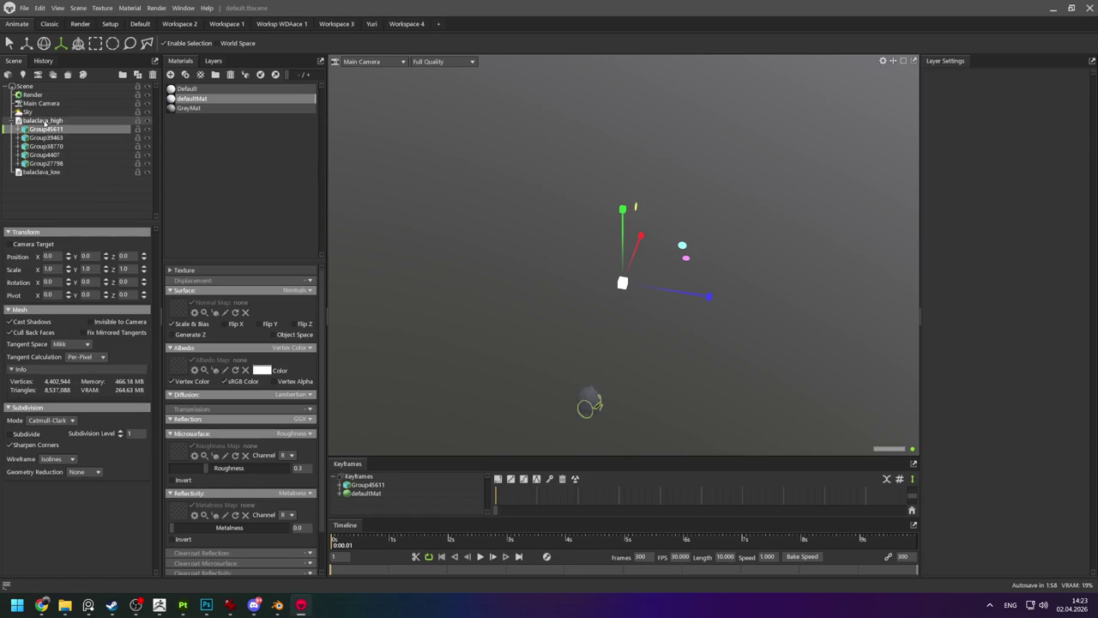
click(45, 121)
click(43, 128)
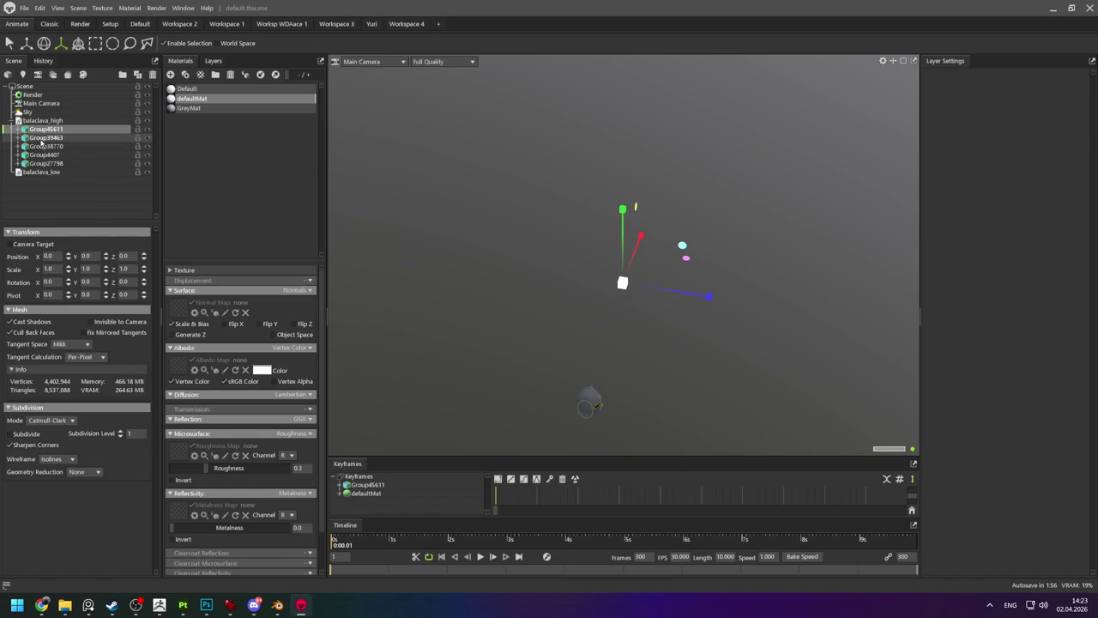
click(41, 138)
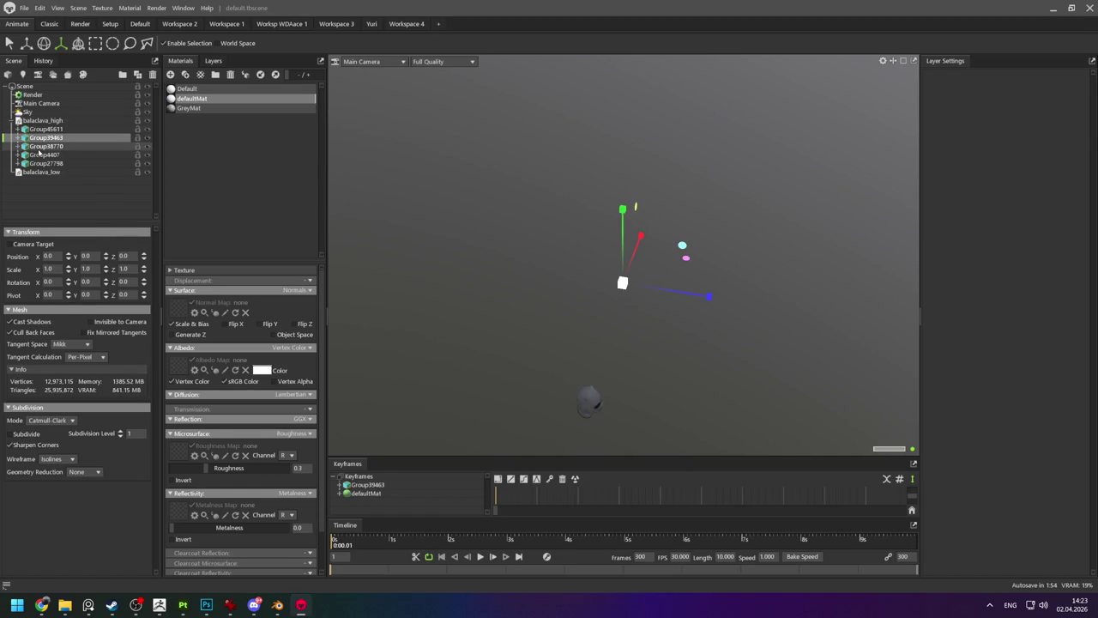
click(39, 150)
click(35, 163)
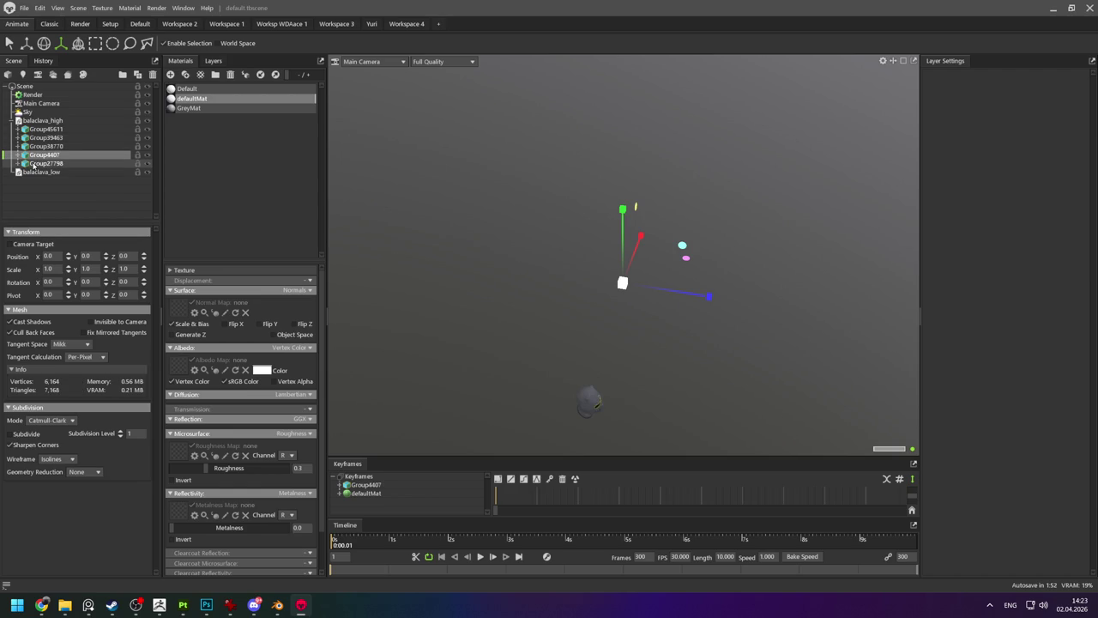
click(43, 129)
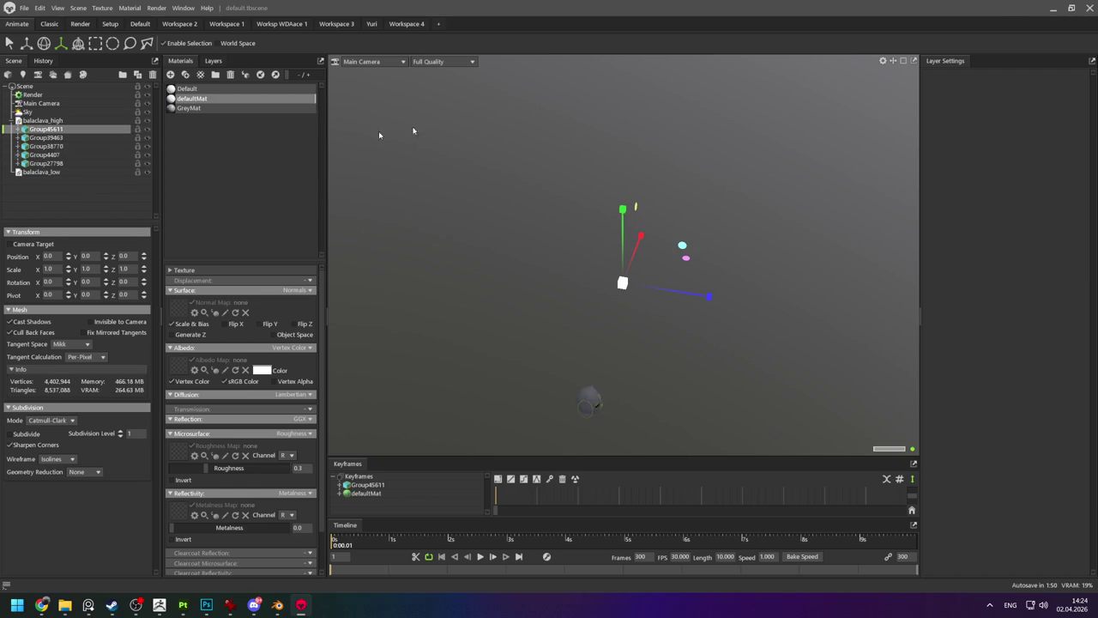
click(1053, 9)
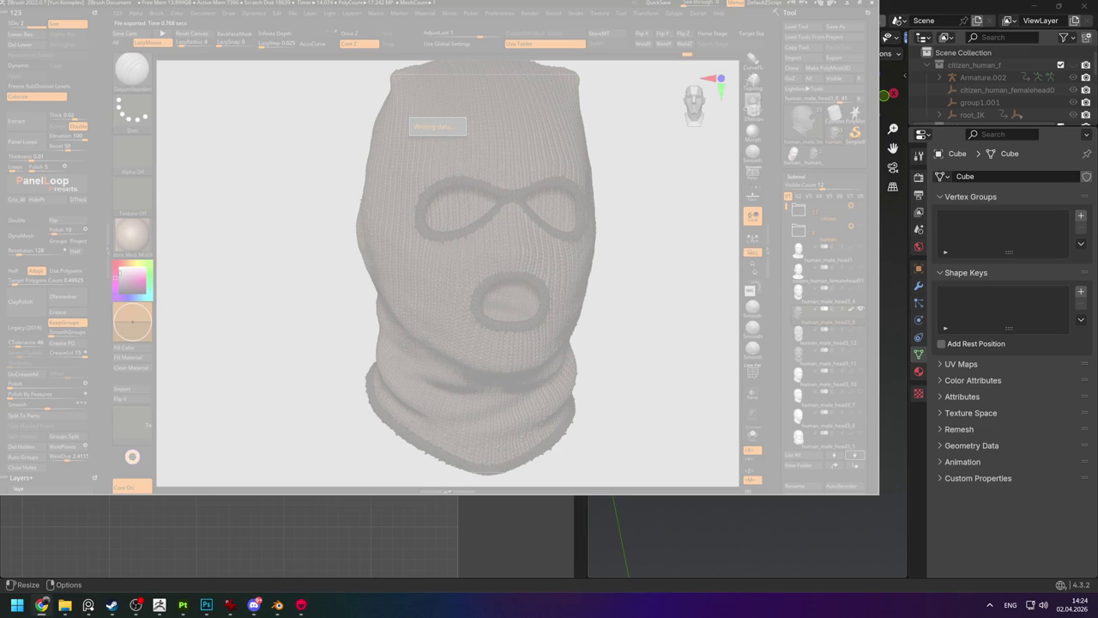
click(394, 250)
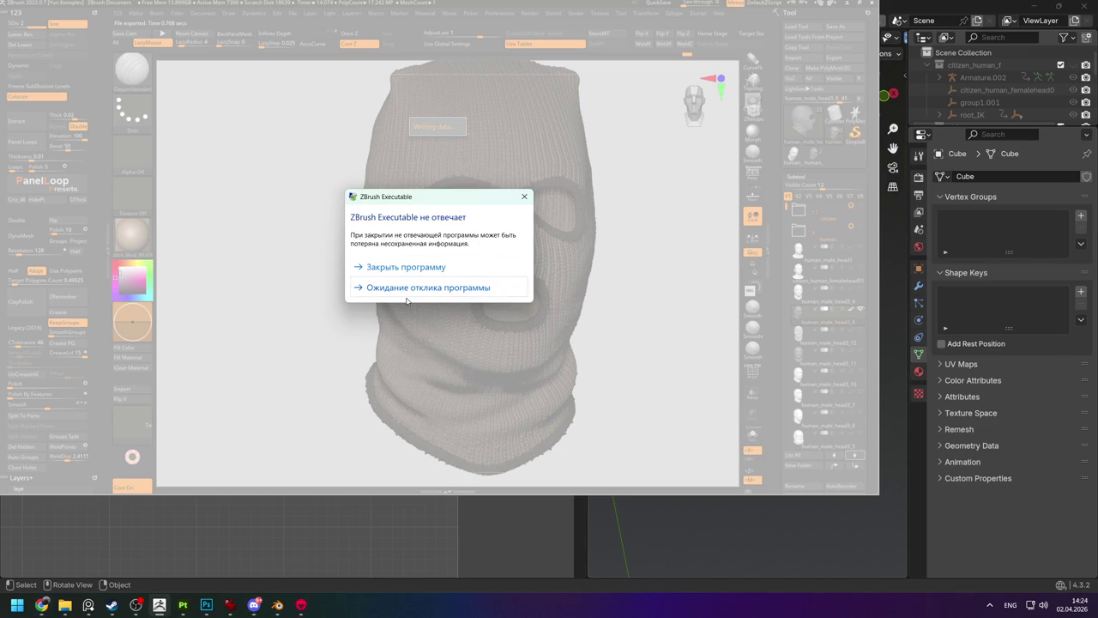
click(403, 288)
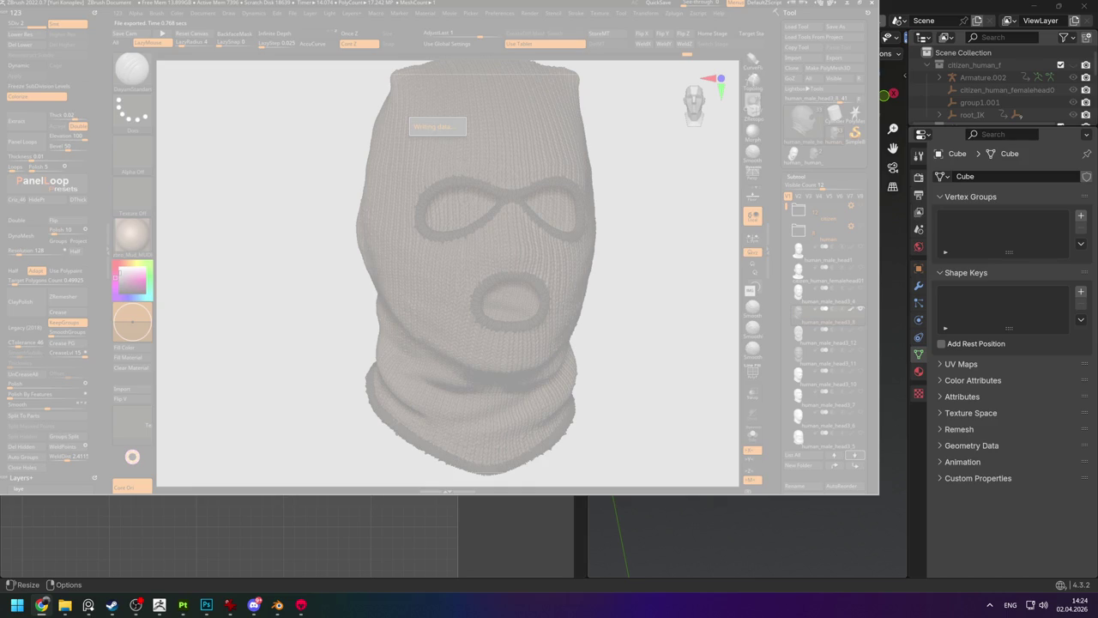
click(605, 332)
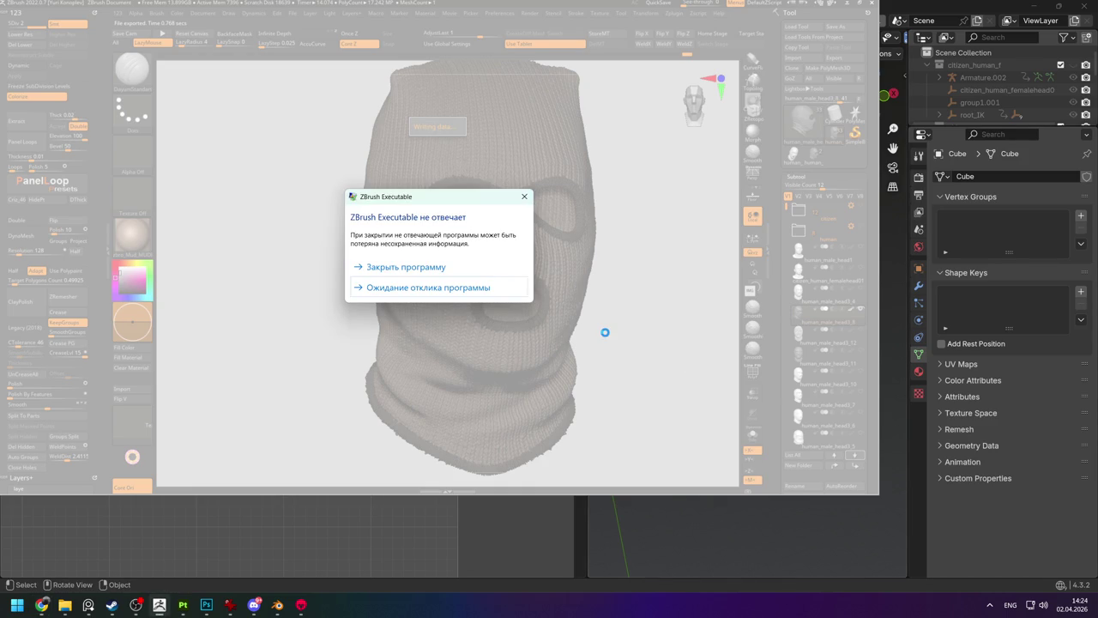
click(383, 290)
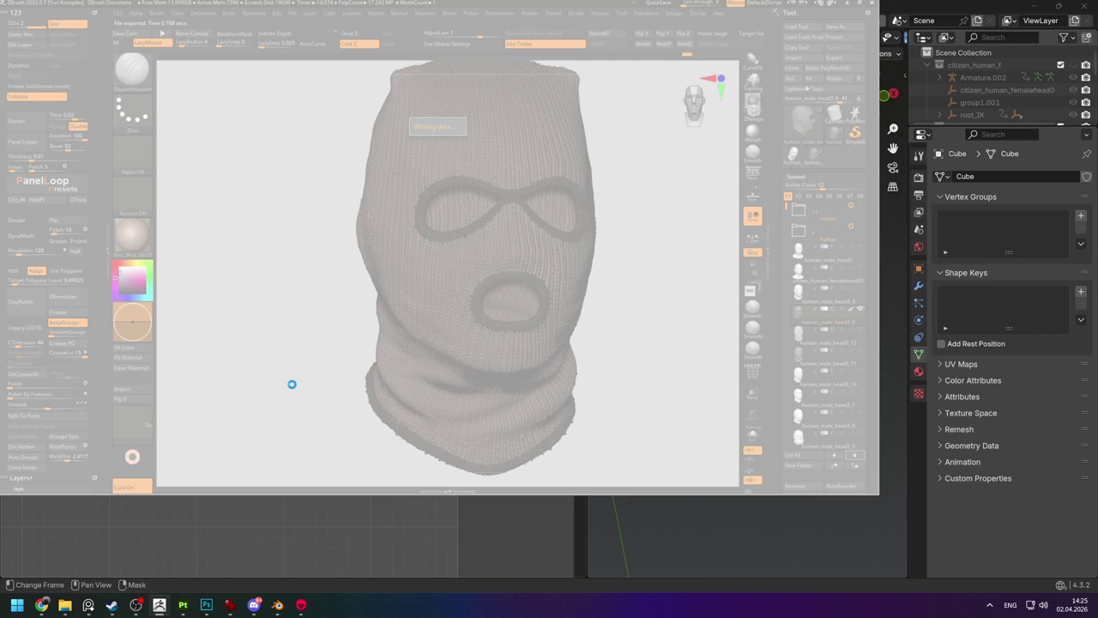
Force-close the frozen ZBrush, dismiss the crash report and relaunch ZBrush 2022.
click(381, 262)
click(524, 284)
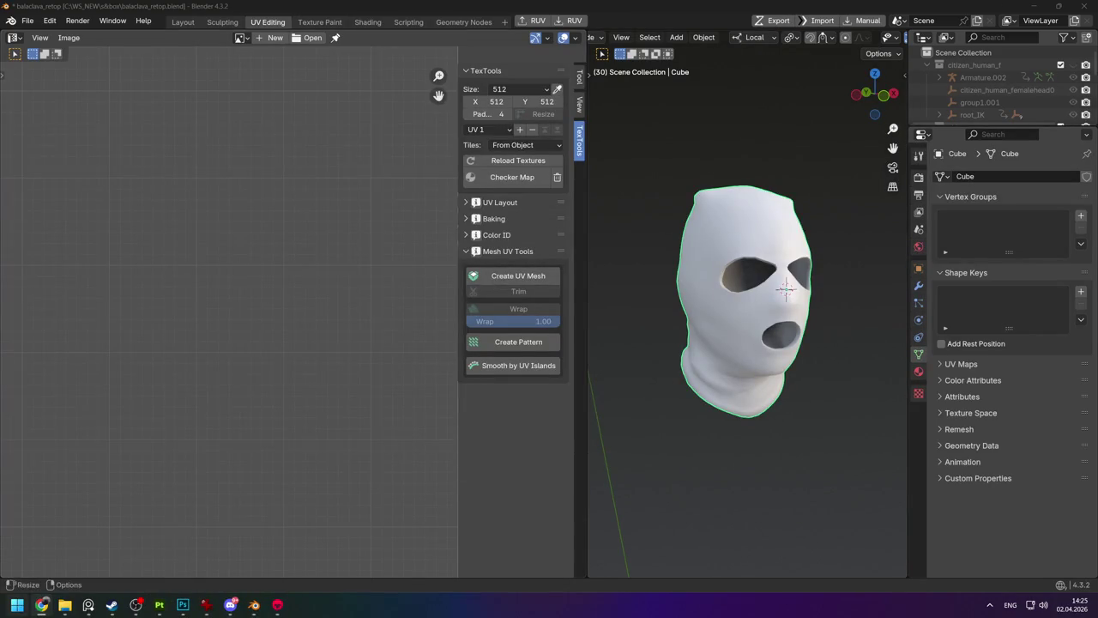
click(17, 605)
click(307, 210)
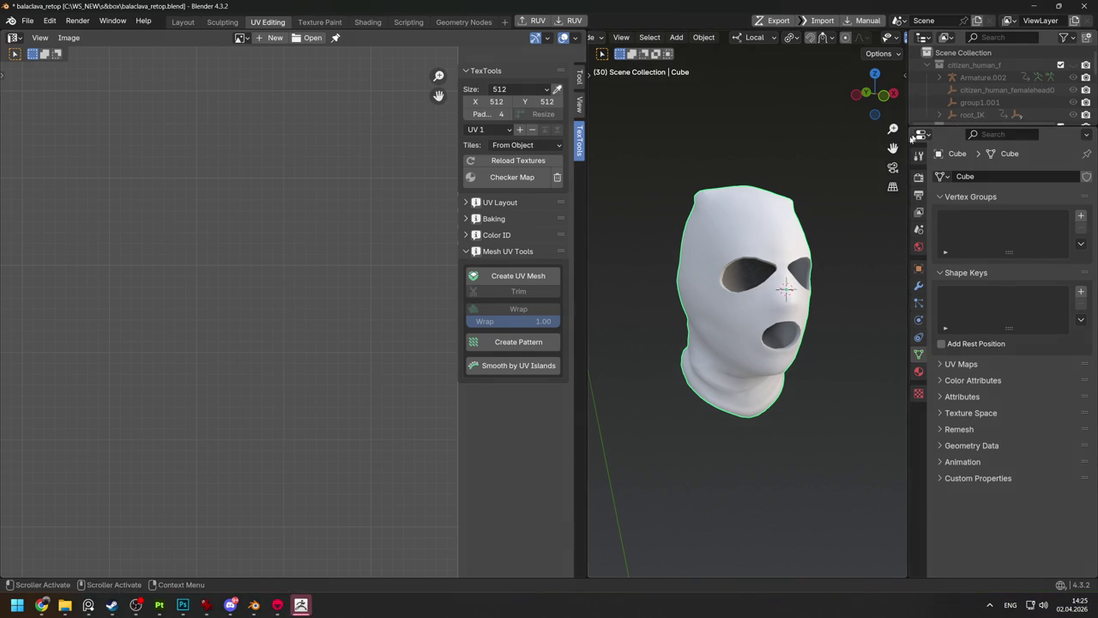
In Blender, select and locally isolate human_male_head3_9, then go to the Layout workspace.
key(KP_Divide)
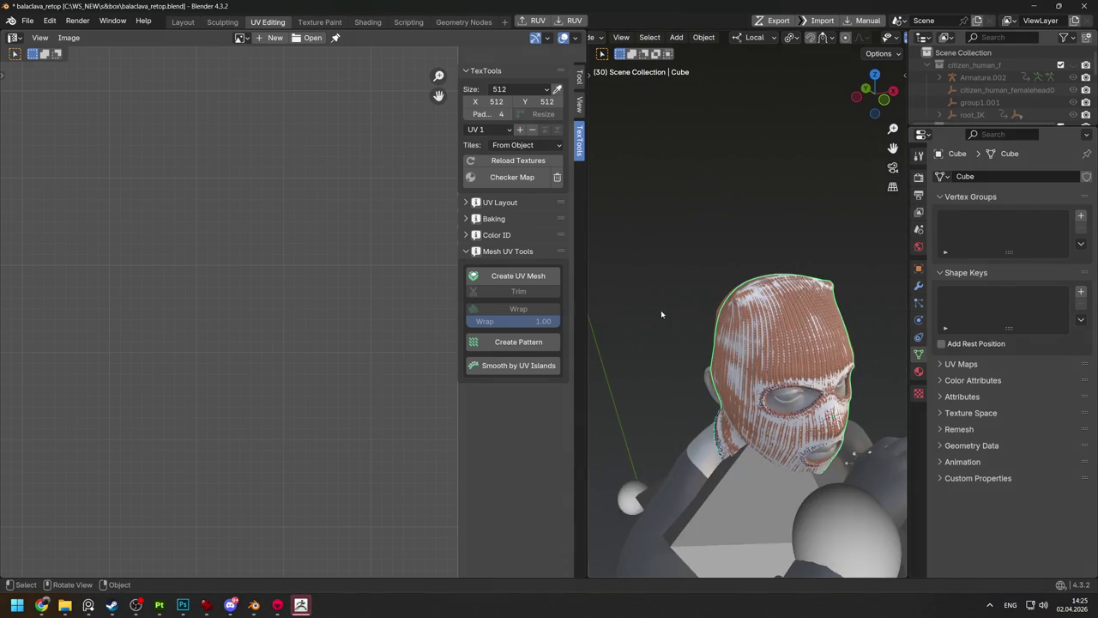
click(780, 351)
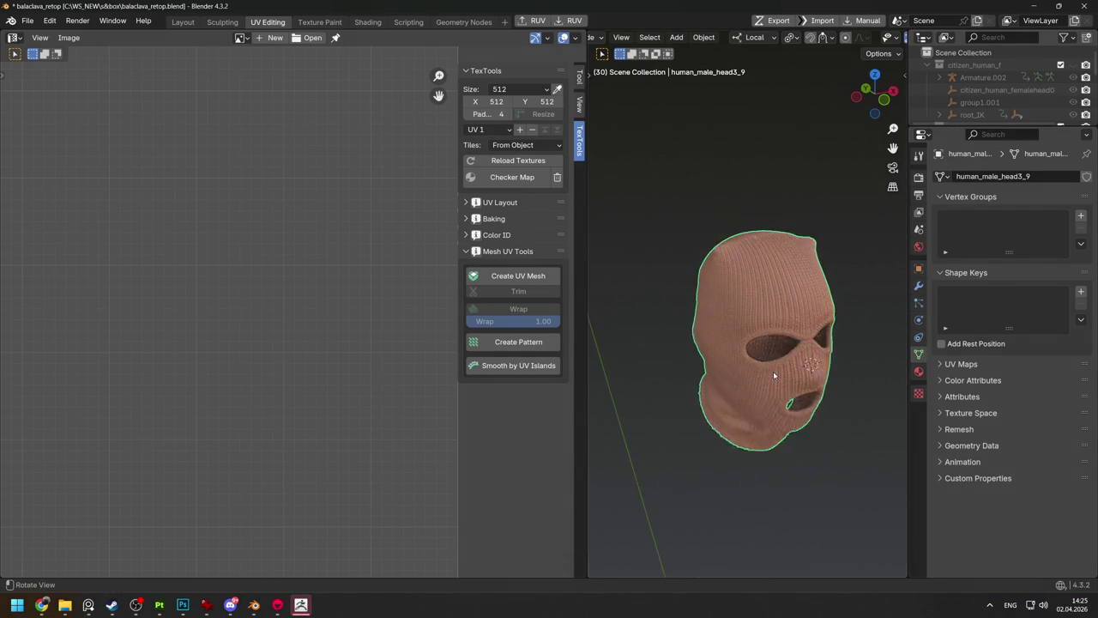
key(KP_Divide)
scroll(758, 273, up, 6)
scroll(750, 253, down, 1)
scroll(746, 249, down, 2)
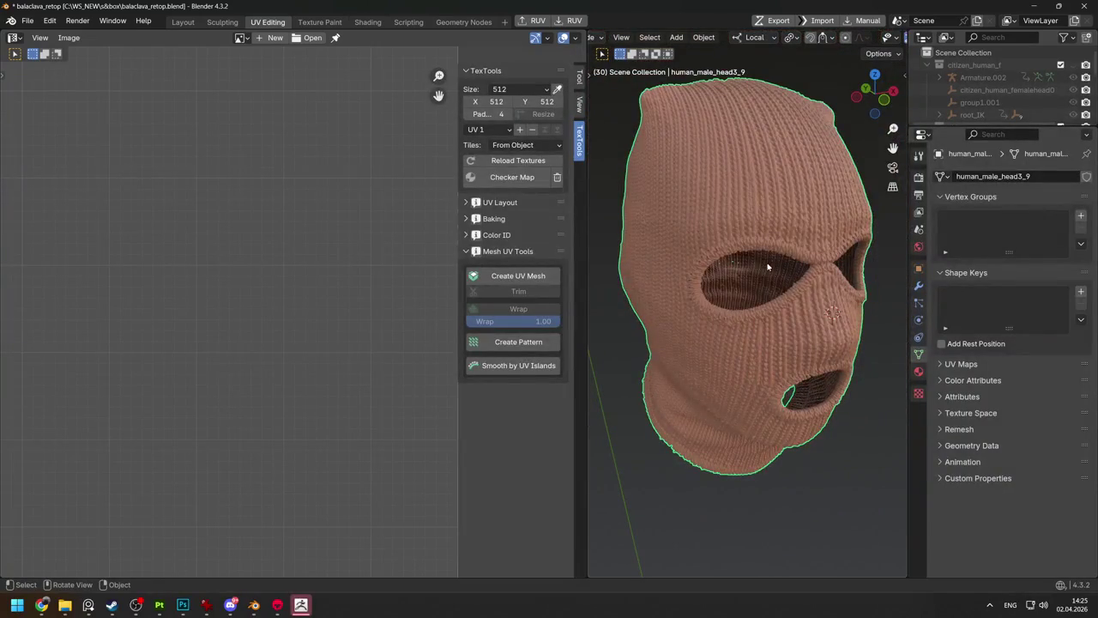
key(ctrl+Tab)
middle_drag(742, 238, 730, 257)
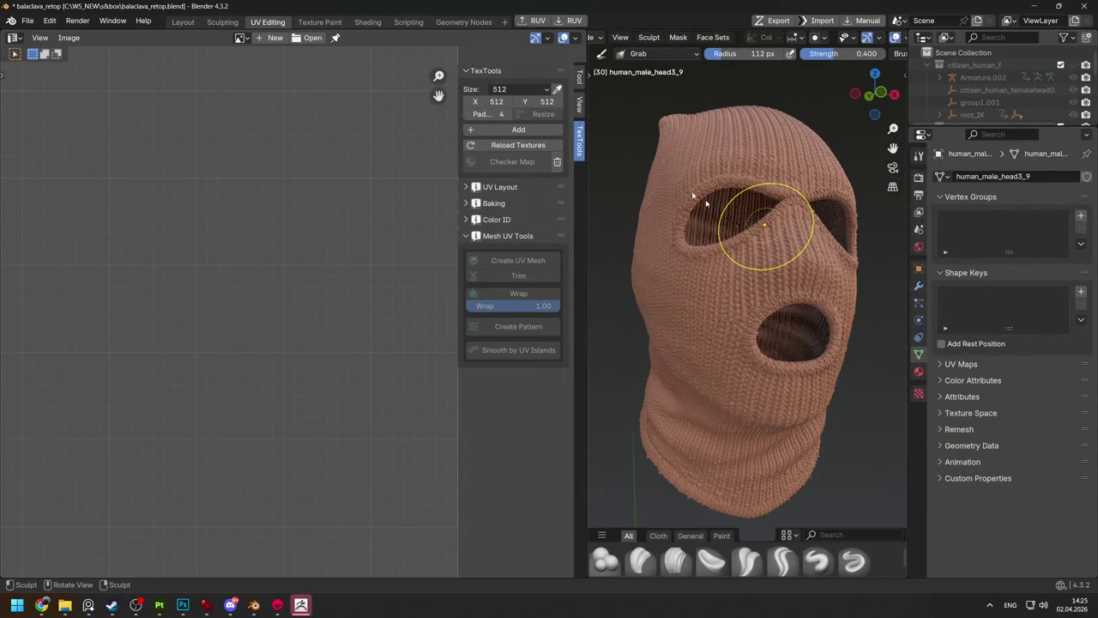
key(ctrl+Tab)
click(183, 22)
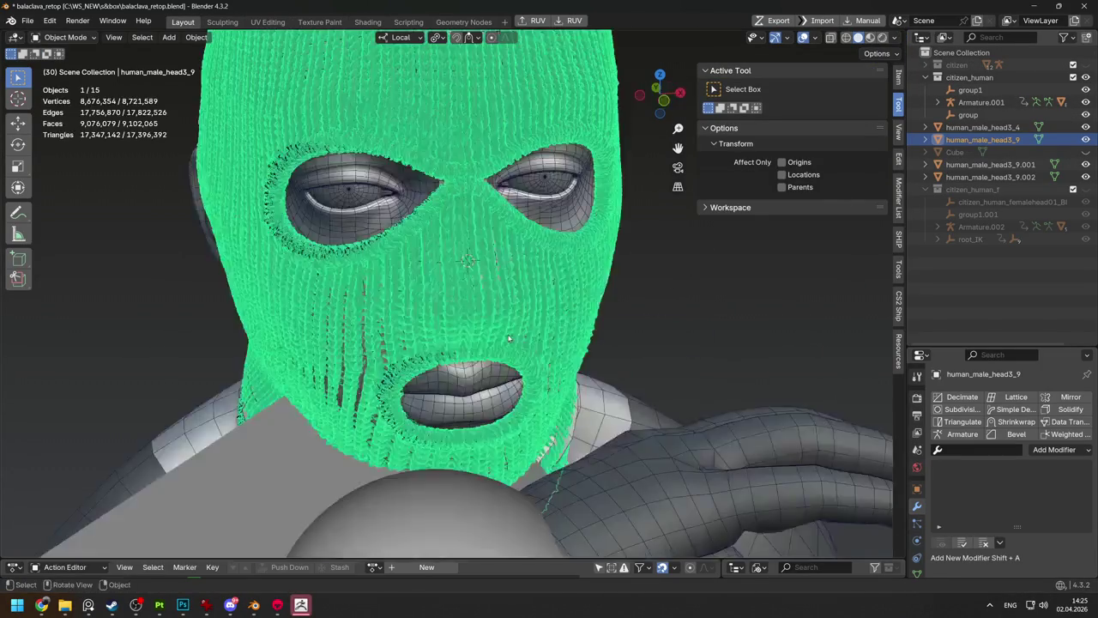
Isolate and select the balaclava mesh, cycling through edit and sculpt modes back to object mode.
middle_drag(611, 342, 491, 248)
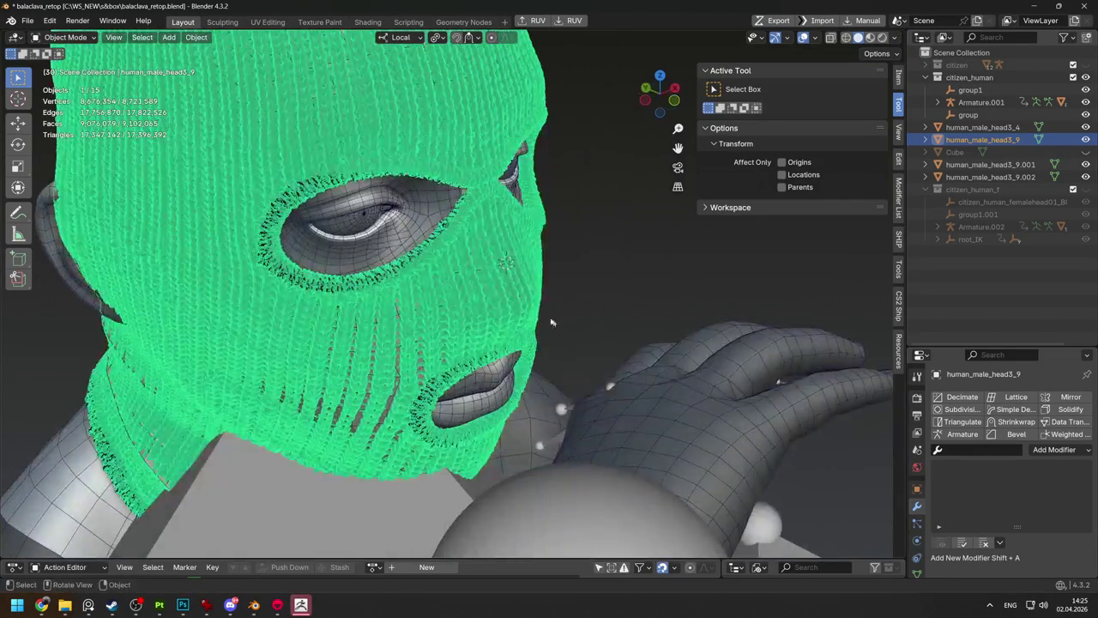
key(KP_Divide)
scroll(490, 249, up, 4)
scroll(529, 289, up, 4)
scroll(529, 289, up, 3)
click(530, 291)
scroll(533, 287, down, 4)
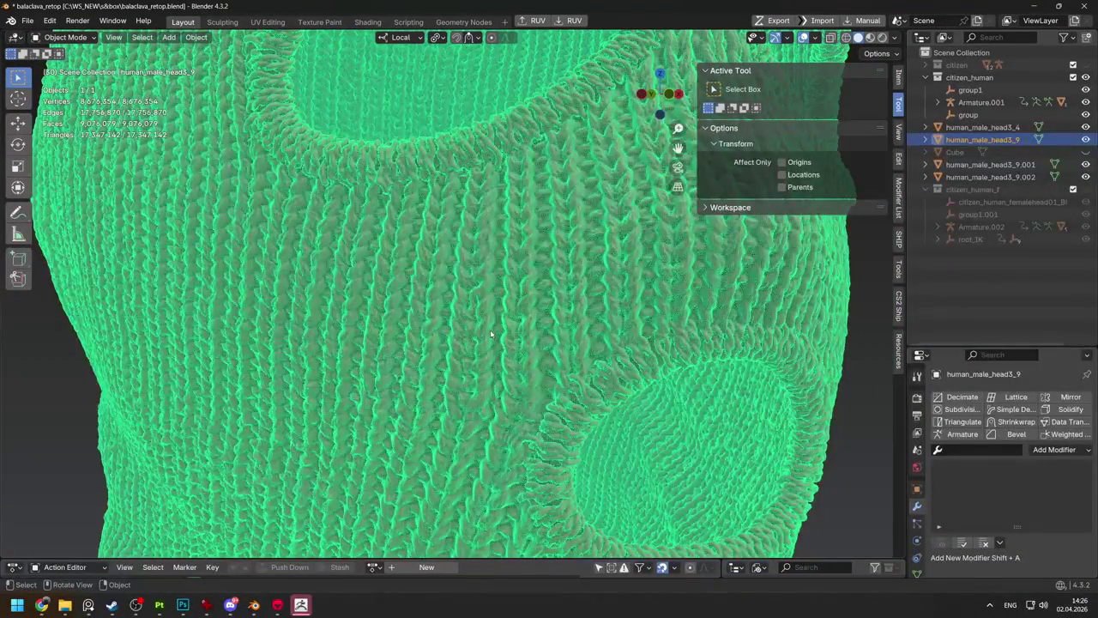
key(Tab)
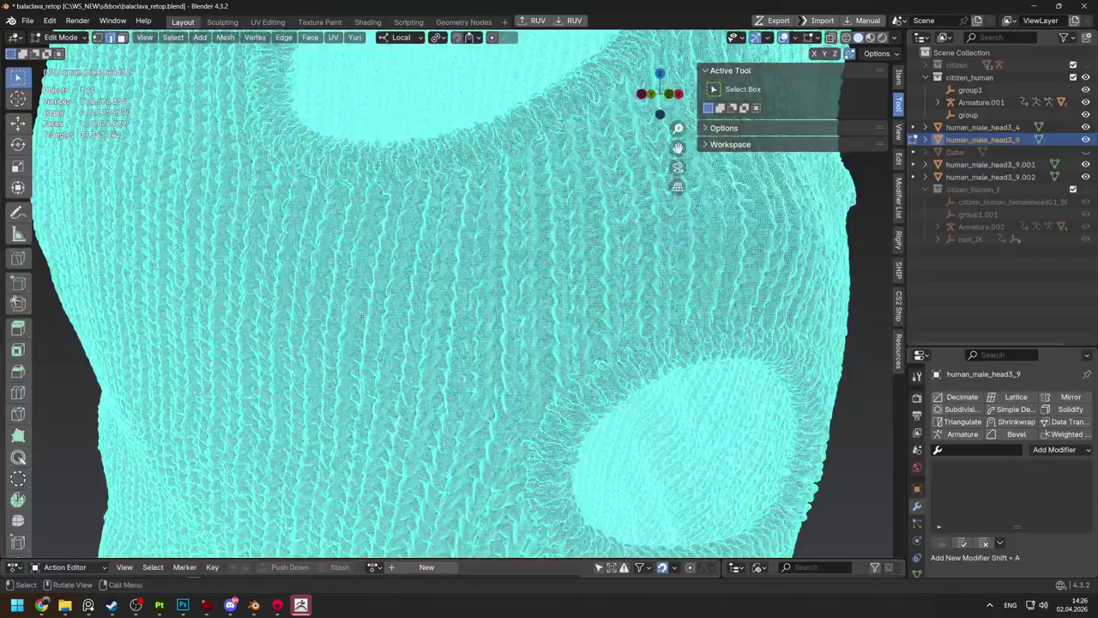
key(ctrl+Page_Down)
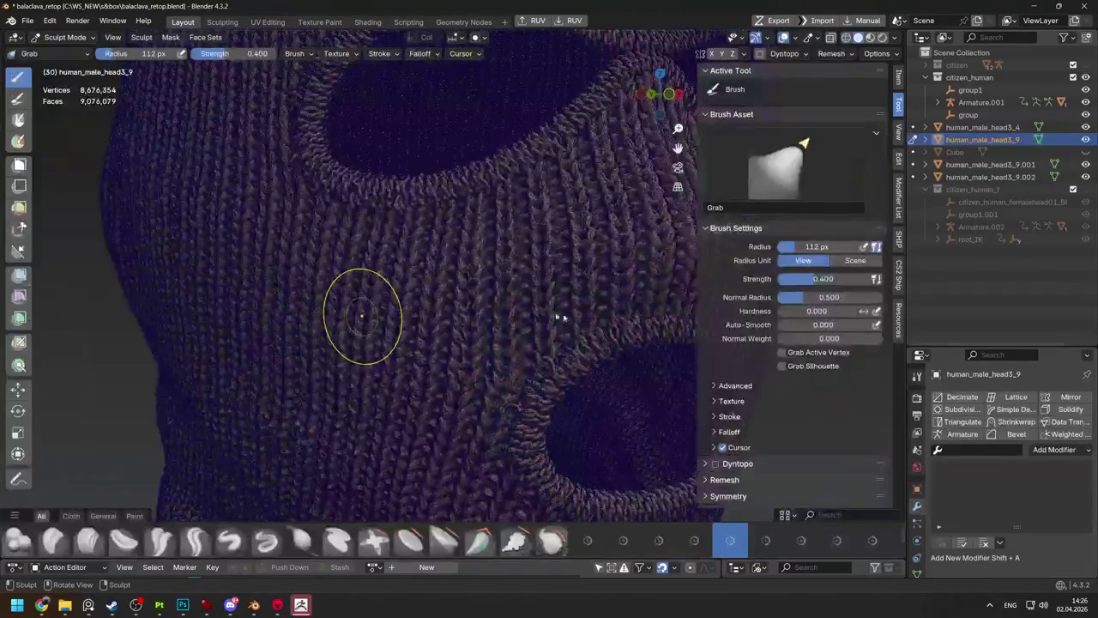
key(ctrl+Page_Up)
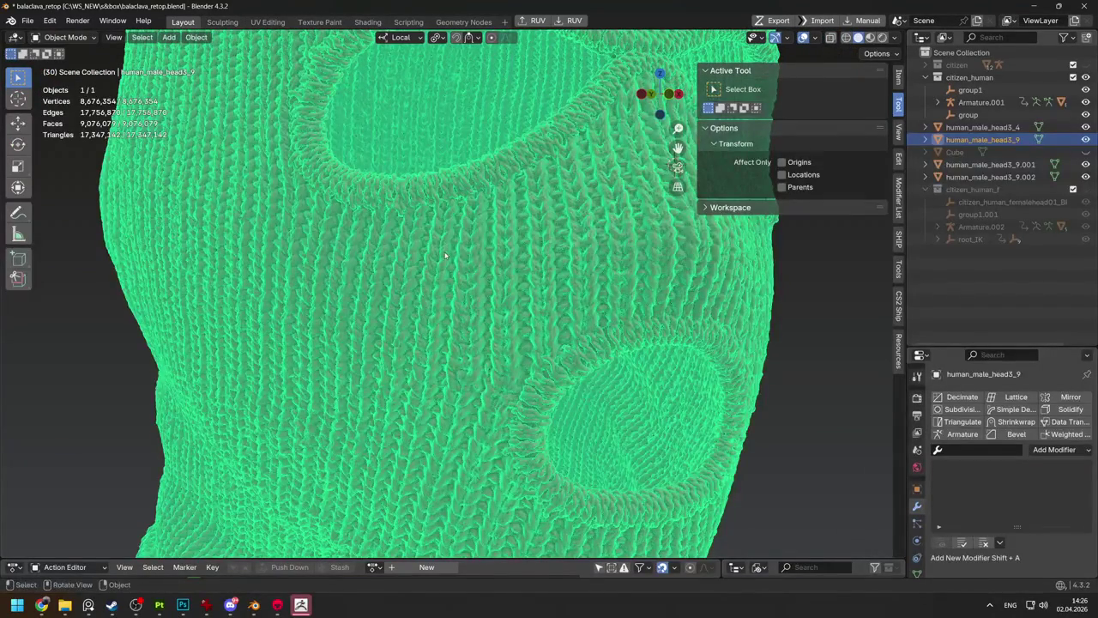
Assign the vertex_paint material to the balaclava with Shift+Q, then delete the object.
key(shift+q)
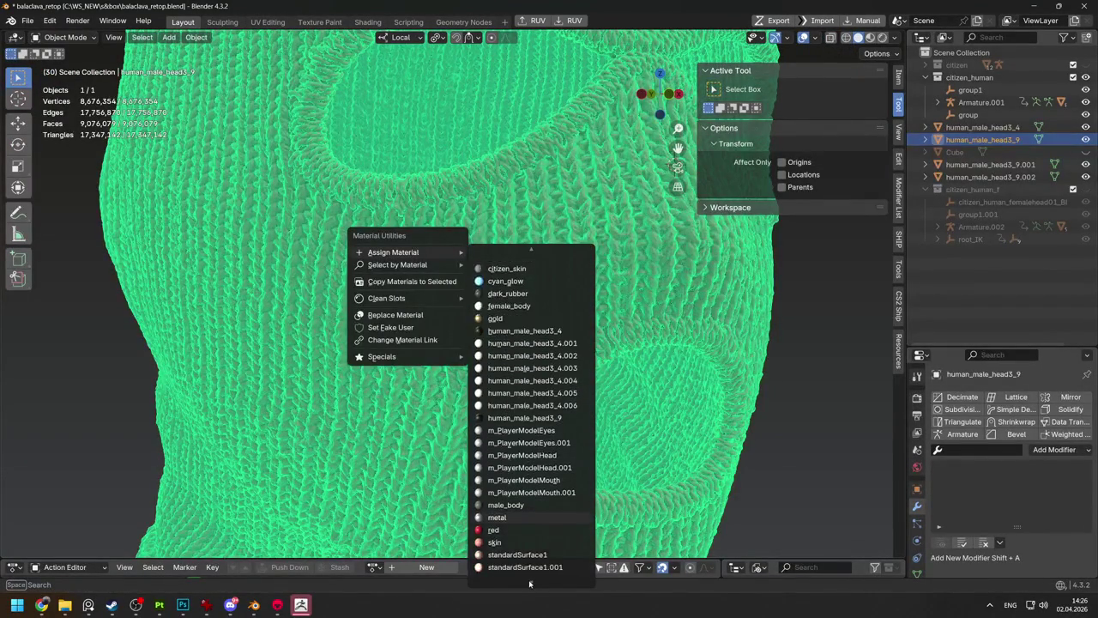
scroll(525, 558, down, 5)
scroll(515, 566, down, 1)
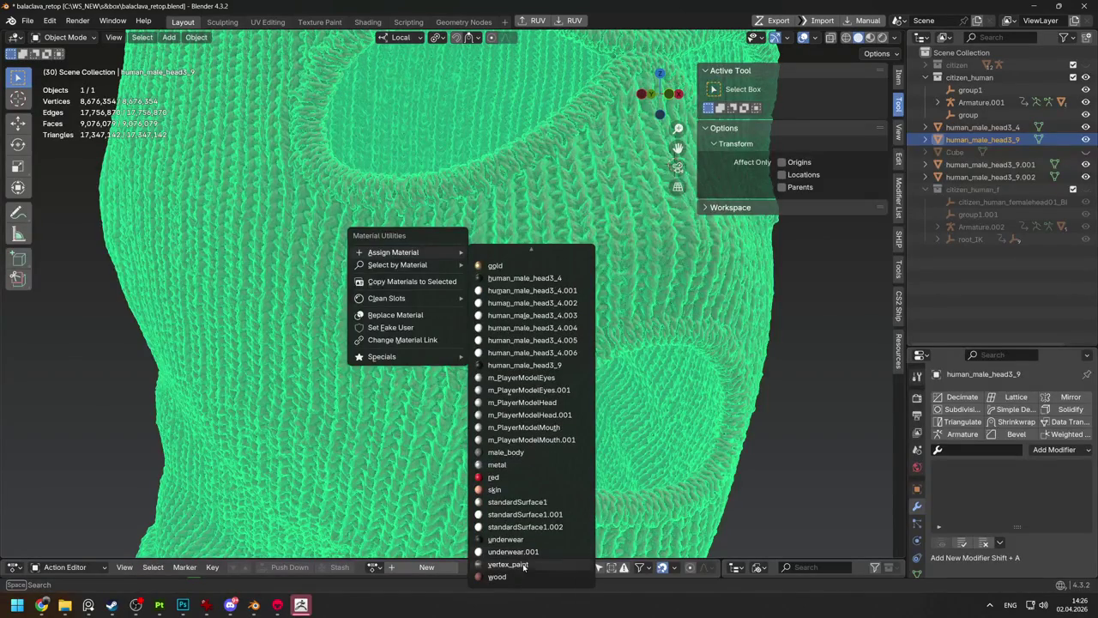
middle_drag(349, 391, 616, 365)
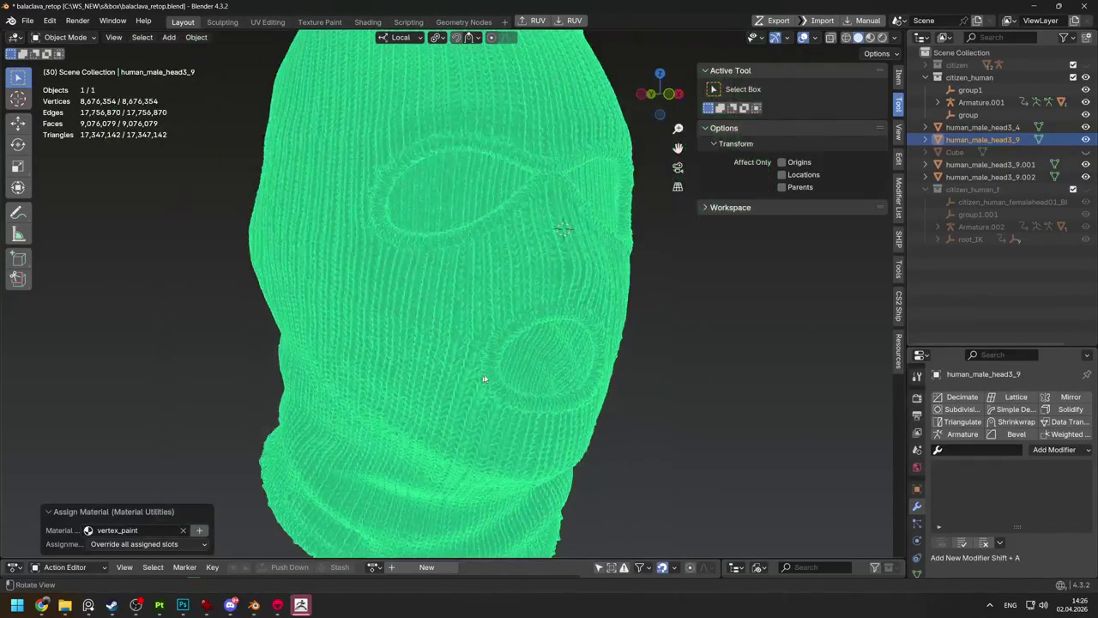
click(639, 413)
middle_drag(652, 412, 685, 396)
scroll(634, 377, up, 5)
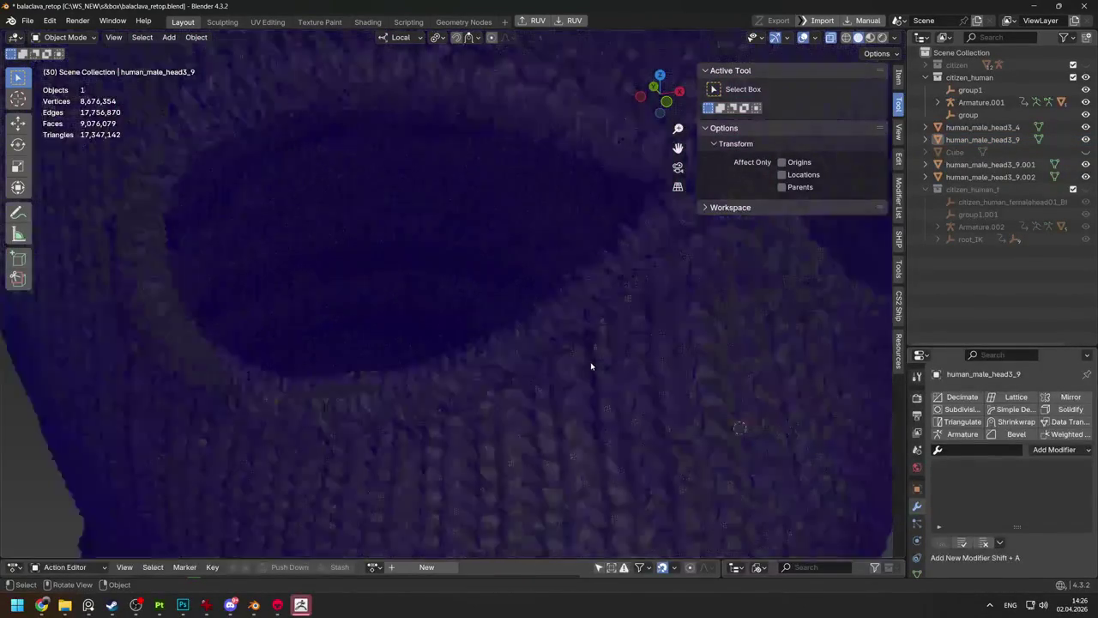
scroll(589, 363, down, 8)
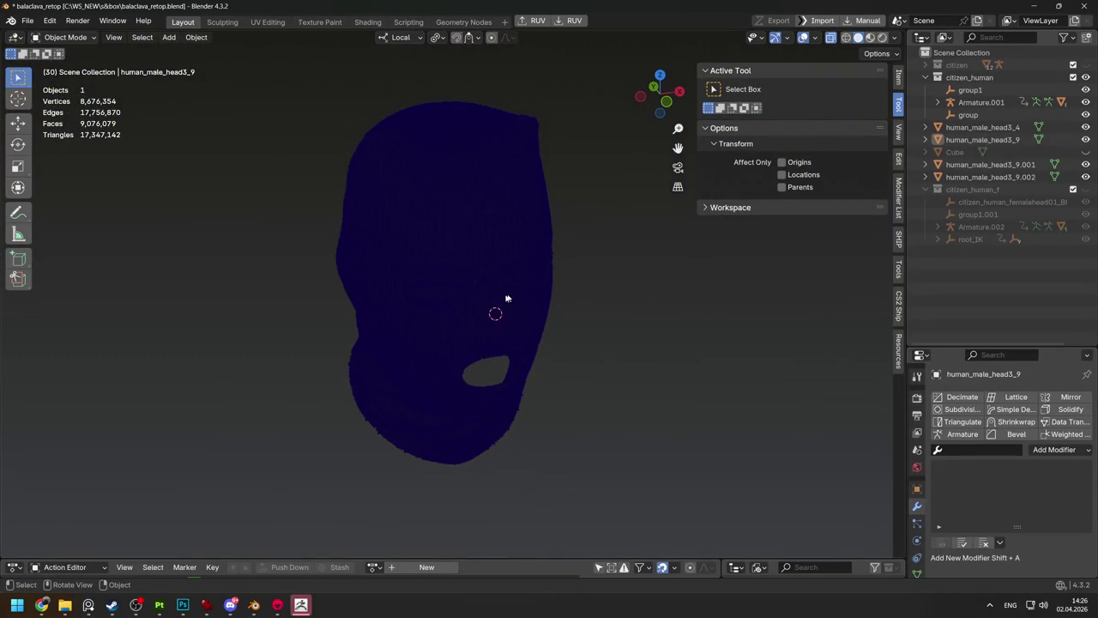
click(508, 293)
key(Delete)
Return to the relaunched ZBrush, dismiss the termination notice and open QuickSave QS_44109.
click(1032, 7)
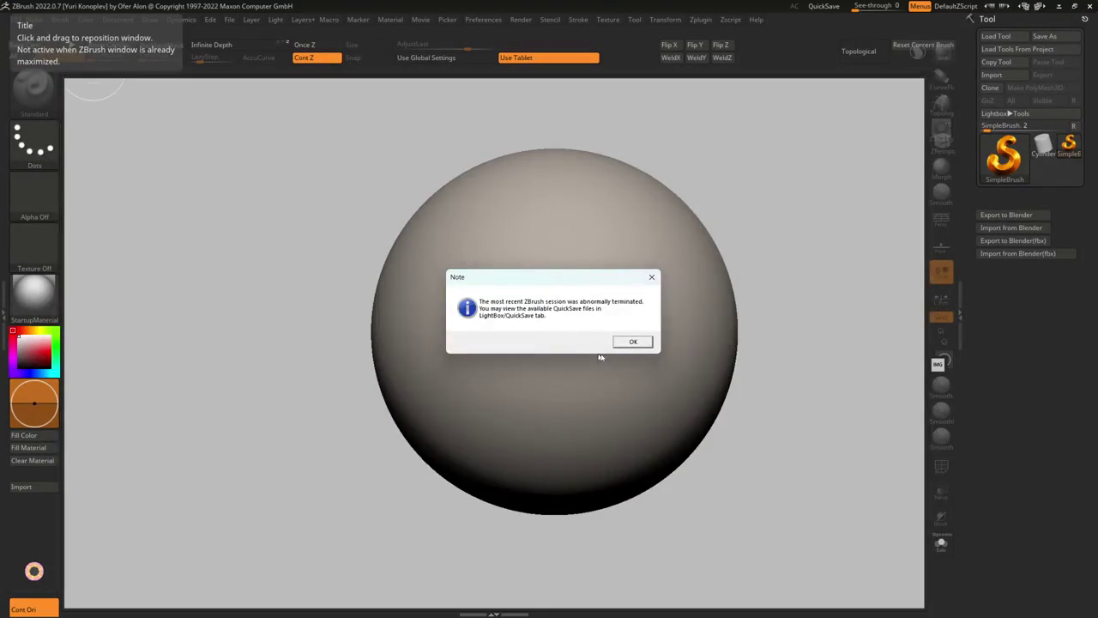
click(630, 341)
scroll(488, 223, down, 5)
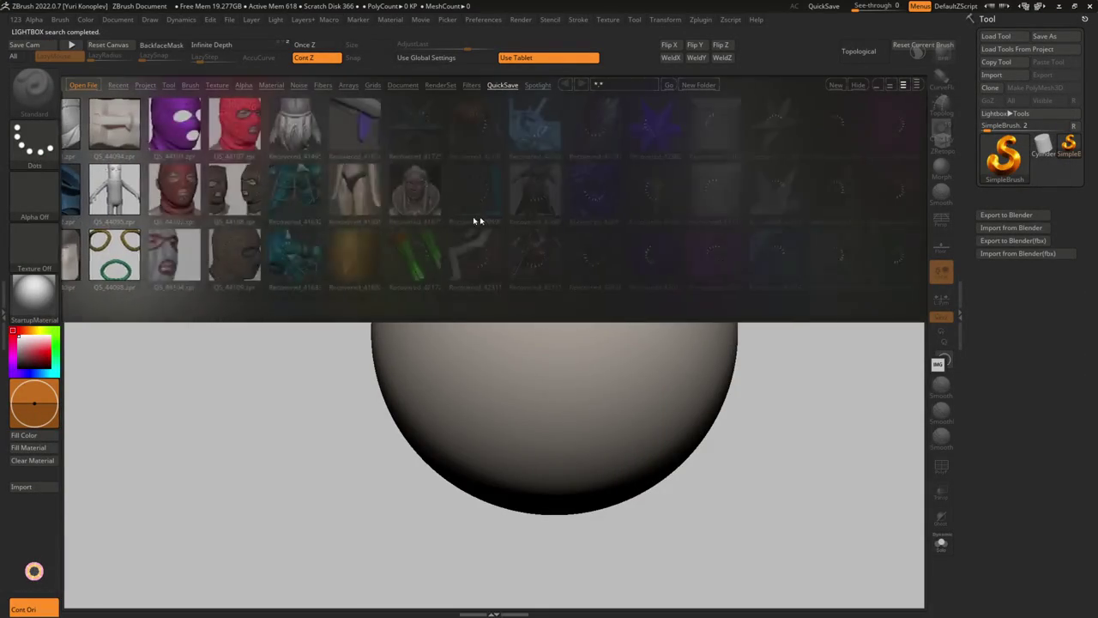
scroll(488, 223, down, 5)
scroll(365, 216, down, 3)
scroll(365, 216, up, 2)
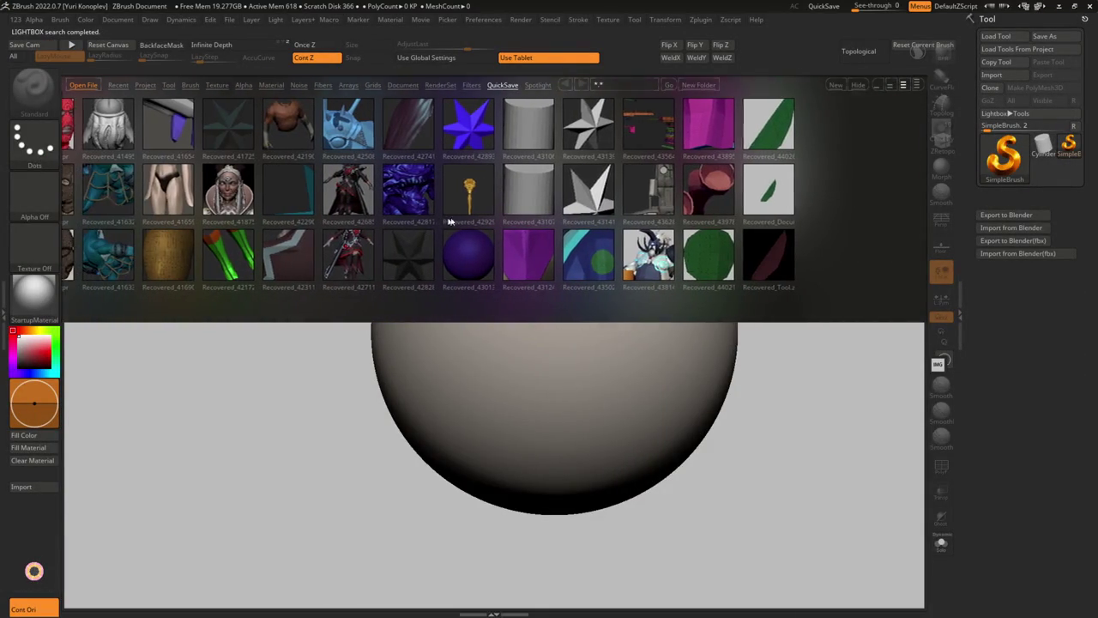
scroll(516, 223, up, 3)
scroll(517, 223, up, 2)
scroll(506, 236, up, 1)
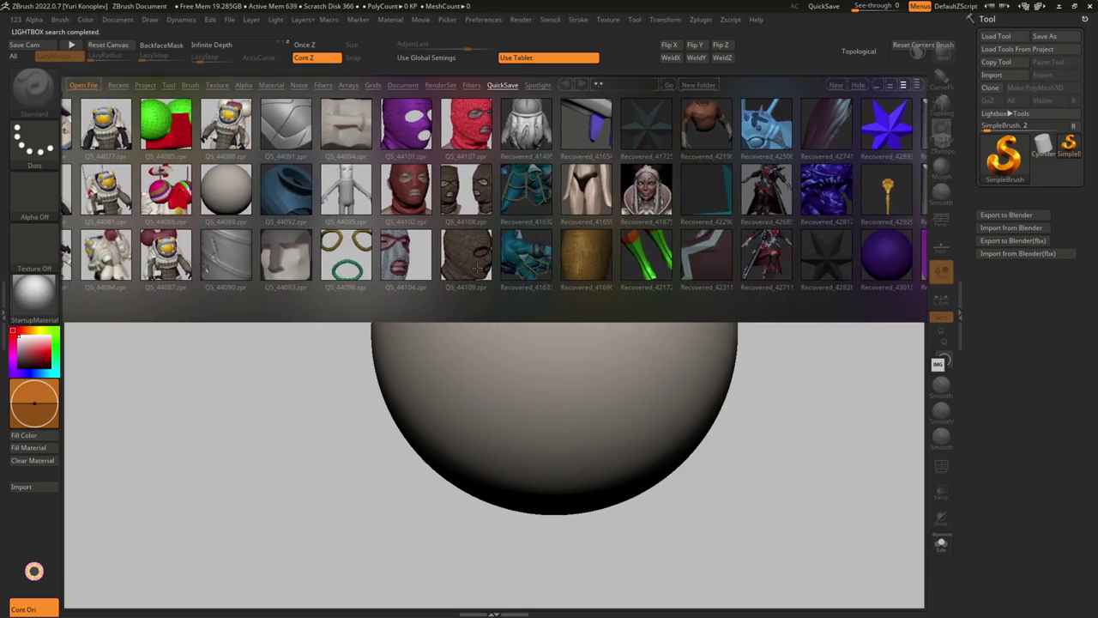
double_click(480, 254)
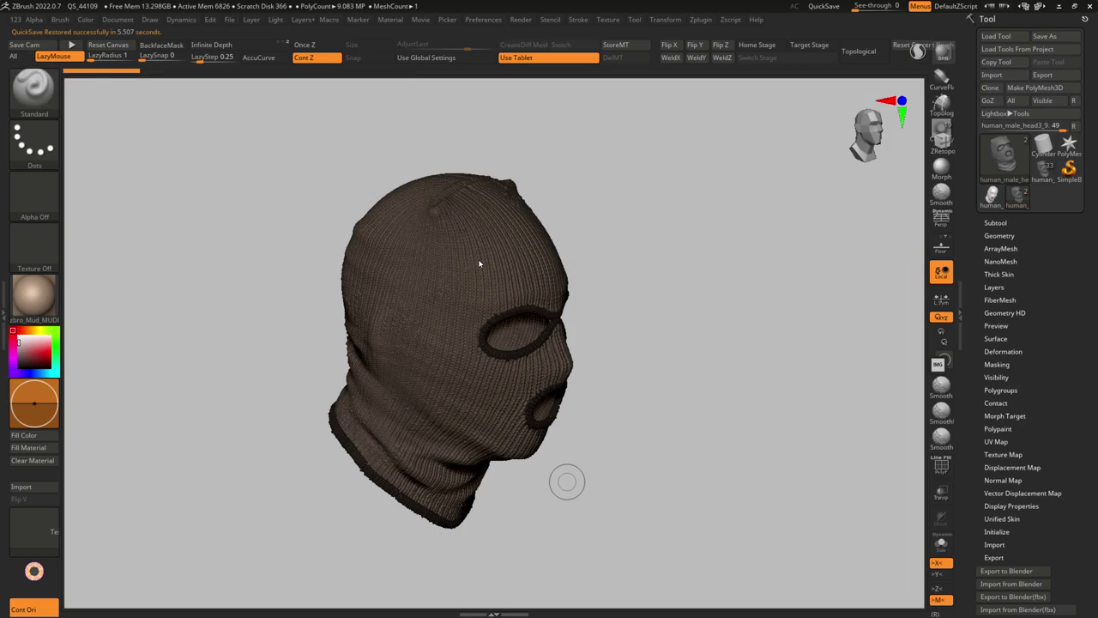
Switch to the knitted subtool human_male_head3_8 and raise it to its highest subdivision level.
shift+drag(564, 201, 497, 265)
scroll(498, 266, up, 3)
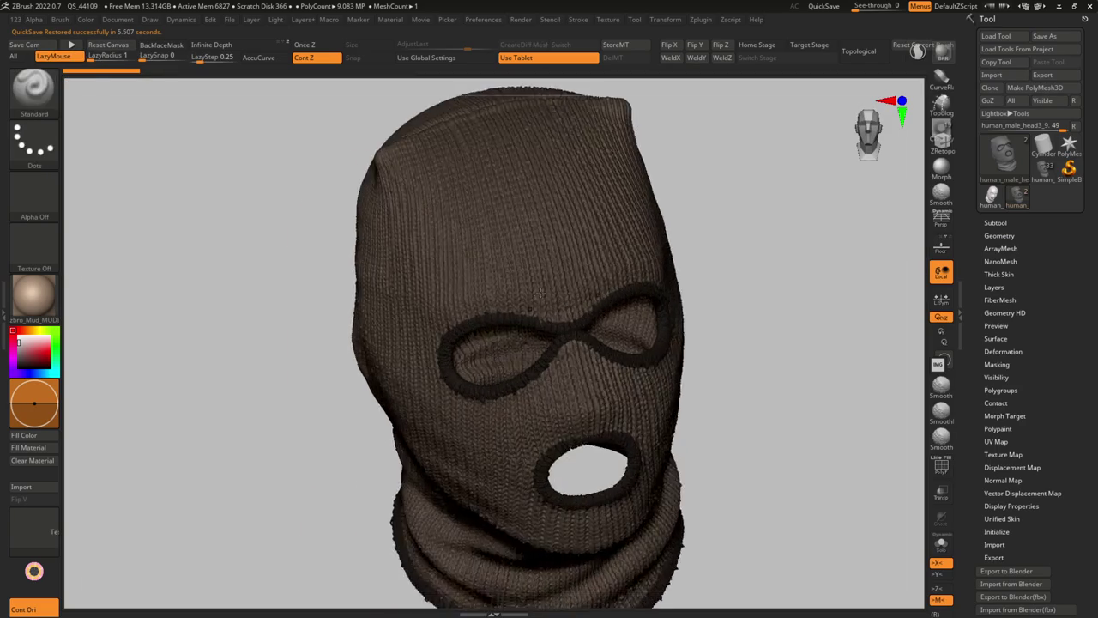
key(space)
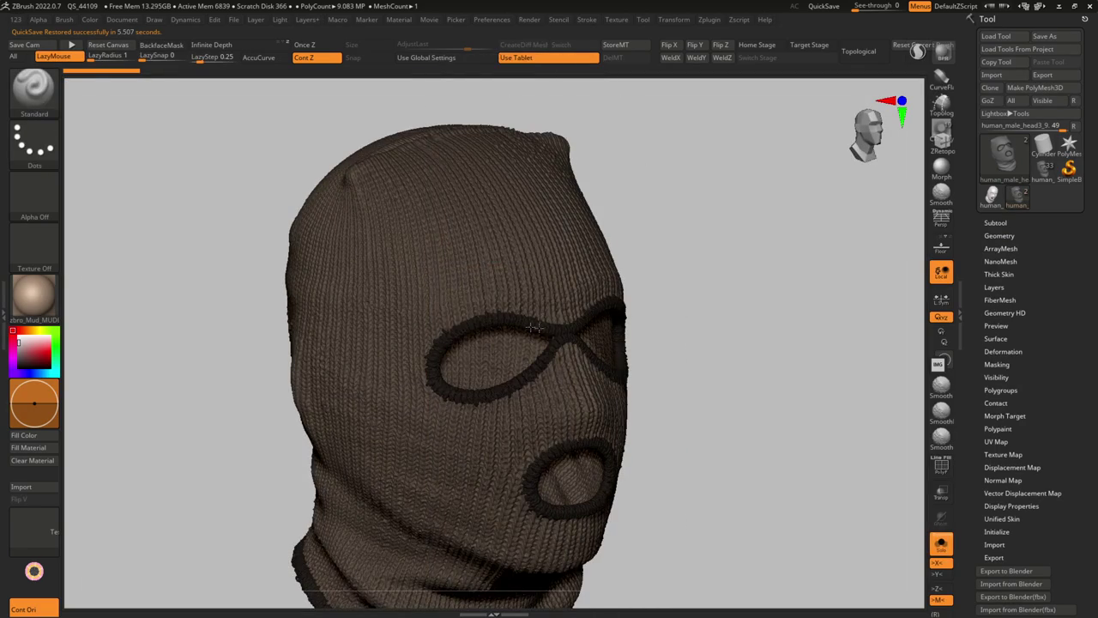
scroll(553, 412, up, 5)
scroll(553, 441, up, 4)
scroll(566, 450, up, 3)
scroll(570, 457, down, 3)
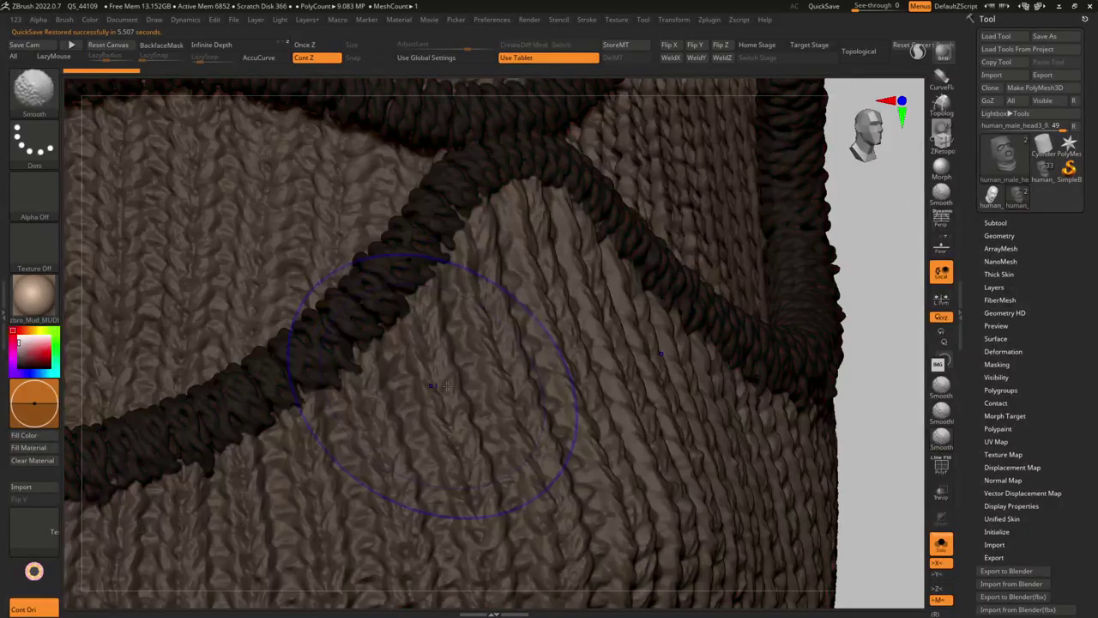
click(995, 223)
scroll(996, 253, up, 3)
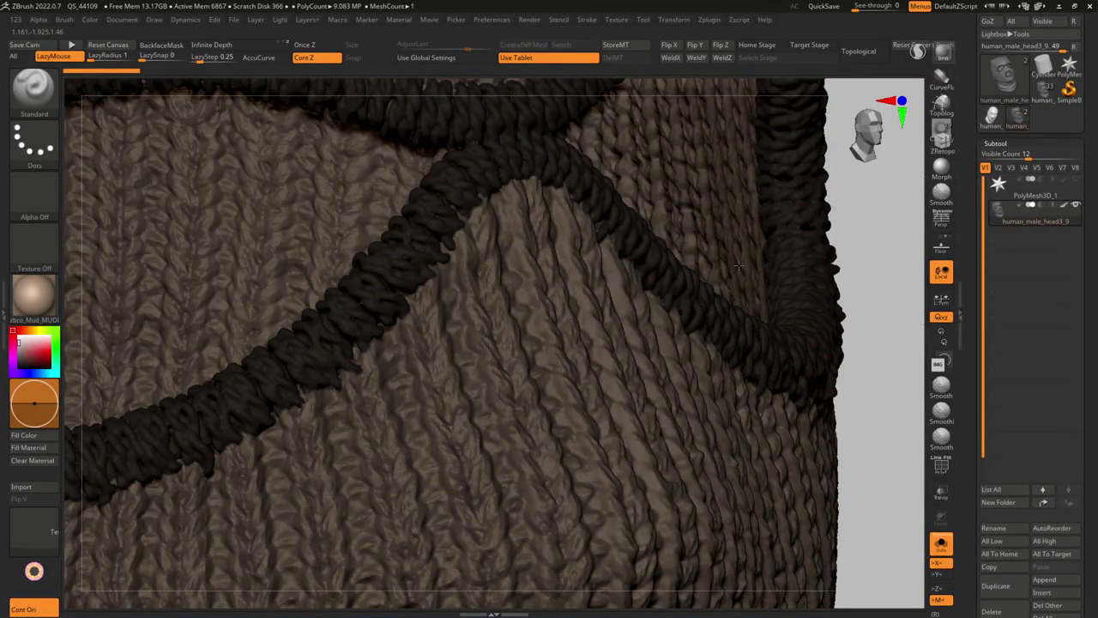
key(ctrl)
key(ctrl+z)
click(713, 372)
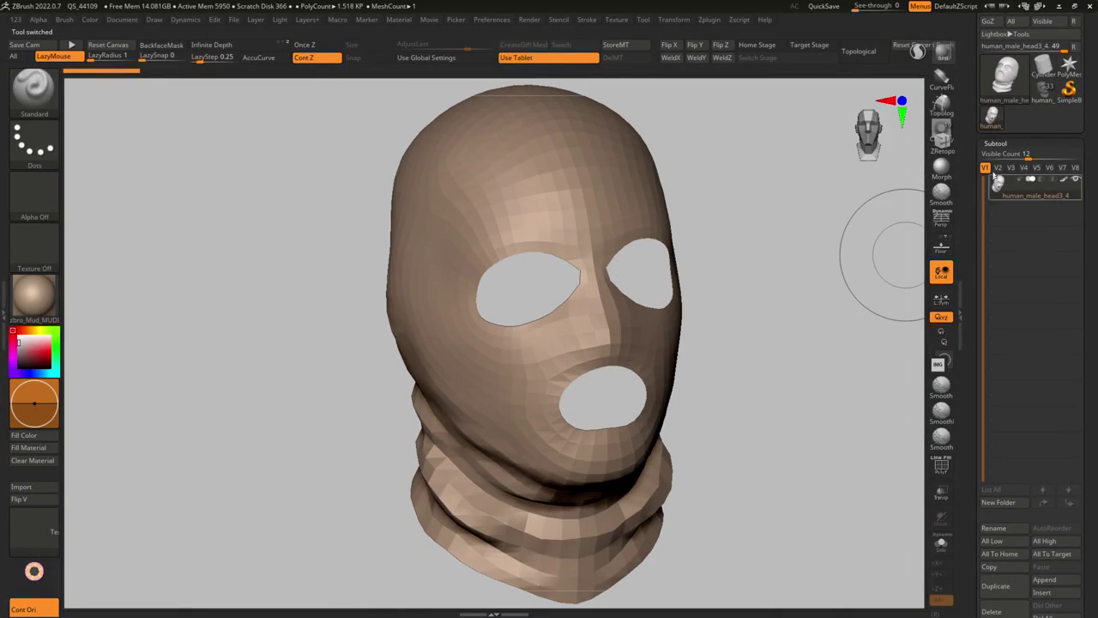
key(ctrl)
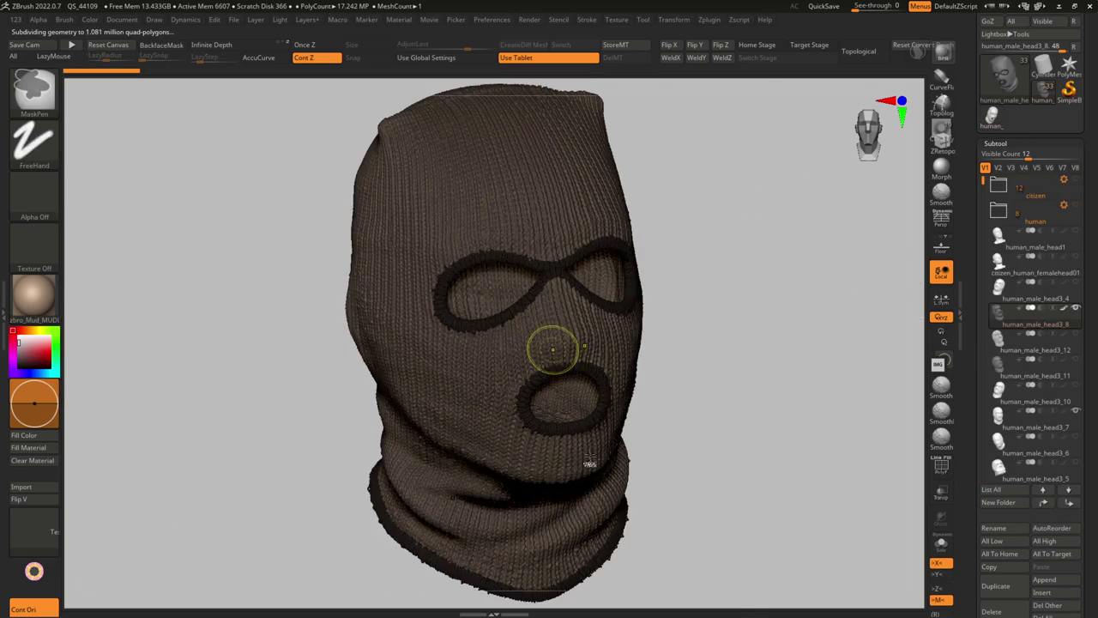
mouse_move(549, 351)
ctrl+right_down()
mouse_move(612, 306)
mouse_move(460, 259)
mouse_move(497, 309)
mouse_move(565, 357)
mouse_move(604, 423)
mouse_move(635, 369)
mouse_move(664, 400)
mouse_move(635, 377)
mouse_move(581, 404)
mouse_move(645, 328)
ctrl+right_up()
key(ctrl+d)
Pre-process the balaclava in Decimation Master at 6.89655% decimation, about 1189 k polys.
click(709, 19)
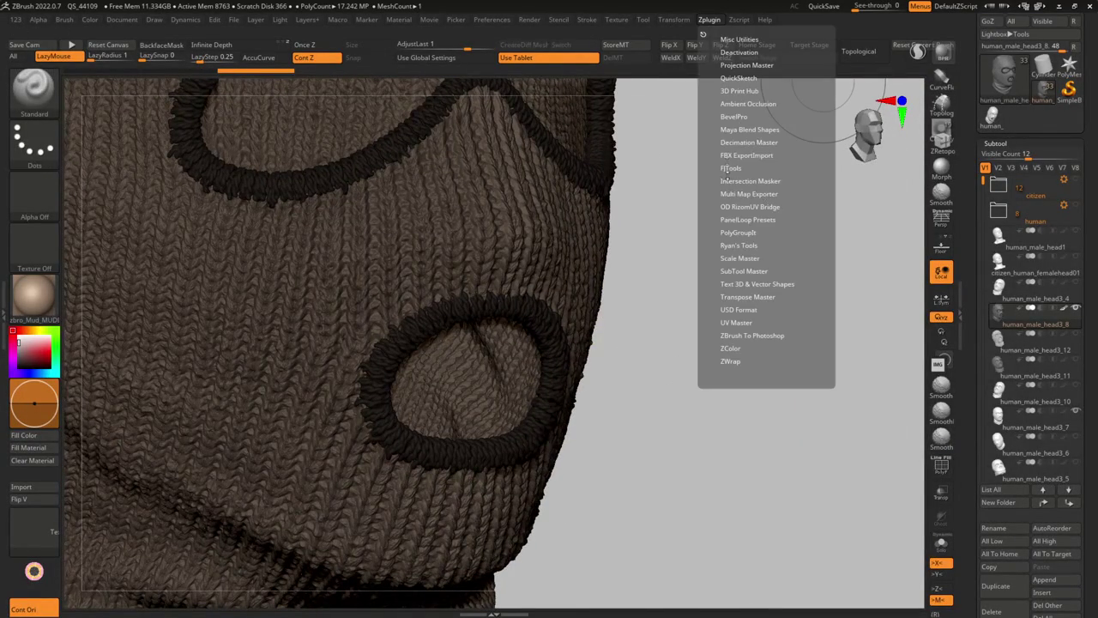
click(729, 142)
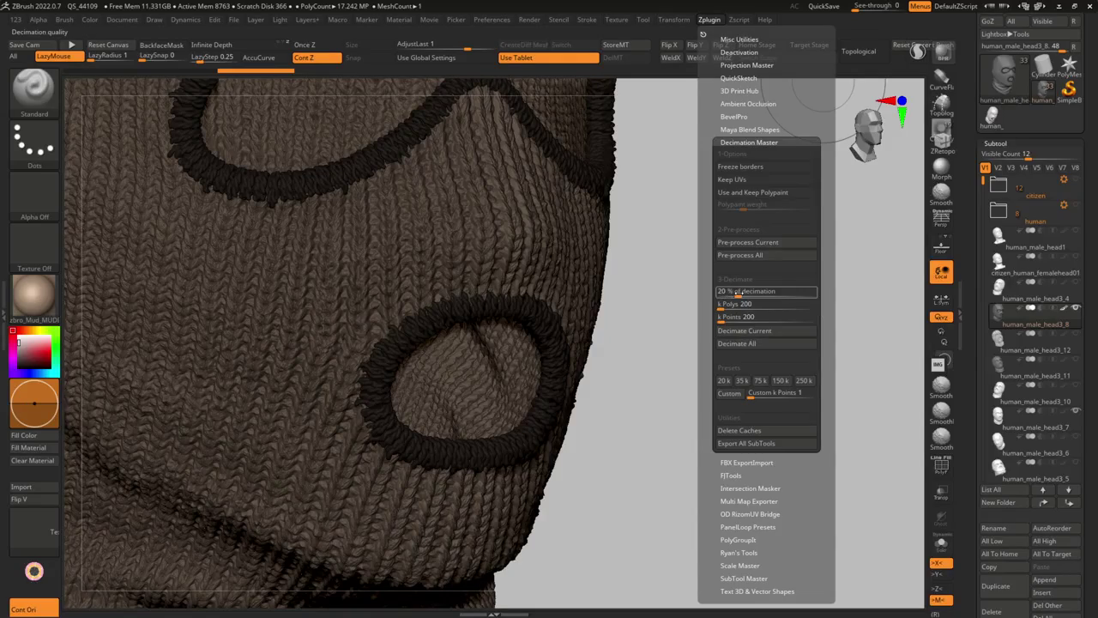
click(727, 292)
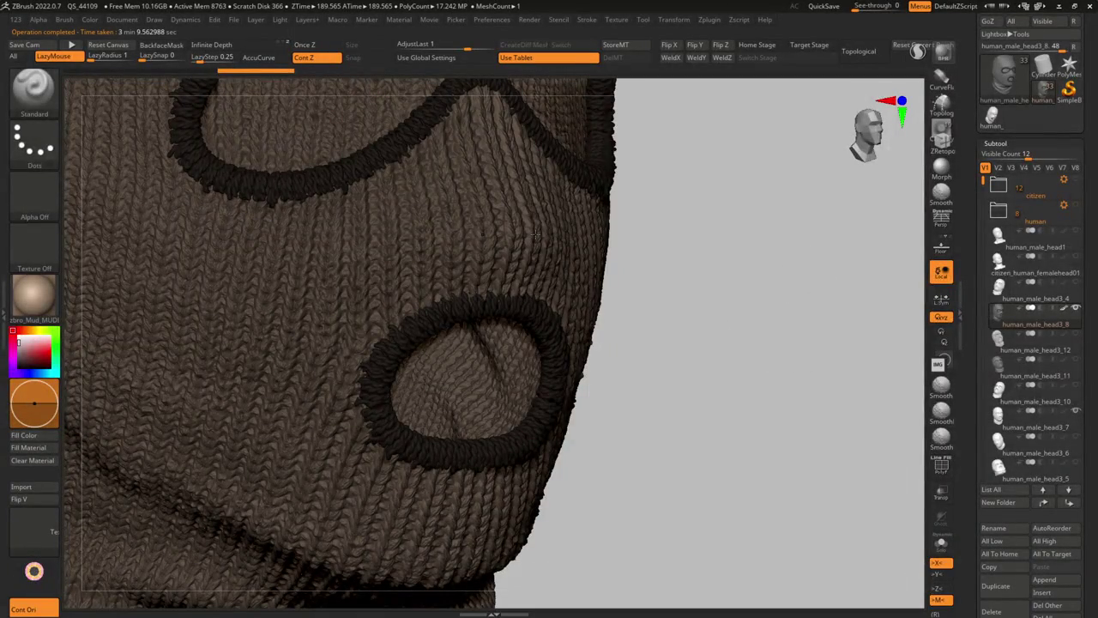
click(739, 21)
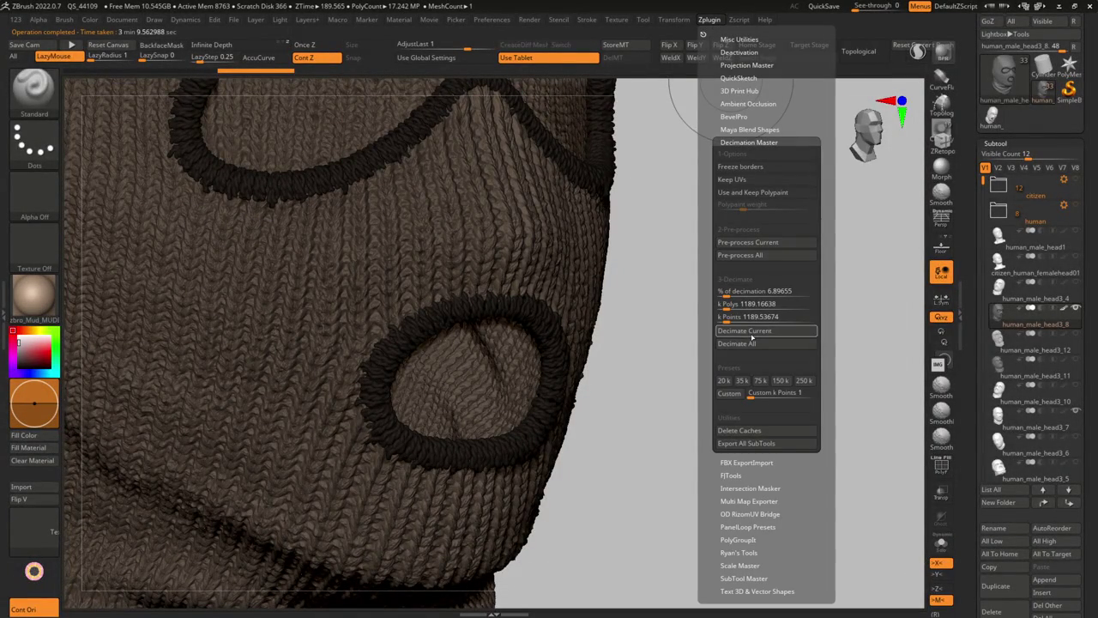
Run Decimate Current and inspect the result by hiding and showing parts of the mesh.
click(751, 333)
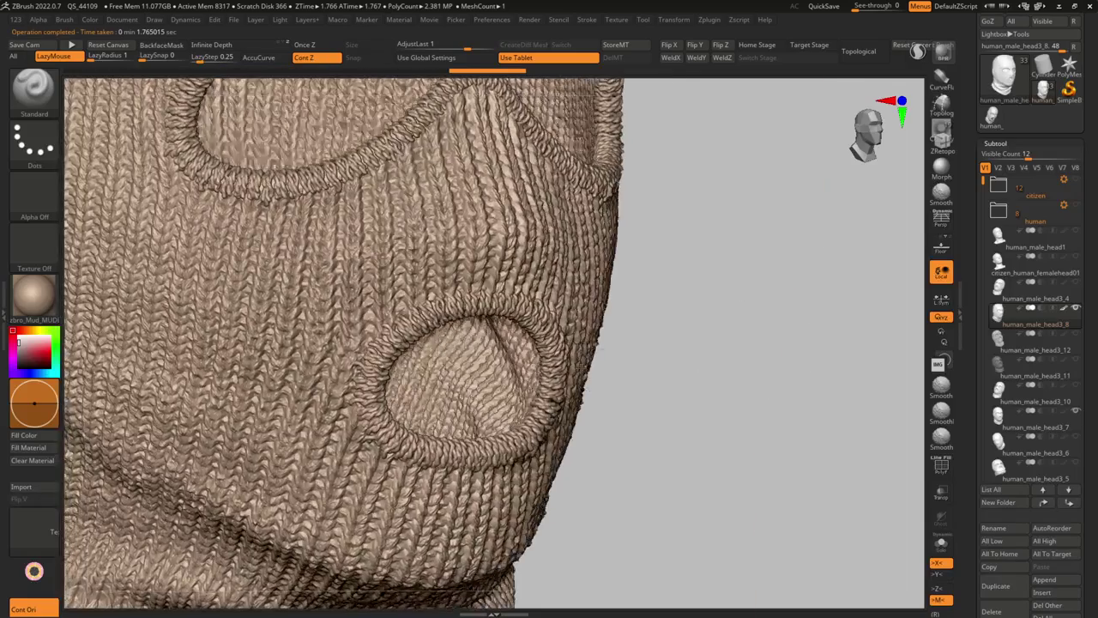
shift+drag(735, 323, 784, 331)
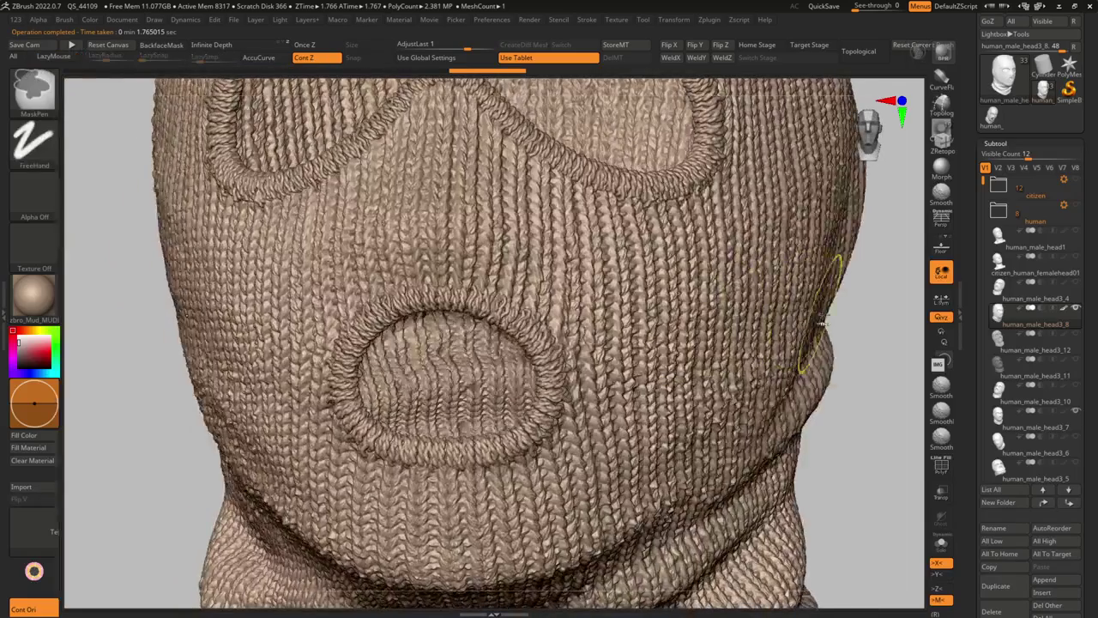
ctrl+shift+drag(868, 324, 782, 422)
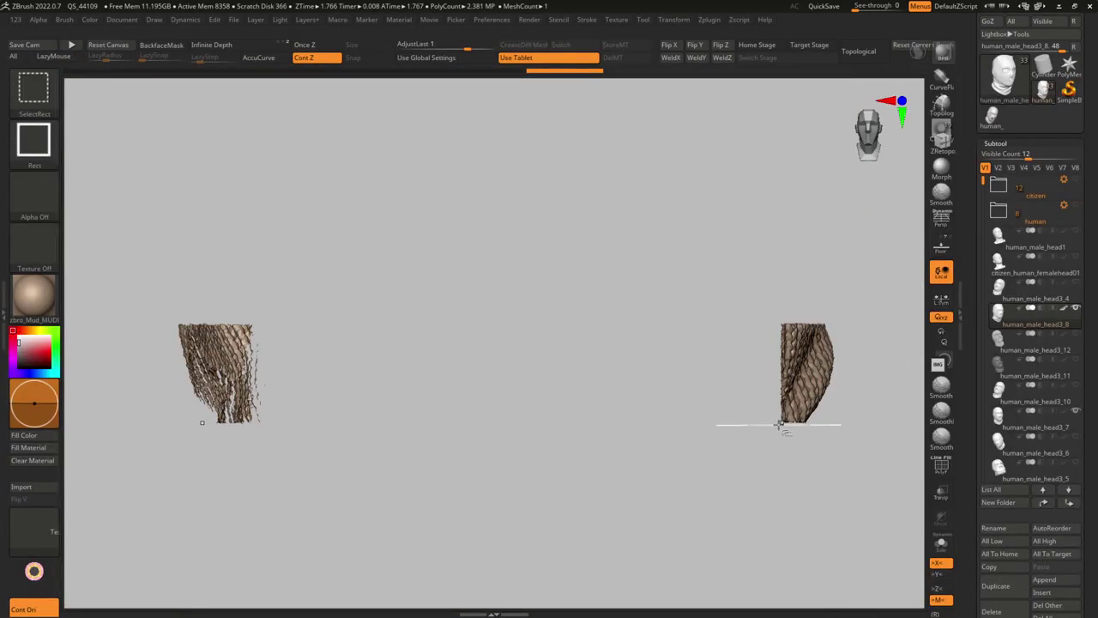
ctrl+shift+click(652, 439)
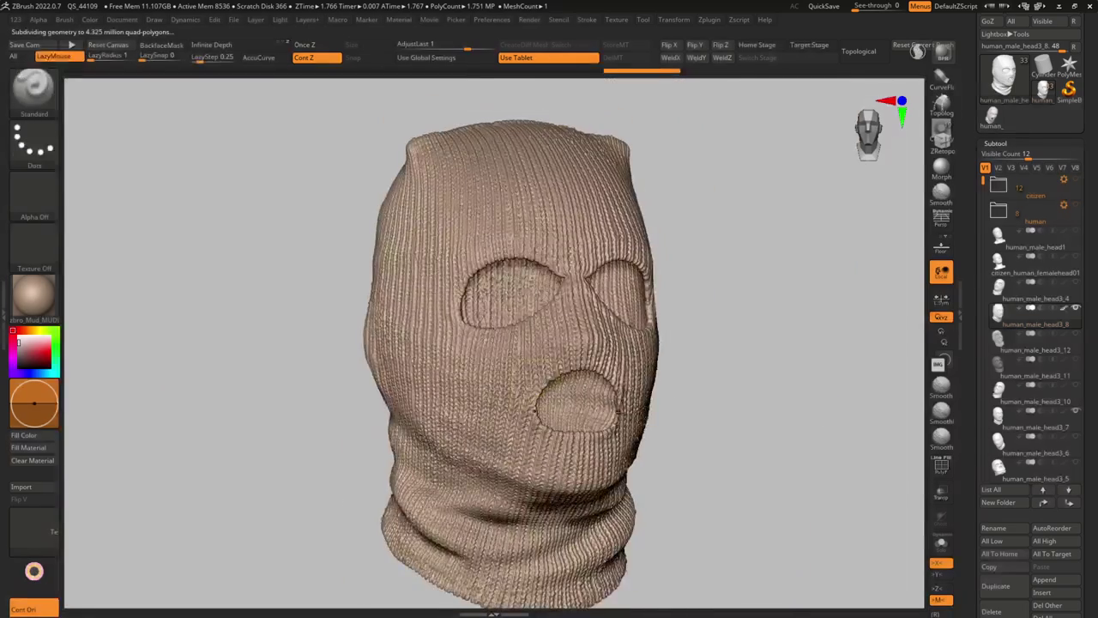
ctrl+shift+click(761, 472)
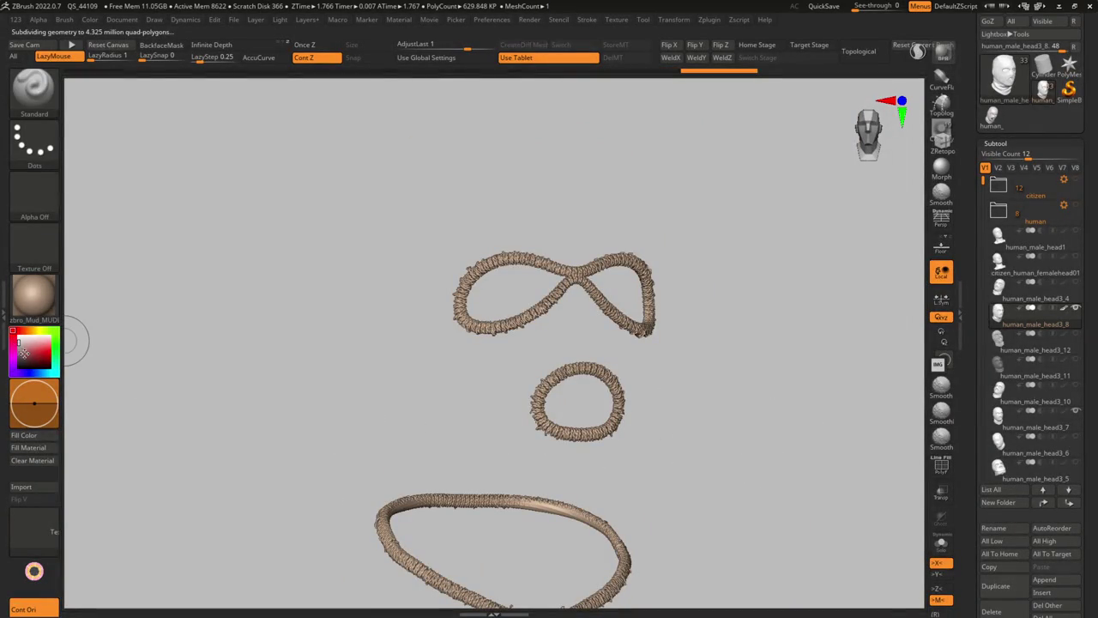
ctrl+shift+click(708, 412)
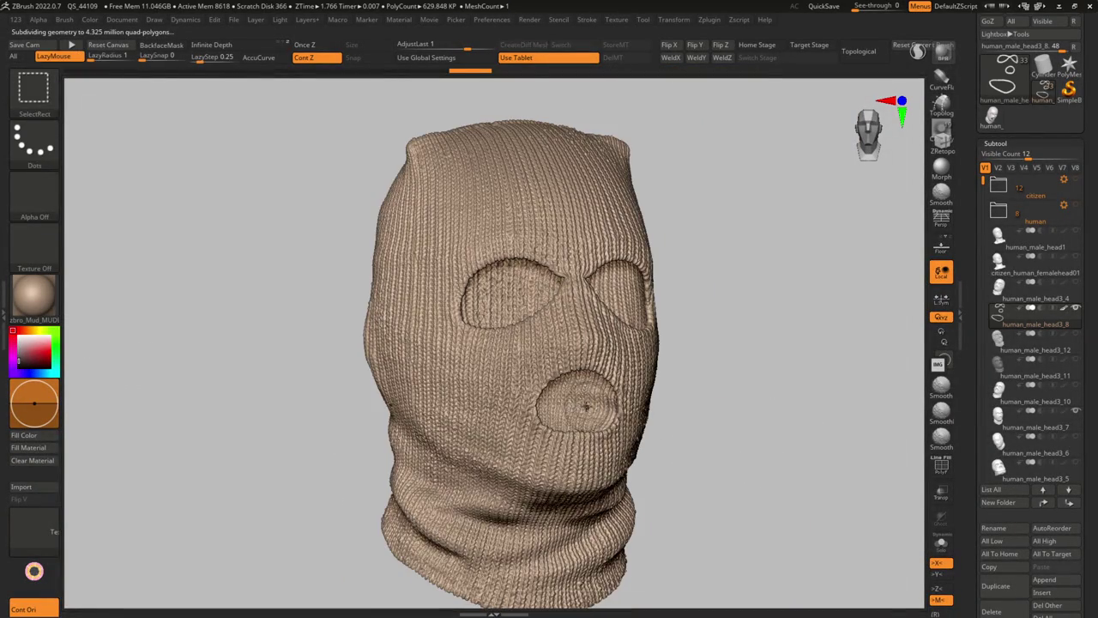
Undo back to the undecimated knit and hide the dark rim loops, leaving about 12.97 million polys.
click(20, 343)
ctrl+shift+click(726, 382)
mouse_move(726, 382)
mouse_down()
mouse_move(599, 409)
mouse_move(645, 383)
mouse_move(620, 319)
mouse_up()
ctrl+shift+click(632, 446)
ctrl+click(635, 446)
ctrl+shift+click(635, 446)
mouse_move(635, 446)
alt+mouse_down()
mouse_move(582, 408)
mouse_move(583, 393)
mouse_move(647, 420)
alt+mouse_up()
key(ctrl+i)
mouse_move(647, 419)
shift+right_down()
mouse_move(535, 365)
mouse_move(584, 203)
mouse_move(544, 253)
mouse_move(461, 273)
shift+right_up()
ctrl+shift+drag(461, 274, 562, 392)
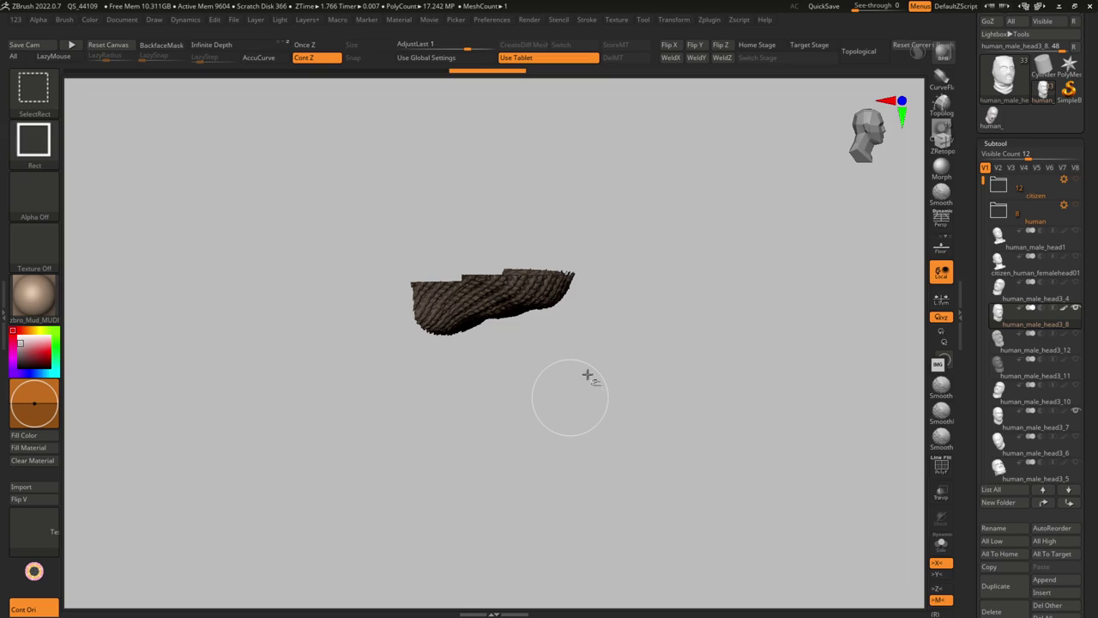
ctrl+shift+click(595, 338)
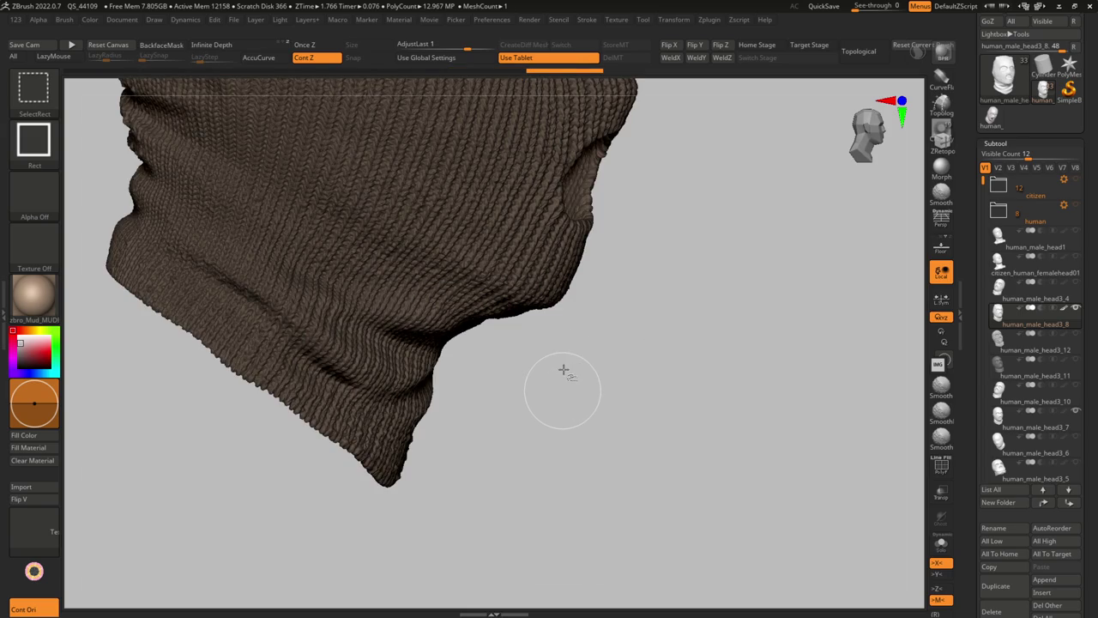
key(space)
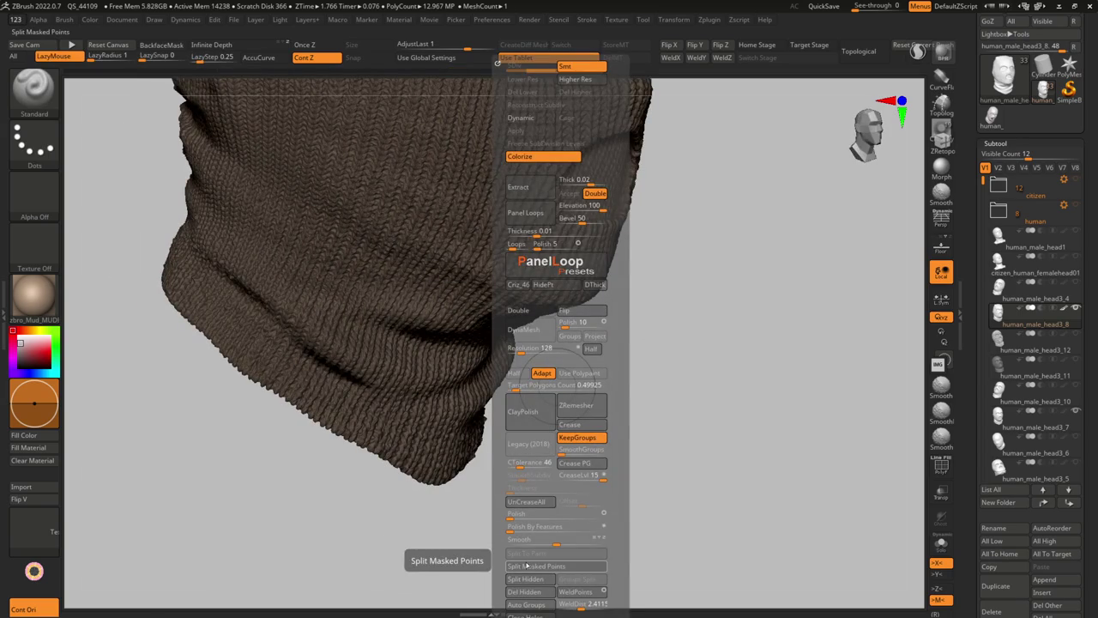
mouse_move(997, 316)
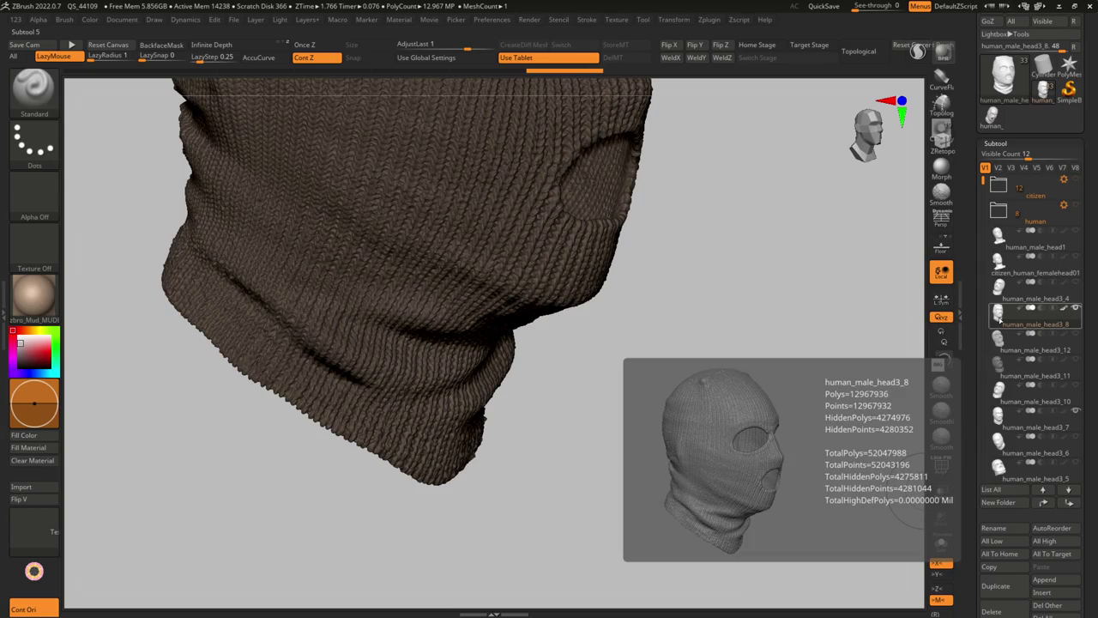
Orbit around the partly hidden balaclava to inspect its top and knit edges.
drag(600, 335, 510, 444)
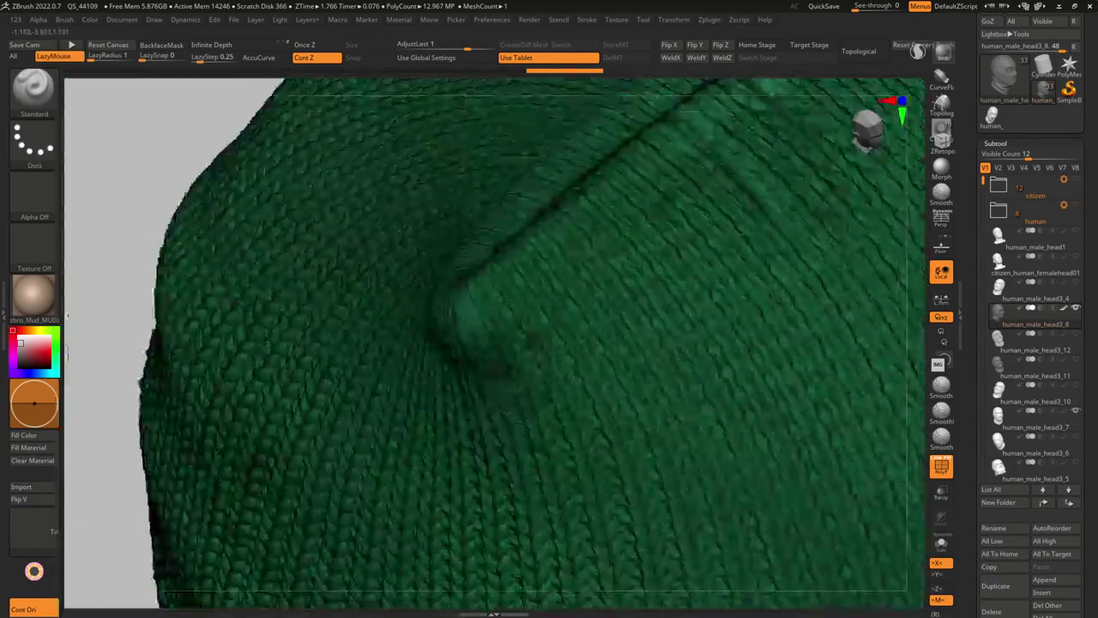
mouse_move(505, 415)
mouse_down()
mouse_move(429, 334)
mouse_move(513, 264)
mouse_move(573, 309)
mouse_move(603, 378)
mouse_up()
mouse_move(603, 379)
right_down()
mouse_move(620, 387)
mouse_move(657, 374)
mouse_move(589, 542)
right_up()
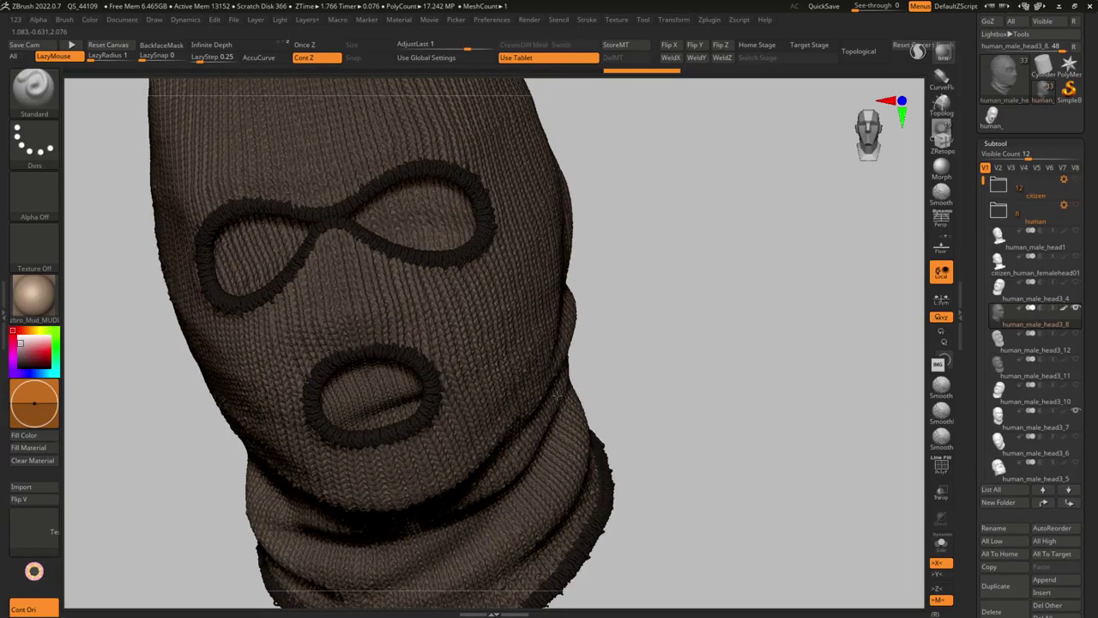
key(alt+Tab)
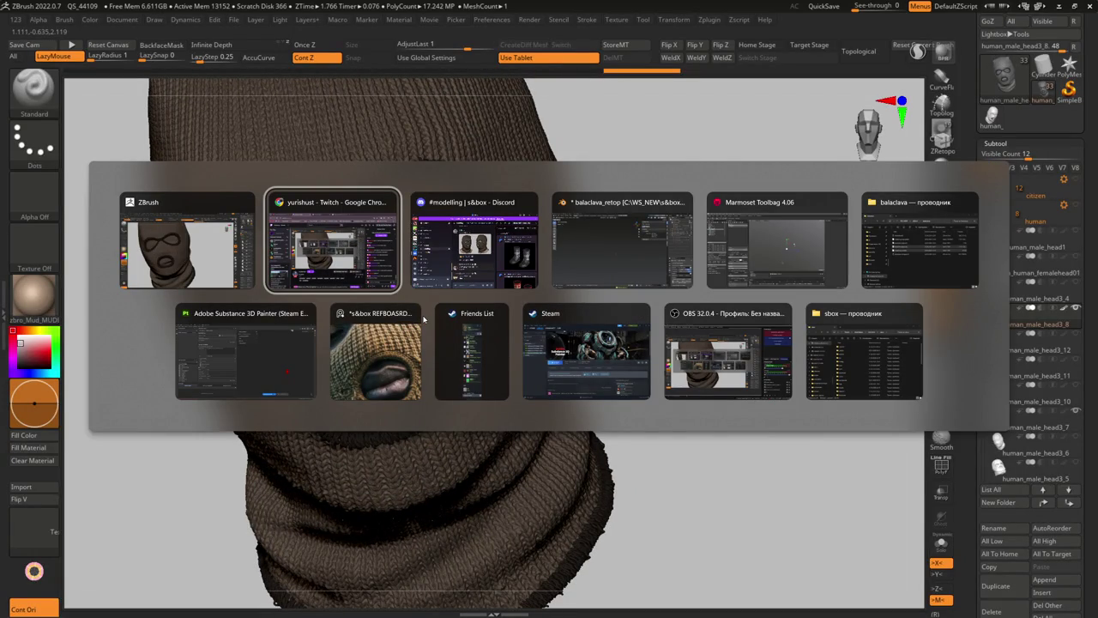
key(Escape)
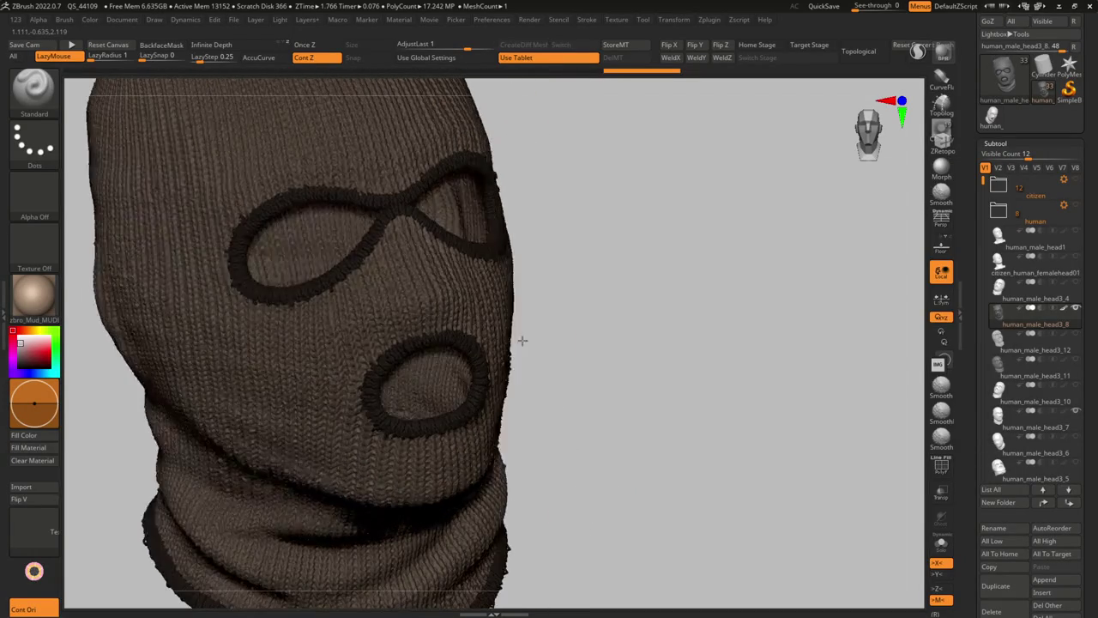
mouse_move(1030, 343)
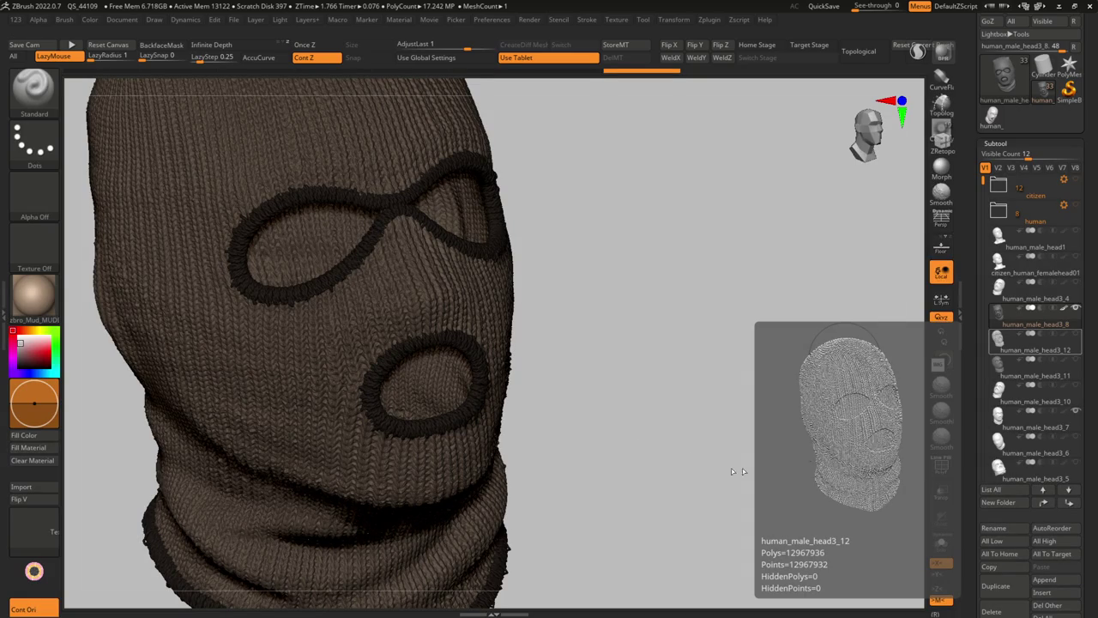
mouse_move(545, 303)
mouse_down()
mouse_move(568, 294)
mouse_move(452, 310)
mouse_up()
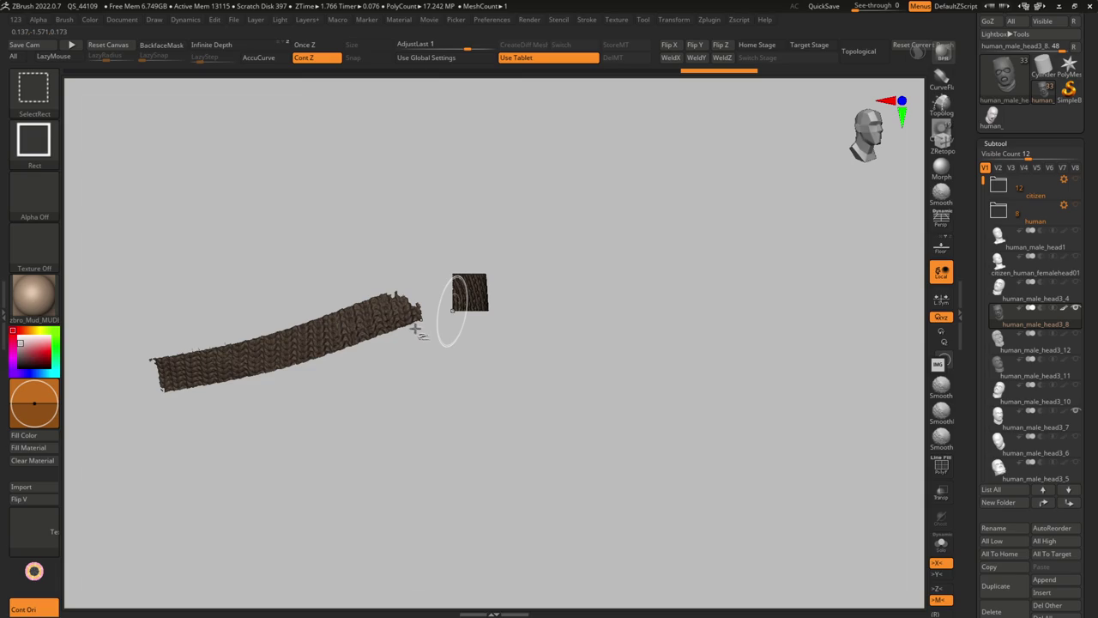
Undo back to the fully visible 17.24-million-poly balaclava, dismissing the undo memory warning.
ctrl+shift+click(486, 354)
mouse_move(482, 350)
right_down()
mouse_move(446, 370)
mouse_move(184, 356)
right_up()
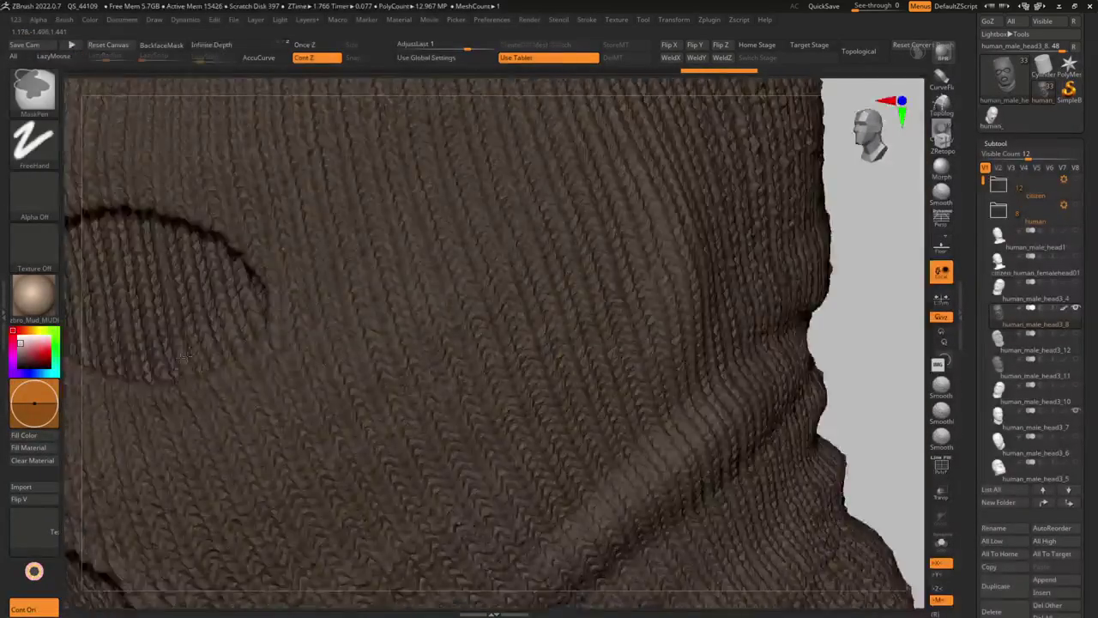
key(f)
right_drag(446, 360, 608, 358)
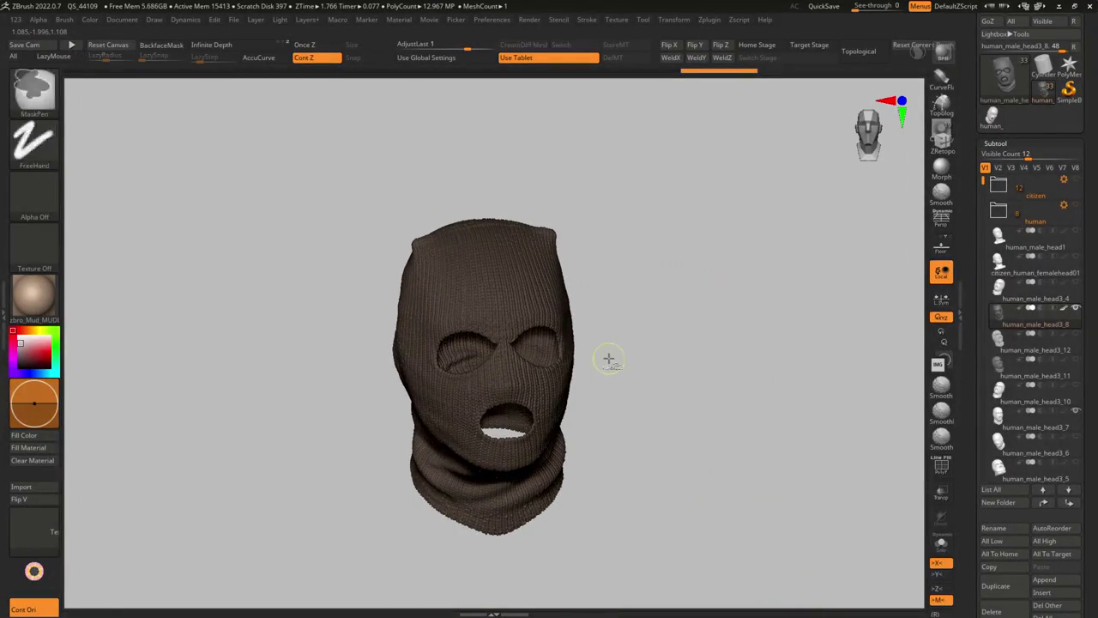
ctrl+shift+click(491, 377)
click(633, 388)
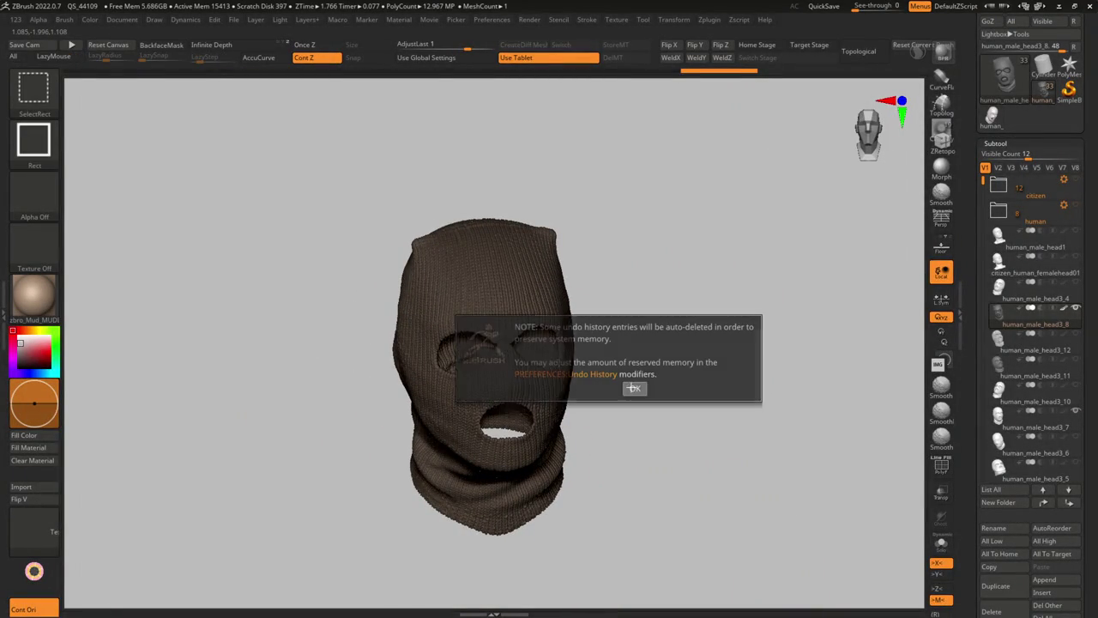
ctrl+right_drag(510, 369, 600, 369)
Run Decimate Current on the whole balaclava, then hide and reveal parts to inspect it.
click(739, 19)
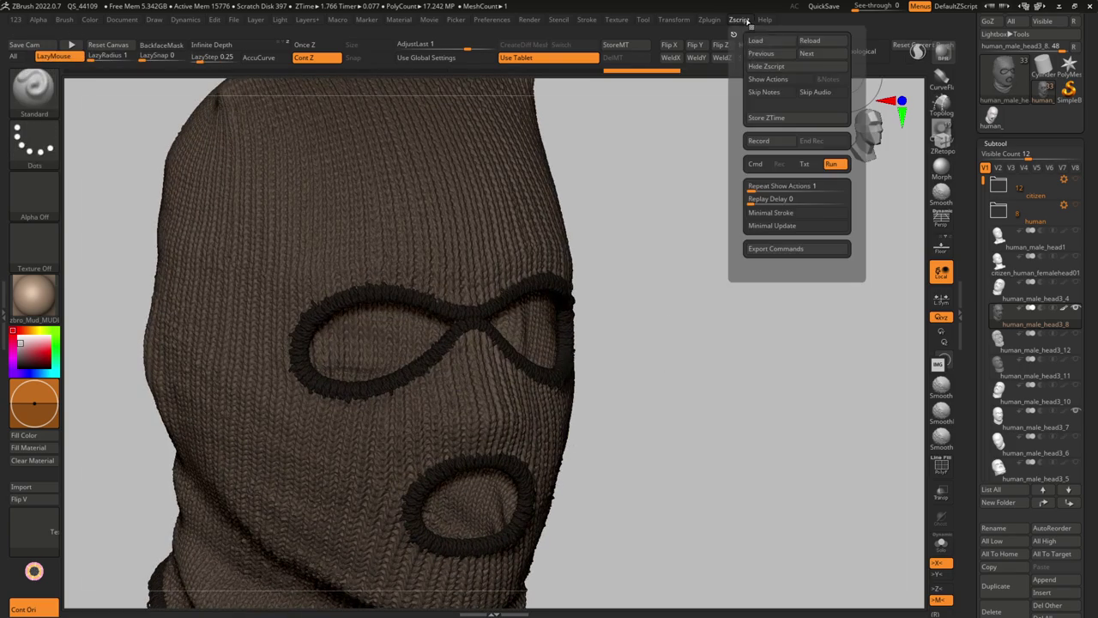
click(708, 19)
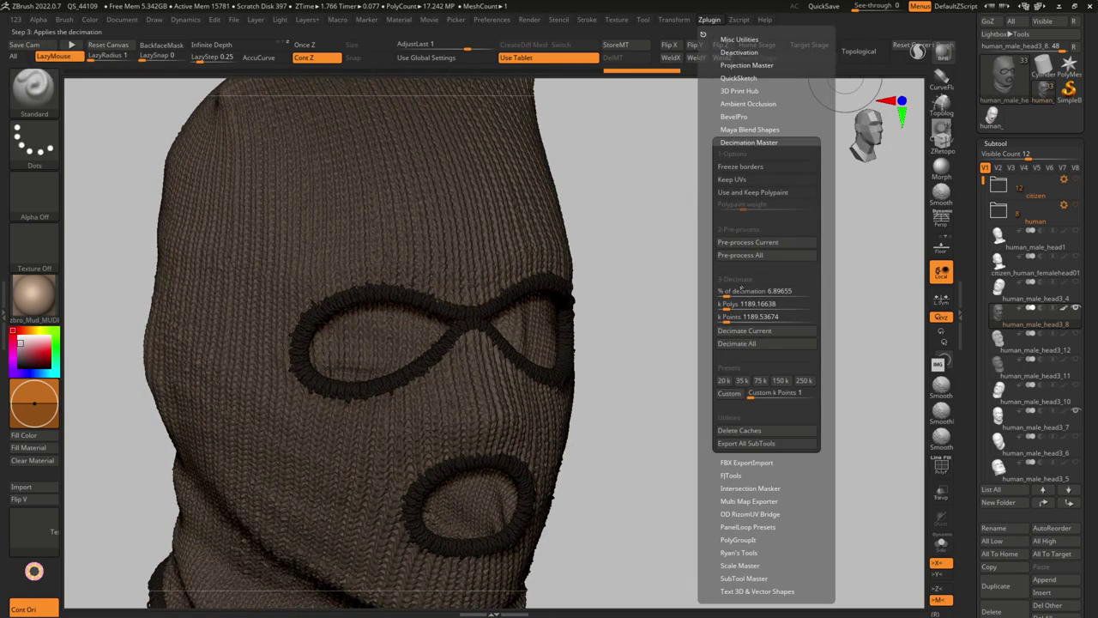
click(745, 330)
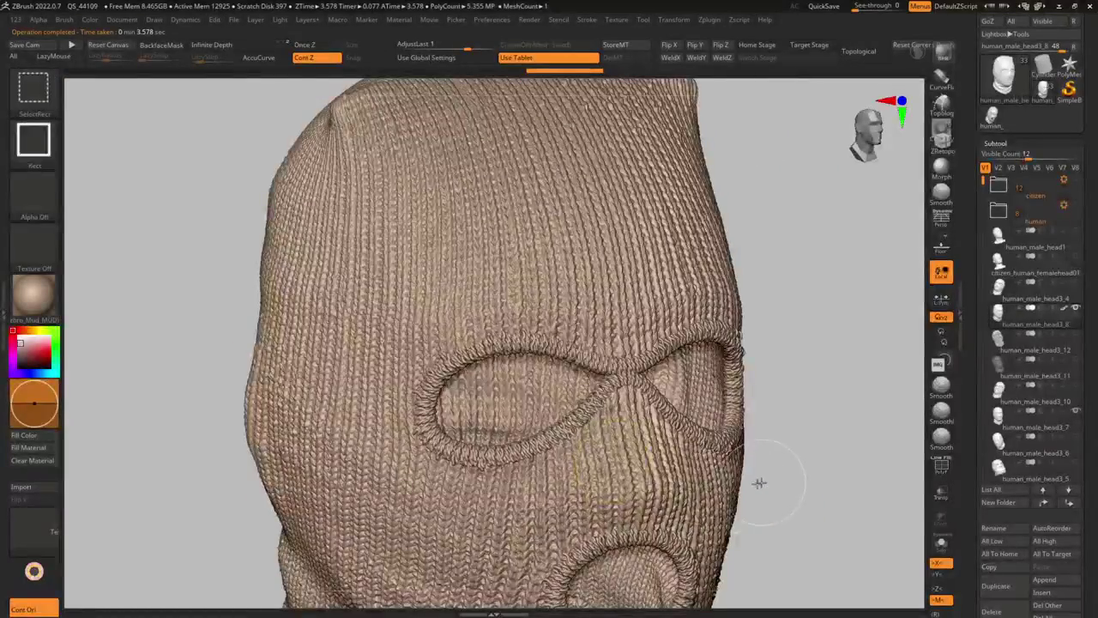
ctrl+shift+click(711, 524)
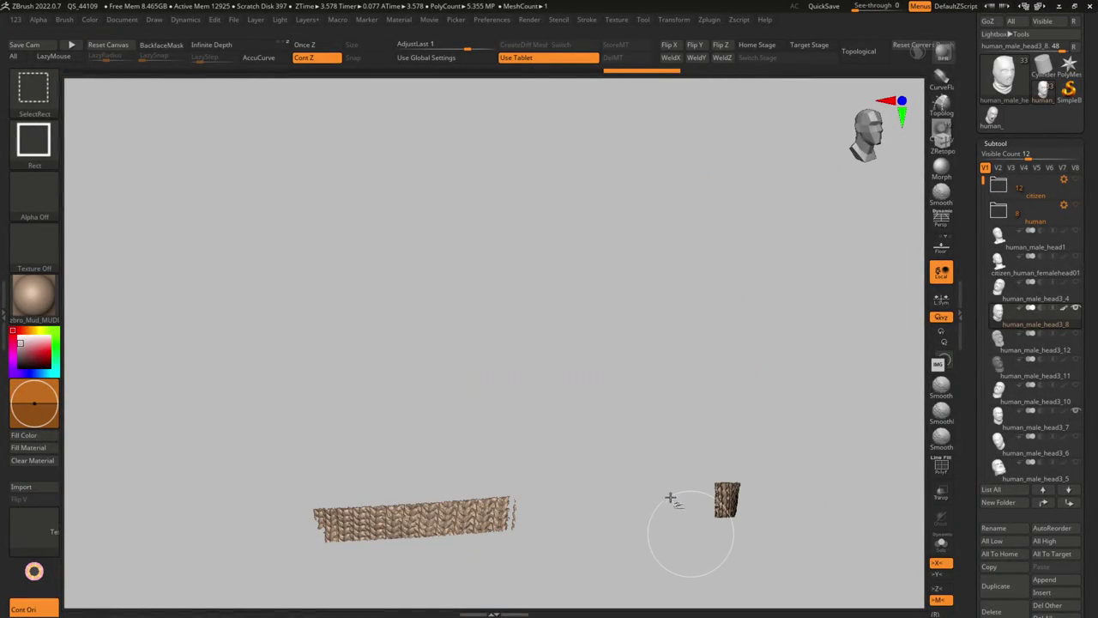
ctrl+shift+click(659, 494)
key(ctrl+shift)
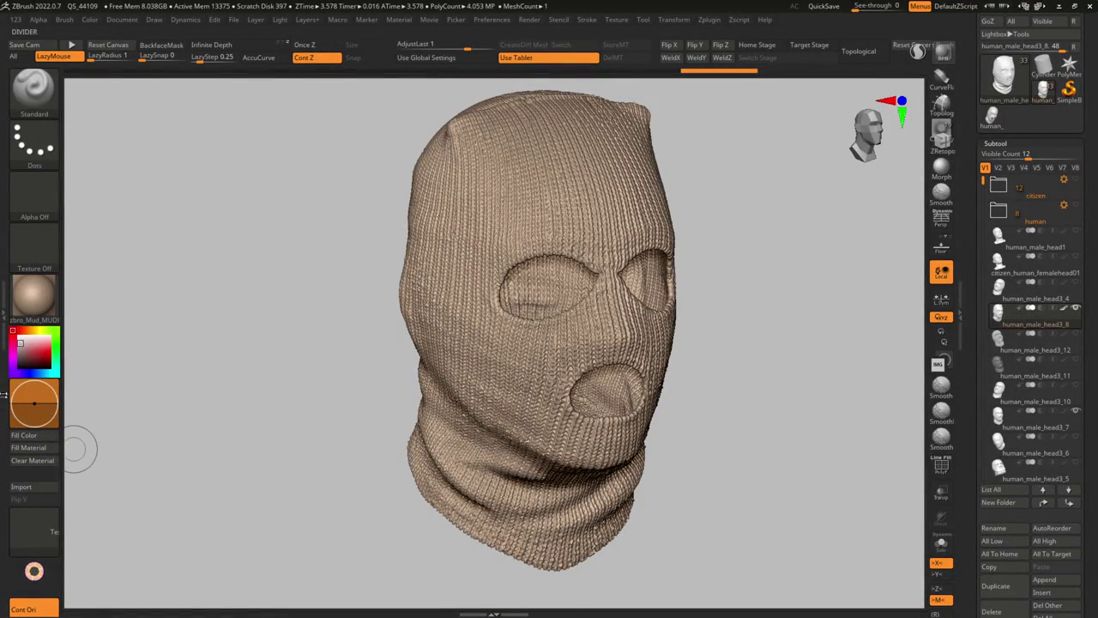
click(27, 363)
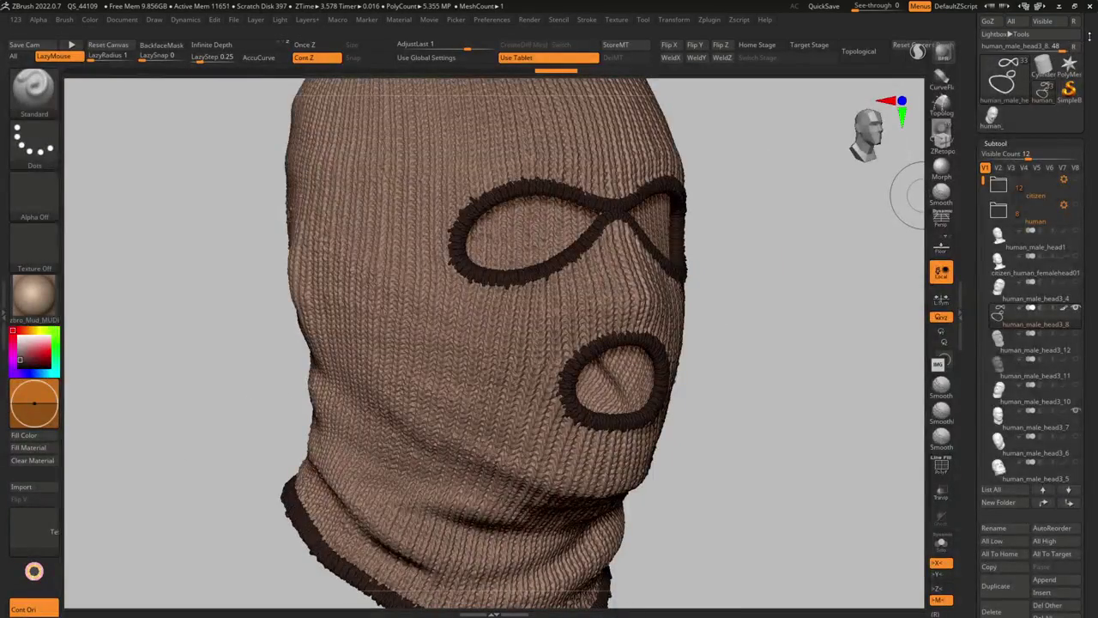
scroll(1043, 92, up, 2)
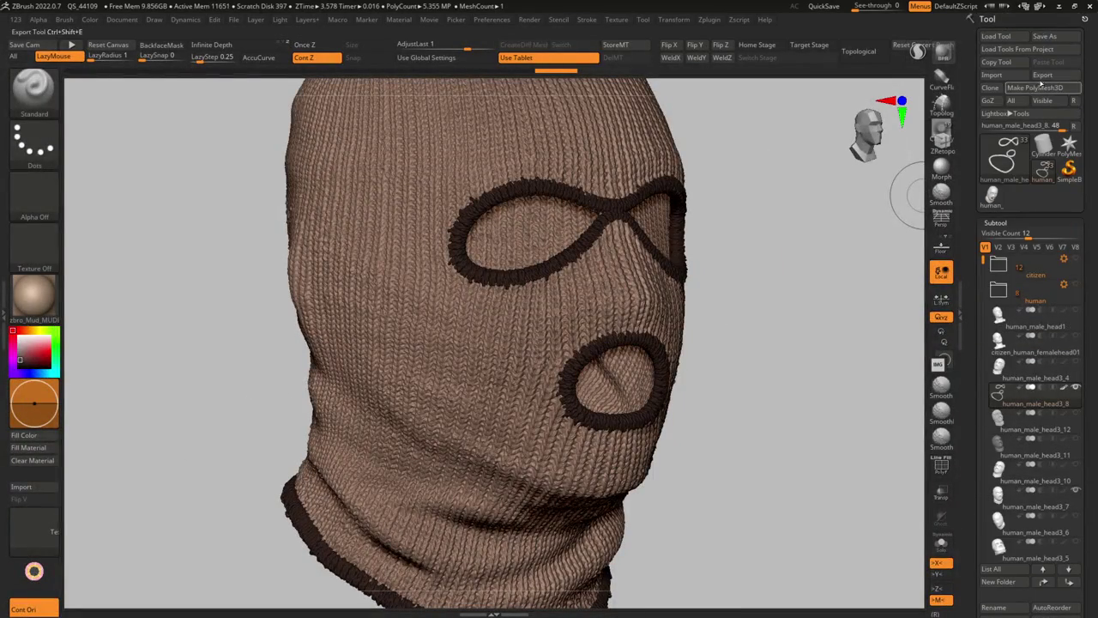
right_click(737, 217)
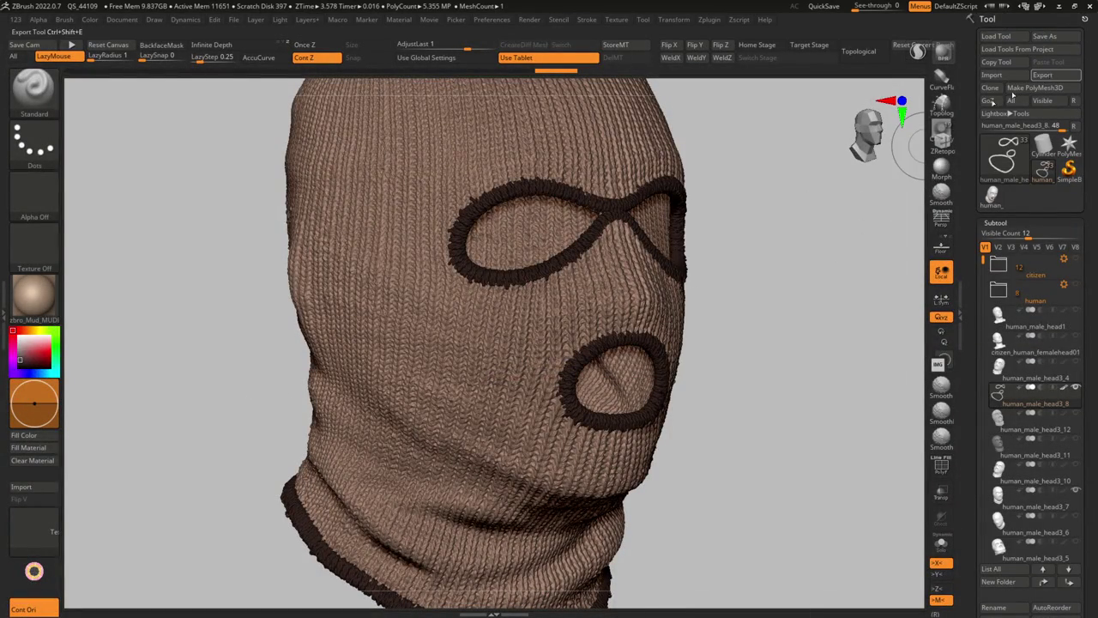
key(l)
key(l)
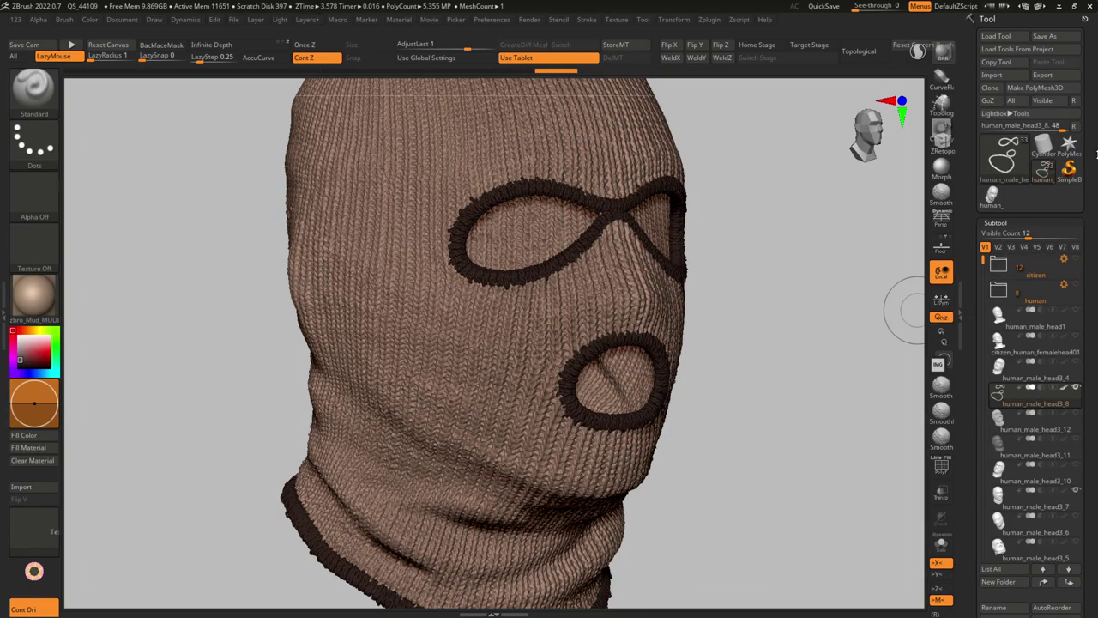
click(1042, 74)
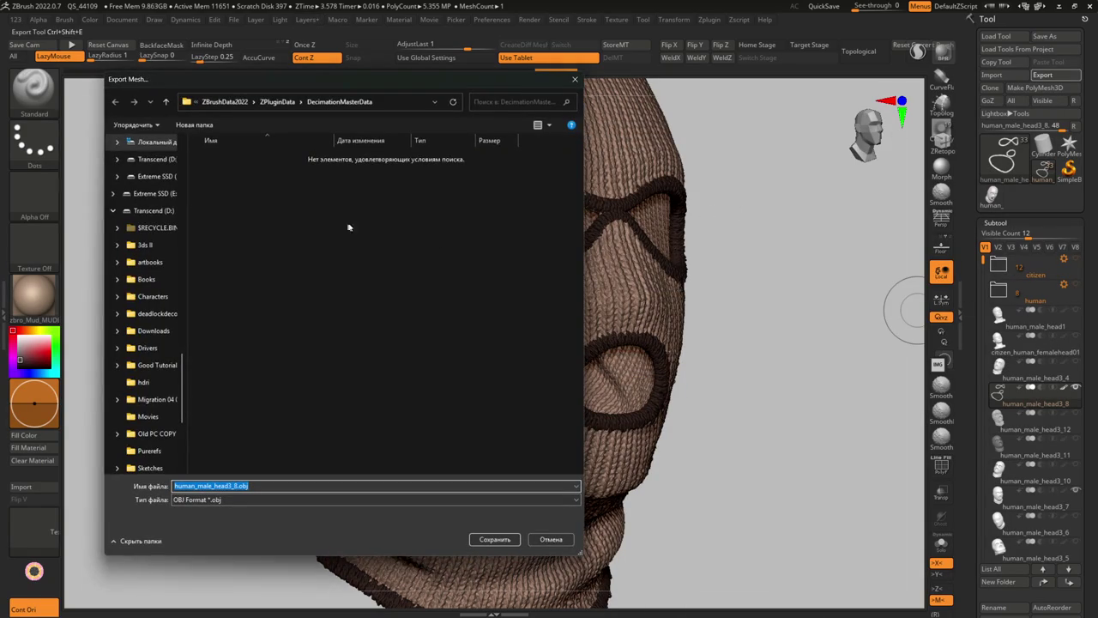
Export the balaclava mesh from ZBrush as balaclava_high.obj in the s&box balaclava folder.
click(576, 486)
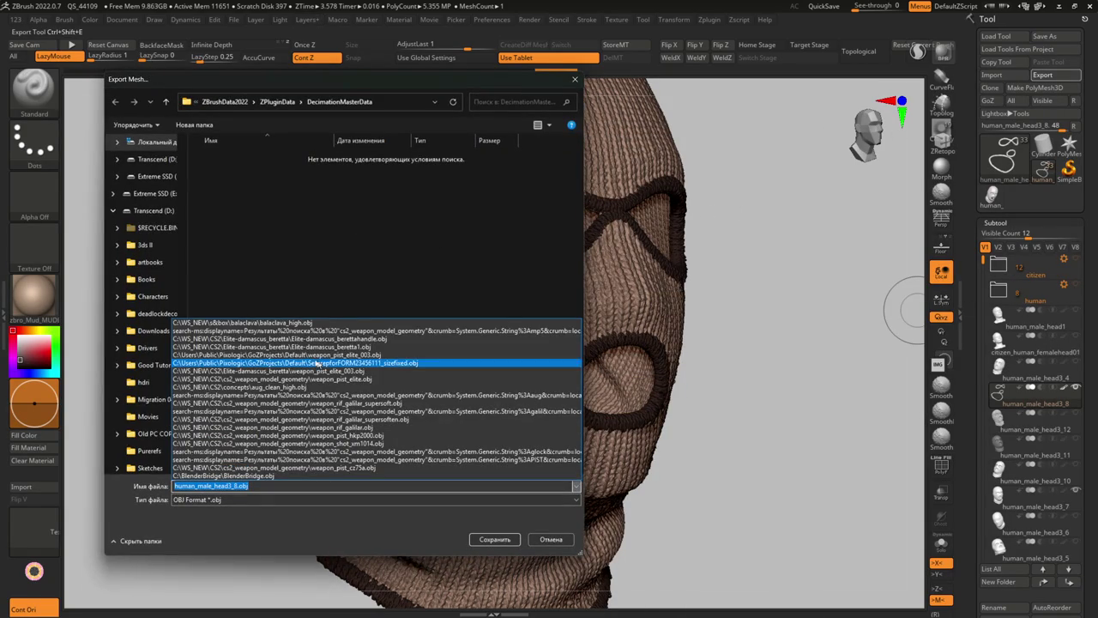
click(287, 323)
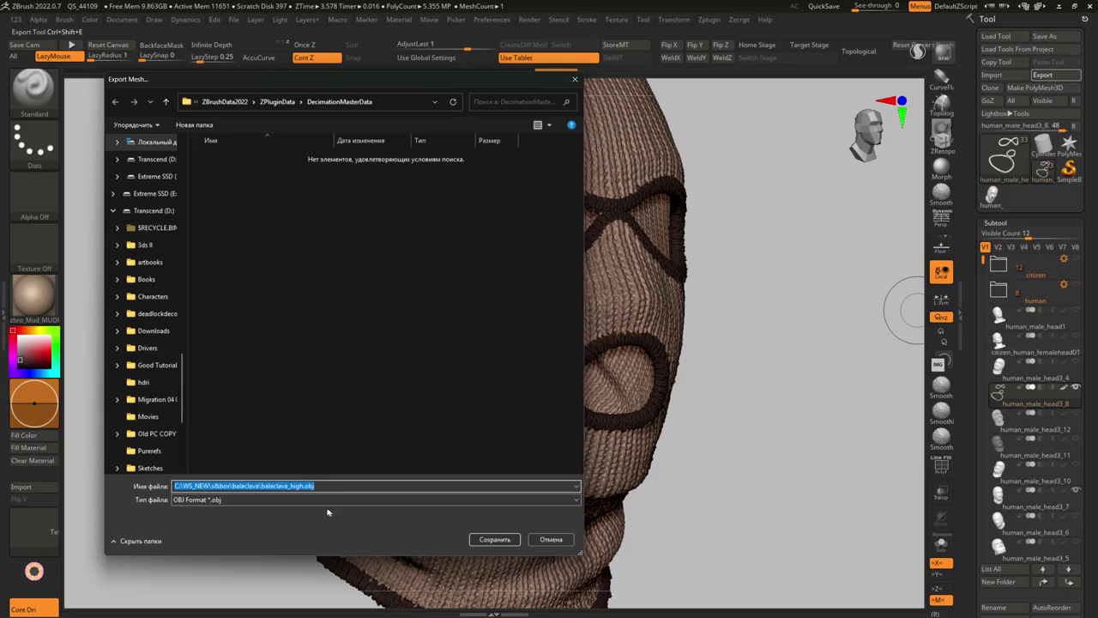
key(Return)
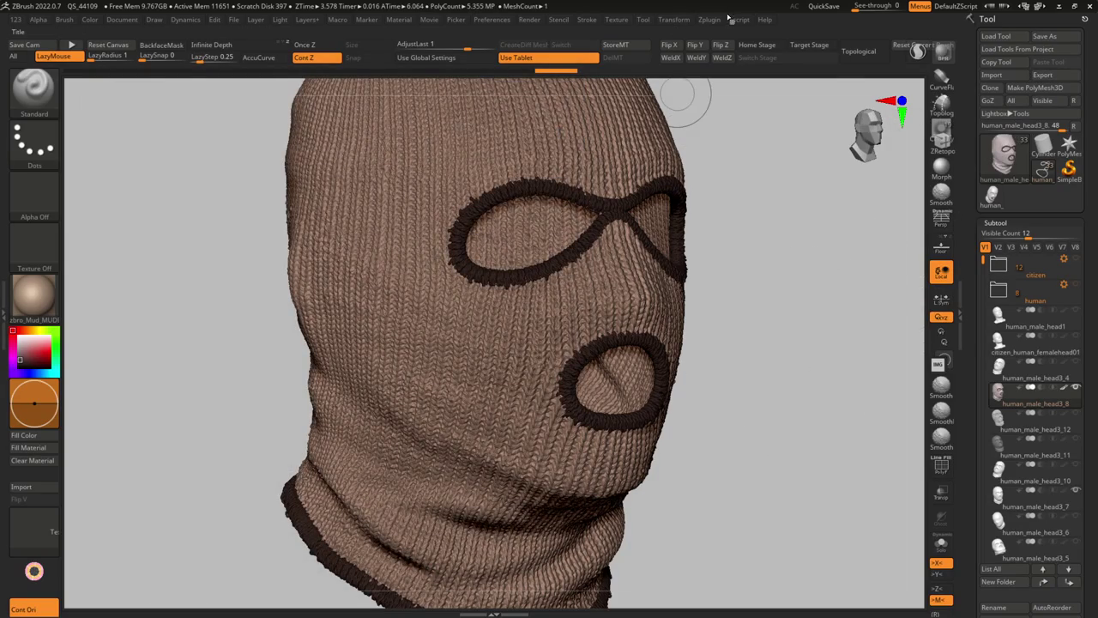
click(712, 19)
Start an FBX export through ZBrush's FBX ExportImport plugin.
click(674, 19)
click(707, 21)
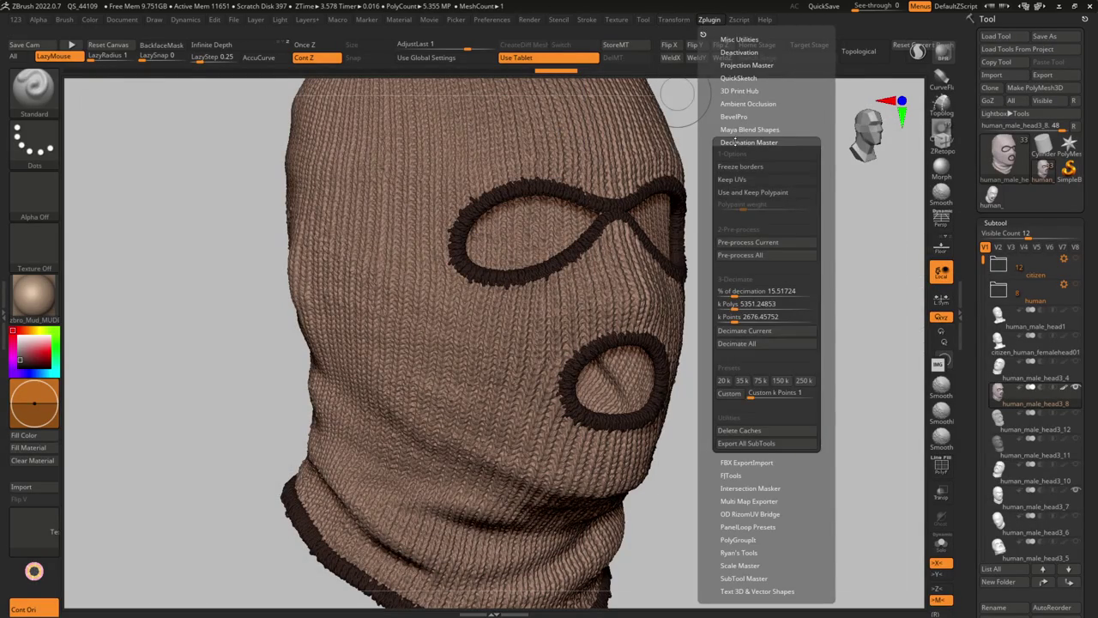
click(735, 141)
click(733, 156)
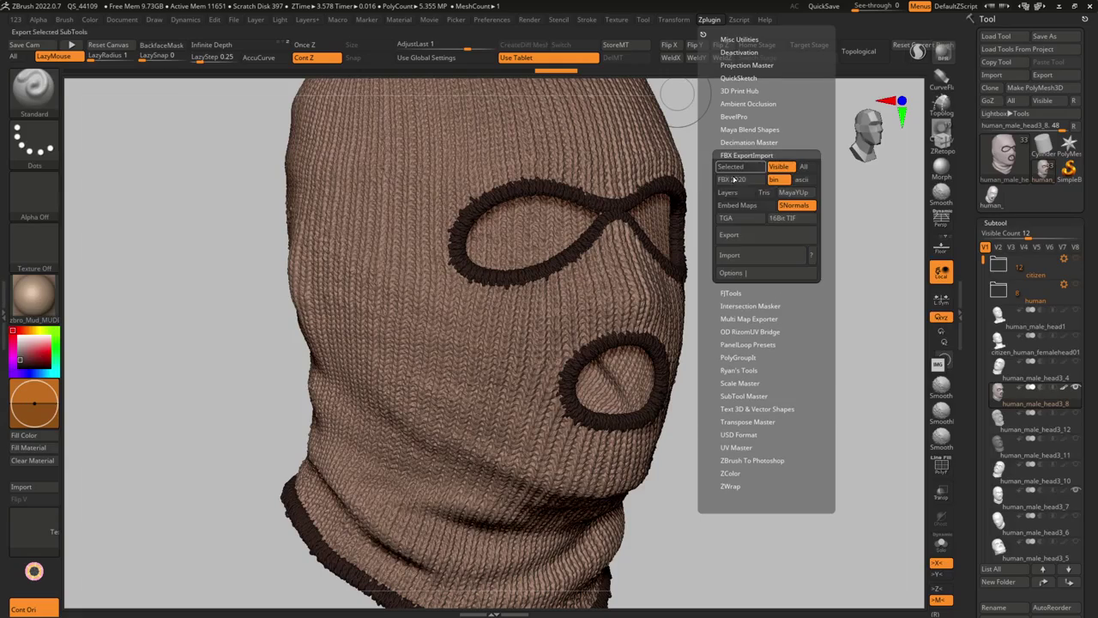
click(753, 238)
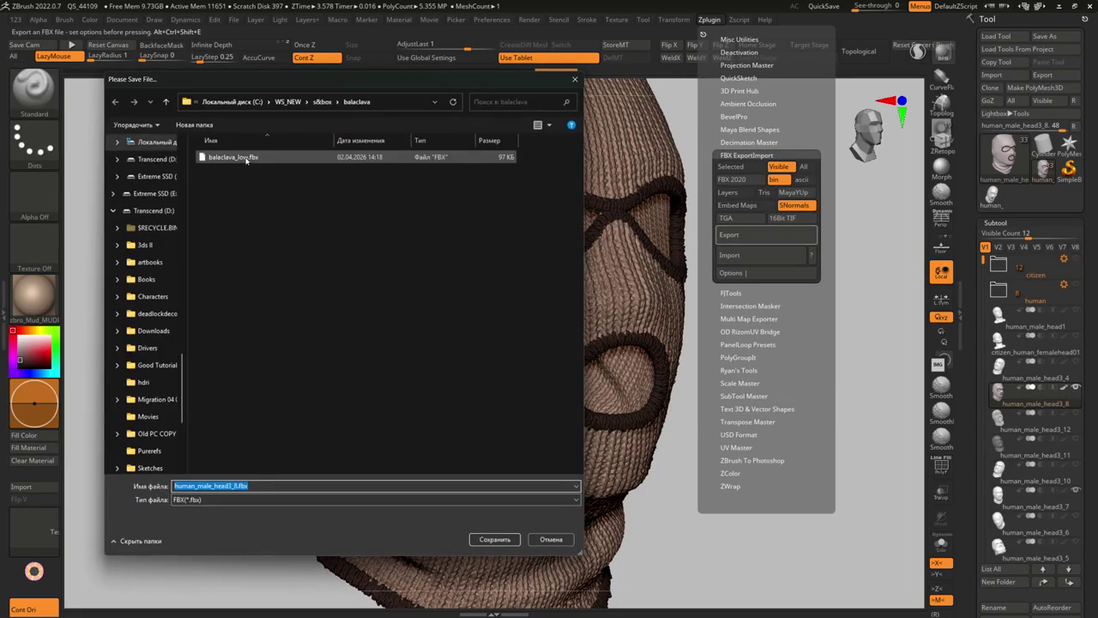
Save the FBX as balaclava_high, replacing 'low' in the balaclava_low.fbx name.
click(233, 158)
drag(241, 486, 203, 485)
text(ршпр)
key(BackSpace)
key(BackSpace)
key(BackSpace)
text(high)
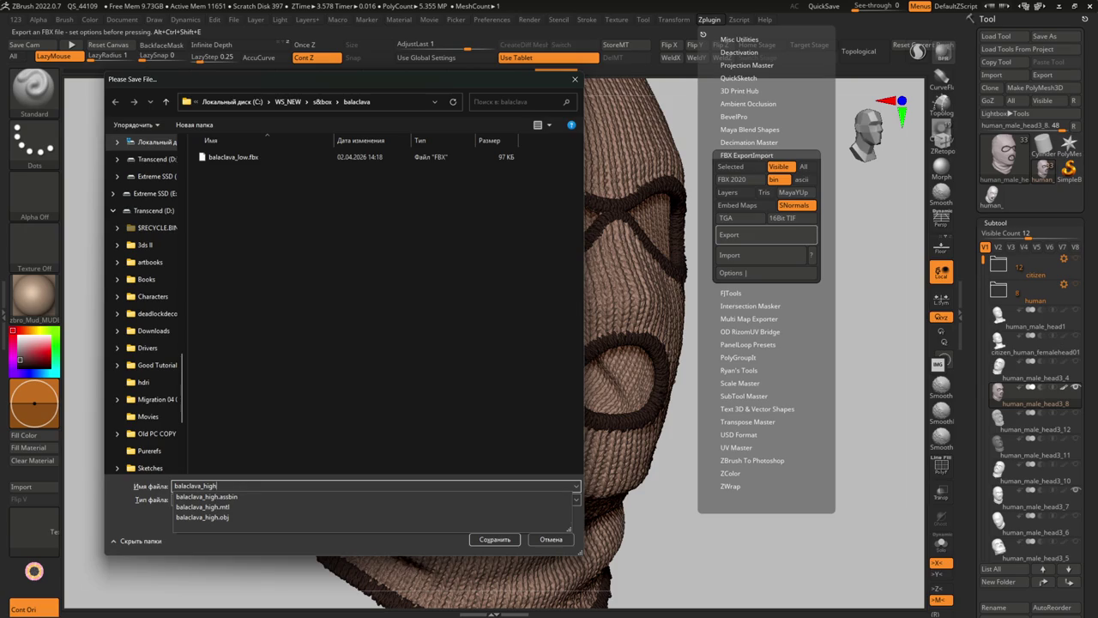
key(Return)
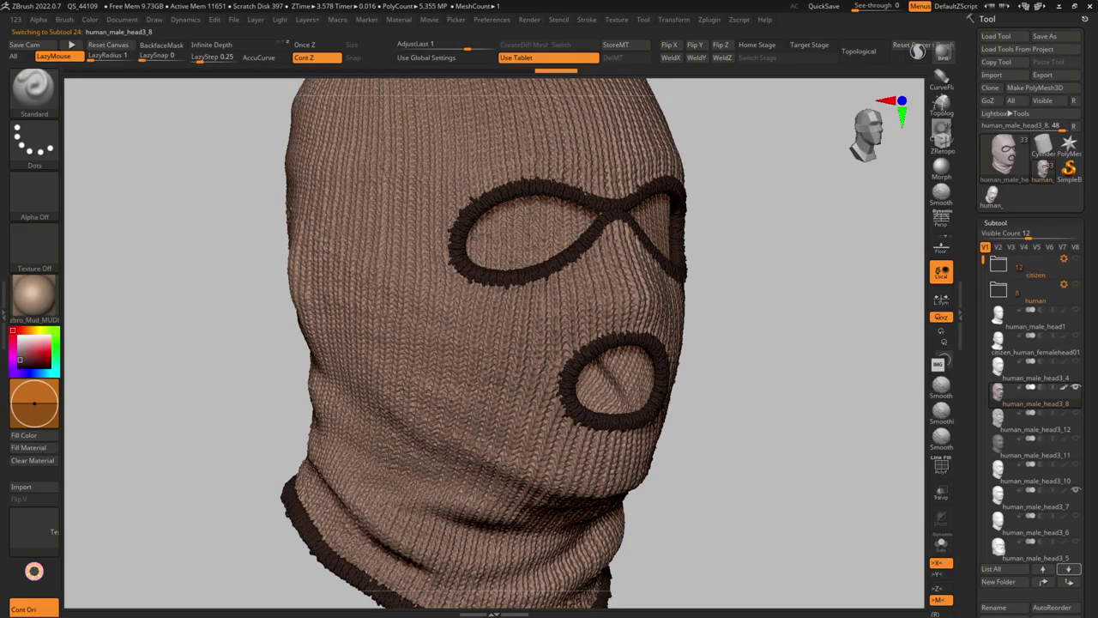
key(alt+Tab)
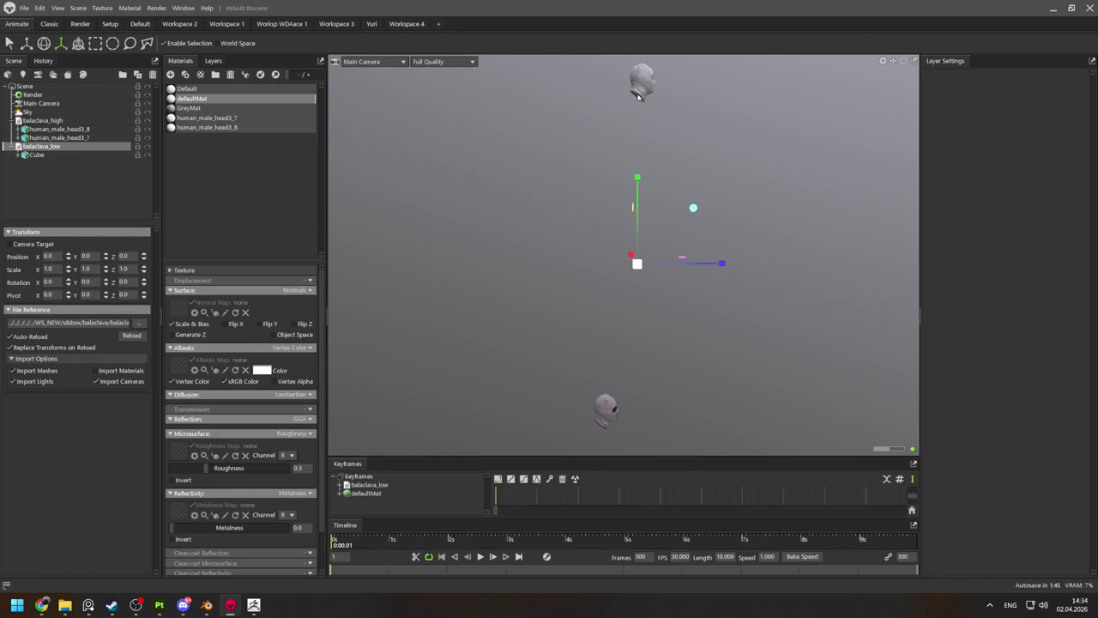
Move balaclava_low down in Marmoset to Y -174.6, Z -38.8.
key(w)
drag(698, 194, 668, 501)
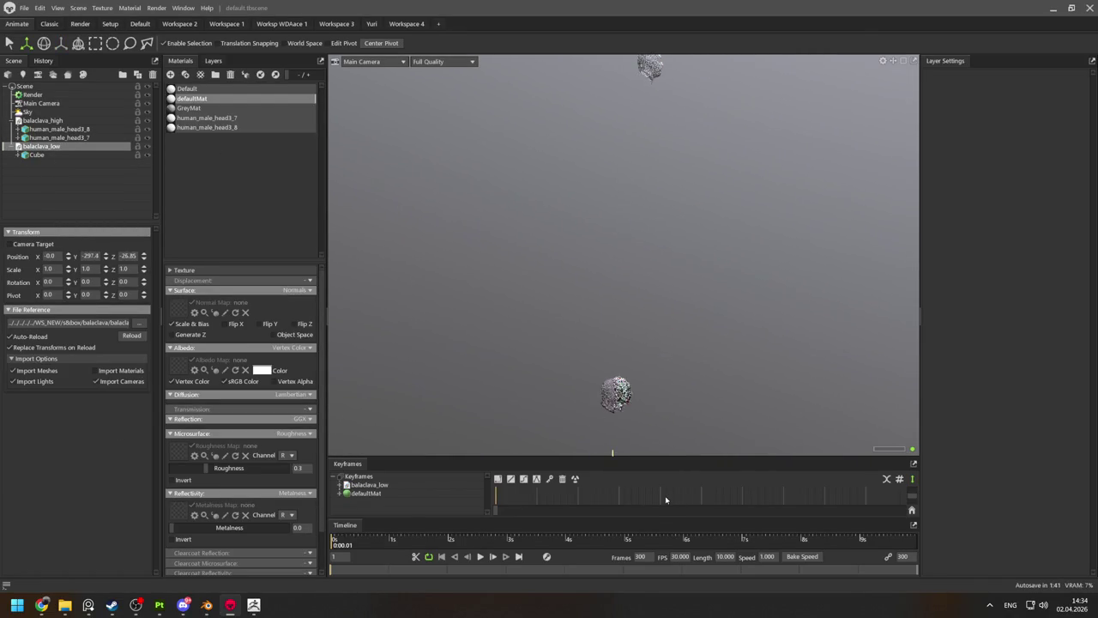
key(ctrl+z)
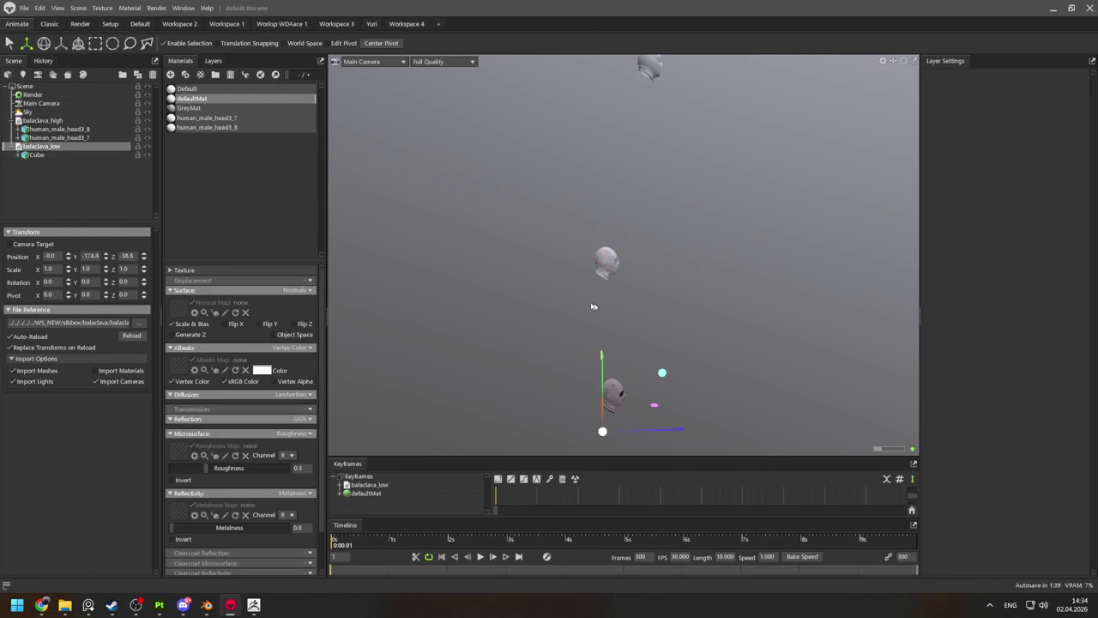
Select the human_male_head3_7, human_male_head3_8 and Cube meshes, then return to ZBrush.
click(651, 74)
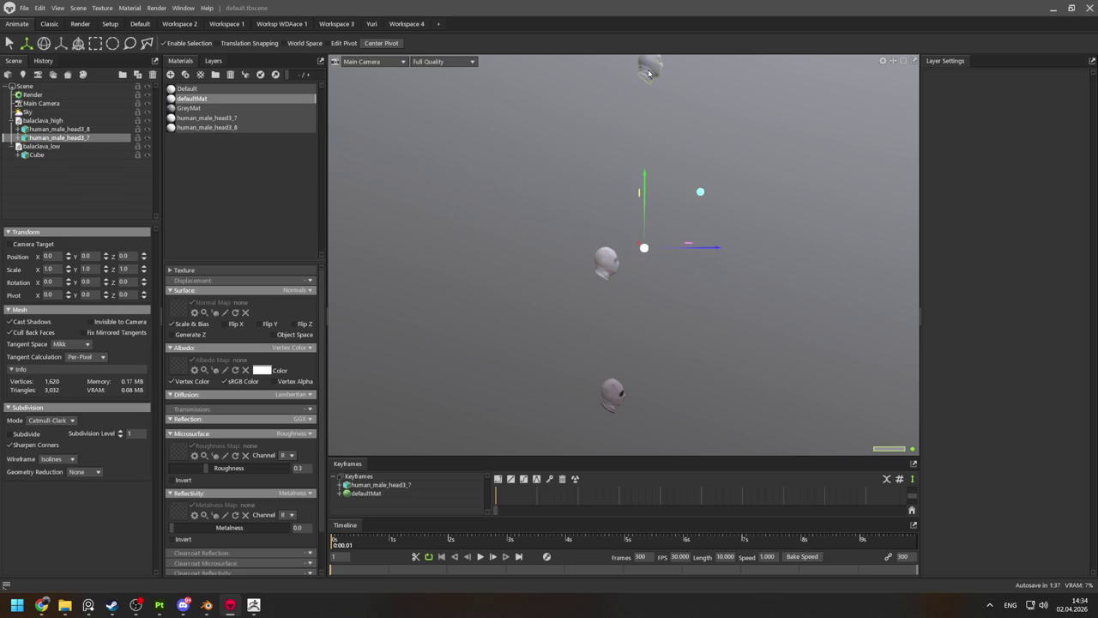
click(649, 64)
click(568, 245)
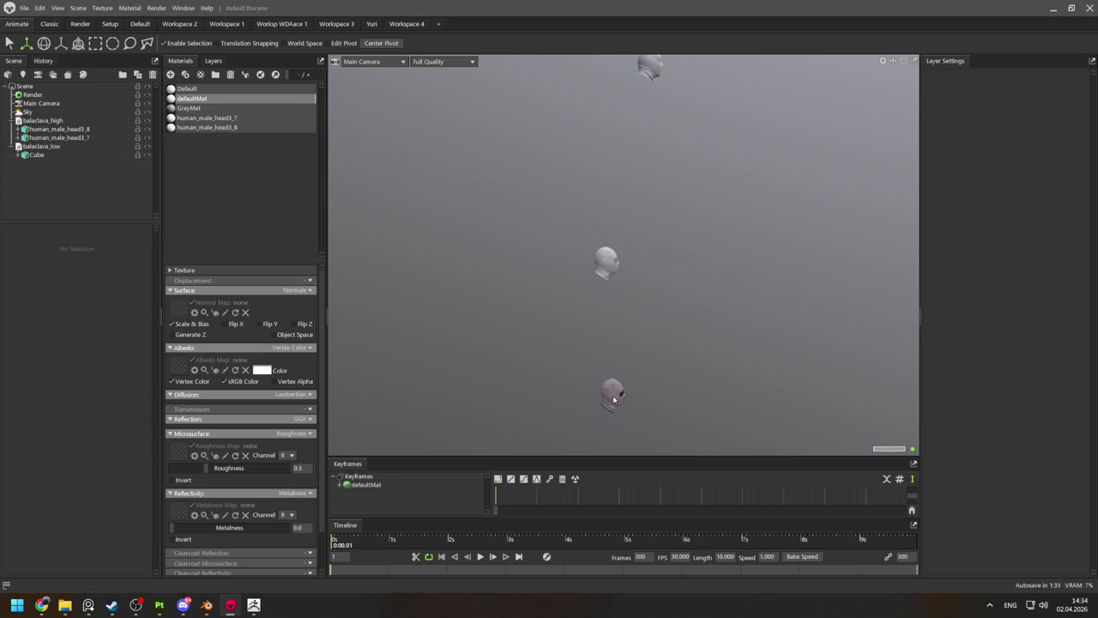
click(613, 399)
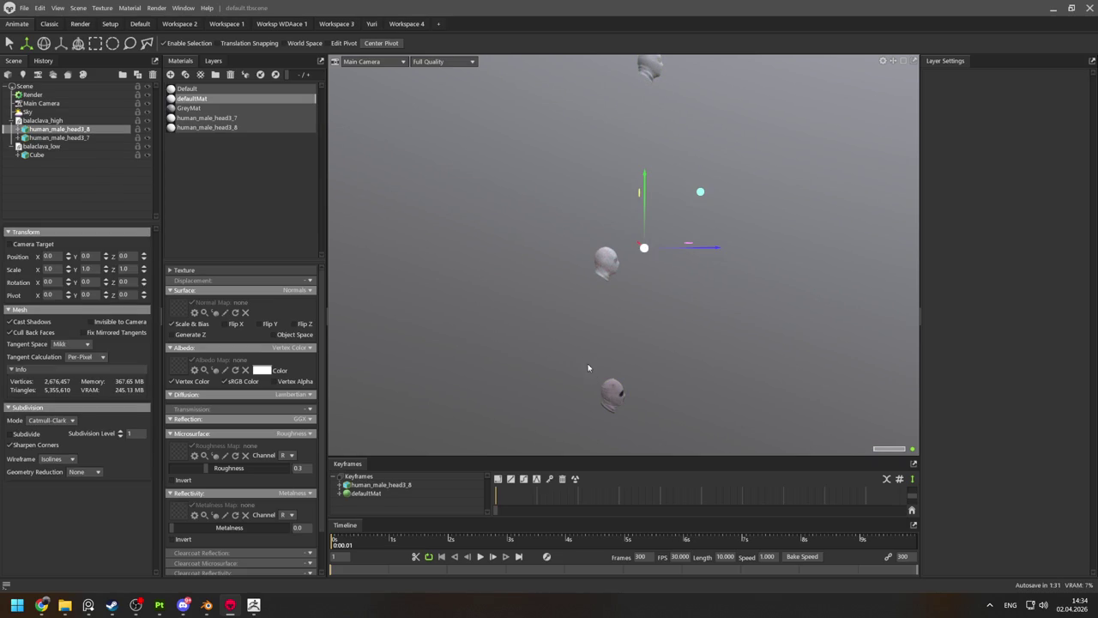
click(579, 357)
click(601, 274)
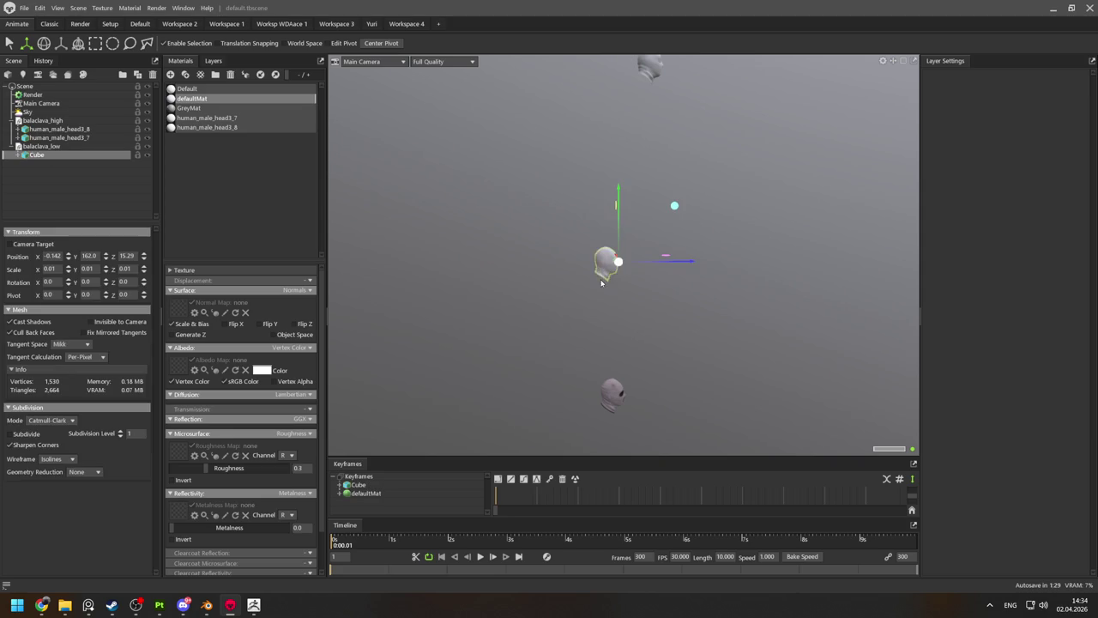
click(652, 65)
key(alt+Tab)
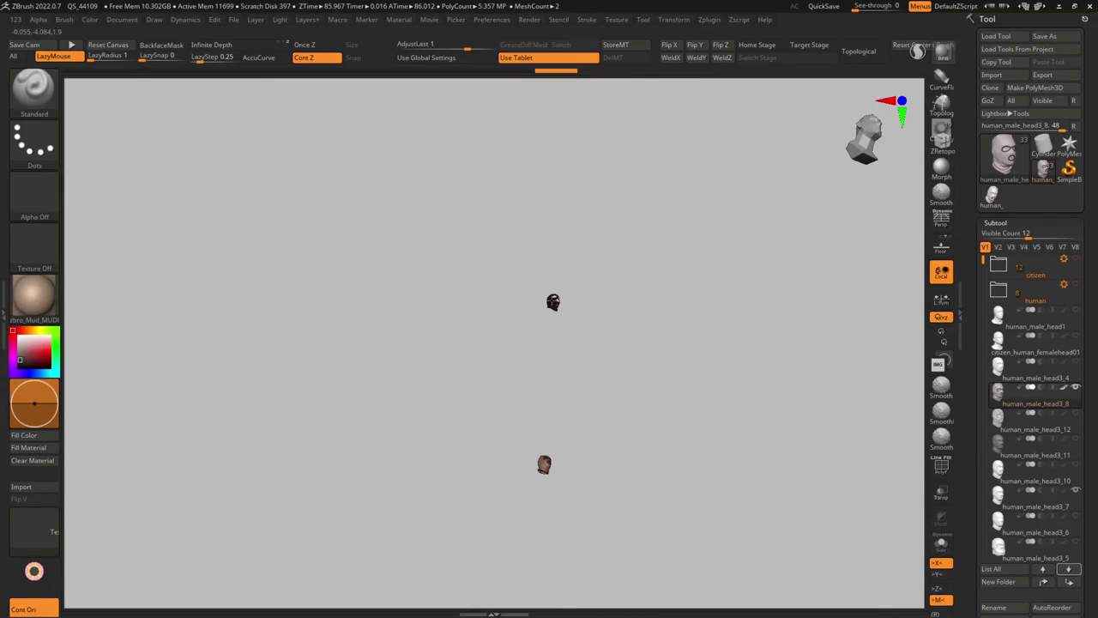
Check human_male_head3_7's export settings: Scale 6.31387, Y Offset -23.71525, Z Offset -2.64563.
alt+click(567, 336)
drag(567, 335, 573, 333)
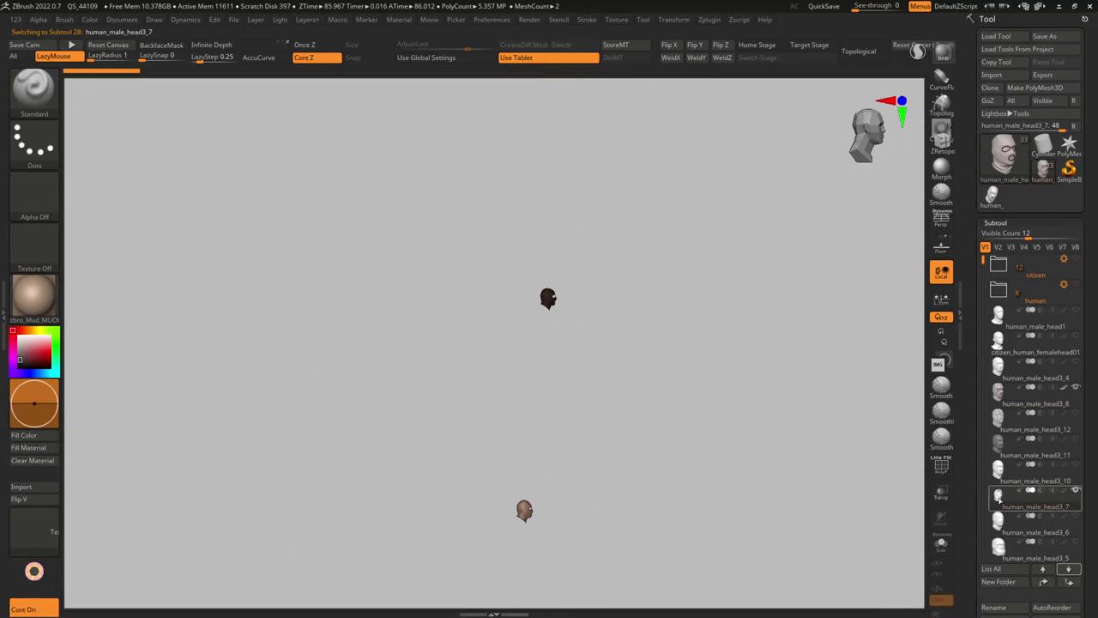
scroll(1077, 374, down, 5)
scroll(1076, 374, down, 3)
click(1002, 266)
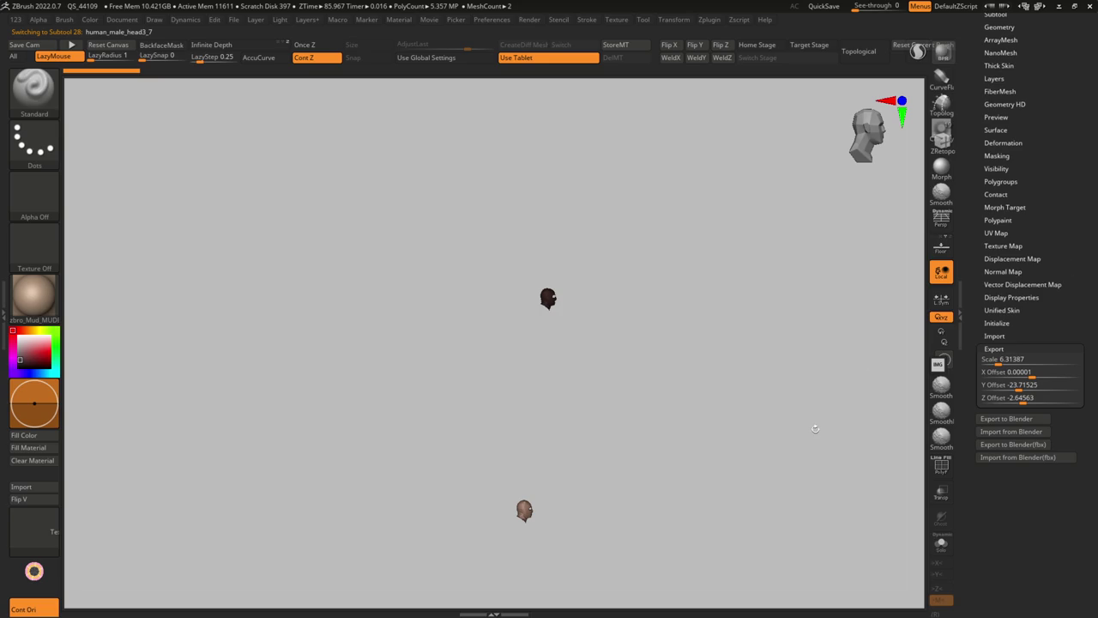
click(1047, 386)
key(Return)
key(alt+Tab)
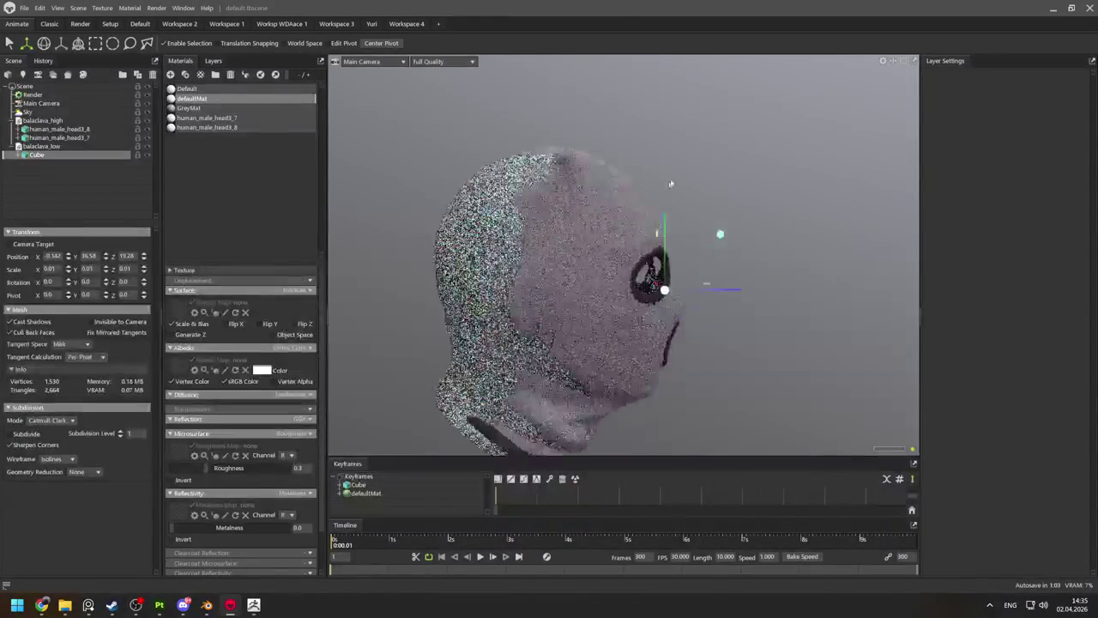
Create Bake Project 1 and place balaclava_low in its Low group.
scroll(659, 198, up, 3)
mouse_move(798, 199)
mouse_down()
mouse_move(557, 266)
mouse_move(656, 291)
mouse_move(629, 160)
mouse_move(777, 180)
mouse_up()
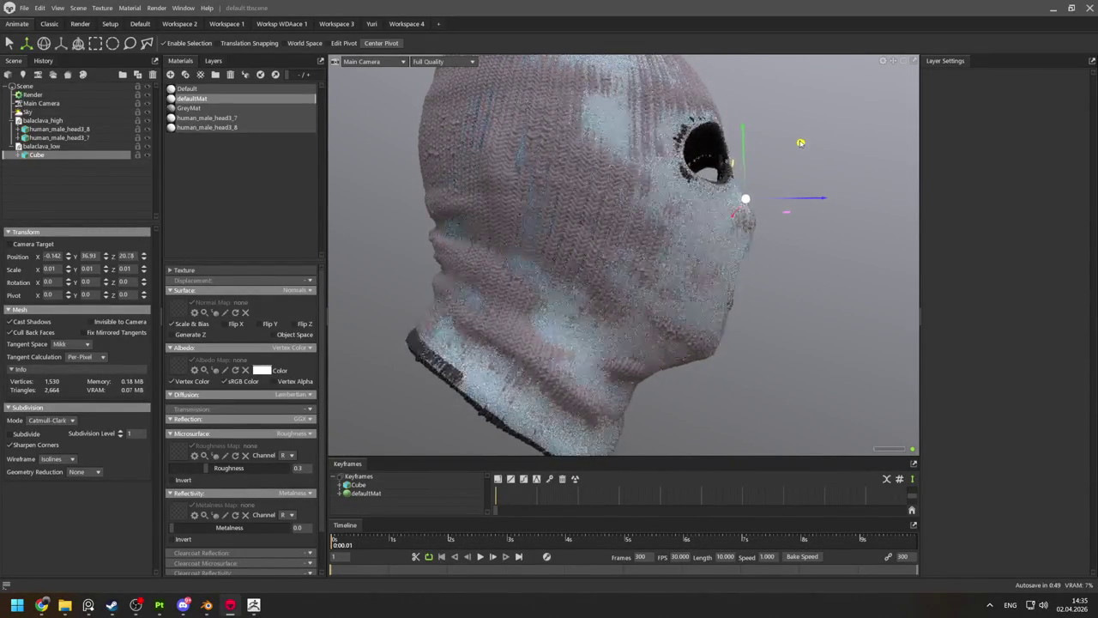
mouse_move(799, 143)
mouse_down()
mouse_move(556, 246)
mouse_move(777, 346)
mouse_up()
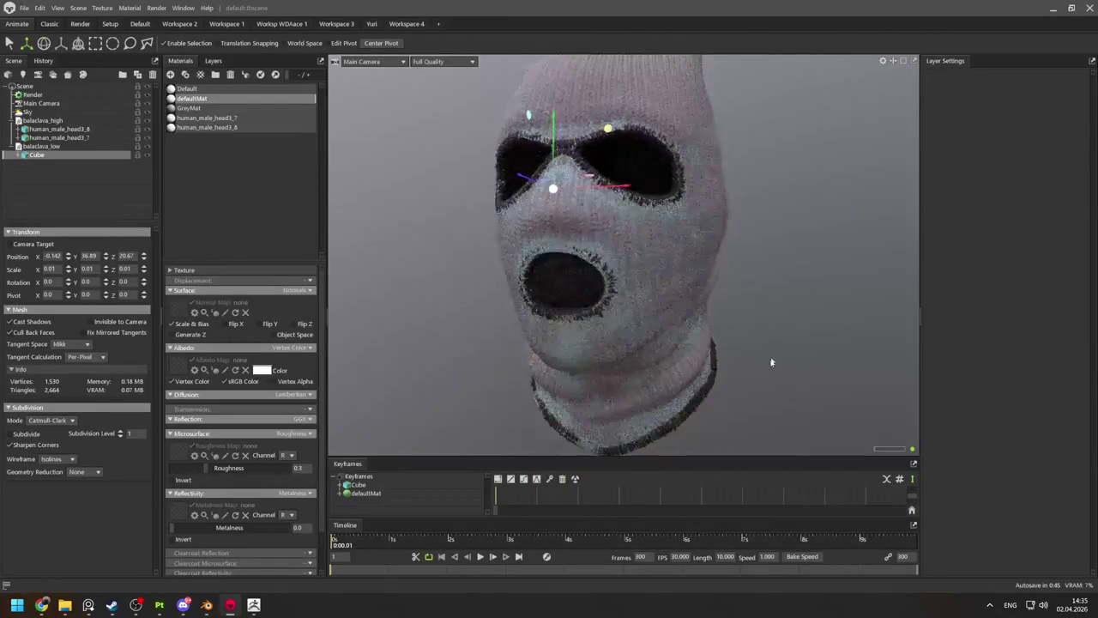
mouse_move(593, 187)
mouse_down()
mouse_move(784, 384)
mouse_move(738, 300)
mouse_up()
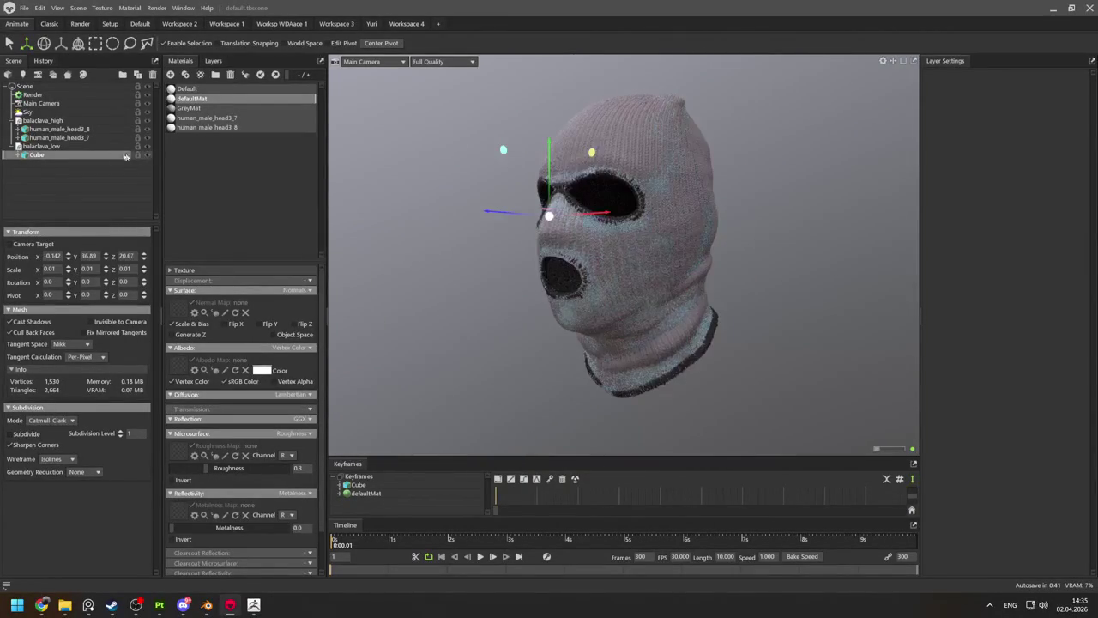
click(68, 74)
drag(41, 146, 41, 189)
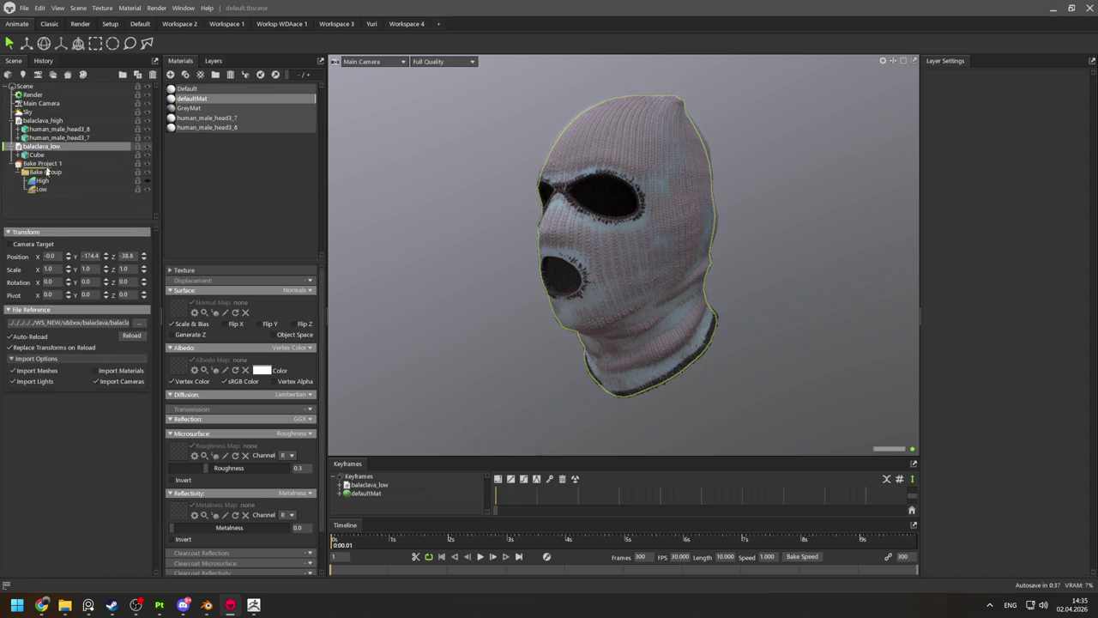
Put balaclava_high into the bake's High group and select Bake Project 1.
click(42, 129)
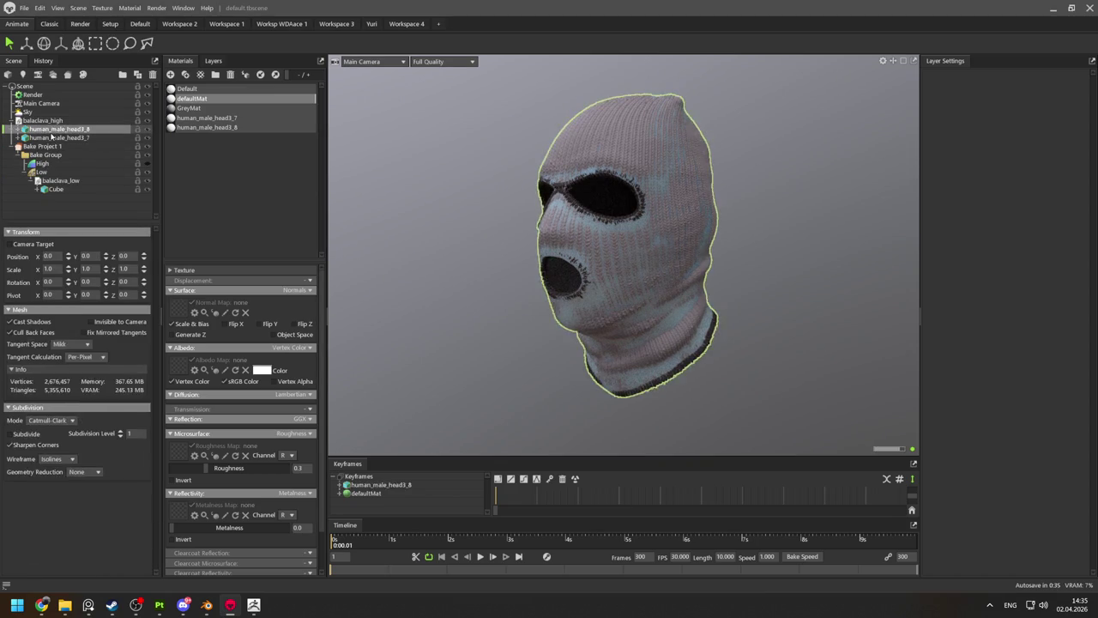
click(118, 138)
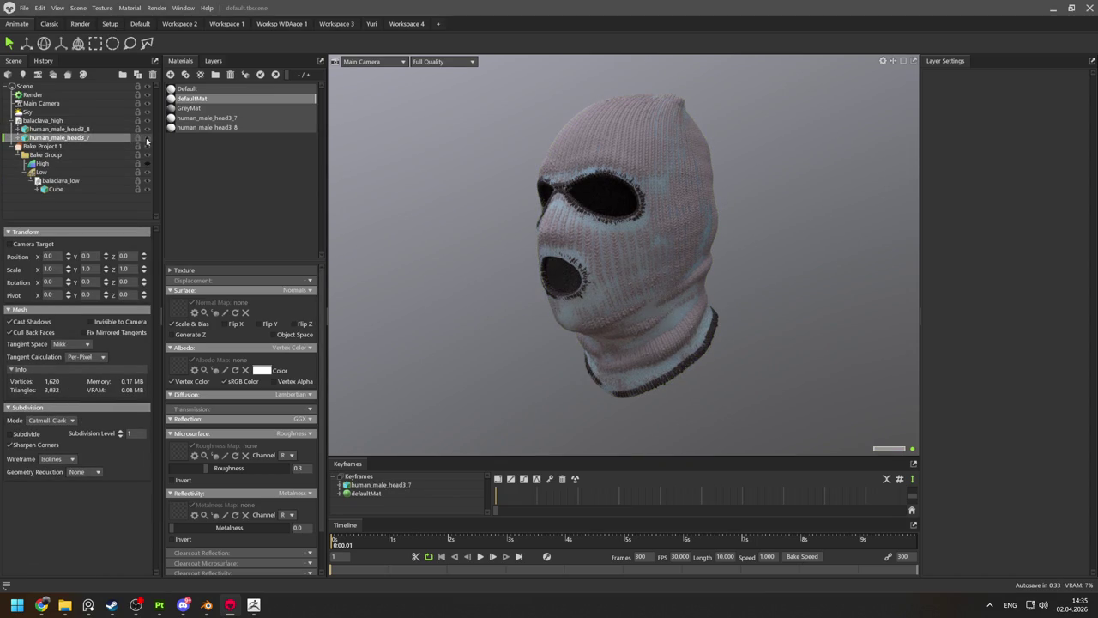
click(53, 120)
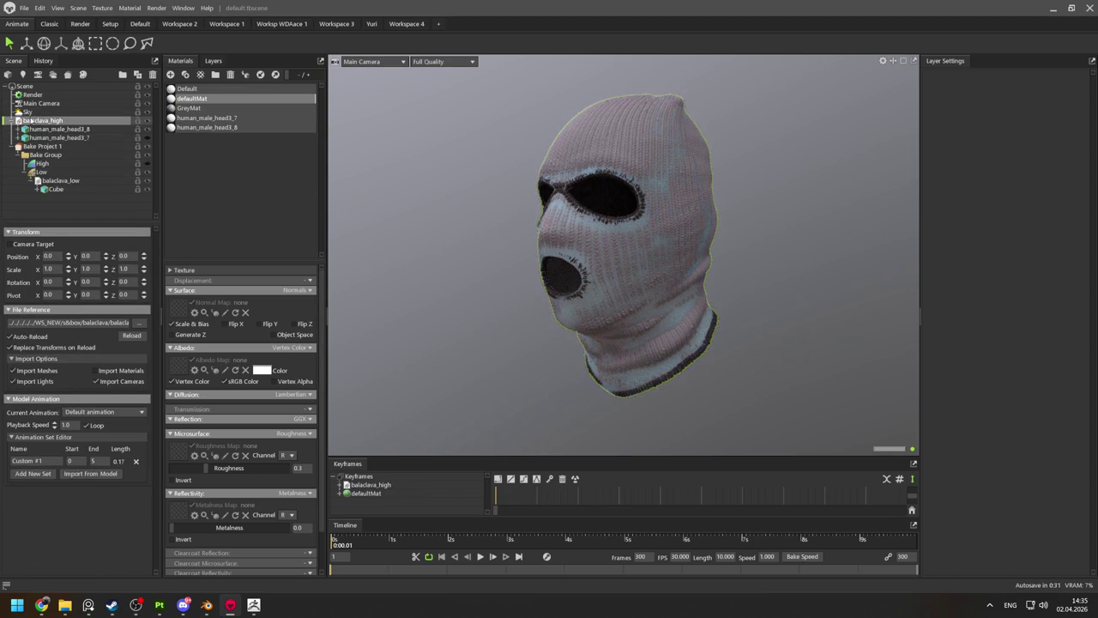
drag(44, 165, 43, 164)
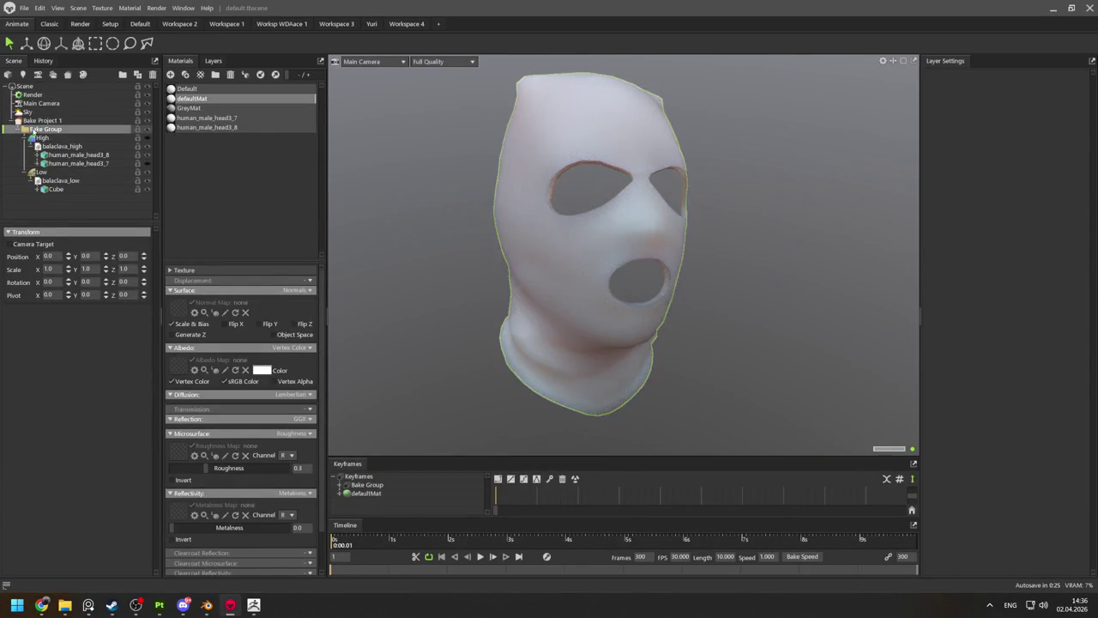
click(41, 123)
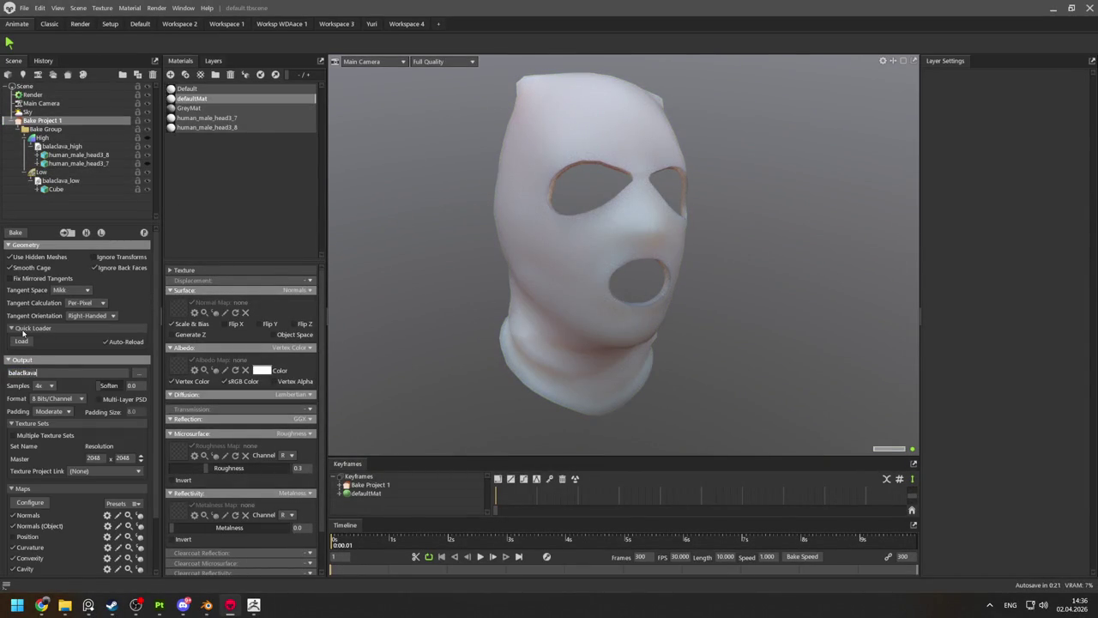
Set the bake output to a new 'bake' folder in WS_NEW/s&box/balaclava and start baking.
click(139, 373)
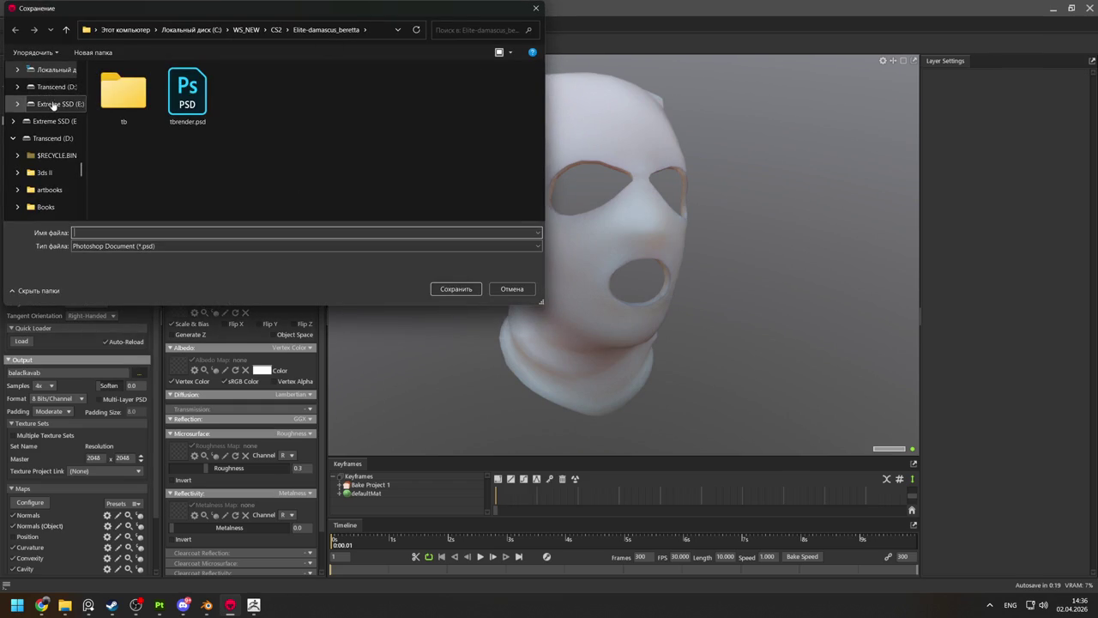
click(246, 29)
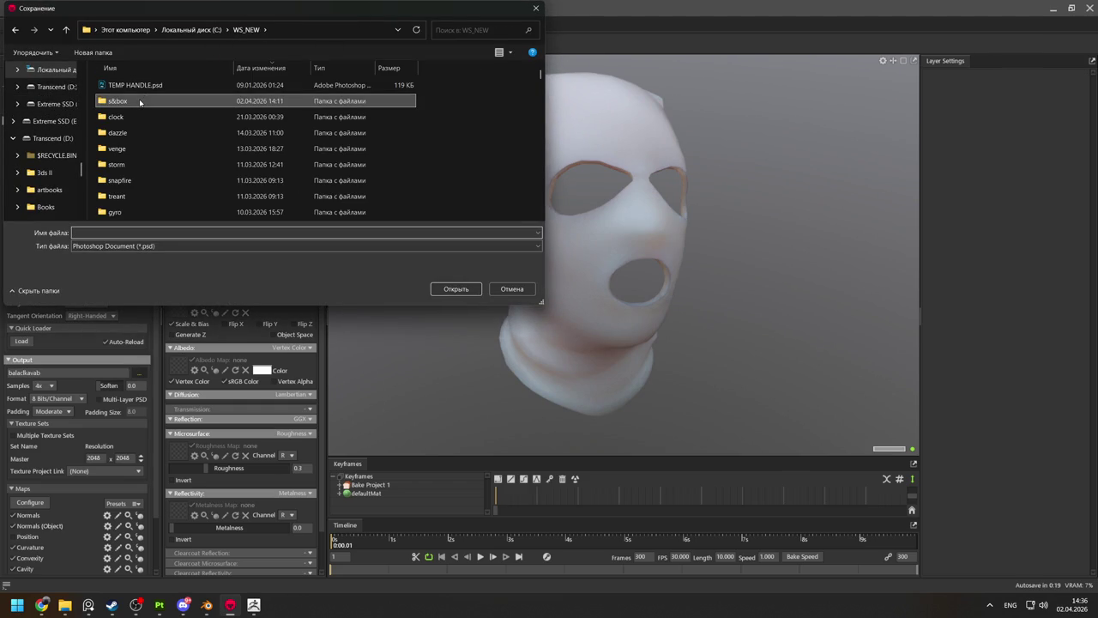
double_click(140, 102)
double_click(134, 84)
right_click(157, 200)
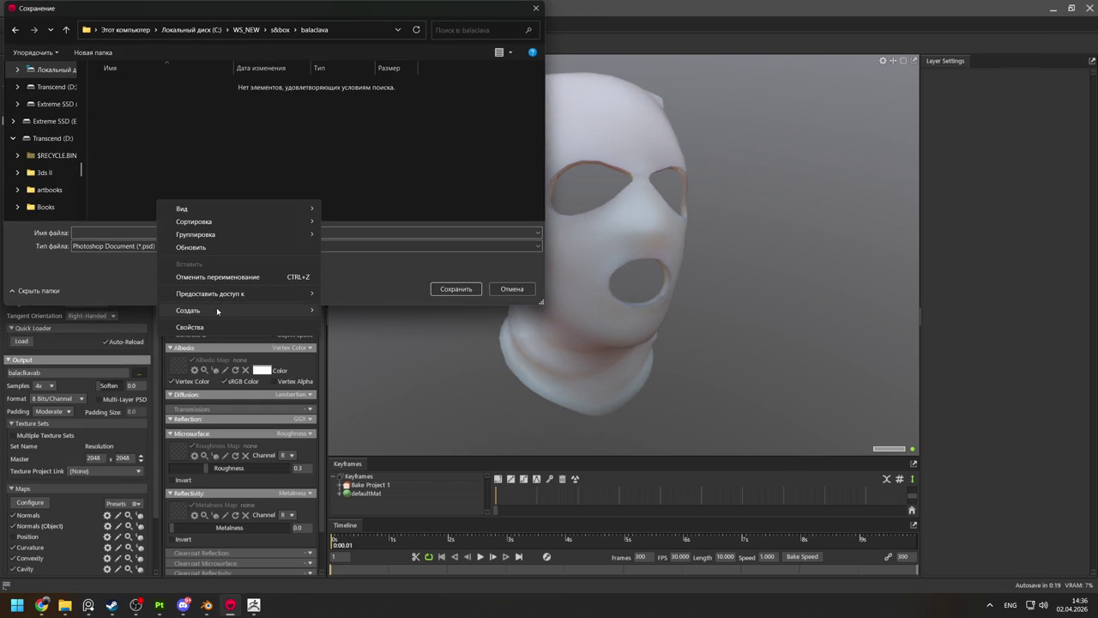
mouse_move(188, 310)
click(365, 313)
text(b)
text(e)
key(Return)
key(Return)
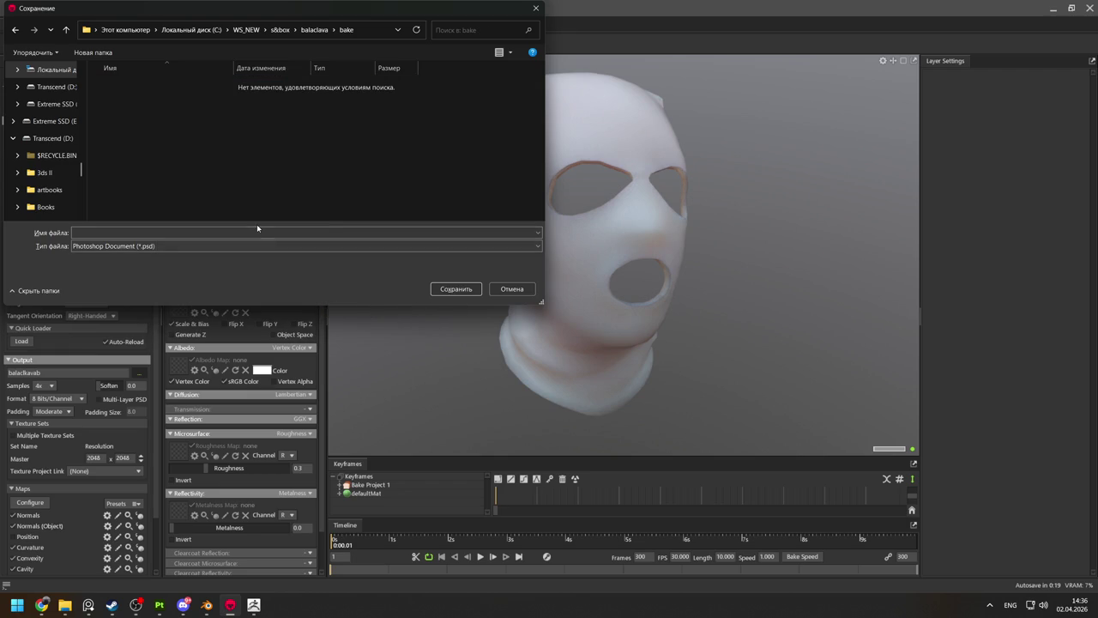
click(256, 227)
text(balaclav)
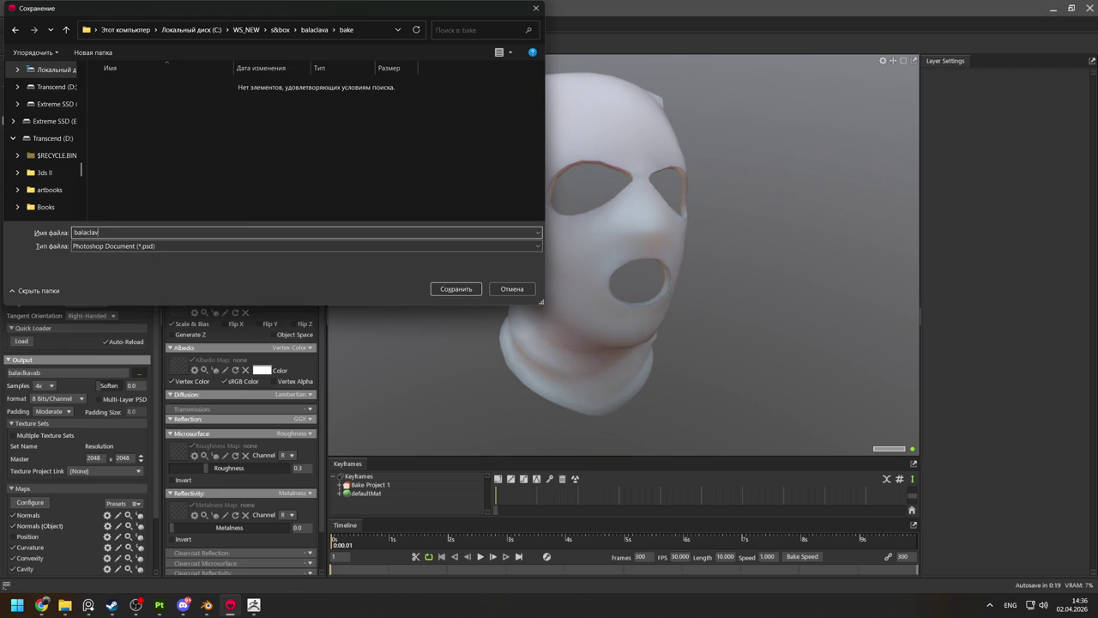
key(Return)
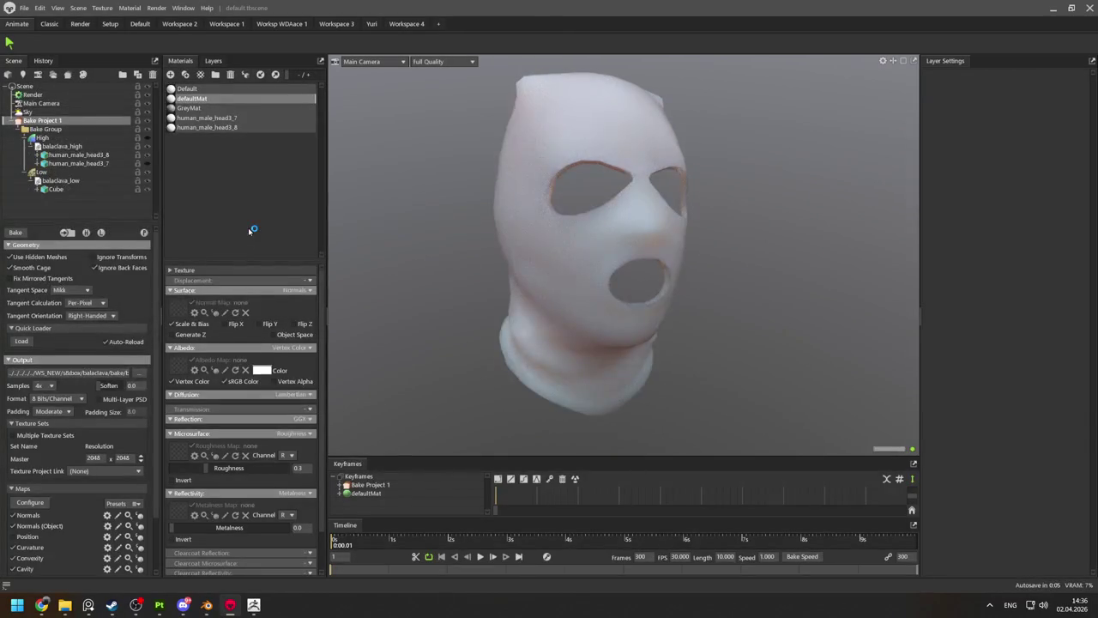
click(17, 232)
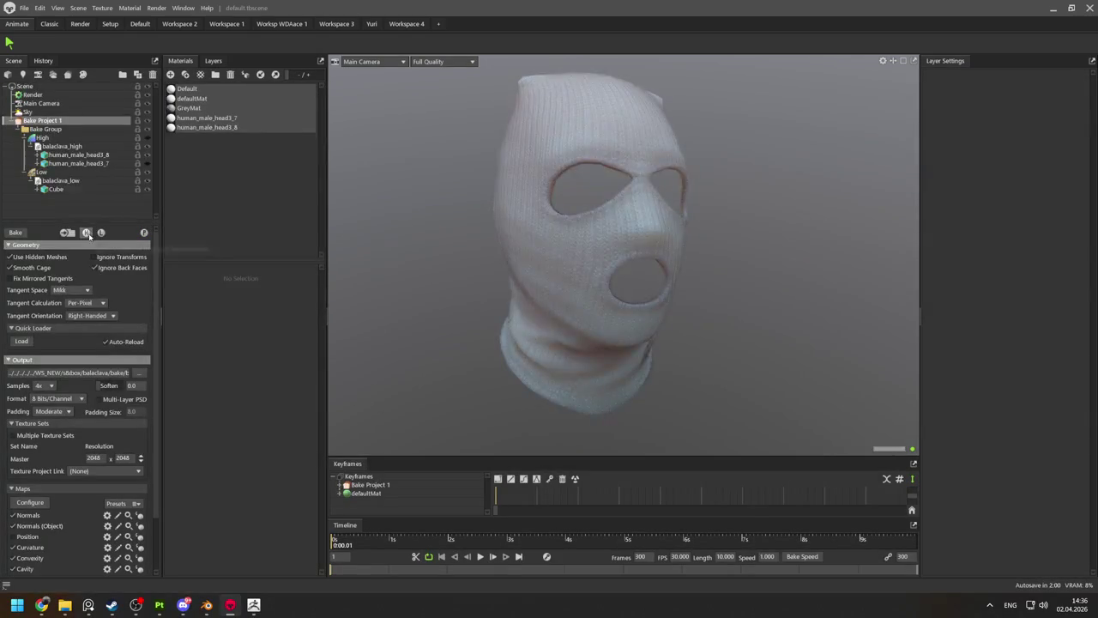
Inspect the baked knit detail, then select balaclava_low and its Default material.
scroll(625, 247, up, 2)
scroll(681, 302, up, 3)
mouse_move(681, 303)
mouse_down()
mouse_move(714, 328)
mouse_move(696, 331)
mouse_move(704, 302)
mouse_move(775, 343)
mouse_move(719, 272)
mouse_up()
scroll(719, 272, down, 5)
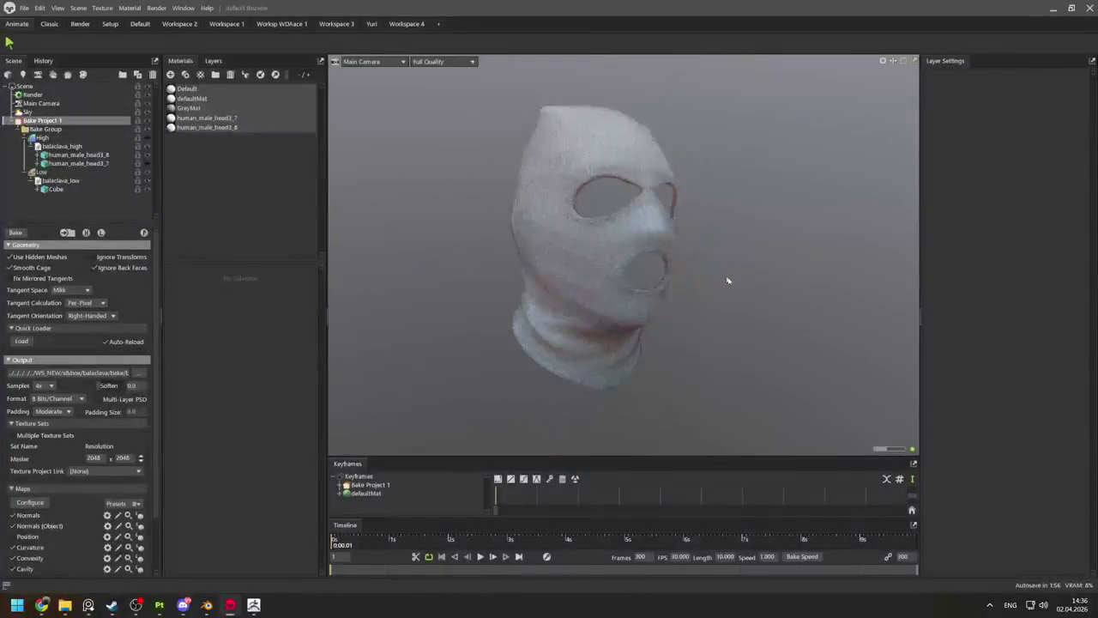
scroll(632, 368, up, 3)
scroll(660, 366, up, 2)
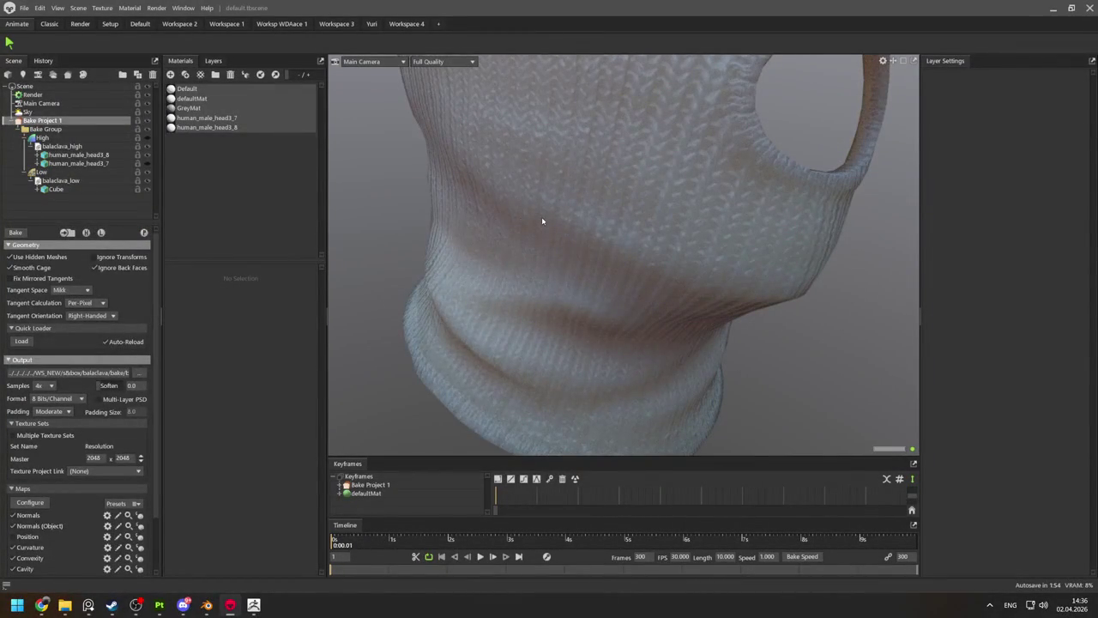
key(Down)
key(Down)
key(Down)
key(Down)
key(Down)
key(Down)
key(Down)
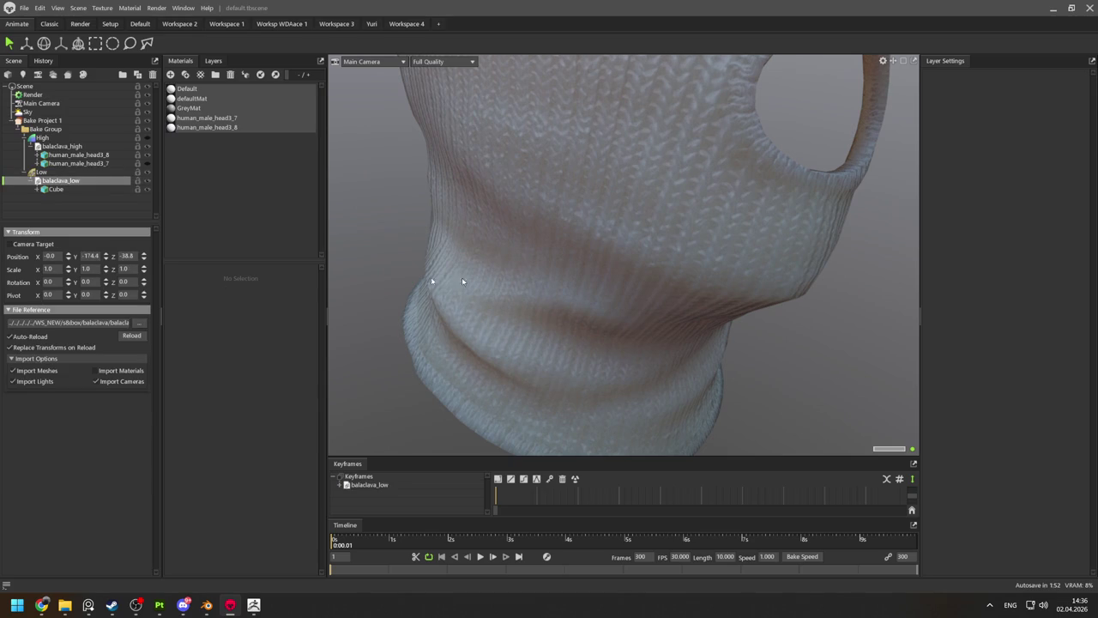
click(187, 89)
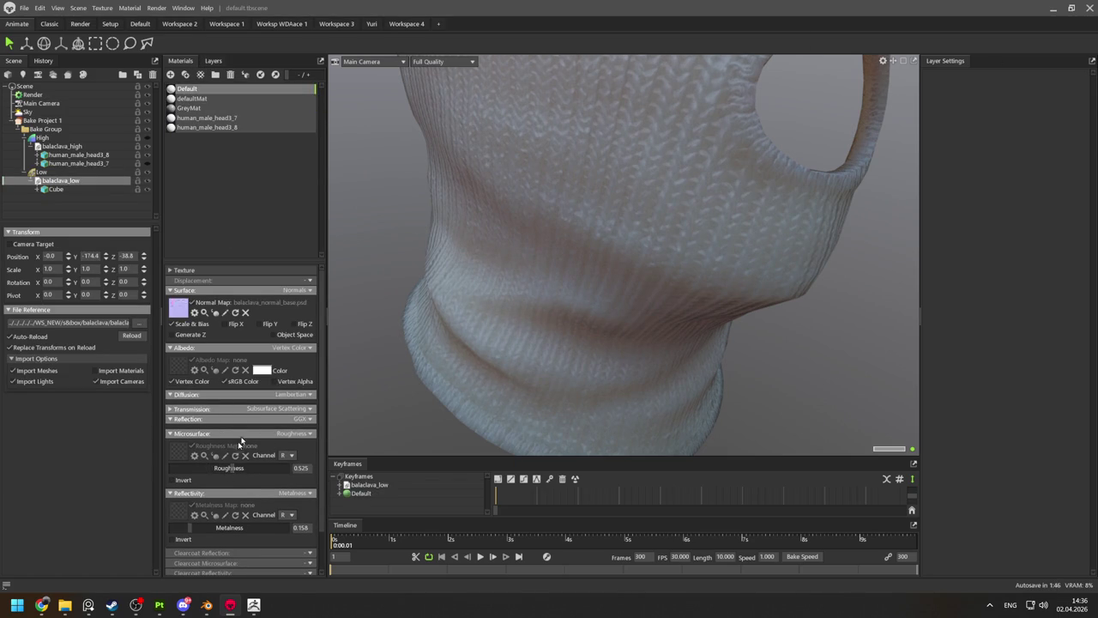
Check the defaultMat and human_male_head3_7 materials and inspect the mask's back stain.
scroll(283, 386, down, 2)
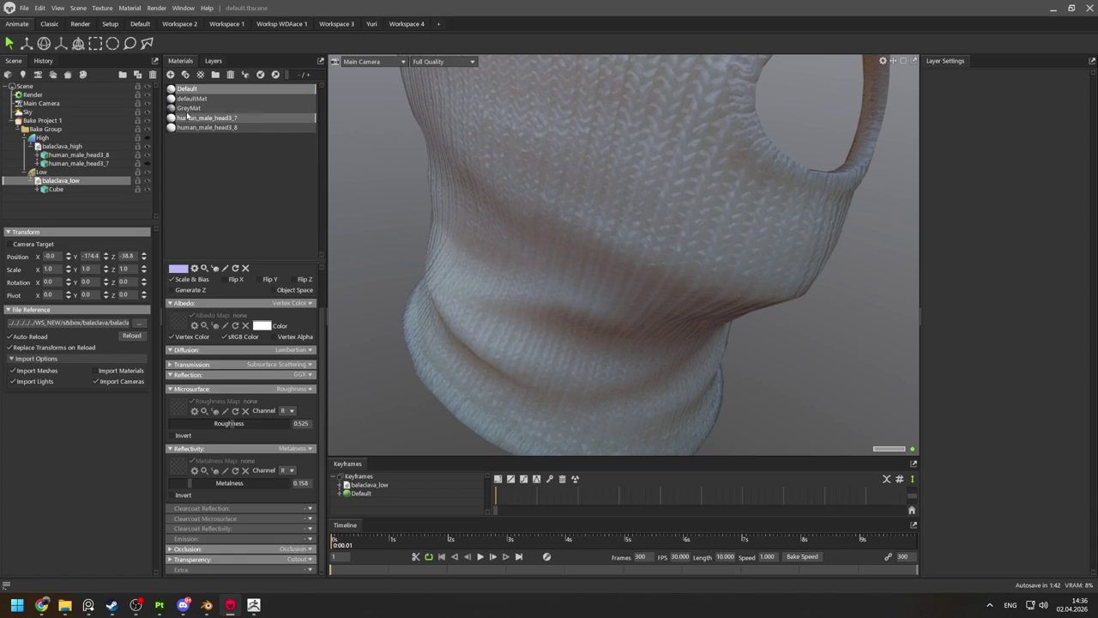
click(191, 99)
click(190, 117)
double_click(563, 262)
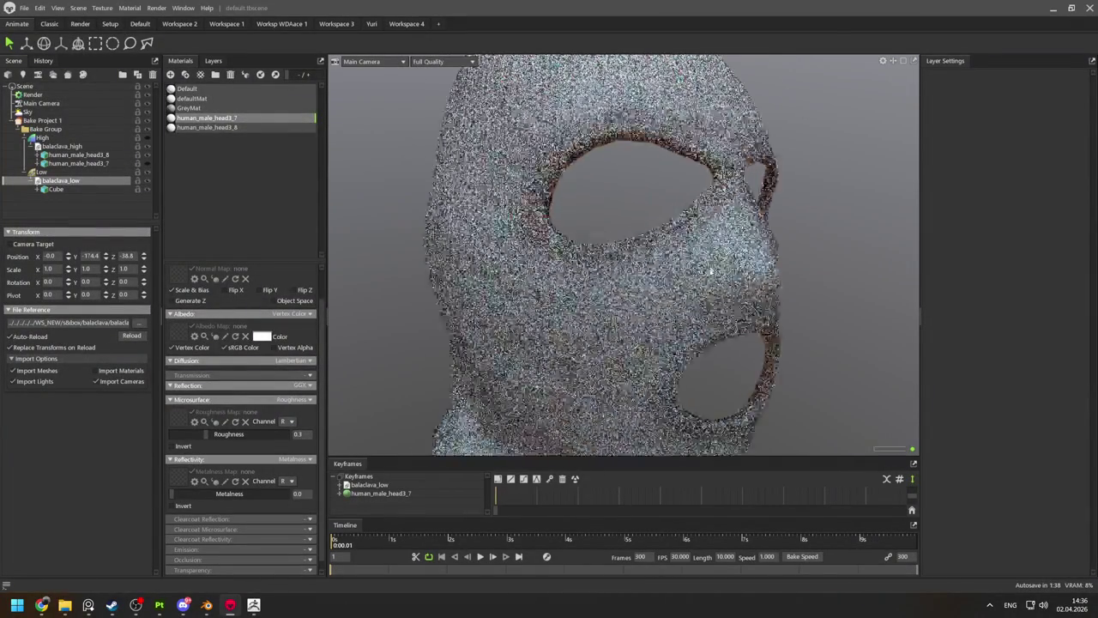
scroll(702, 385, up, 3)
scroll(669, 319, down, 5)
drag(540, 249, 501, 214)
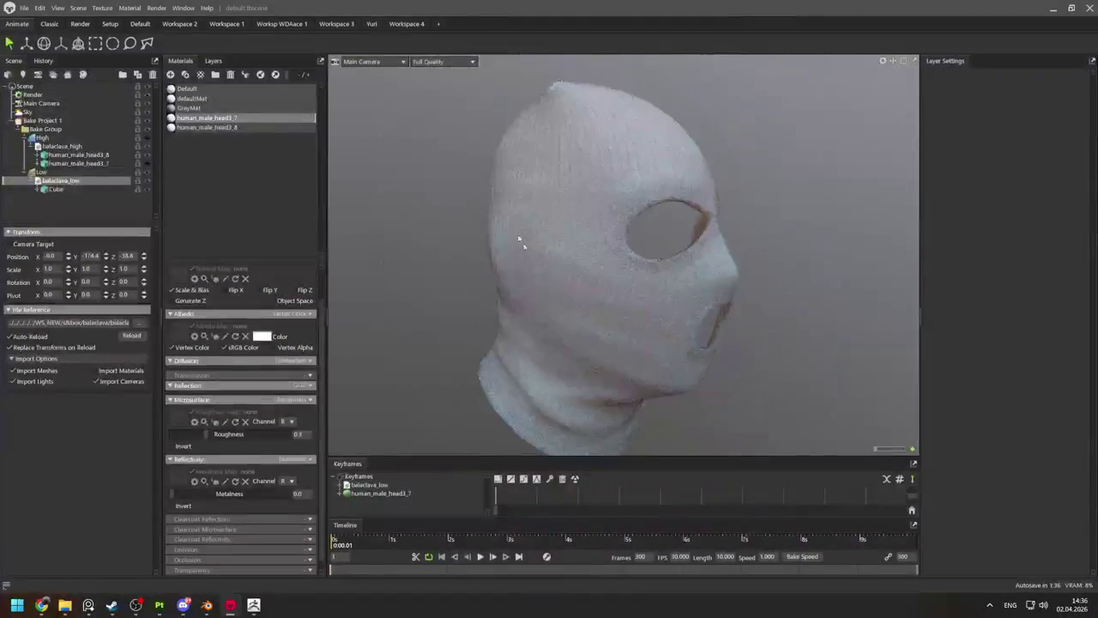
drag(590, 351, 645, 286)
scroll(614, 237, up, 2)
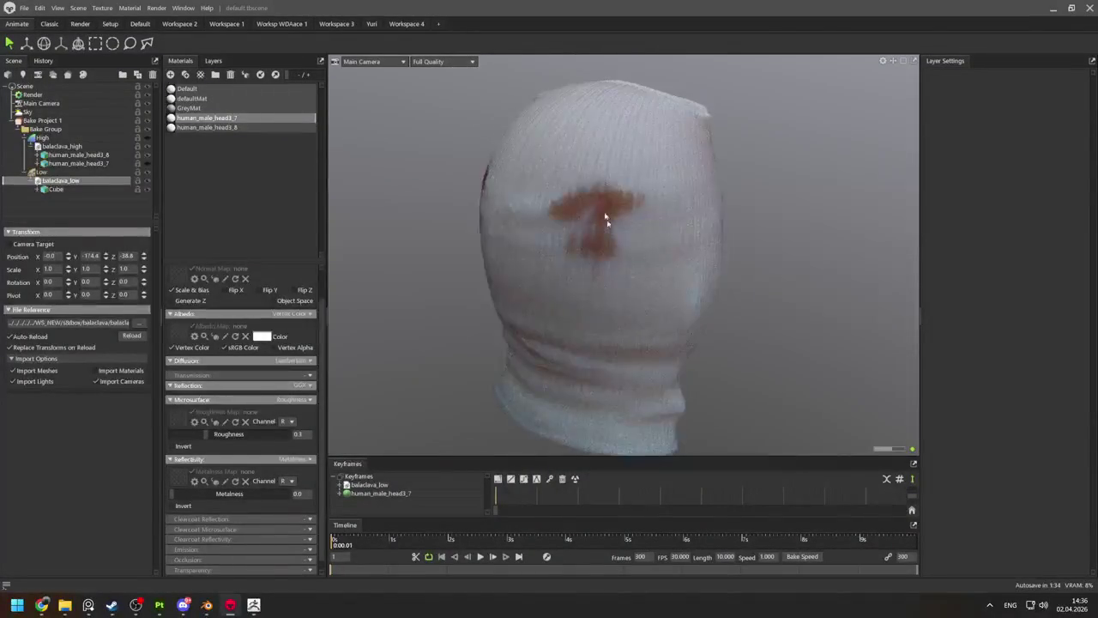
scroll(620, 245, up, 4)
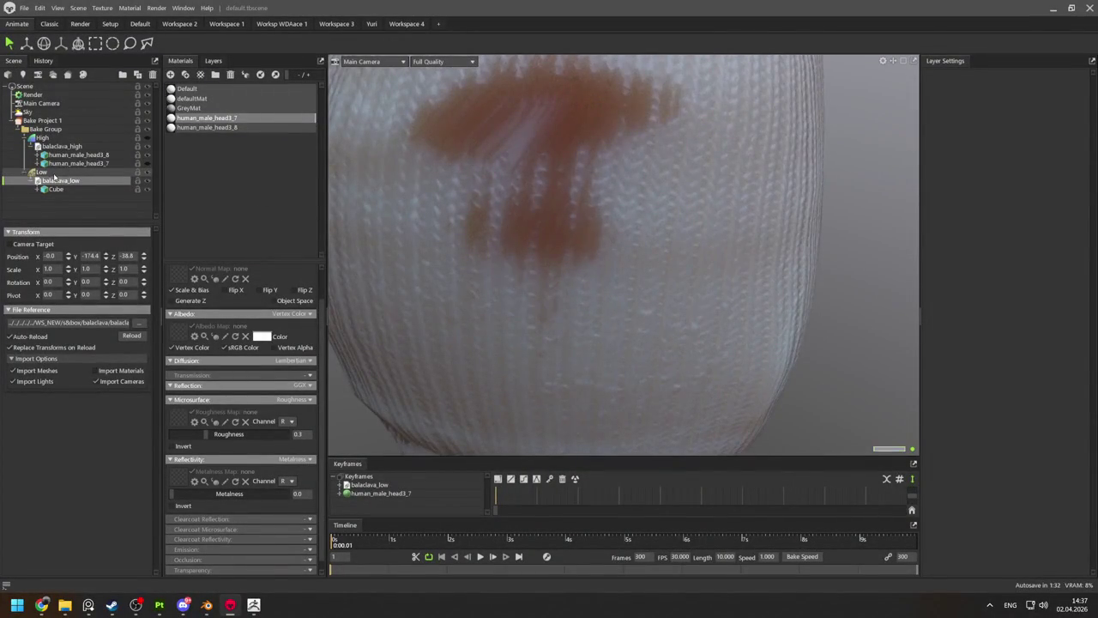
Raise the Low group's cage Max Offset to 2.262.
click(41, 172)
drag(47, 320, 71, 318)
scroll(642, 245, down, 5)
click(883, 226)
mouse_move(882, 225)
mouse_down()
mouse_move(735, 216)
mouse_move(652, 224)
mouse_move(613, 196)
mouse_up()
scroll(581, 304, up, 3)
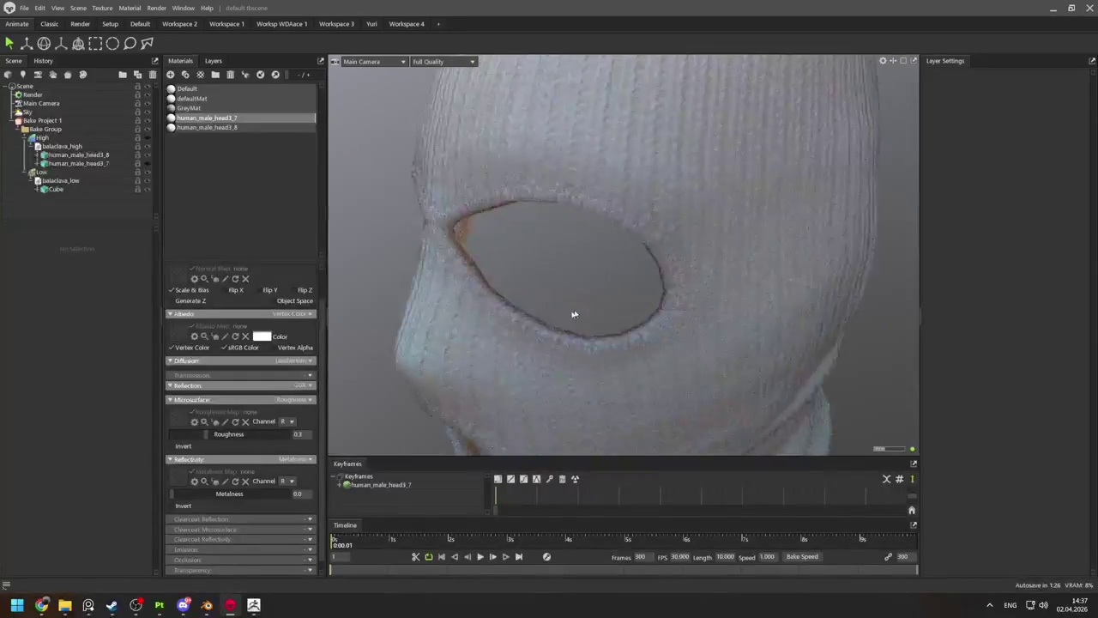
scroll(581, 303, up, 2)
scroll(494, 300, down, 2)
scroll(486, 300, down, 3)
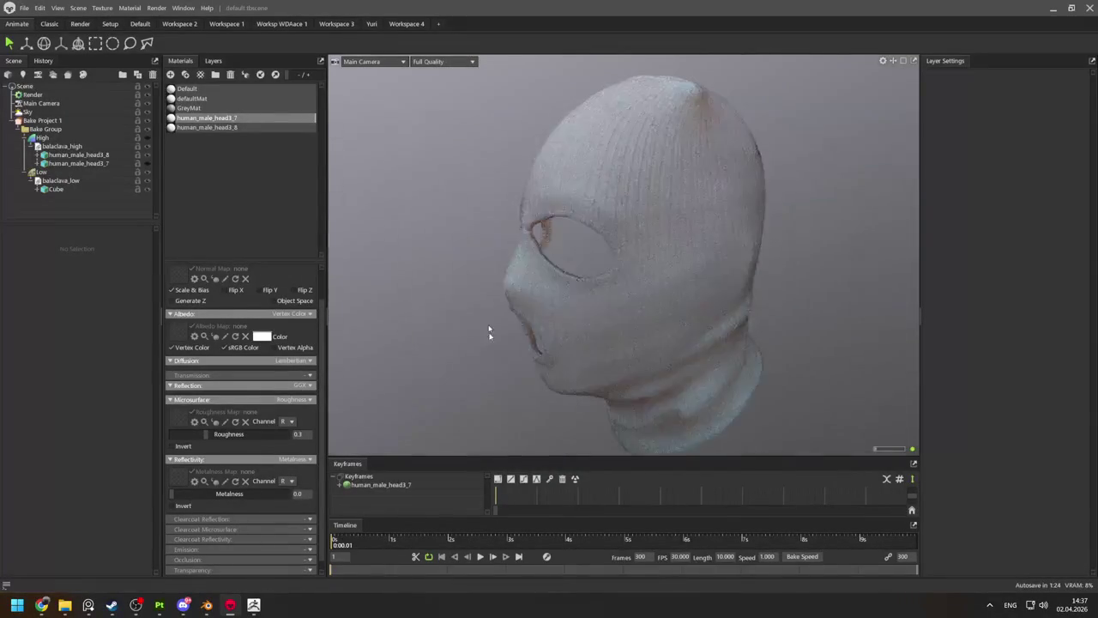
scroll(506, 344, up, 4)
scroll(506, 319, up, 2)
scroll(494, 310, down, 1)
Rebake Bake Project 1 with the larger cage and view the result front-on.
click(480, 316)
scroll(509, 336, down, 2)
scroll(515, 318, down, 2)
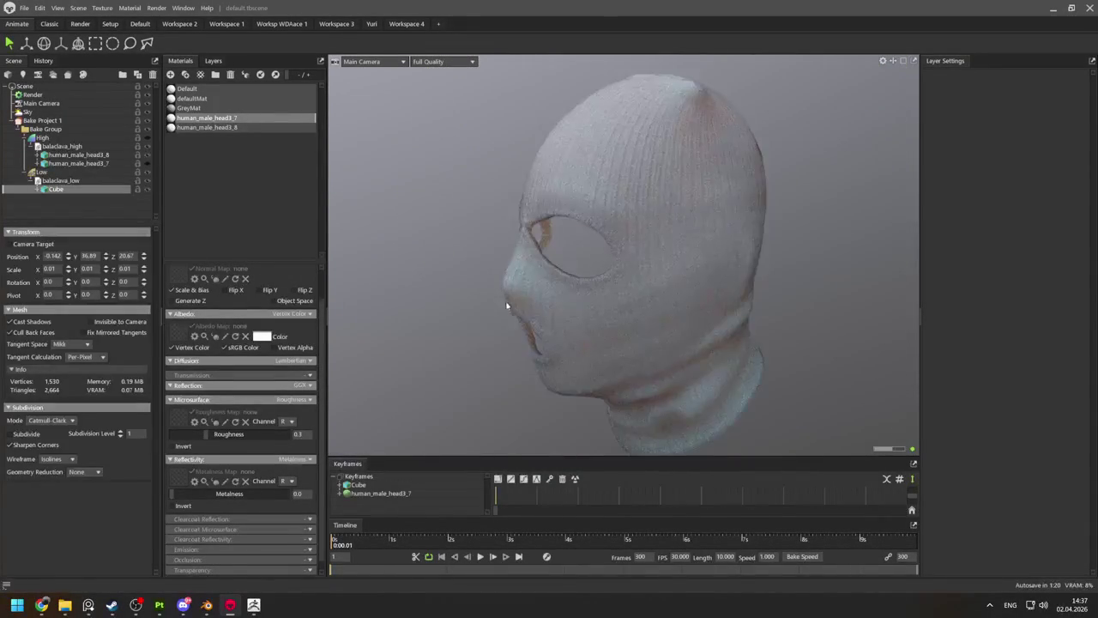
scroll(630, 314, down, 2)
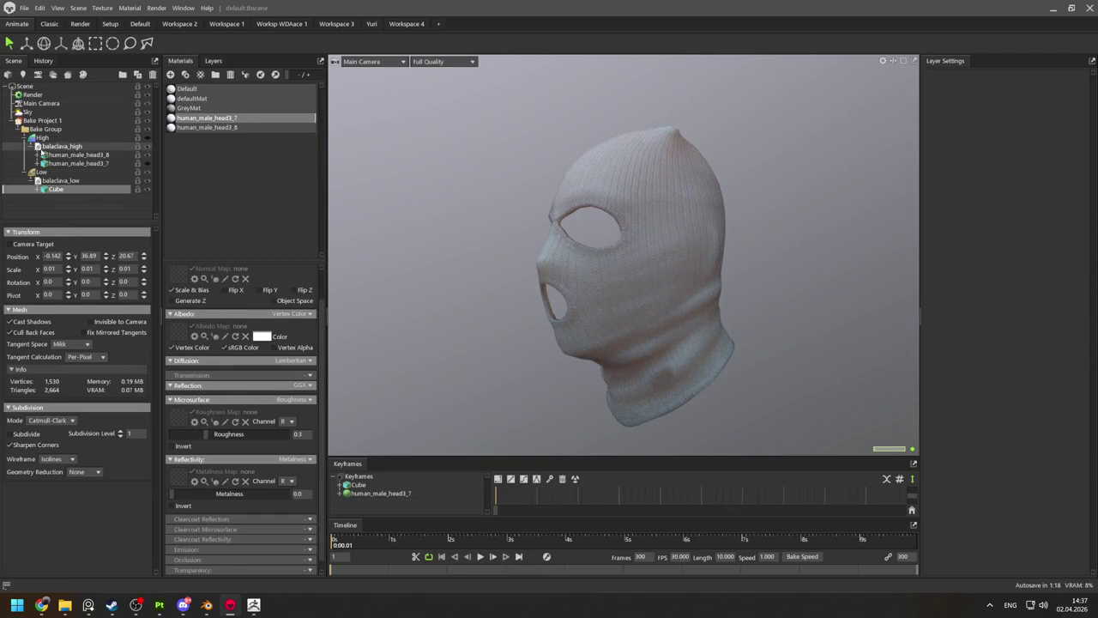
click(39, 120)
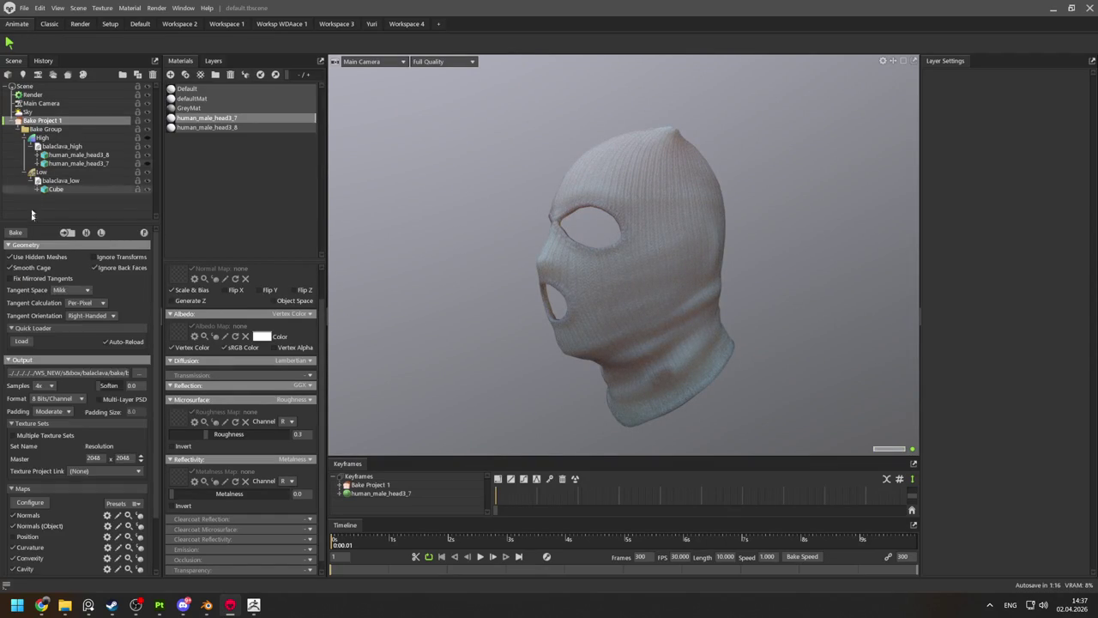
click(15, 232)
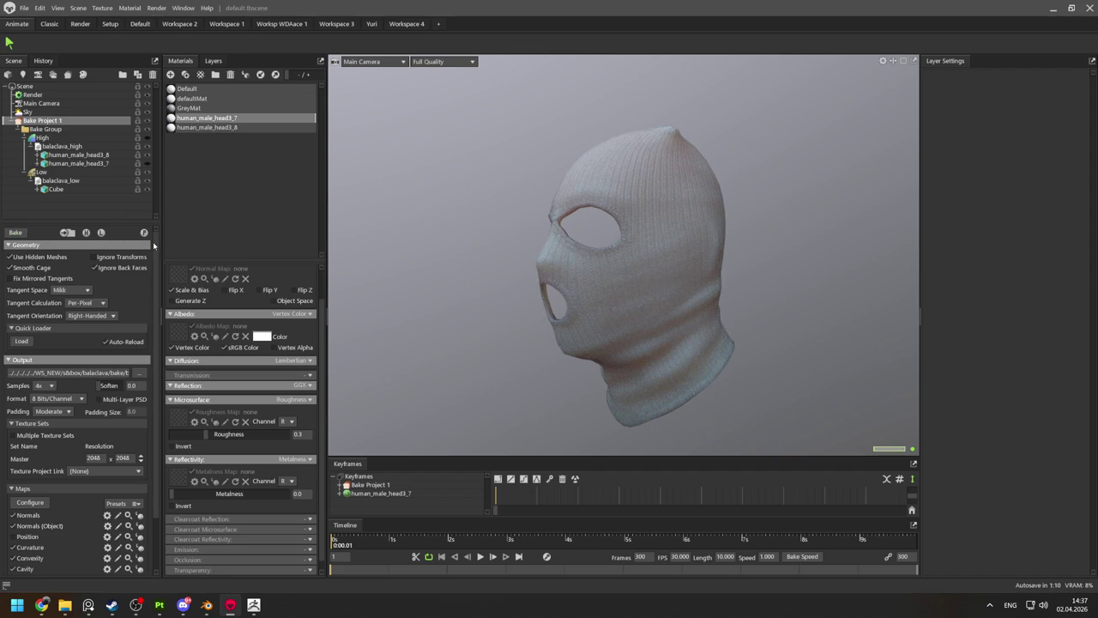
mouse_move(440, 250)
mouse_down()
mouse_move(651, 221)
mouse_move(498, 245)
mouse_up()
click(188, 108)
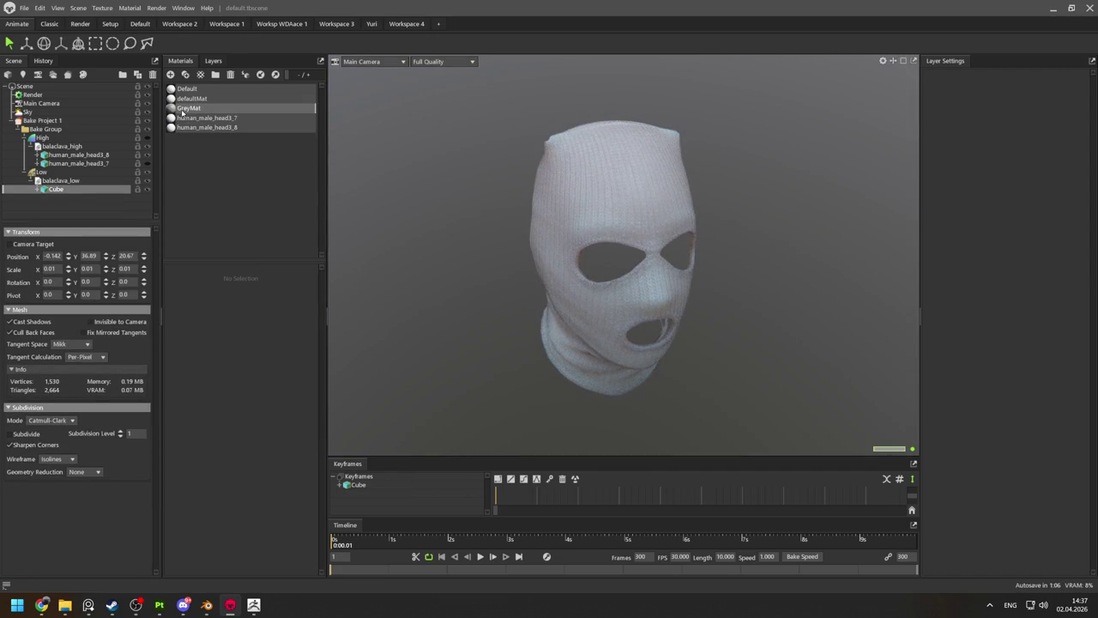
Set Bake Project 1's samples to 16x.
click(42, 120)
click(300, 257)
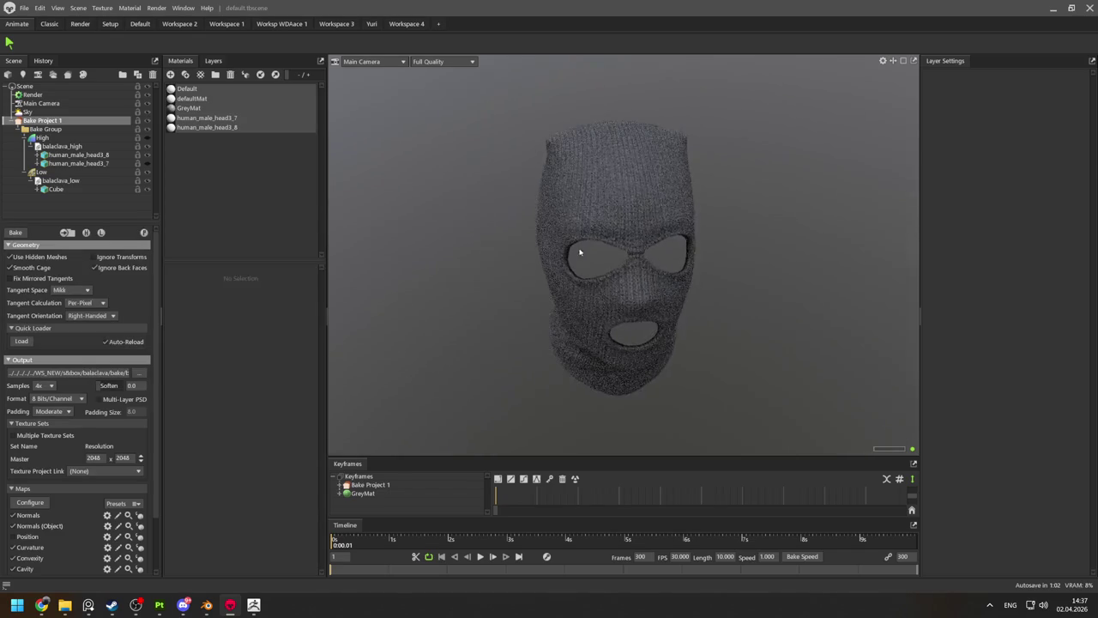
scroll(642, 302, up, 5)
scroll(671, 274, up, 2)
drag(671, 274, 574, 315)
click(41, 385)
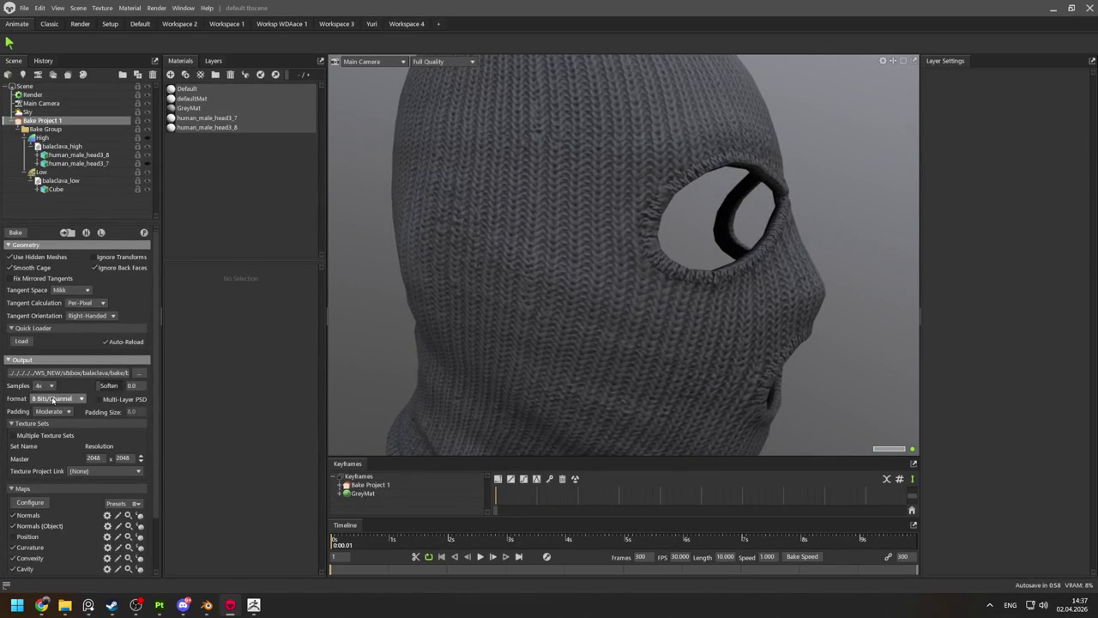
click(48, 416)
Orbit and zoom to a front view of the balaclava while the bake runs.
scroll(77, 413, down, 2)
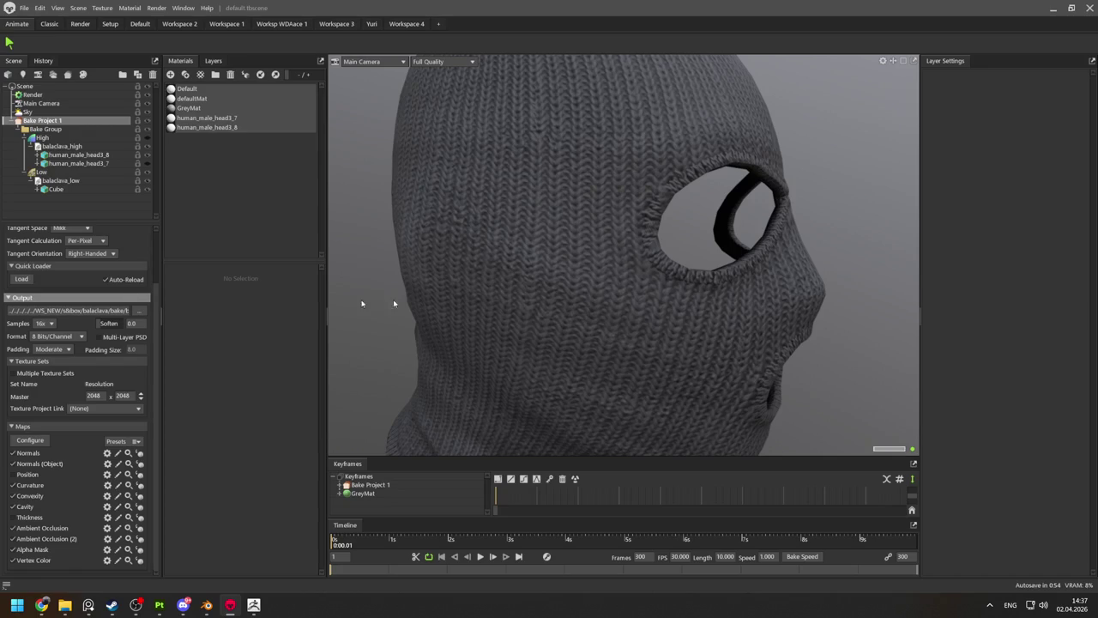
drag(593, 315, 585, 289)
mouse_move(611, 357)
mouse_down()
mouse_move(605, 346)
mouse_move(497, 340)
mouse_up()
scroll(589, 335, up, 2)
scroll(601, 359, up, 3)
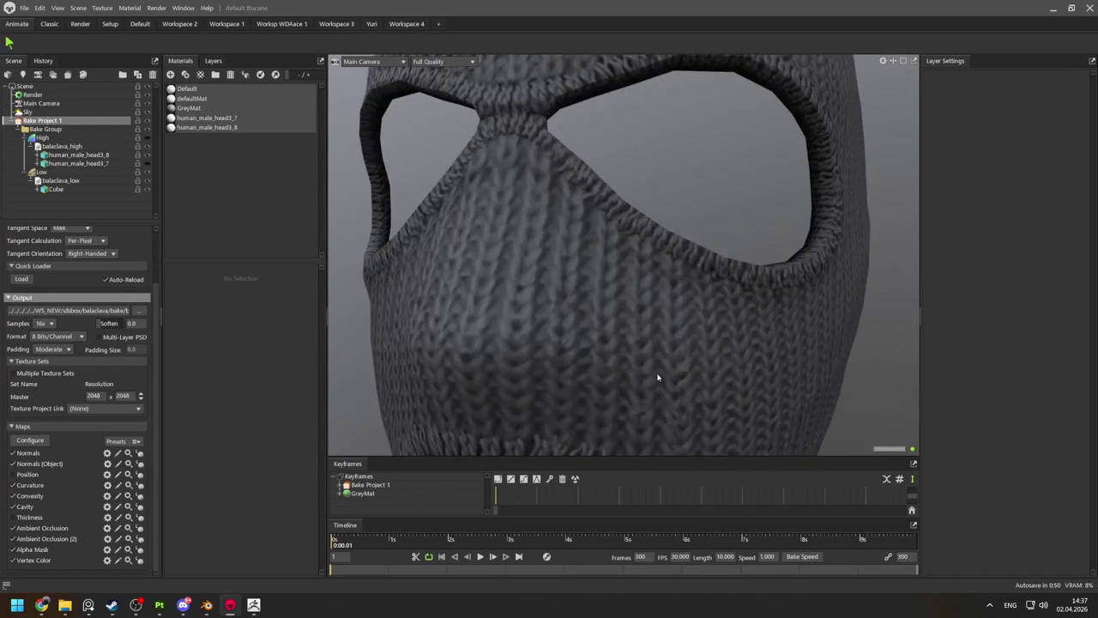
scroll(655, 376, down, 5)
scroll(101, 386, up, 2)
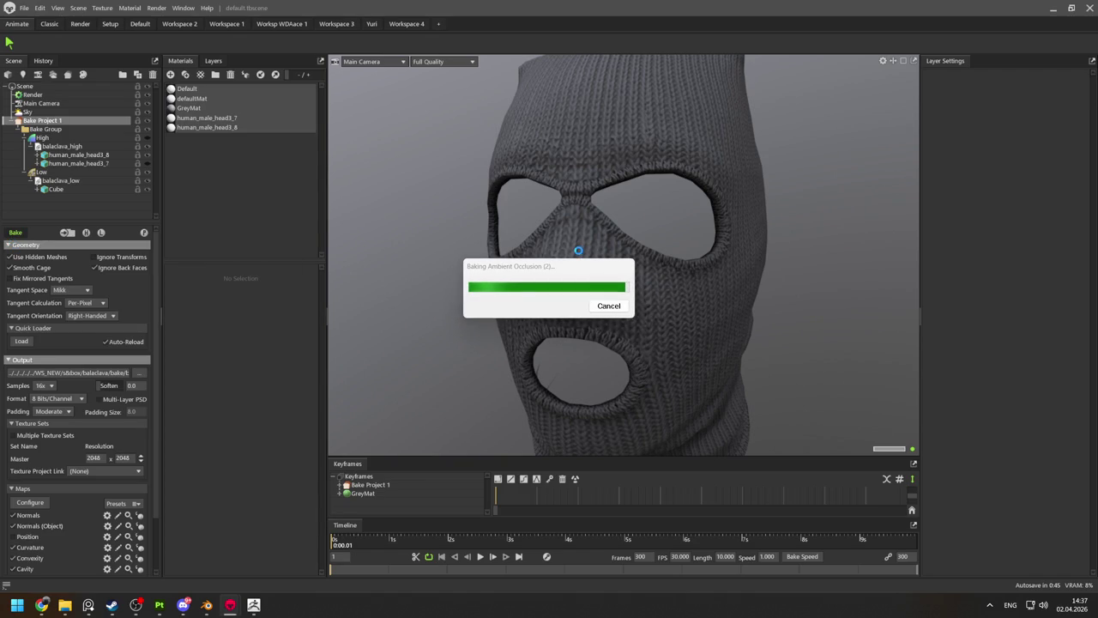
Inspect the 16x-baked eye holes and knit detail from several angles, then switch windows.
drag(558, 257, 614, 275)
scroll(652, 275, up, 5)
scroll(700, 280, down, 2)
scroll(716, 296, down, 3)
scroll(712, 296, down, 5)
scroll(643, 252, down, 1)
mouse_move(633, 250)
mouse_down()
mouse_move(698, 277)
mouse_move(667, 246)
mouse_up()
scroll(600, 258, down, 3)
mouse_move(524, 272)
mouse_down()
mouse_move(611, 284)
mouse_move(657, 262)
mouse_move(725, 278)
mouse_up()
scroll(657, 324, up, 5)
mouse_move(657, 323)
mouse_down()
mouse_move(711, 297)
mouse_move(694, 294)
mouse_move(691, 353)
mouse_move(677, 326)
mouse_move(695, 321)
mouse_up()
scroll(711, 296, down, 2)
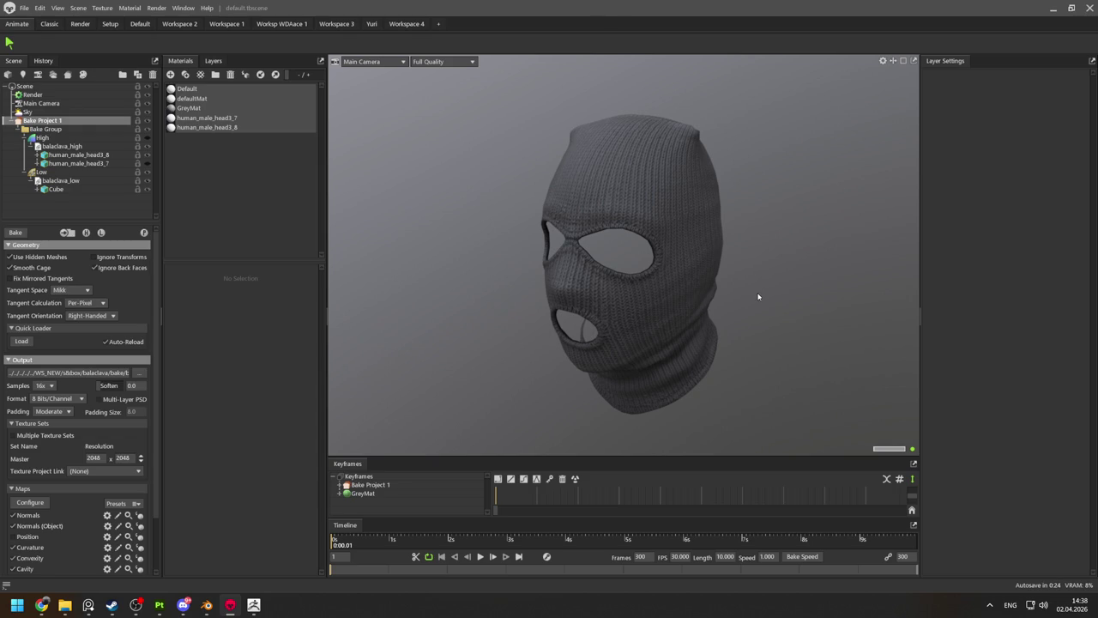
key(alt+Tab)
key(alt+Tab)
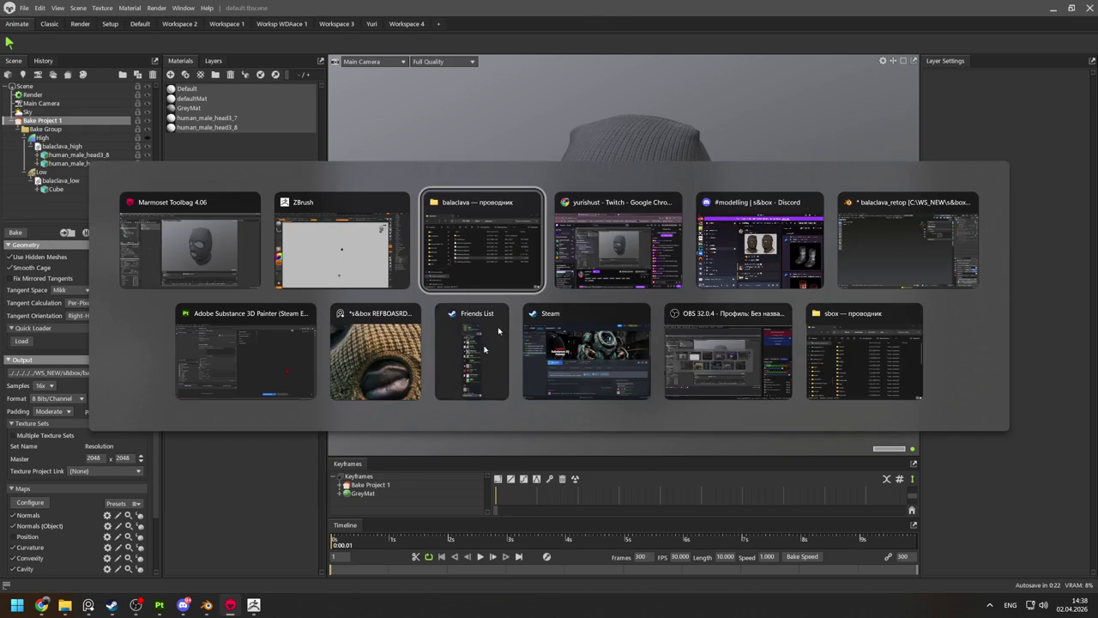
mouse_move(341, 244)
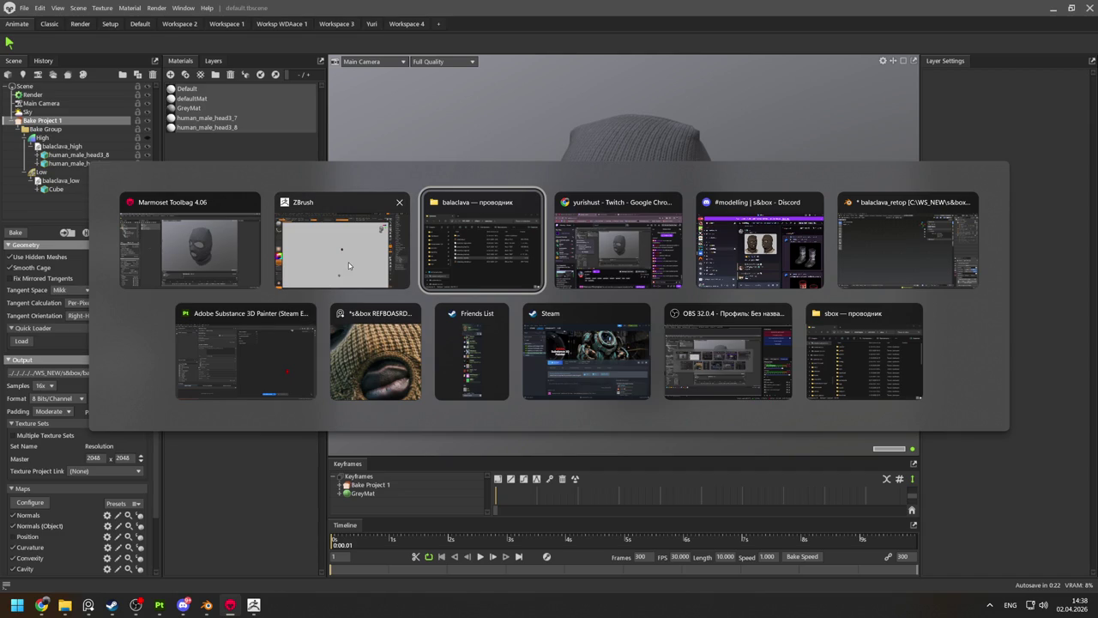
In ZBrush, load the balaclava head tool and pick the human_male_head3_7 subtool.
click(348, 262)
scroll(1017, 39, up, 5)
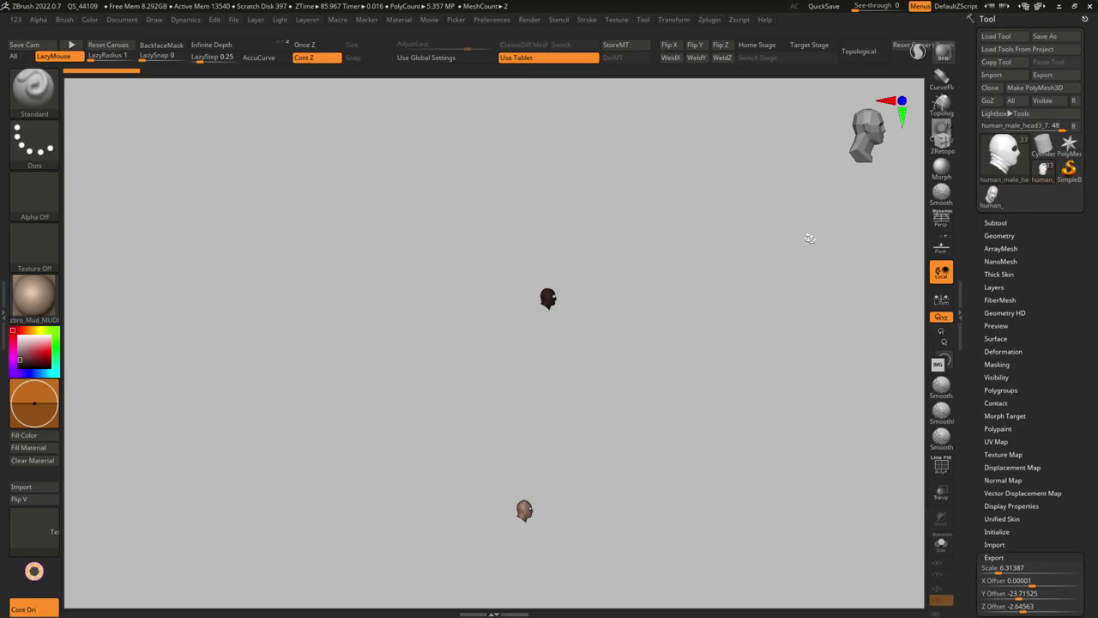
click(991, 197)
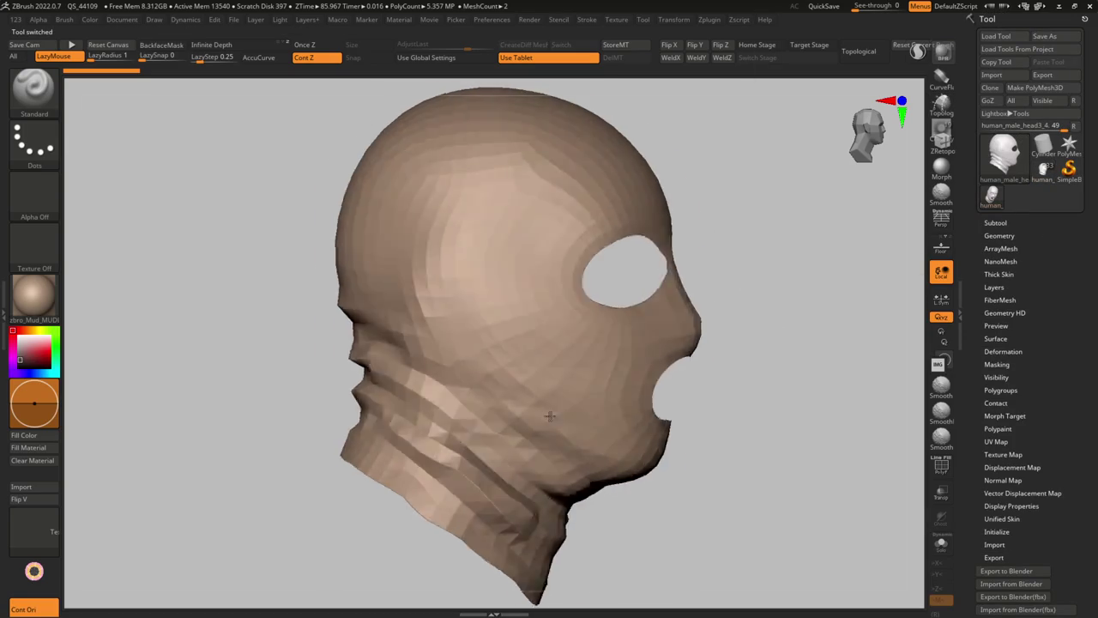
click(995, 222)
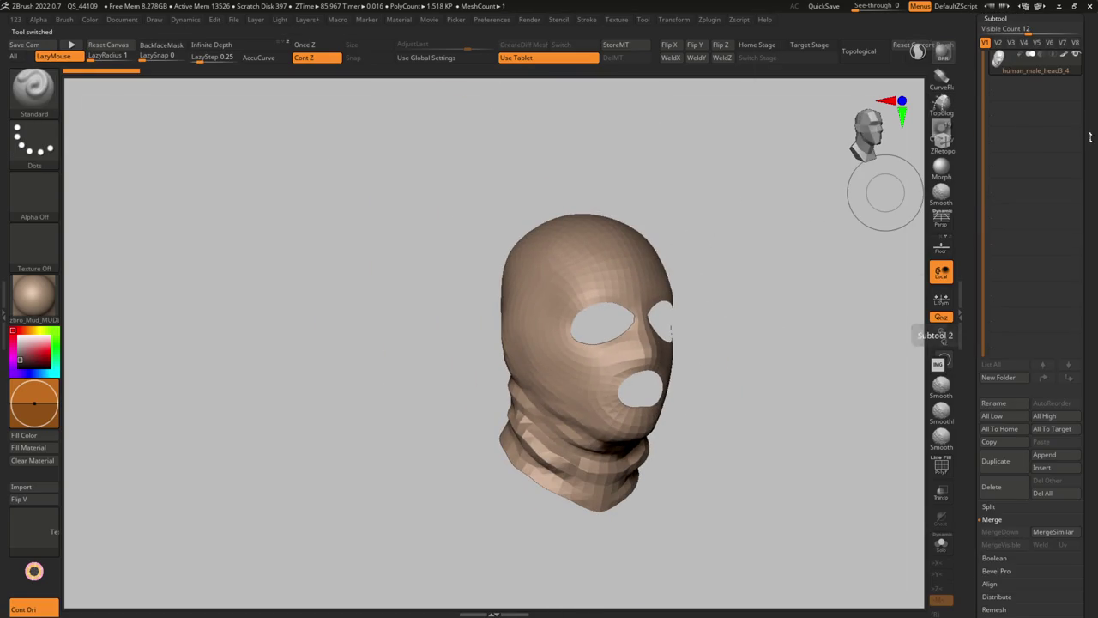
scroll(1021, 257, up, 3)
click(1039, 172)
Undo the last change, frame the knitted balaclava, and save it as balaclava_merged.ztl.
key(ctrl+z)
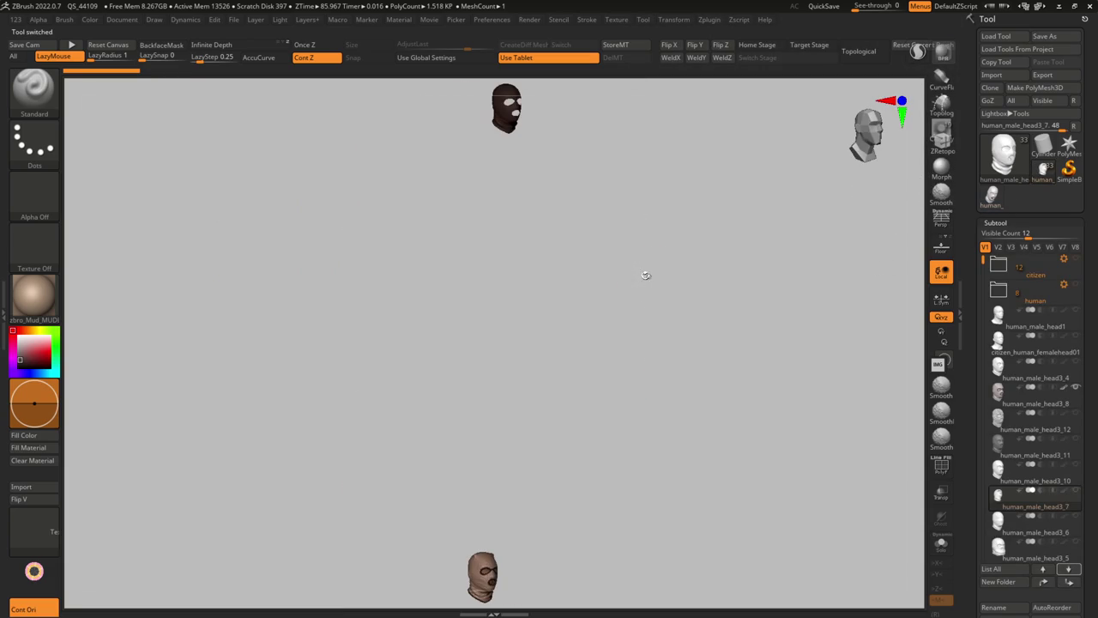
click(464, 173)
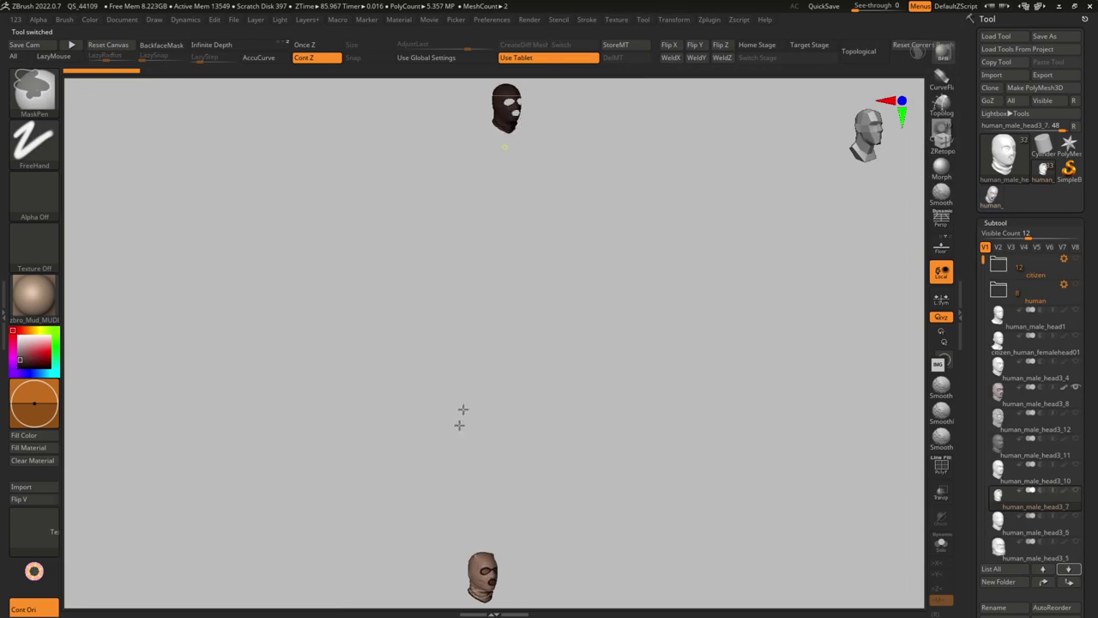
key(f)
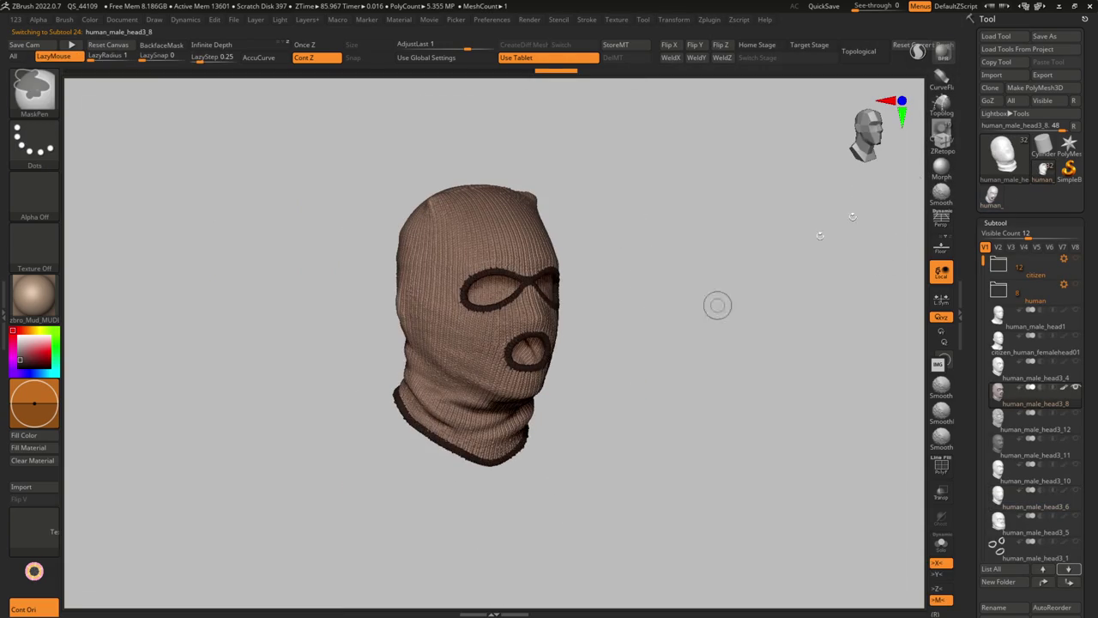
key(ctrl+s)
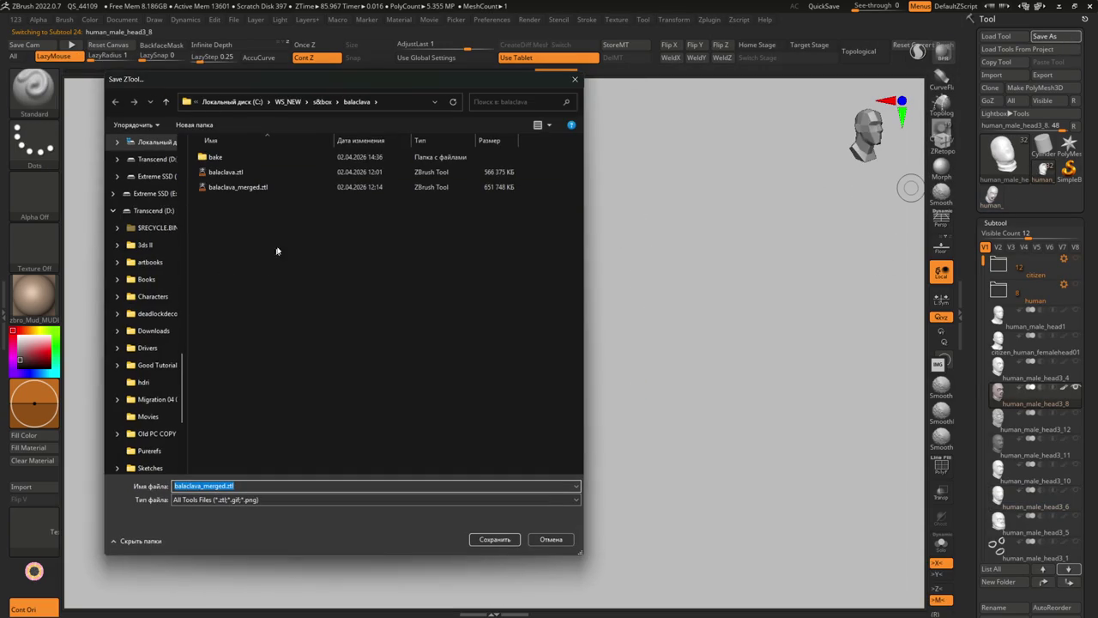
click(225, 485)
click(488, 538)
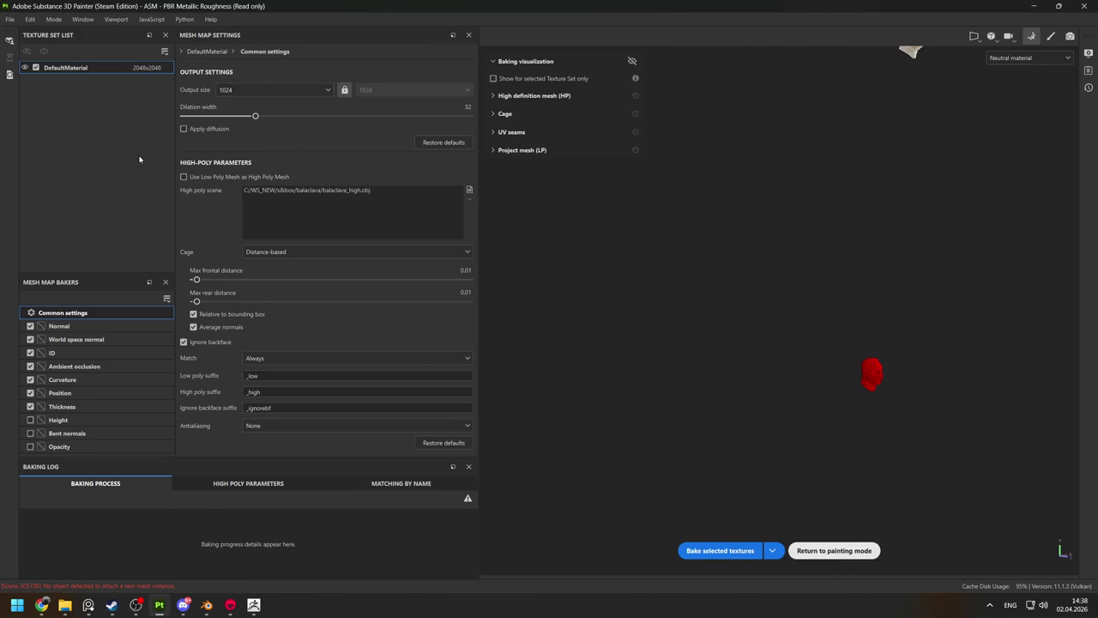
Show Texture Set Settings and scroll down to the Mesh Maps slots.
scroll(877, 394, down, 3)
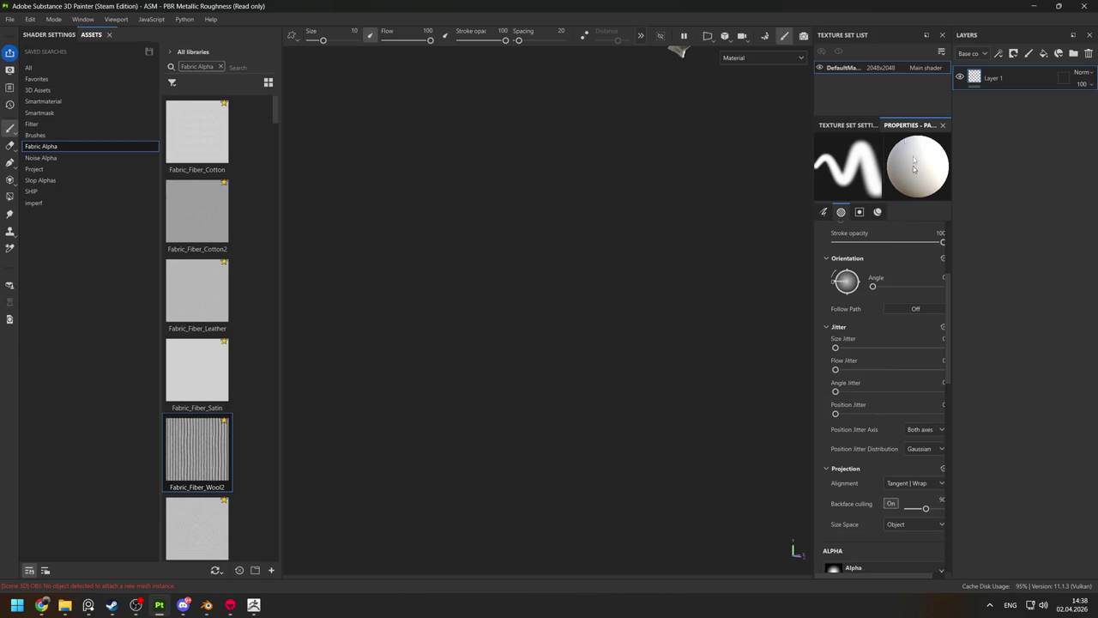
click(853, 125)
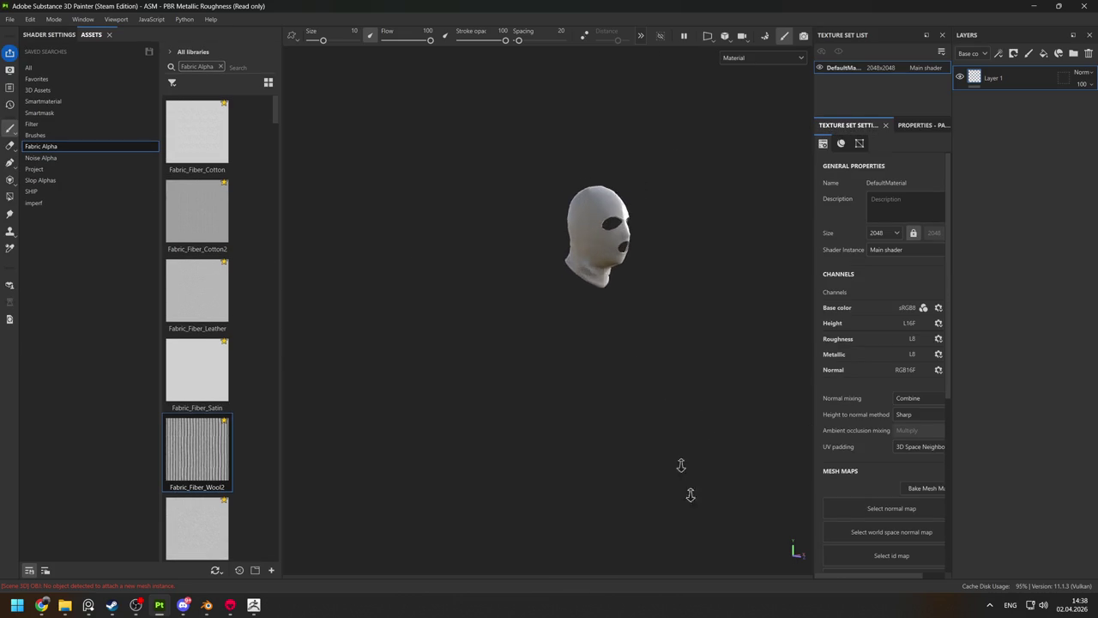
scroll(877, 492, down, 5)
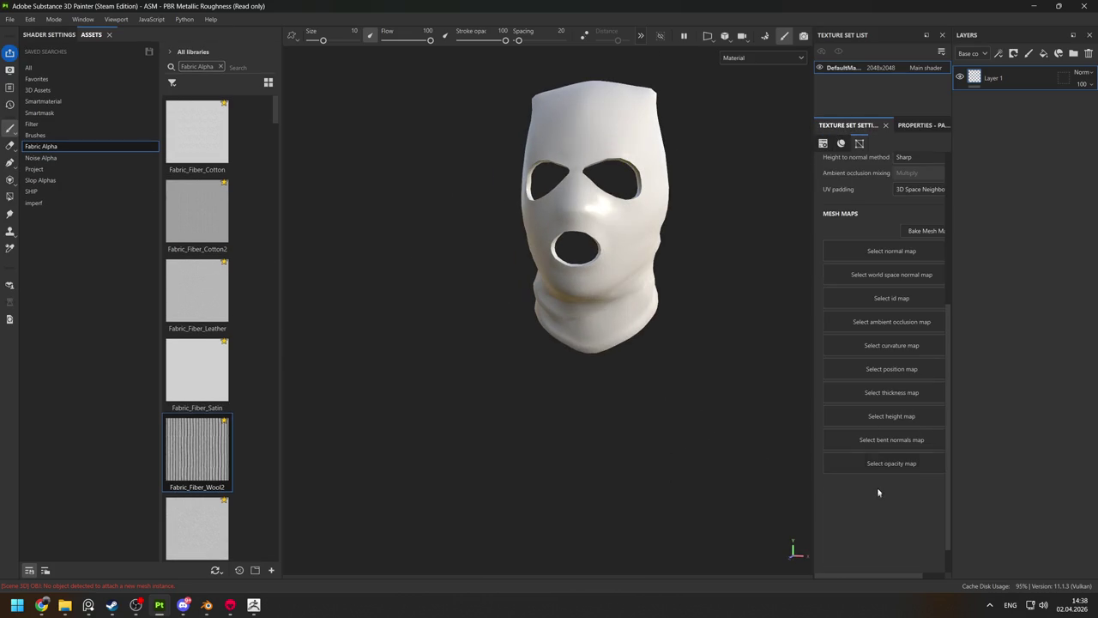
click(874, 271)
click(834, 233)
Open the bake folder and load balaclava_world_space_normals into the World space normal slot.
key(alt+Tab)
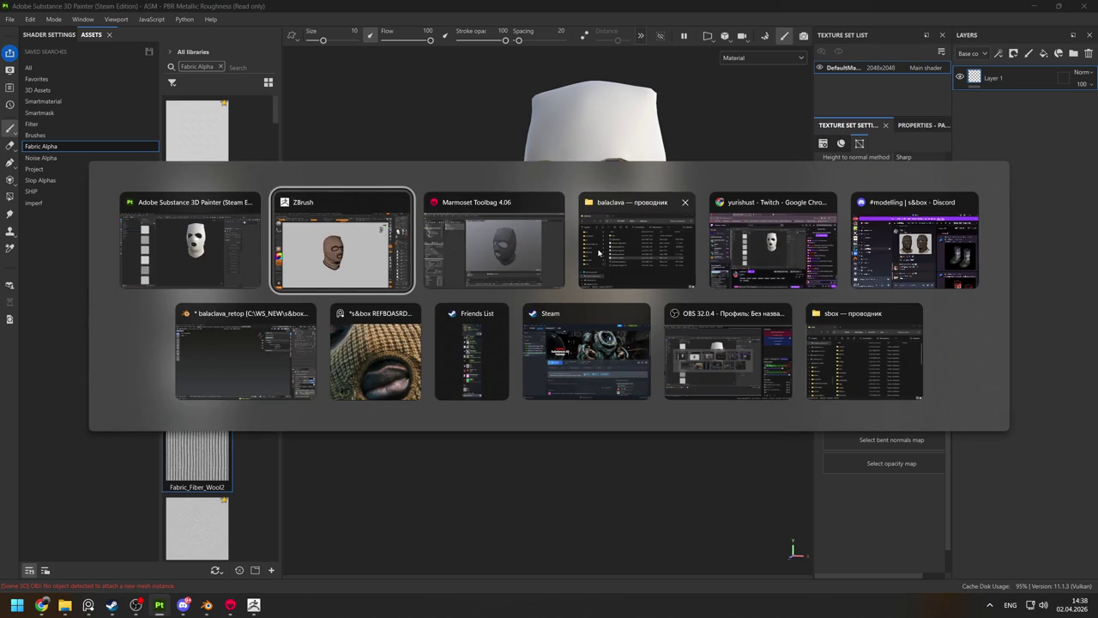
click(598, 252)
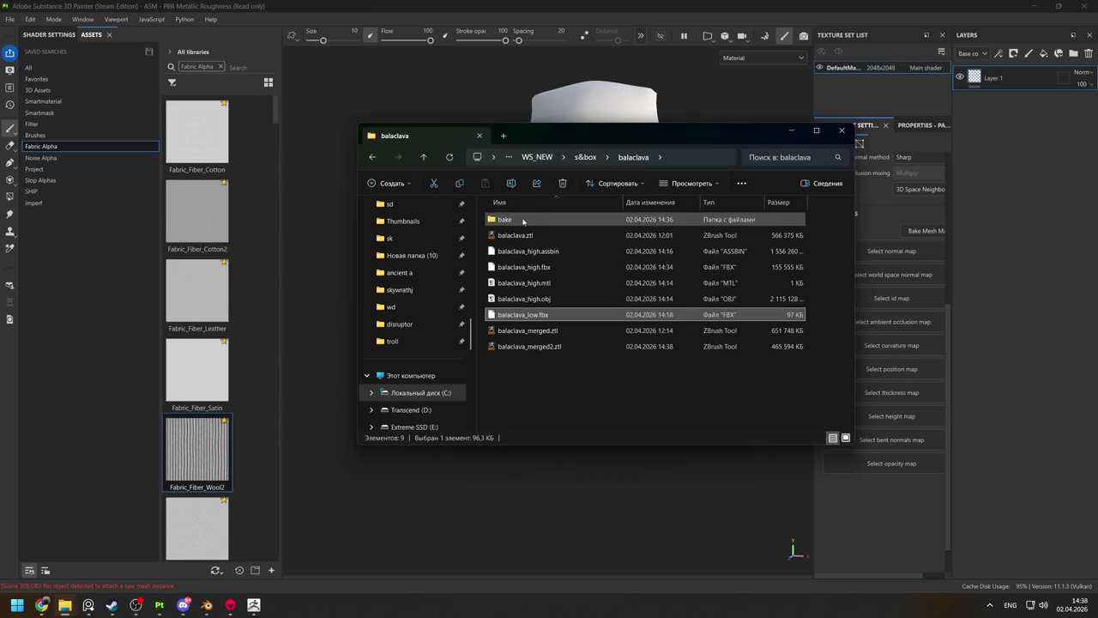
double_click(504, 219)
drag(601, 134, 304, 96)
click(205, 251)
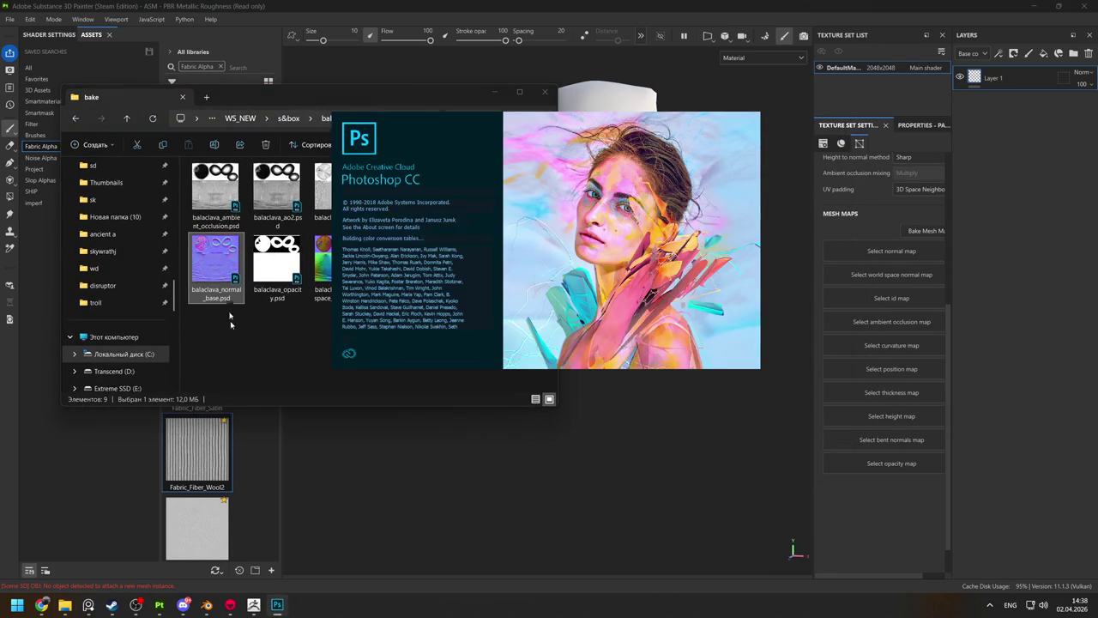
mouse_move(338, 261)
mouse_down()
mouse_move(908, 275)
mouse_move(344, 279)
mouse_up()
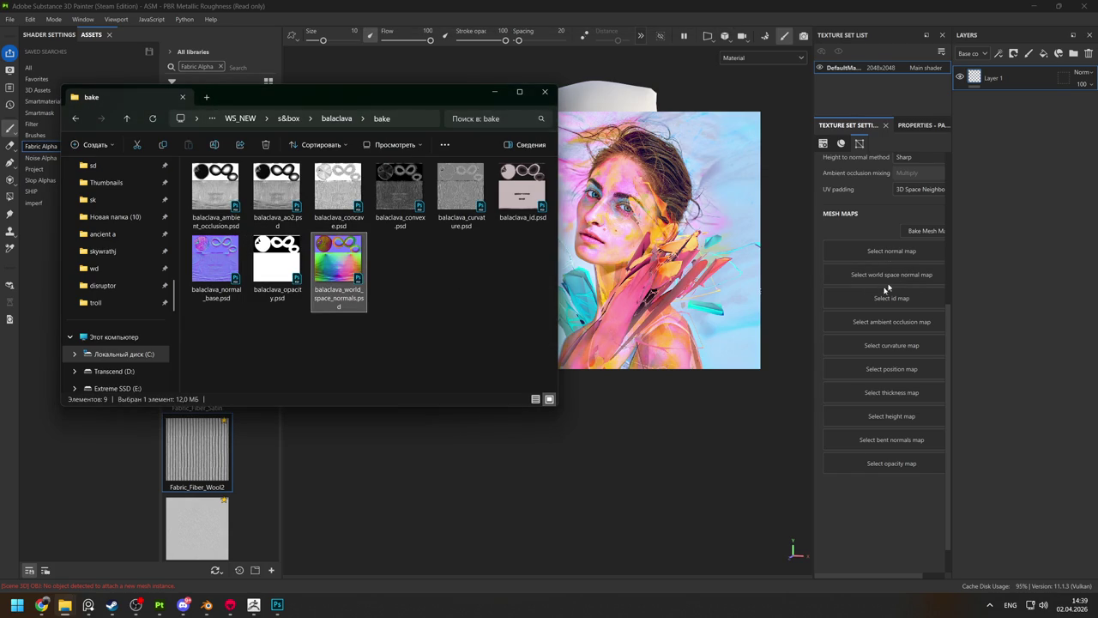
Load balaclava_normal_base into the Normal slot after first dropping it into Photoshop.
drag(215, 259, 893, 258)
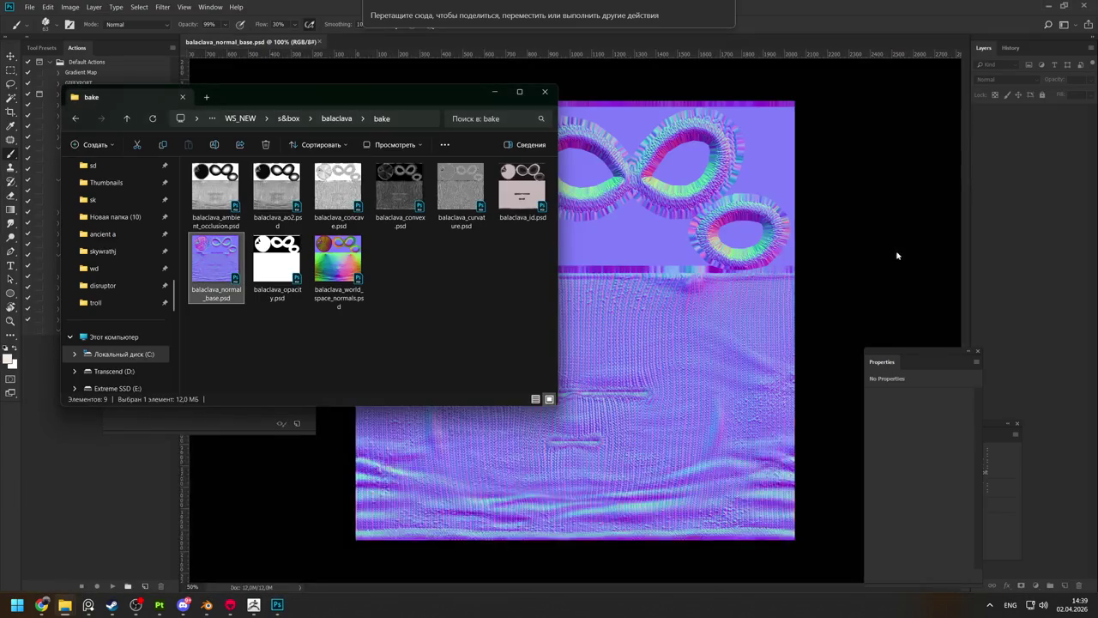
drag(894, 258, 862, 319)
key(Return)
key(alt+Tab)
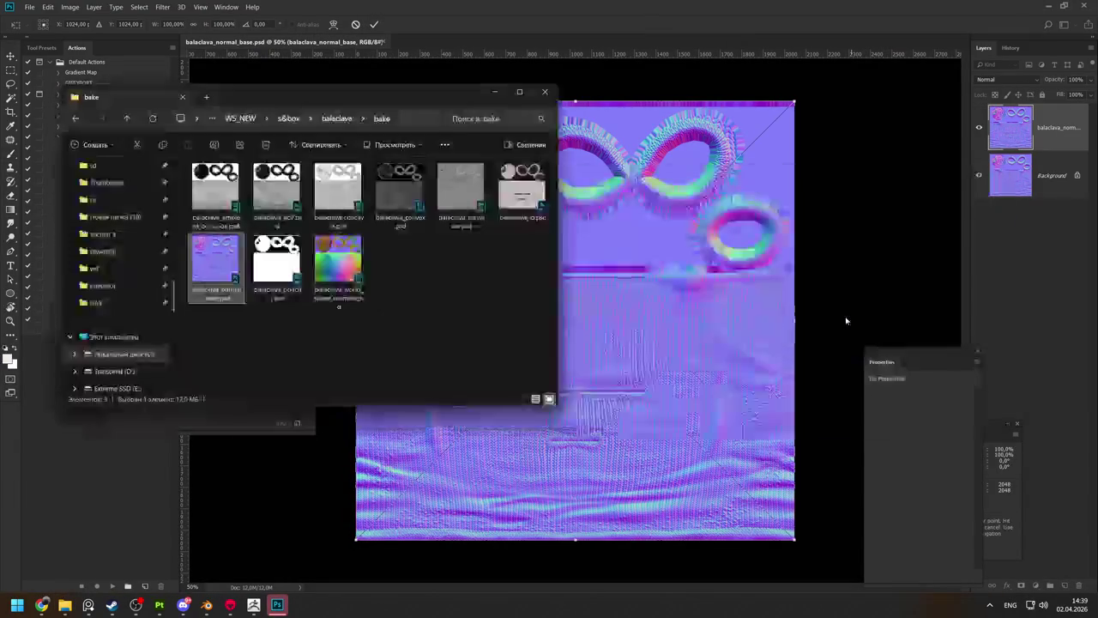
key(alt+Tab)
click(204, 267)
key(alt+Tab)
drag(205, 268, 875, 255)
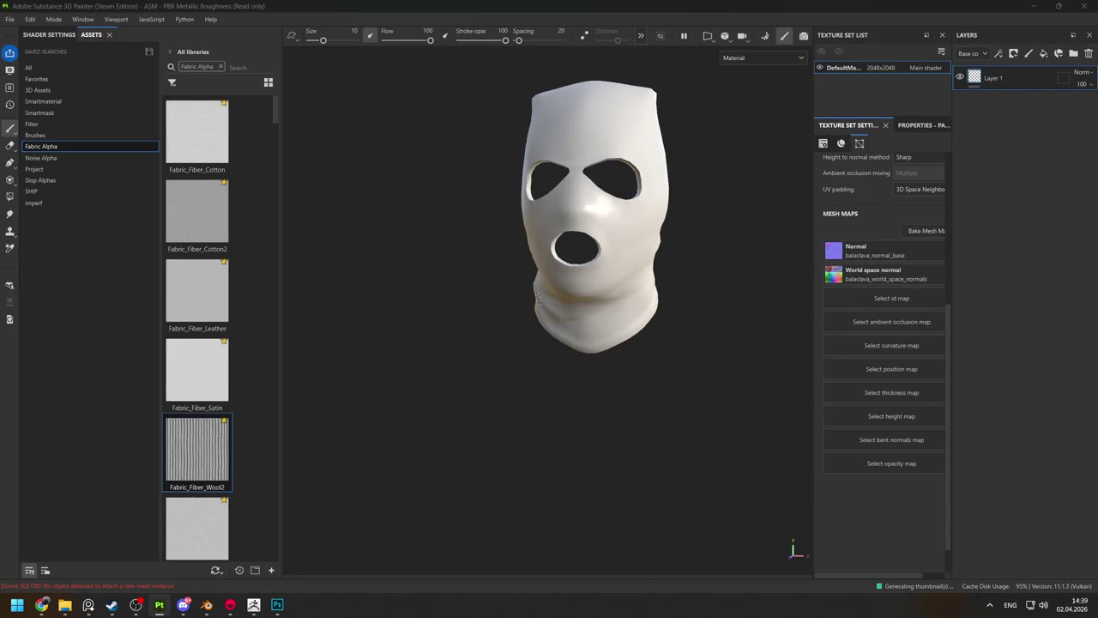
Load balaclava_id.psd into the ID slot and balaclava_curvature.psd into Curvature.
key(alt+Tab)
drag(522, 190, 909, 287)
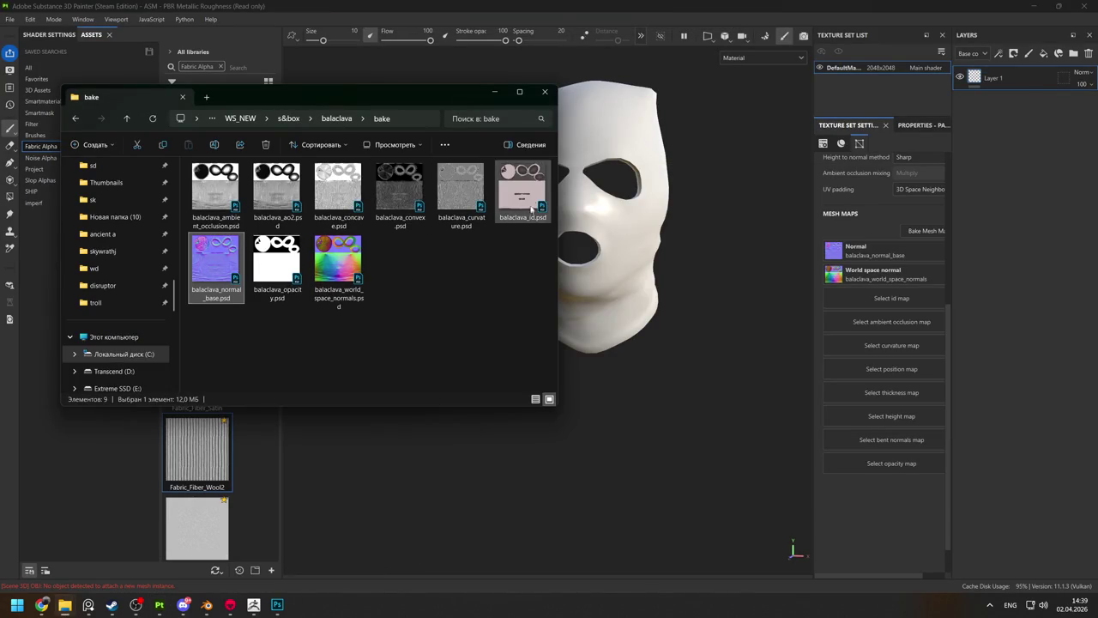
drag(461, 190, 890, 345)
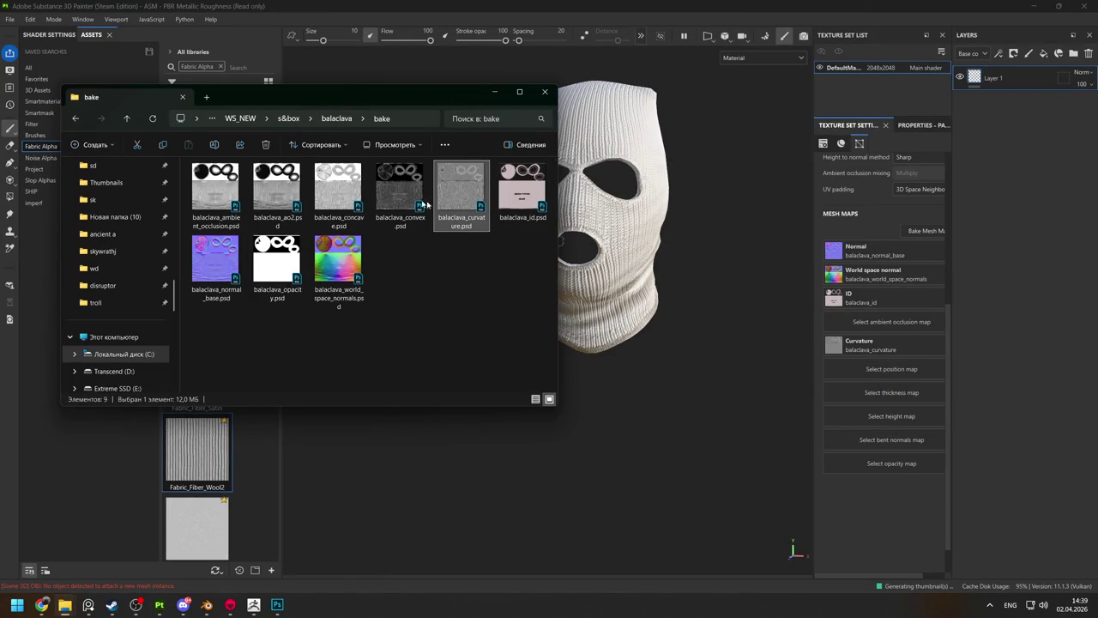
Compare balaclava_ambient_occlusion and balaclava_ao2 side by side in Photoshop.
double_click(216, 189)
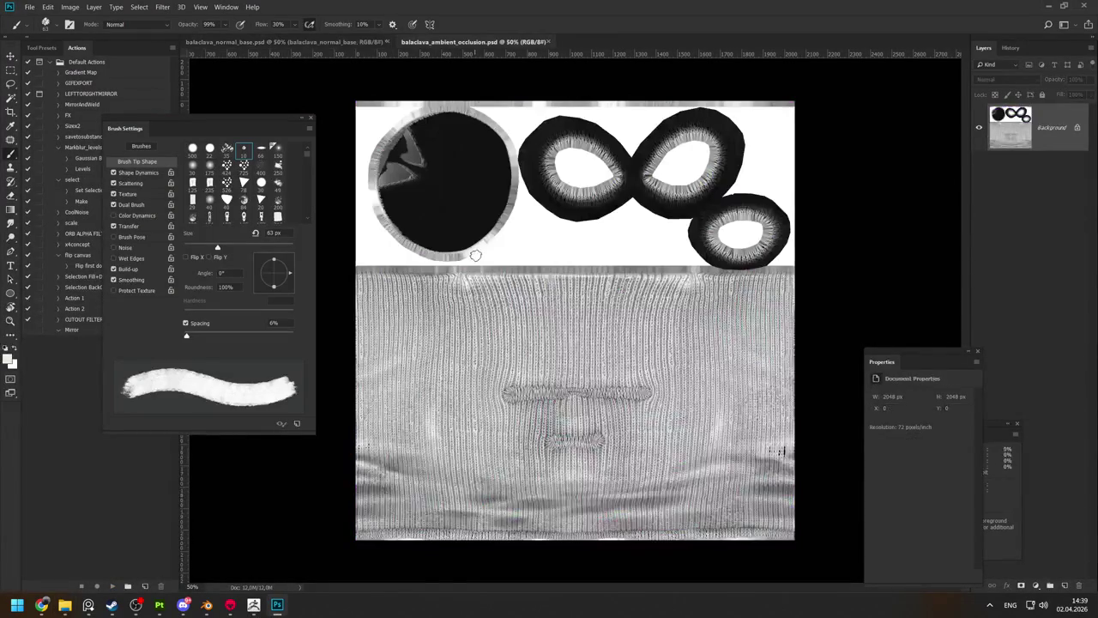
key(alt+Tab)
double_click(282, 192)
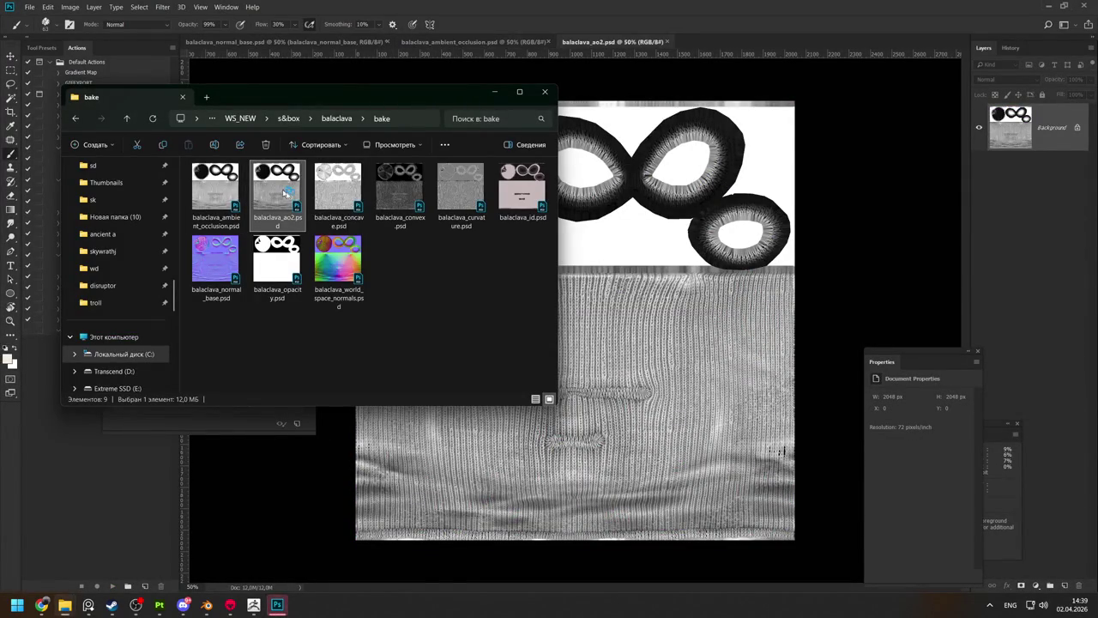
click(709, 280)
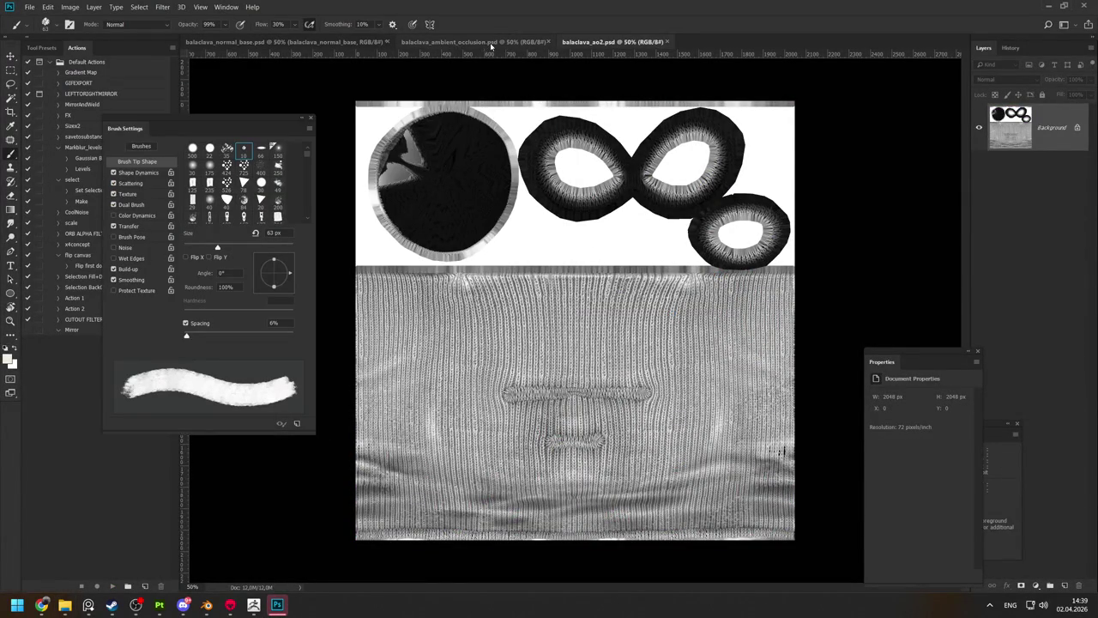
click(491, 43)
click(600, 42)
click(502, 41)
click(588, 43)
Load balaclava_ambient_occlusion.psd into the Ambient occlusion slot.
key(alt+Tab)
mouse_move(215, 192)
mouse_down()
mouse_move(414, 254)
mouse_move(884, 323)
mouse_up()
key(alt+Tab)
key(alt+Tab)
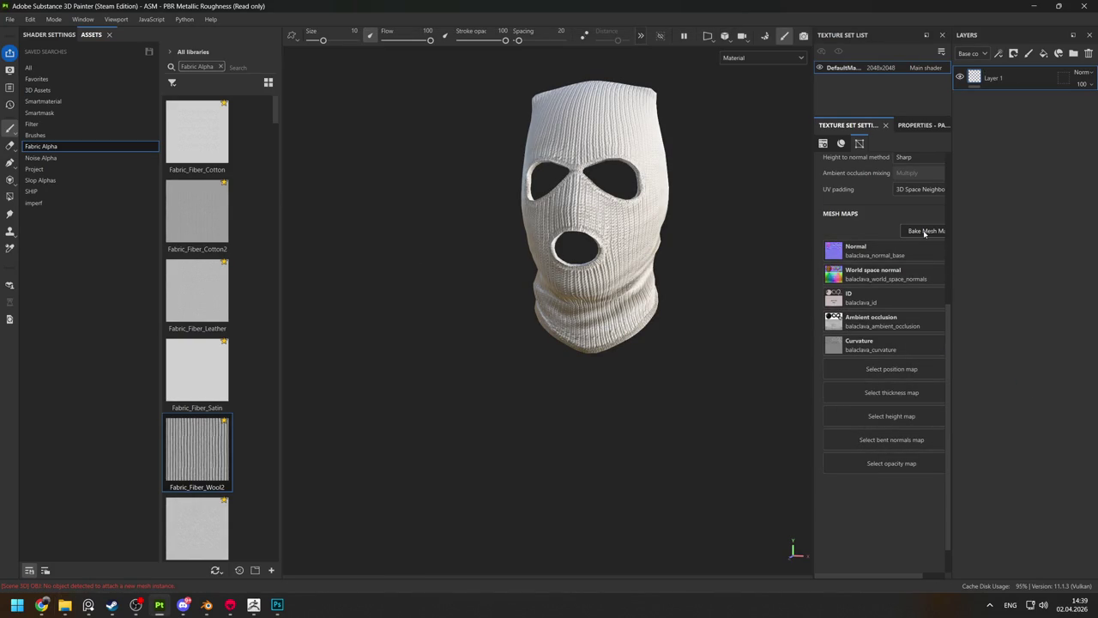
key(alt+Tab)
key(alt+Tab)
key(alt+Tab)
key(alt+Tab)
key(Tab)
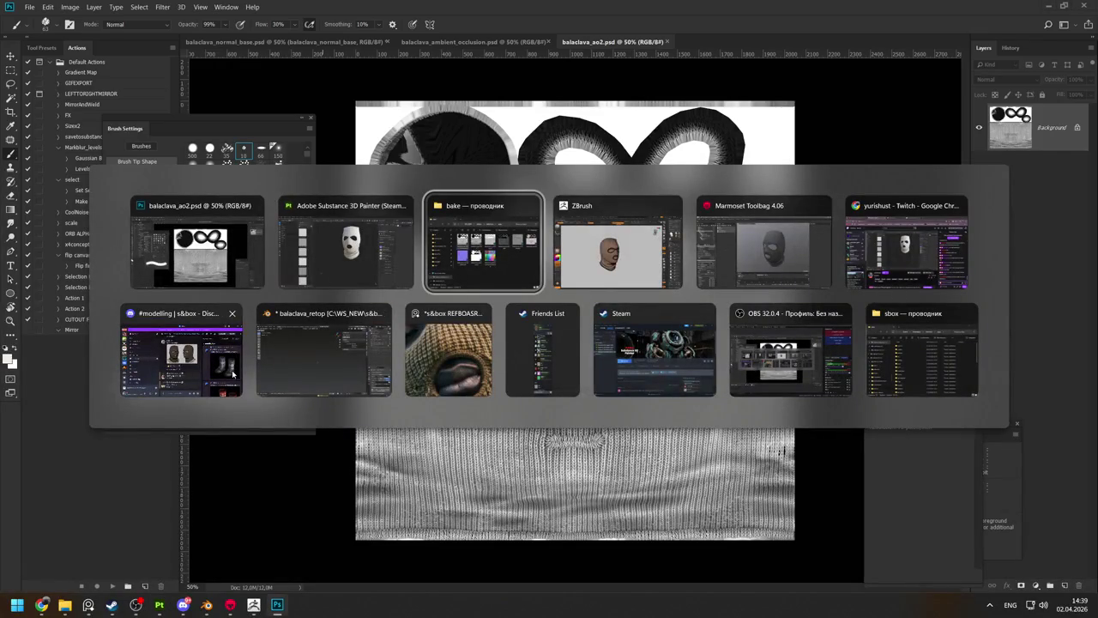
Tick Bent Normals in Bake Project 1's list of maps to bake.
click(763, 249)
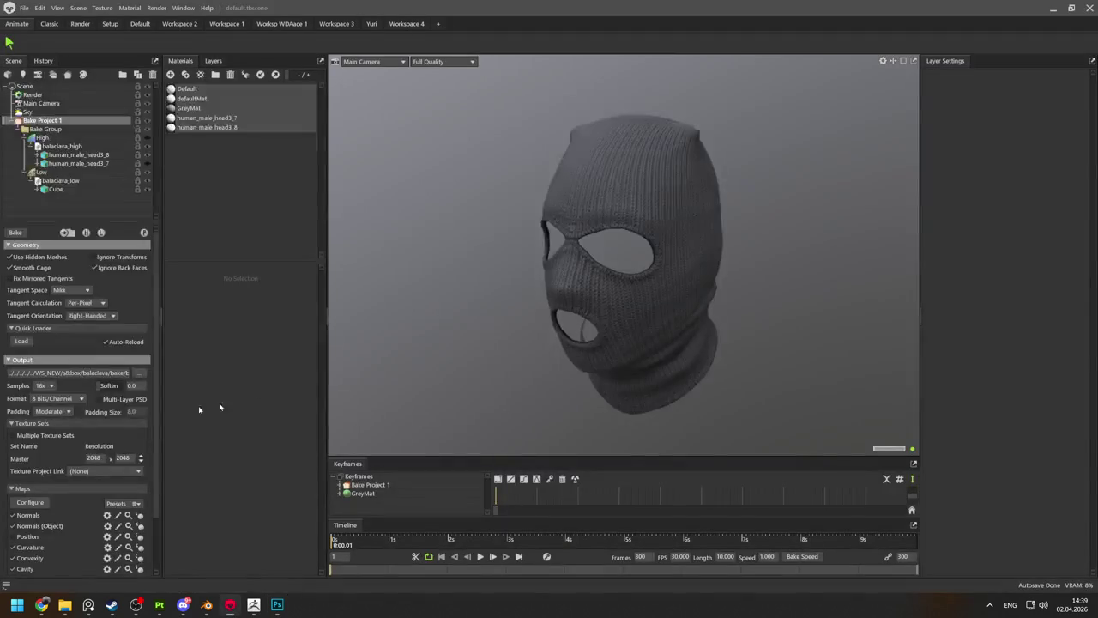
click(134, 445)
click(113, 447)
click(30, 440)
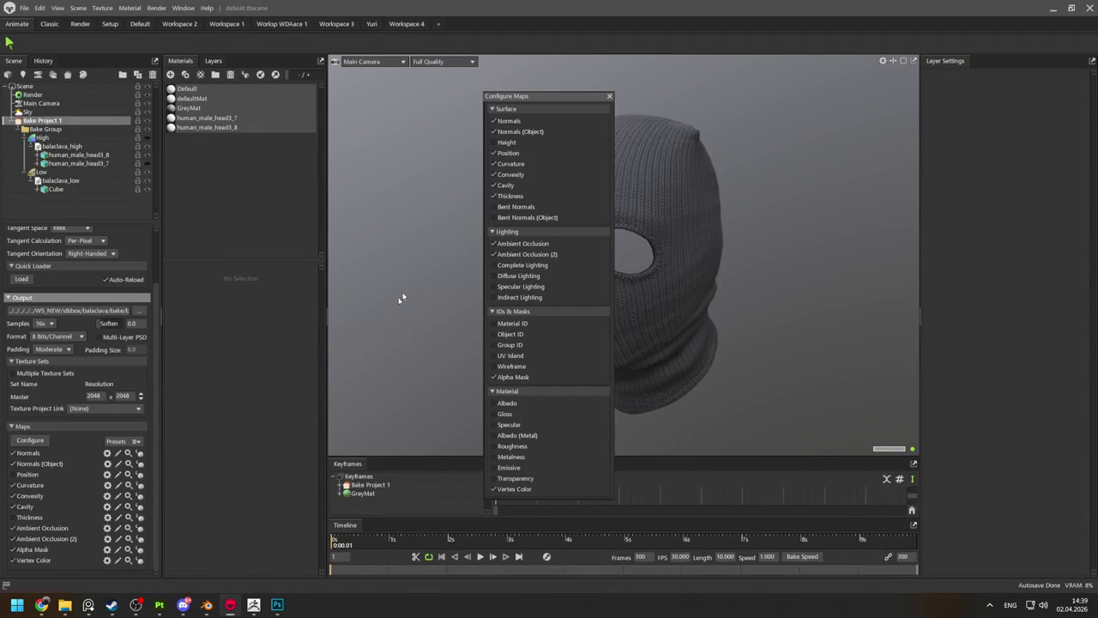
click(494, 208)
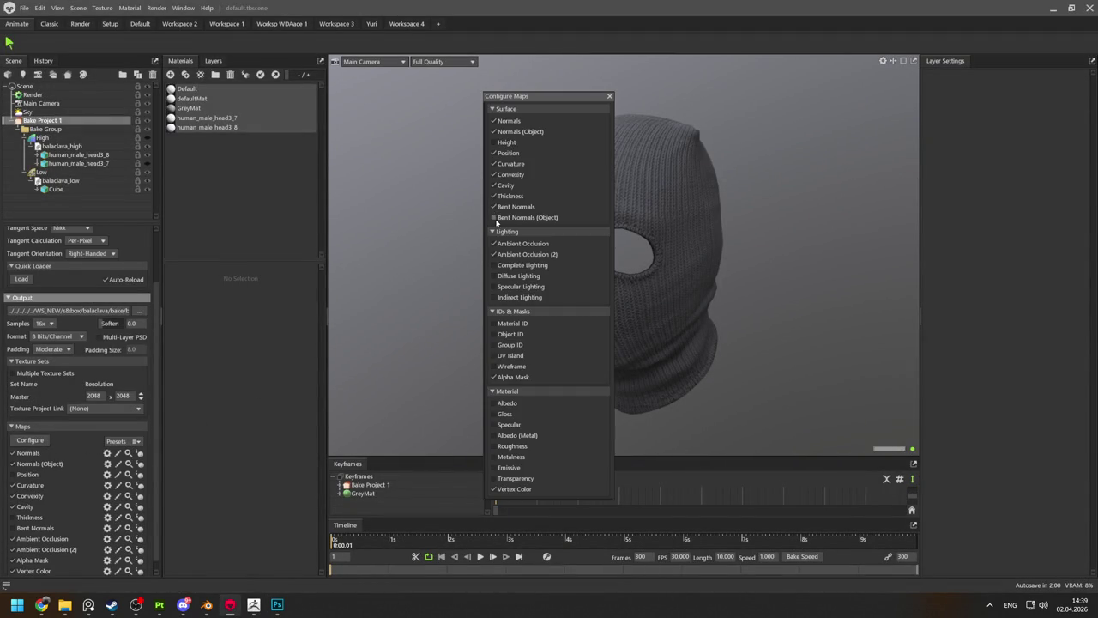
scroll(99, 489, down, 1)
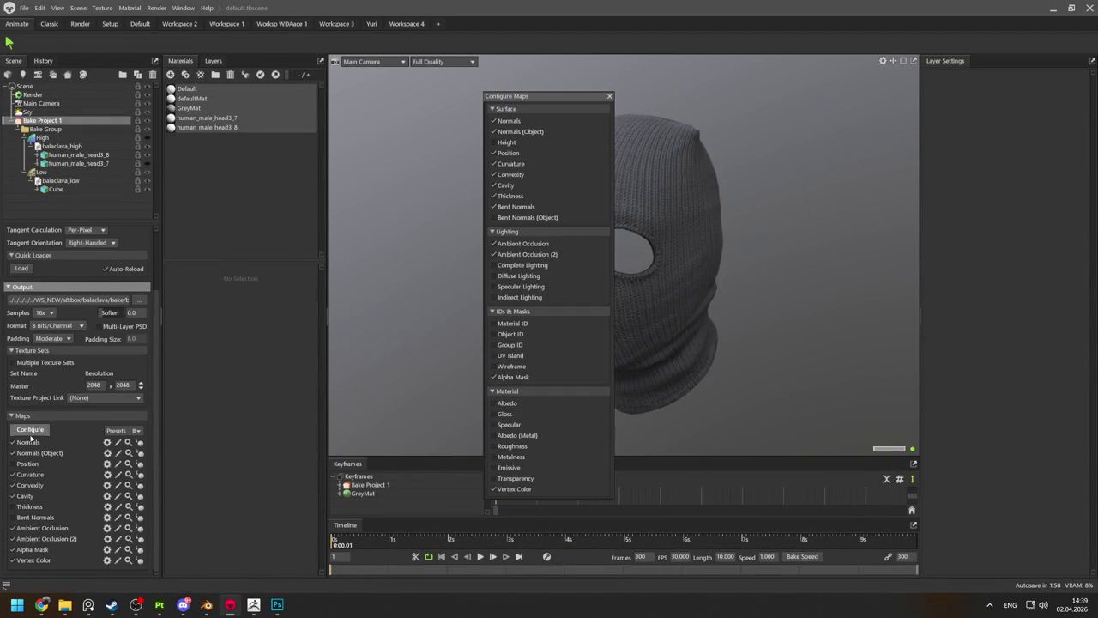
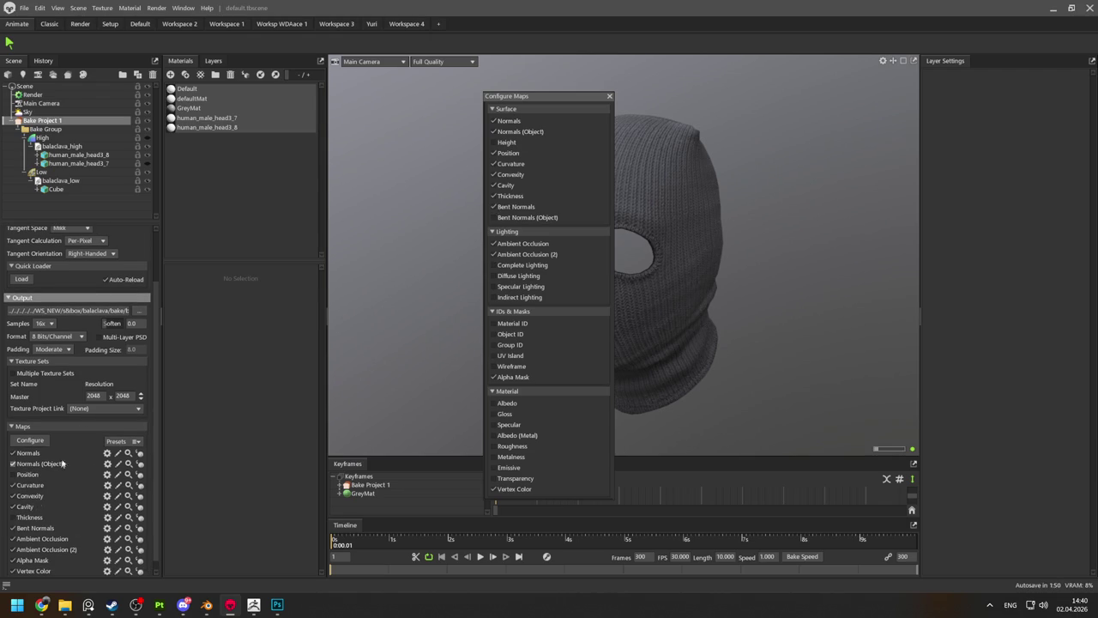
Finish the Marmoset bake including ambient occlusion, then return to the balaclava in Substance Painter.
click(609, 96)
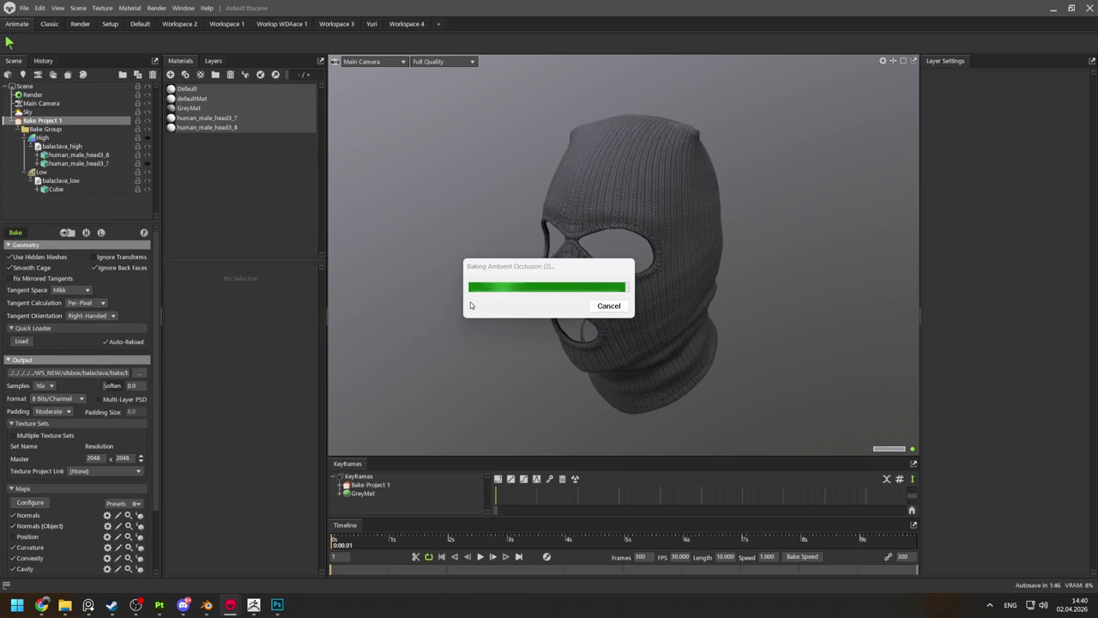
key(alt+Tab)
key(alt+Tab)
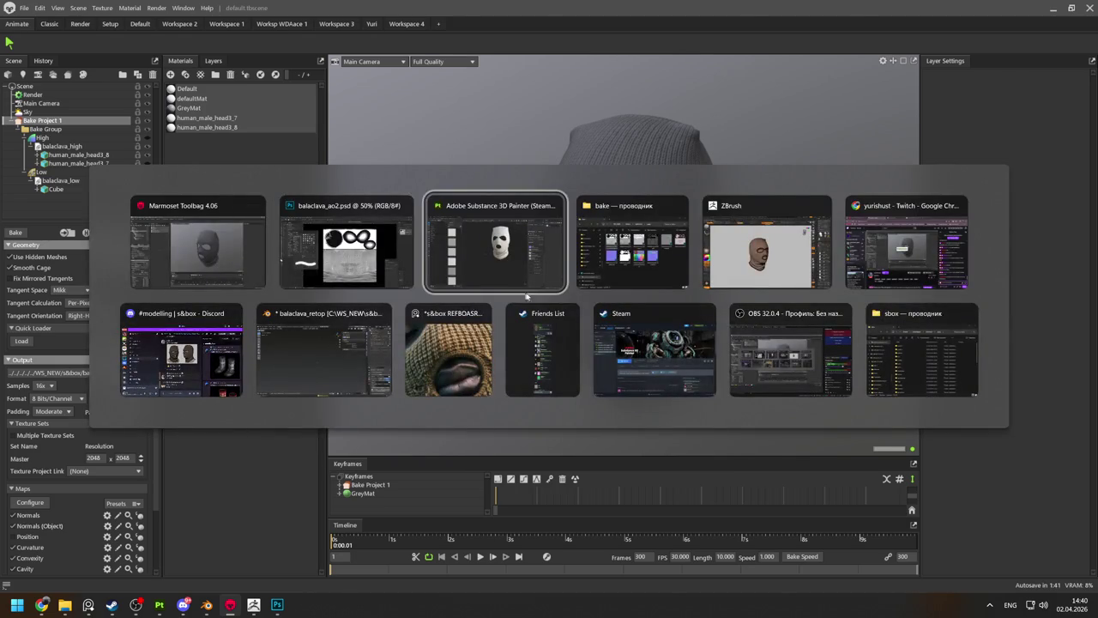
scroll(556, 275, up, 2)
scroll(556, 274, up, 3)
mouse_move(556, 274)
alt+mouse_down()
mouse_move(628, 245)
mouse_move(266, 28)
alt+mouse_up()
click(30, 19)
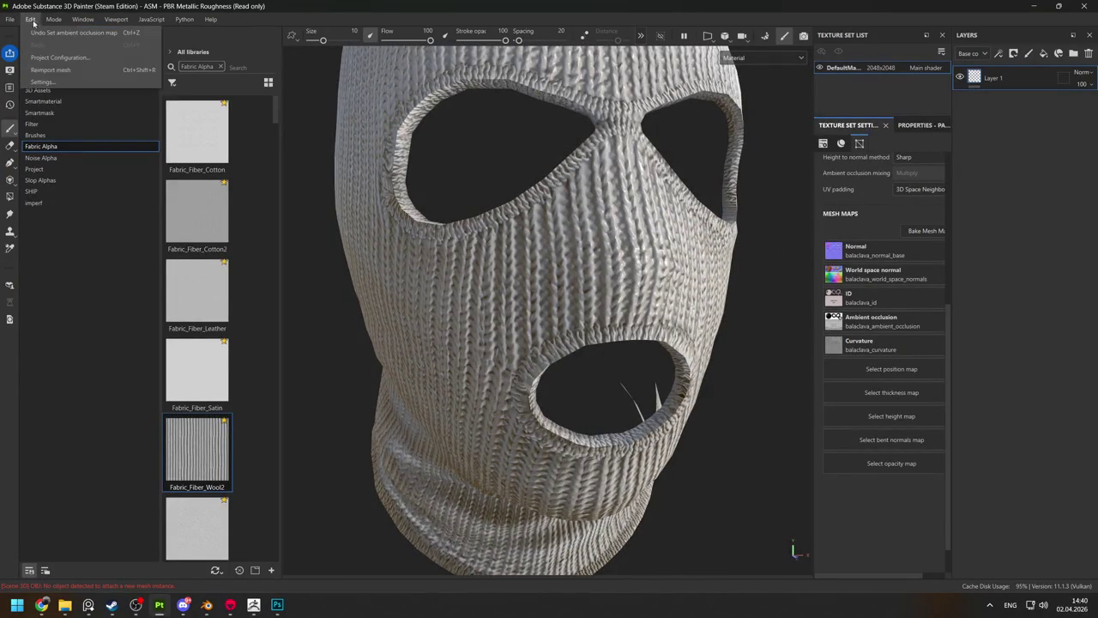
Reload the balaclava through Project Configuration to pick up the new baked maps.
click(39, 83)
key(Escape)
click(30, 19)
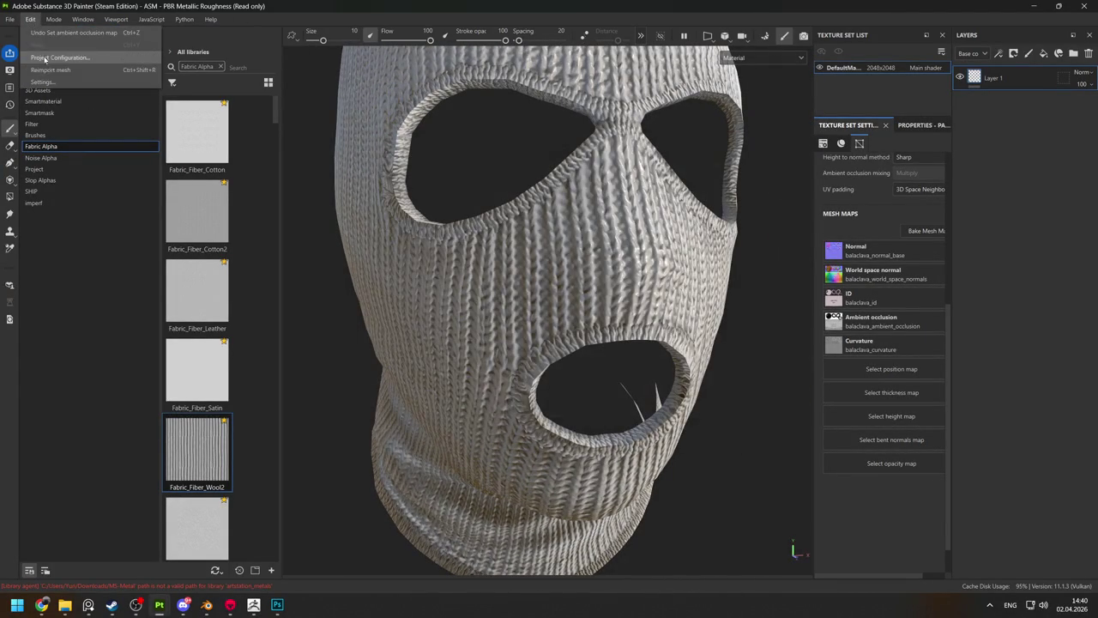
click(48, 57)
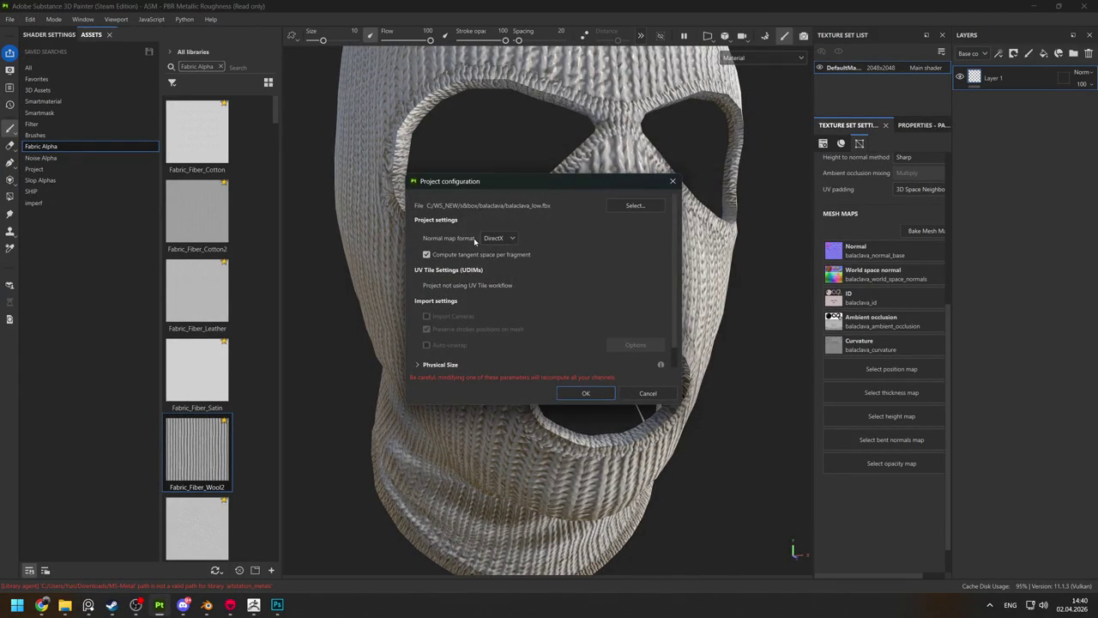
click(585, 393)
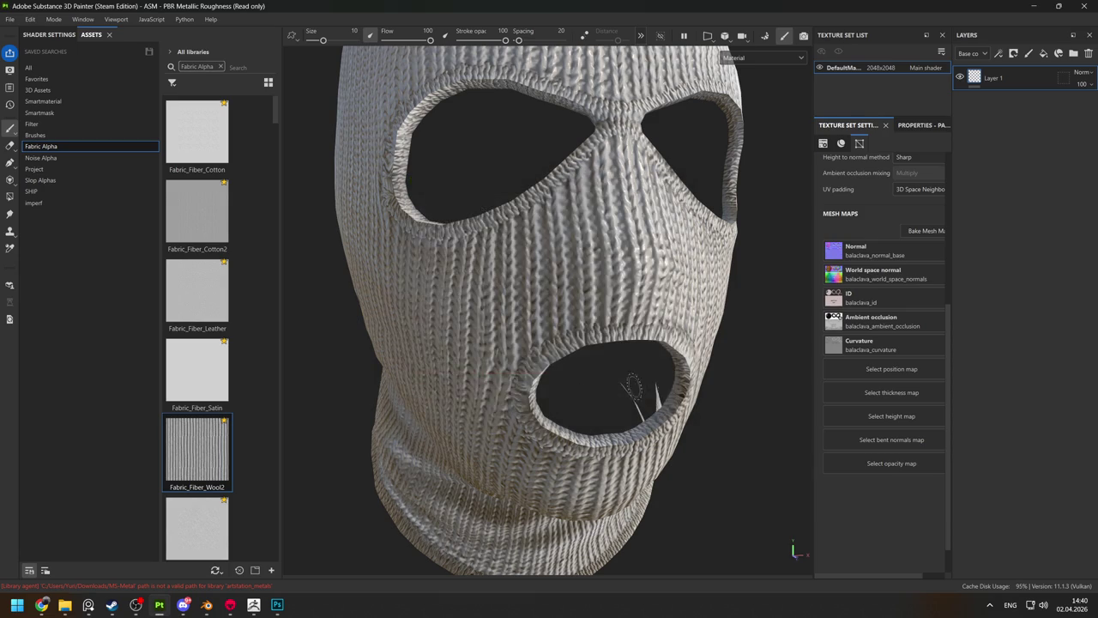
Orbit the balaclava to inspect the knit relief around the eye holes.
alt+drag(794, 550, 789, 539)
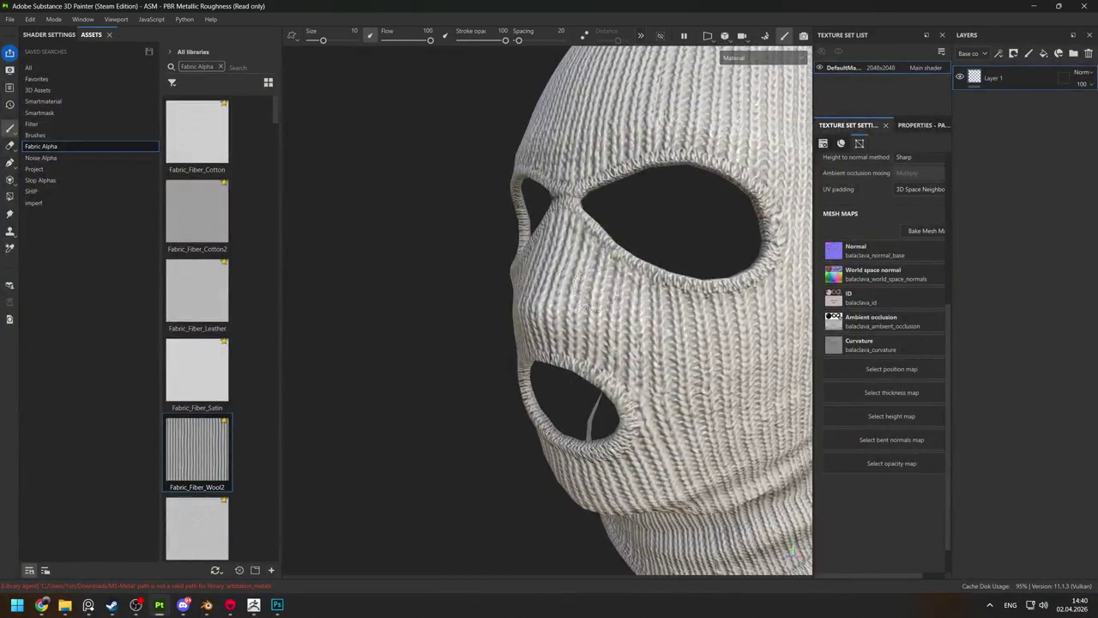
scroll(598, 290, down, 3)
mouse_move(598, 290)
alt+mouse_down()
mouse_move(630, 248)
mouse_move(506, 287)
mouse_move(463, 277)
mouse_move(509, 297)
alt+mouse_up()
scroll(531, 274, up, 5)
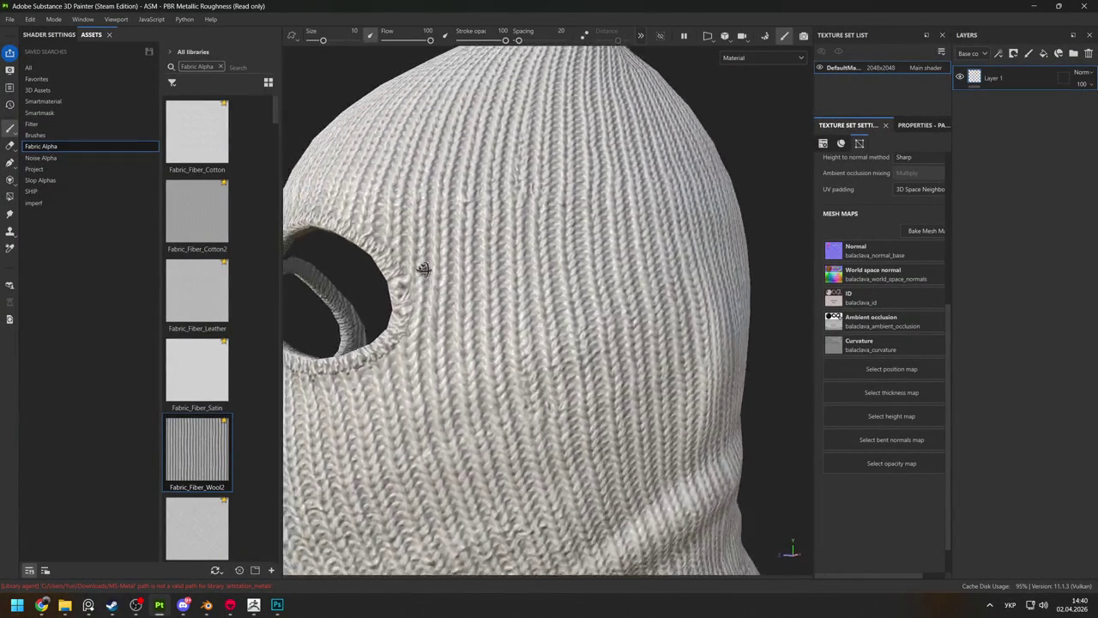
alt+drag(509, 297, 458, 314)
key(alt+Tab)
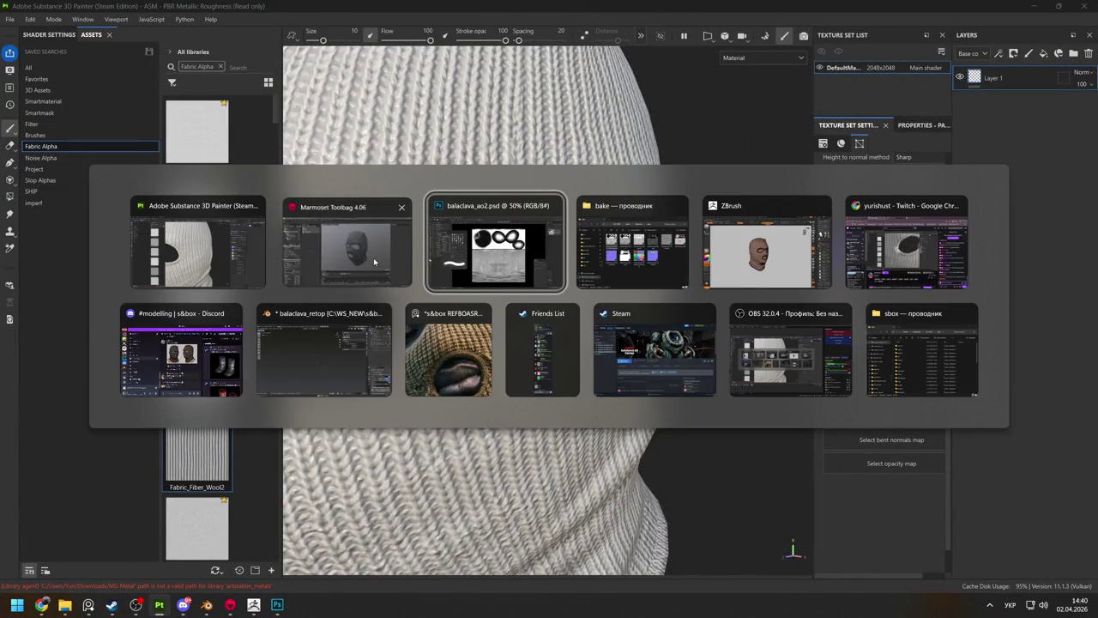
click(397, 280)
alt+drag(613, 269, 588, 265)
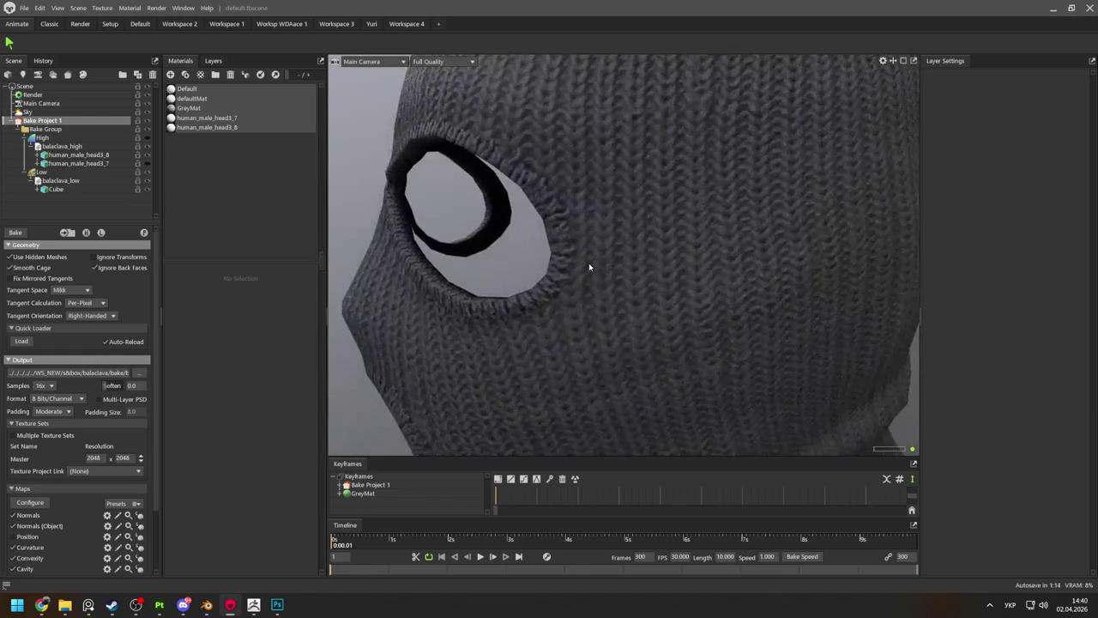
key(alt+Tab)
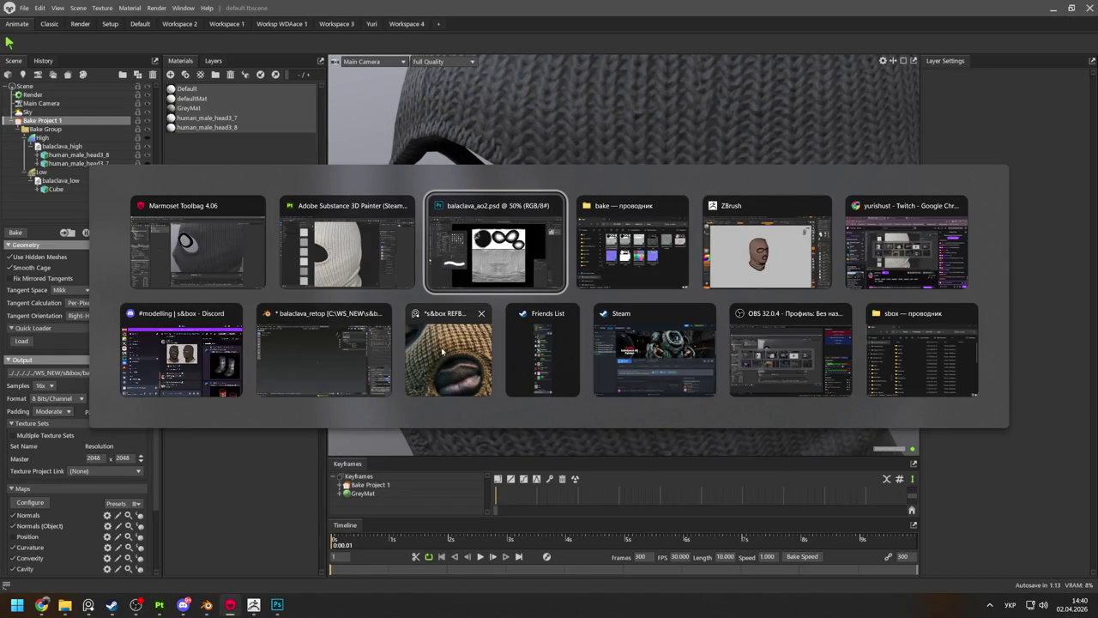
mouse_move(632, 243)
click(335, 263)
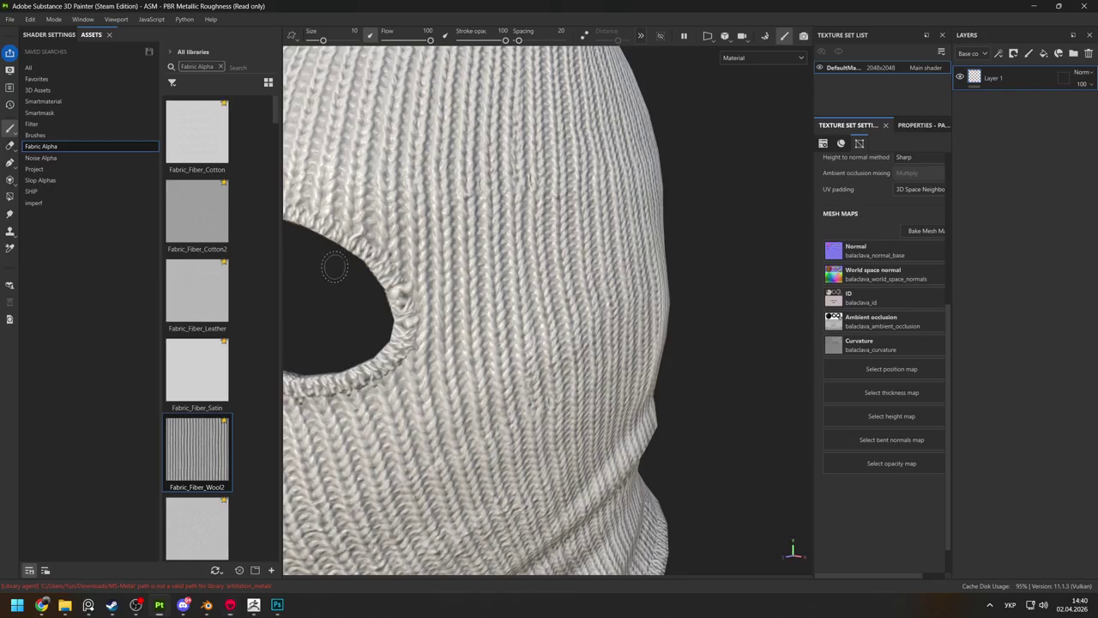
Add Fill layer 1 and Folder 1, placing the fill inside the folder.
scroll(506, 338, down, 5)
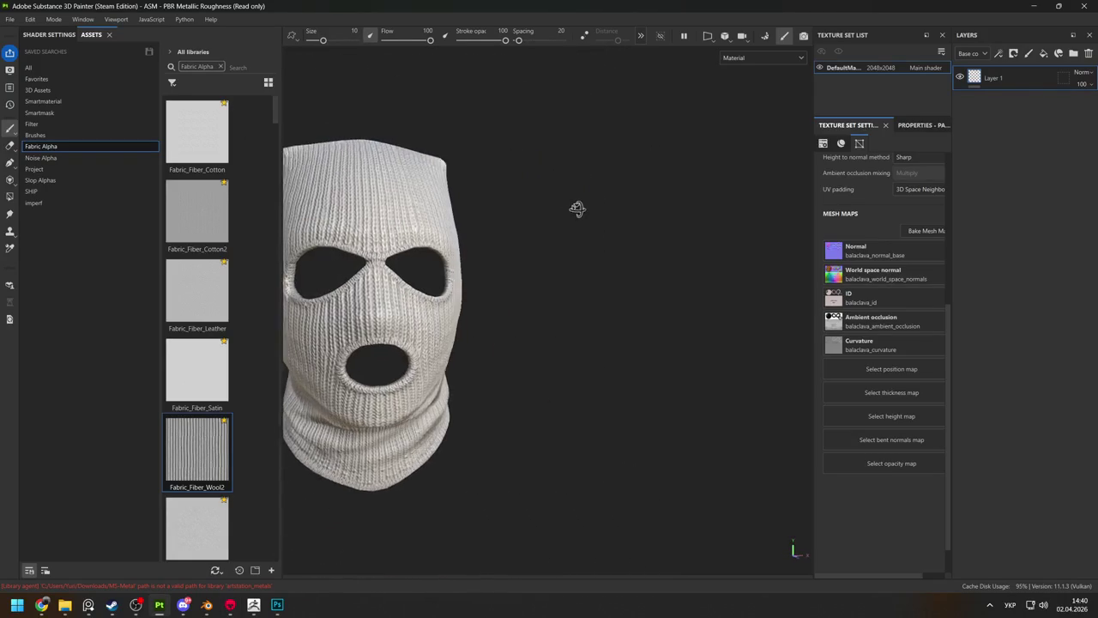
alt+middle_drag(441, 245, 517, 226)
alt+drag(517, 225, 617, 226)
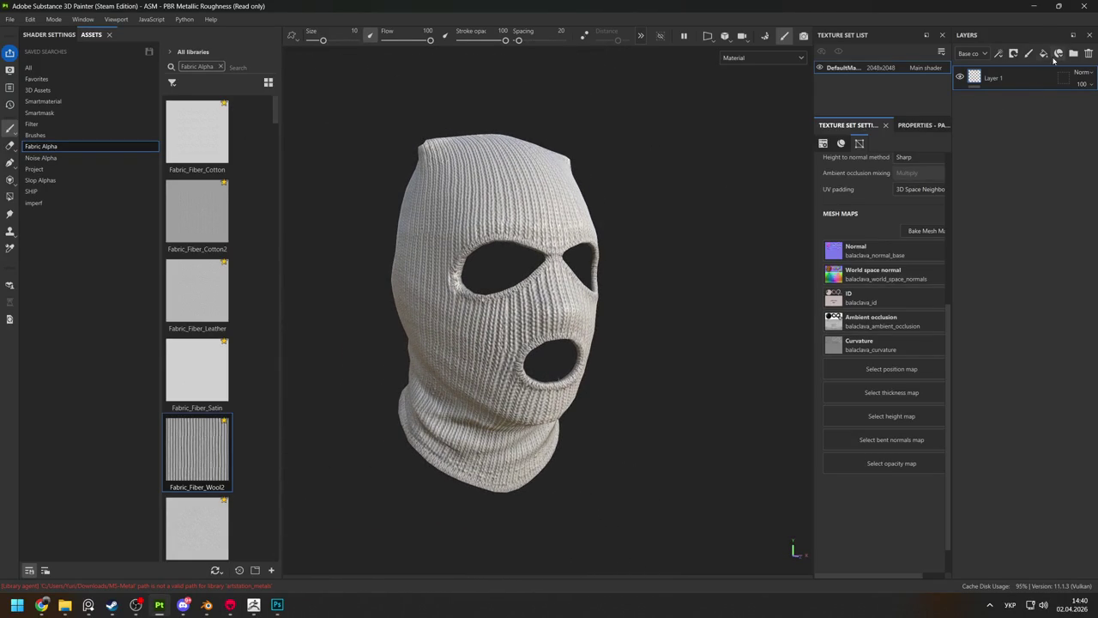
click(1043, 53)
click(1073, 53)
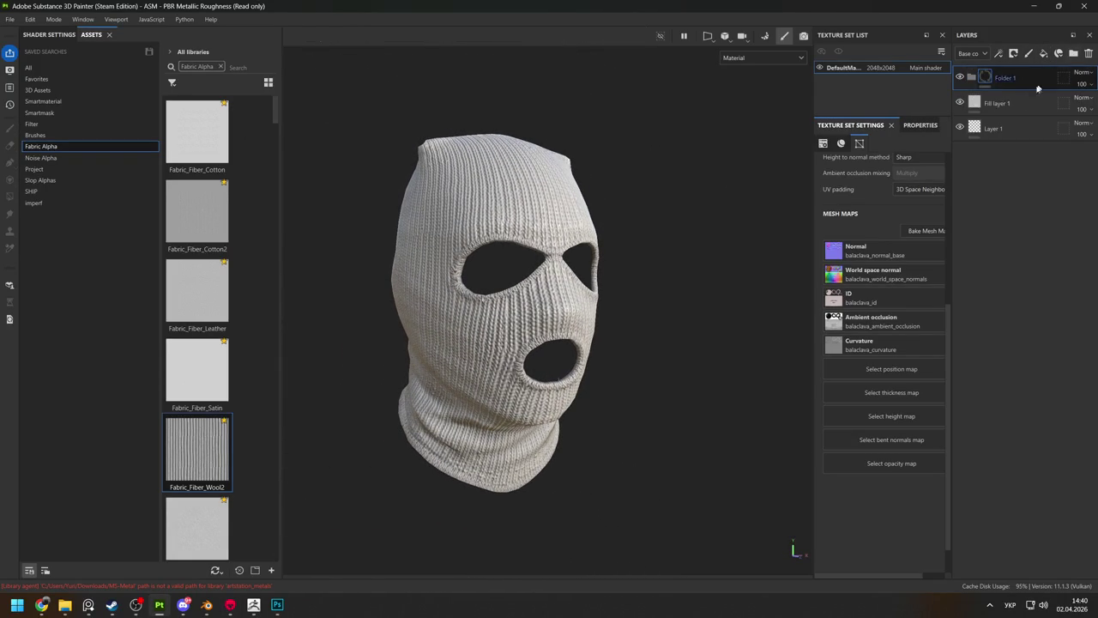
drag(993, 103, 1004, 79)
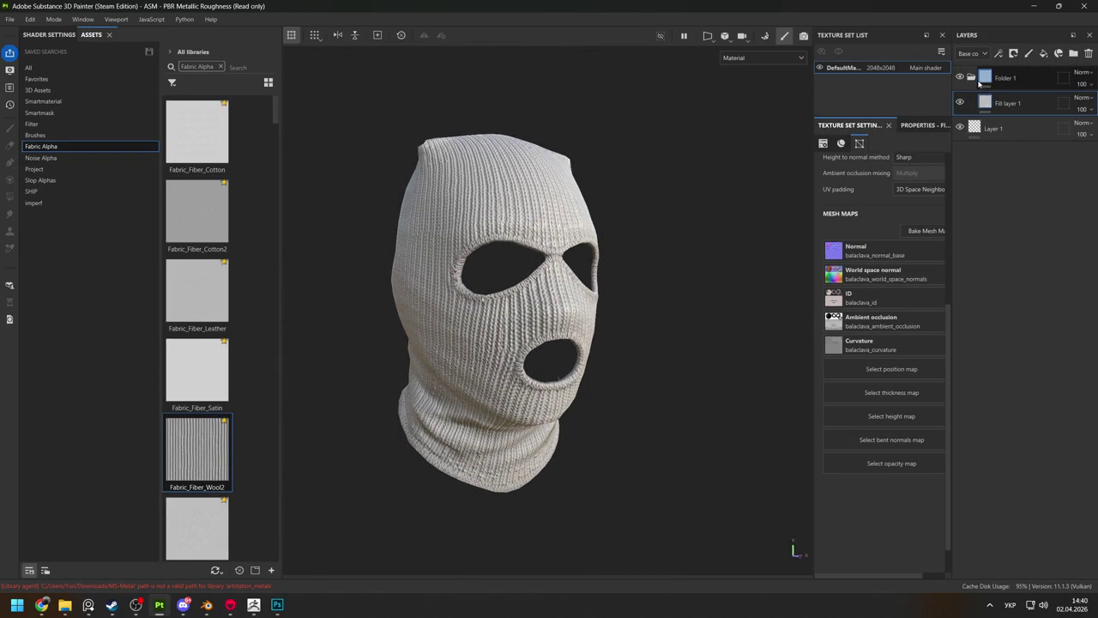
click(903, 126)
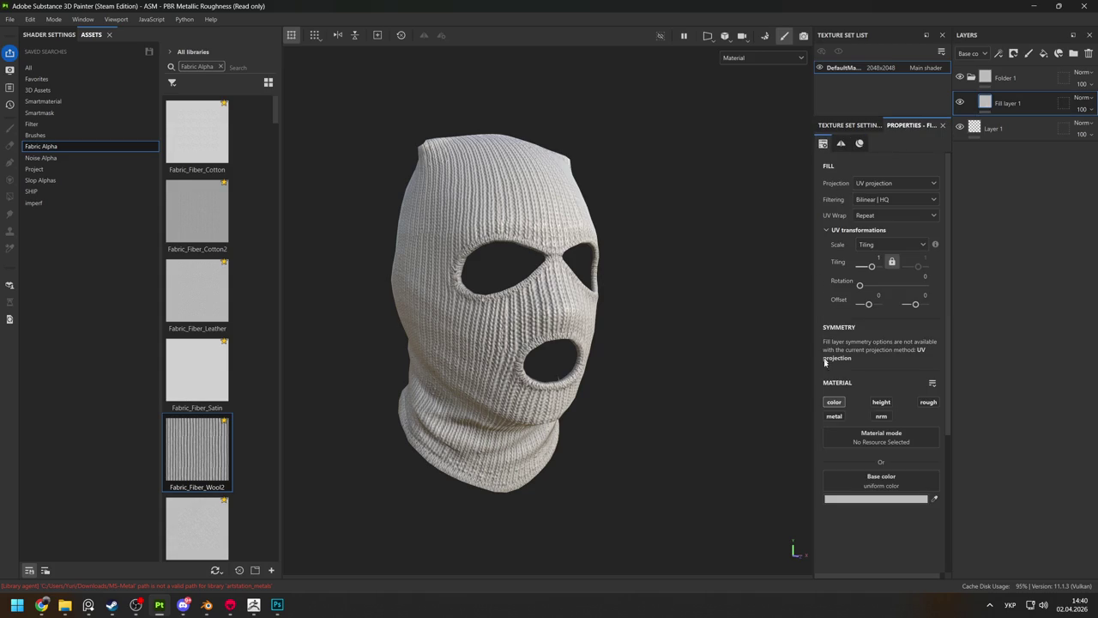
Give the fill a red base colour and roughness of 0.7027.
click(849, 499)
click(926, 438)
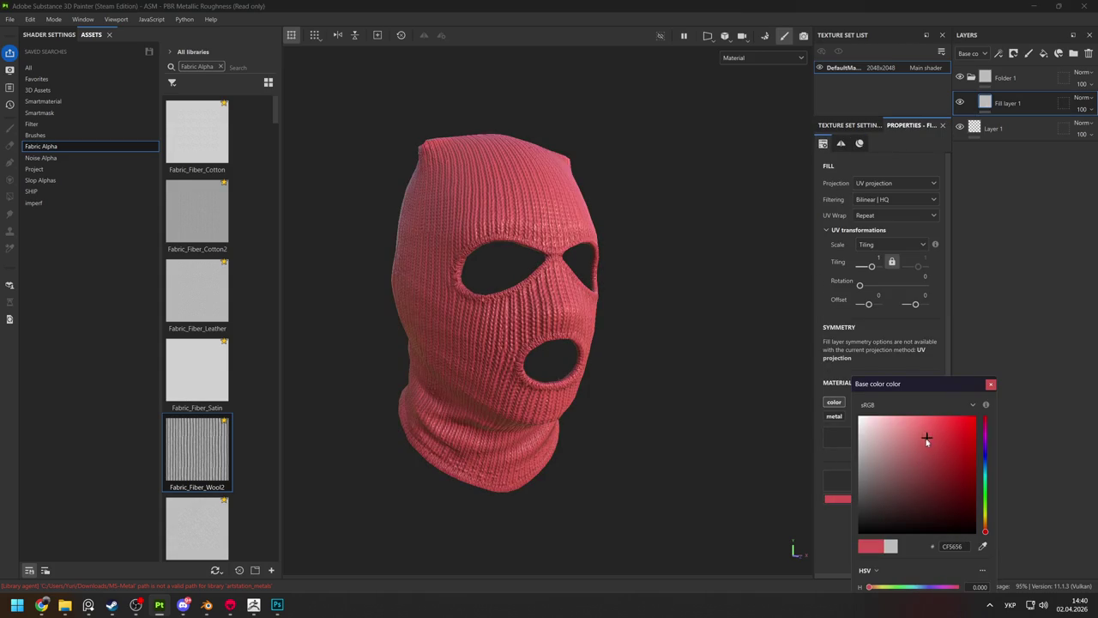
click(990, 384)
click(925, 402)
mouse_move(858, 546)
mouse_down()
mouse_move(907, 547)
mouse_move(893, 547)
mouse_up()
alt+drag(446, 219, 649, 355)
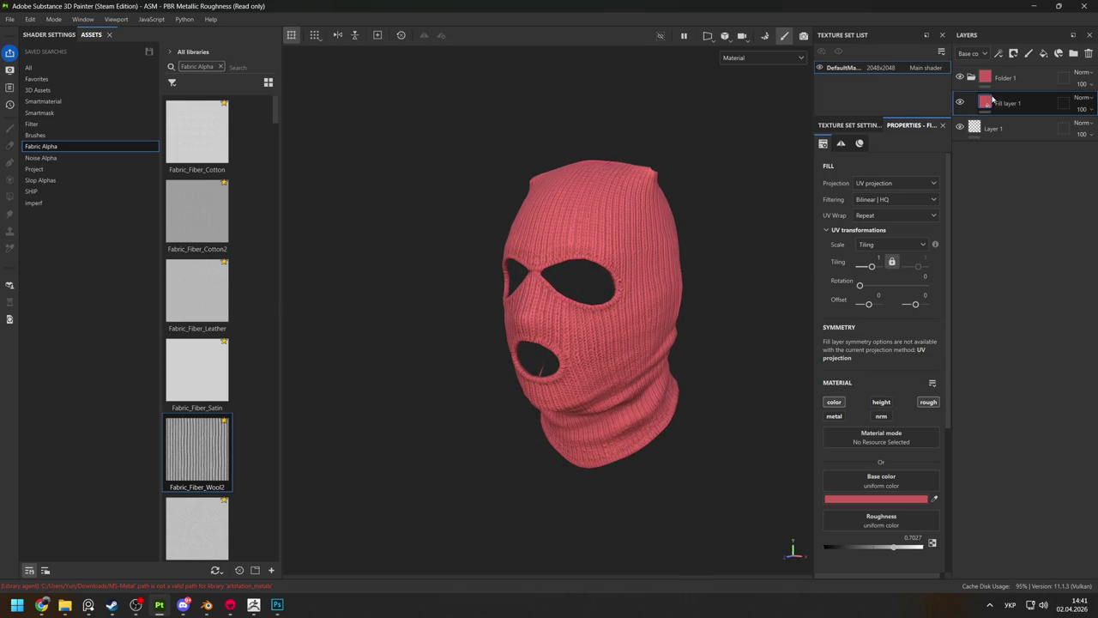
Mask Fill layer 2 with a colour selection of the rim colour picked from the ID map.
right_click(995, 100)
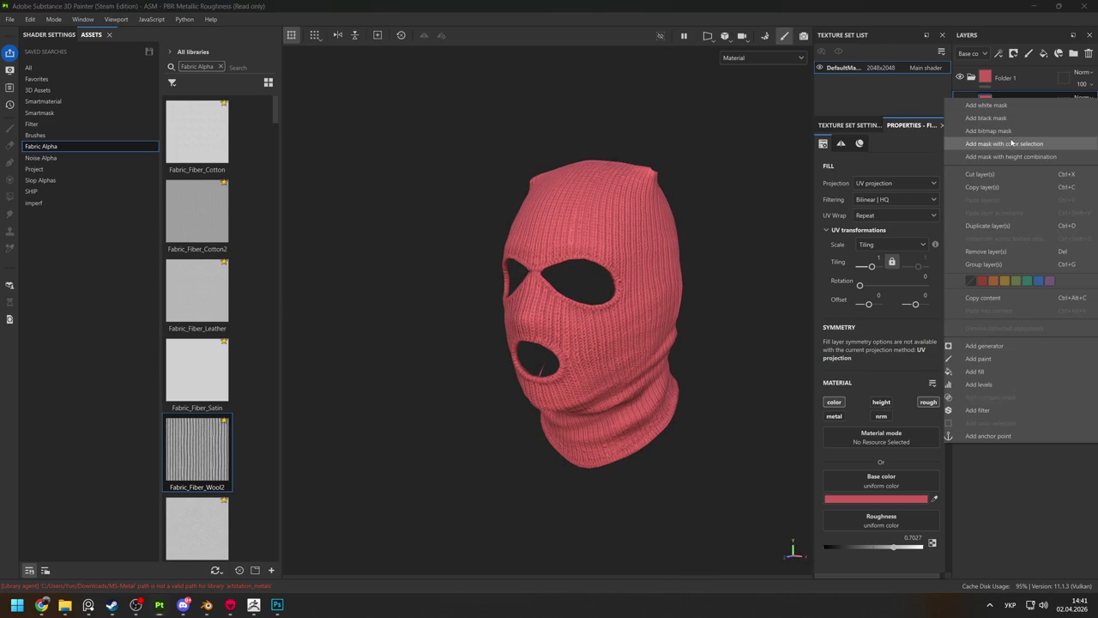
click(1012, 144)
click(922, 269)
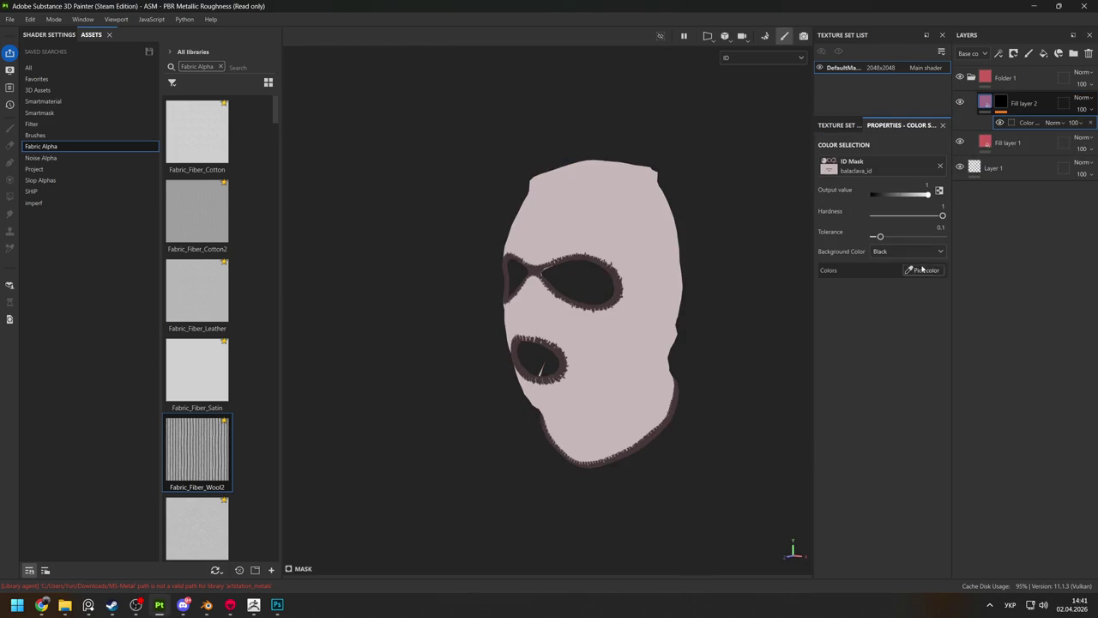
click(585, 258)
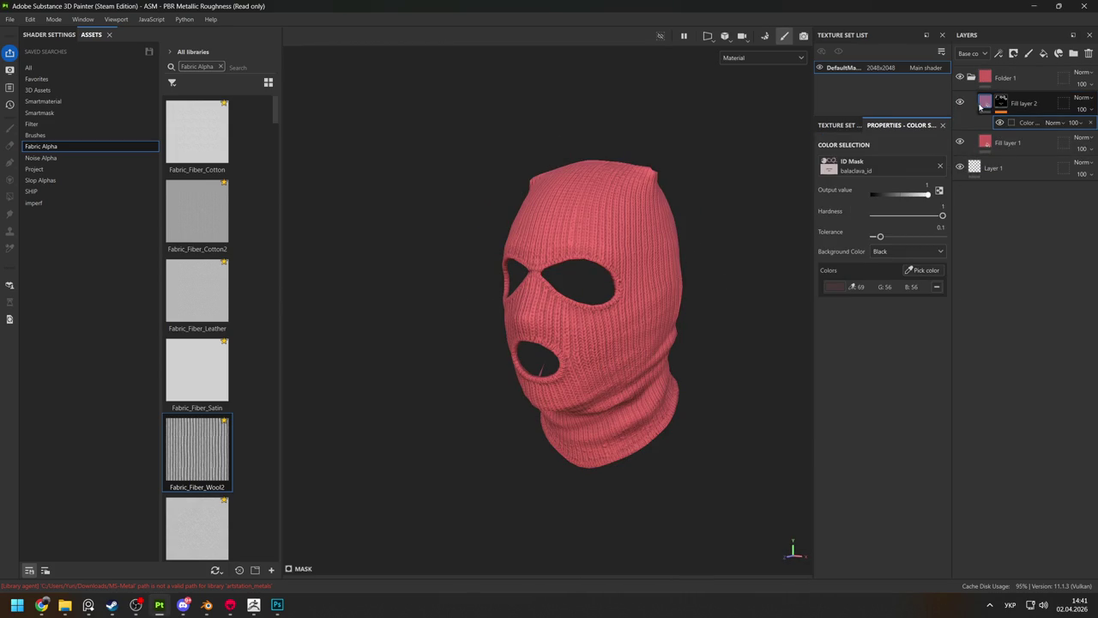
click(1022, 102)
Set the masked rims' base colour to dark red 502C2C.
click(853, 499)
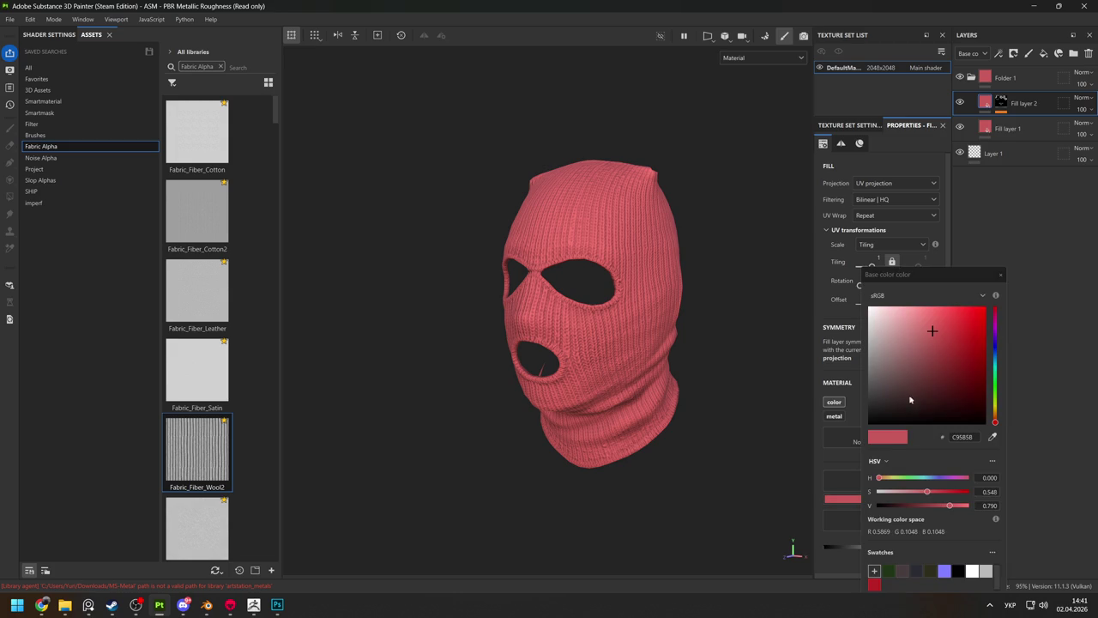
drag(904, 405, 919, 390)
alt+drag(652, 283, 576, 257)
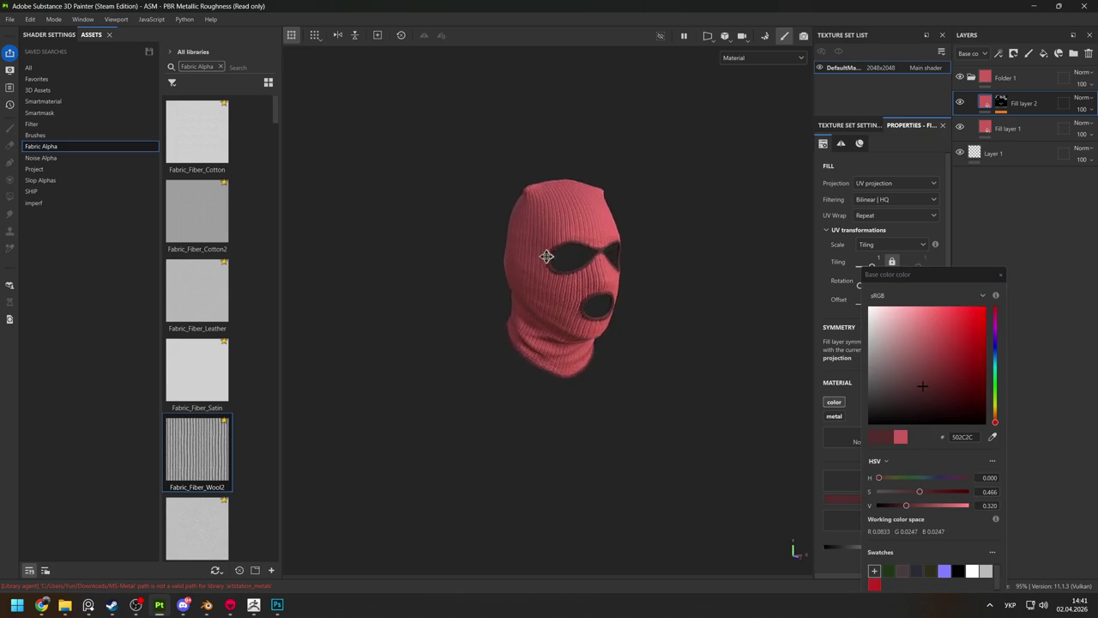
alt+drag(612, 385, 496, 344)
alt+right_drag(496, 344, 424, 217)
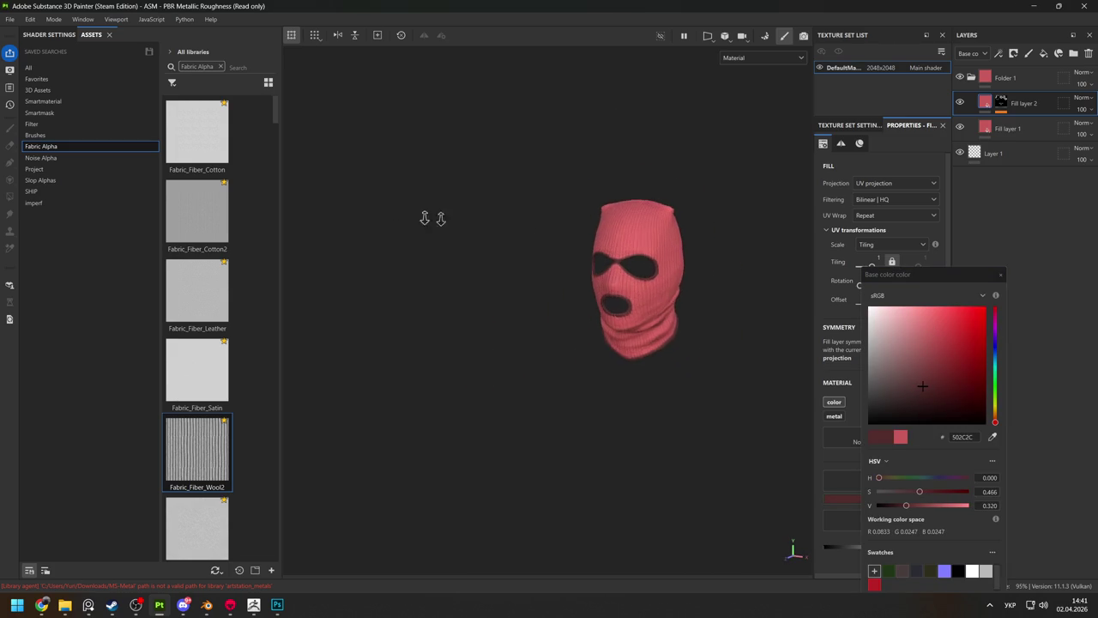
click(1000, 275)
click(984, 127)
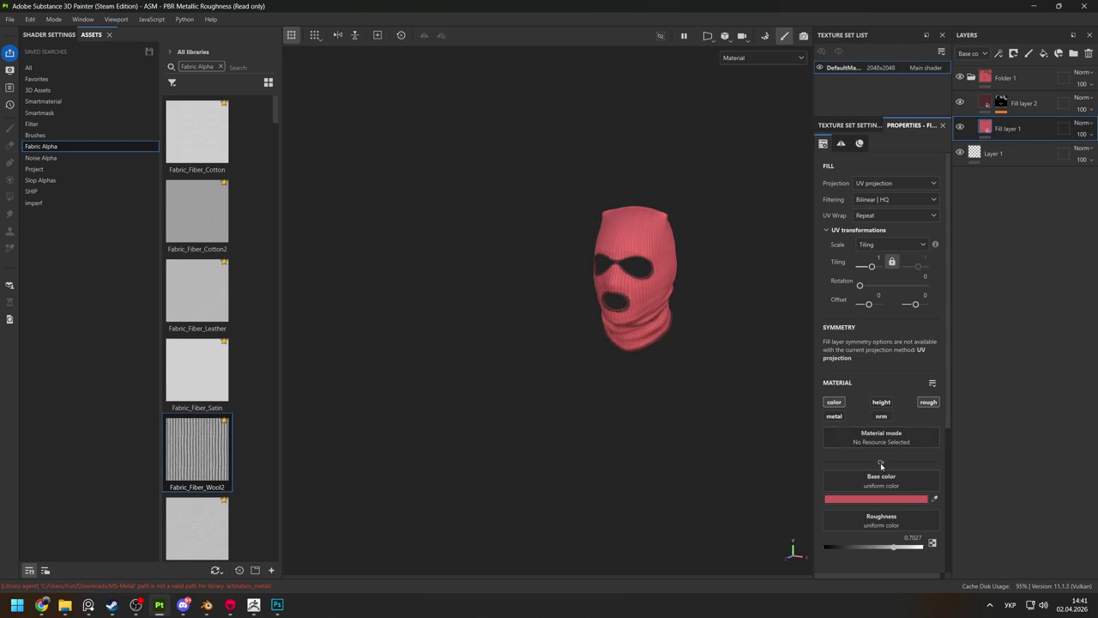
Colour Fill layer 1 near-black 1C1515 and Fill layer 2's rims pure black 000000.
click(866, 503)
click(904, 415)
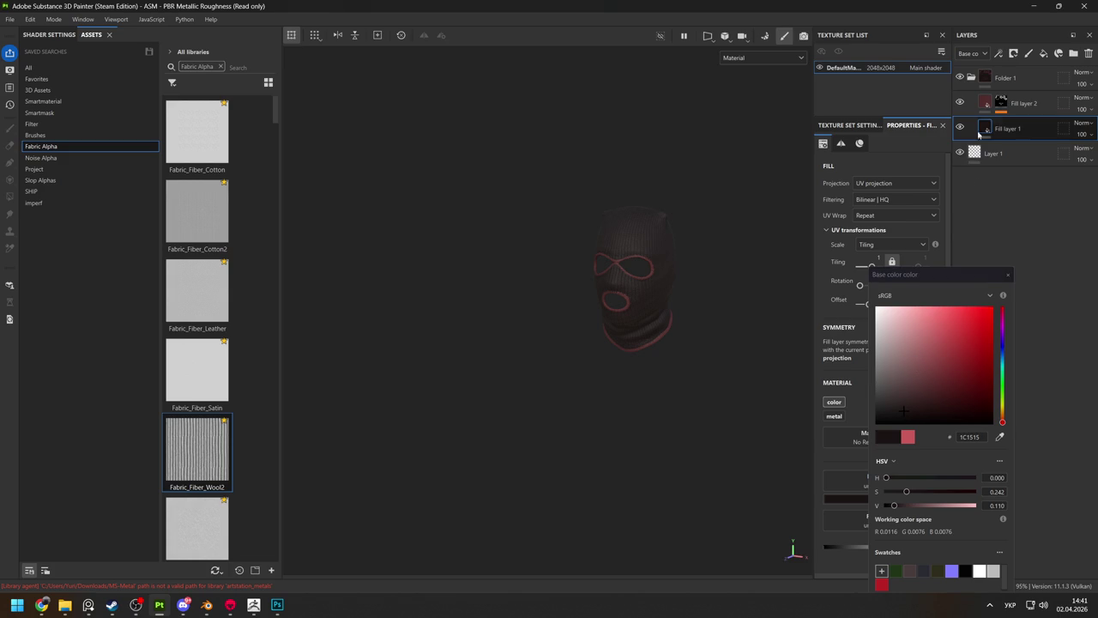
click(994, 104)
click(897, 414)
scroll(738, 307, up, 3)
drag(878, 421, 874, 435)
mouse_move(742, 360)
alt+mouse_down()
mouse_move(686, 284)
mouse_move(507, 248)
mouse_move(478, 368)
alt+mouse_up()
scroll(535, 306, up, 3)
alt+drag(534, 307, 600, 283)
mouse_move(657, 237)
alt+mouse_down()
mouse_move(657, 301)
mouse_move(654, 285)
alt+mouse_up()
click(41, 604)
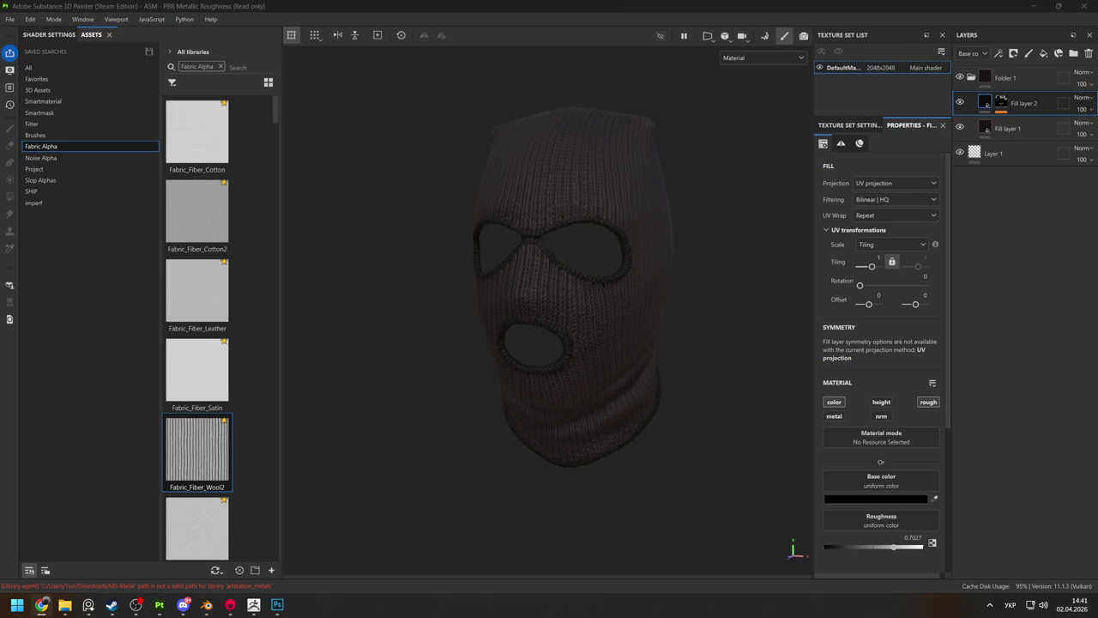
Orbit and zoom around the balaclava to inspect the eye holes up close.
alt+drag(642, 372, 543, 335)
scroll(558, 289, up, 3)
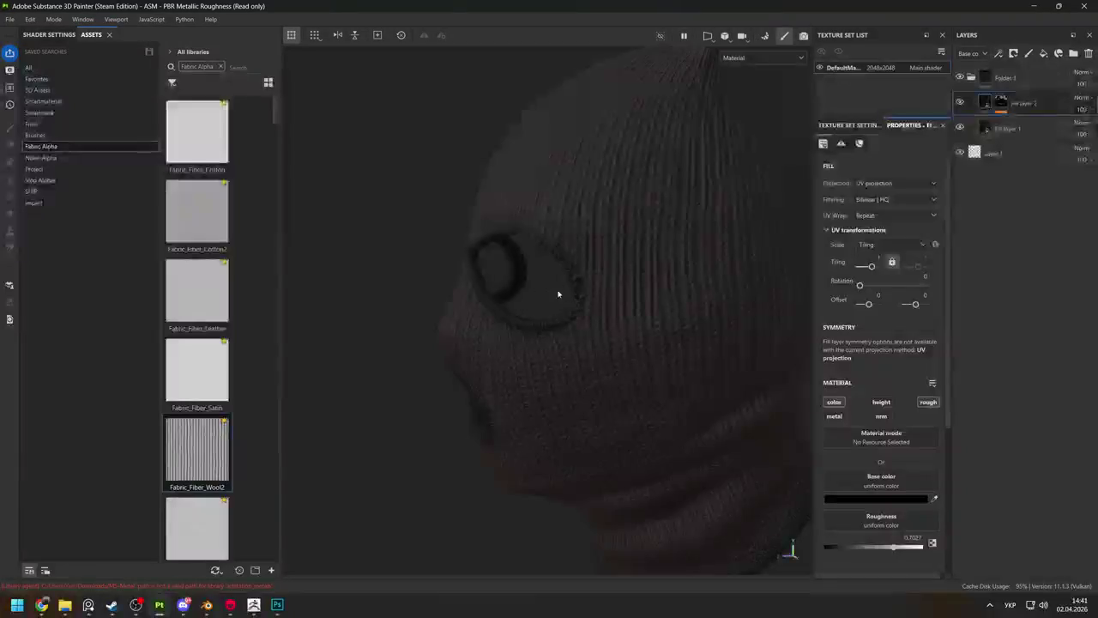
scroll(605, 357, up, 3)
alt+drag(605, 357, 703, 348)
scroll(589, 295, down, 5)
mouse_move(589, 294)
alt+mouse_down()
mouse_move(653, 303)
mouse_move(575, 304)
alt+mouse_up()
scroll(591, 441, up, 2)
scroll(620, 473, up, 2)
scroll(538, 372, up, 2)
scroll(537, 403, up, 2)
mouse_move(503, 392)
alt+mouse_down()
mouse_move(606, 385)
mouse_move(472, 288)
mouse_move(544, 301)
mouse_move(593, 326)
alt+mouse_up()
scroll(606, 385, down, 3)
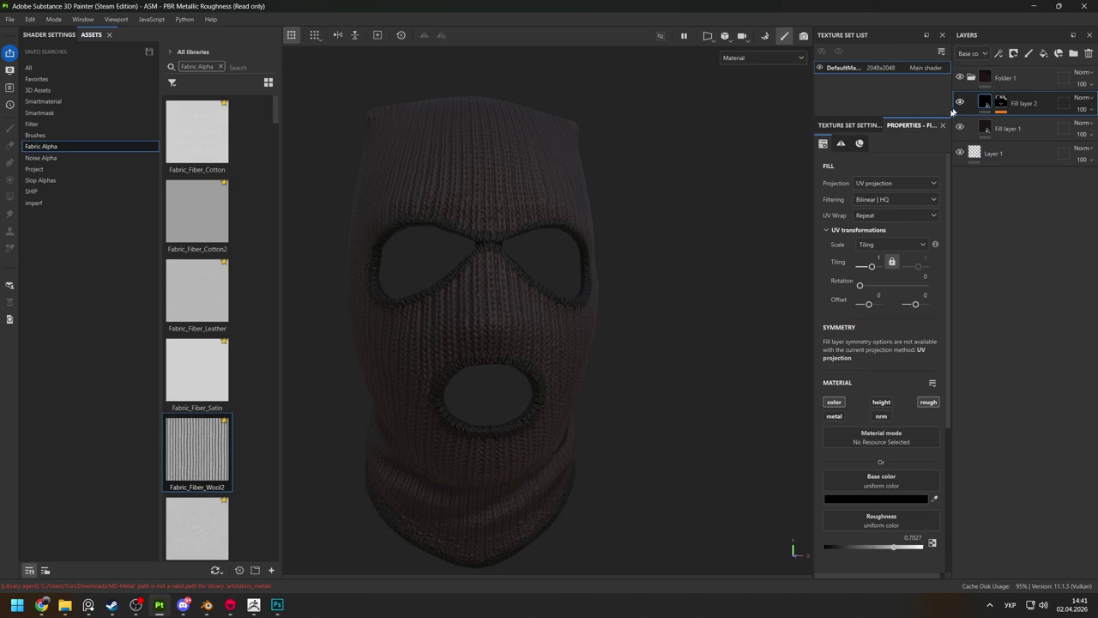
scroll(518, 267, up, 3)
mouse_move(558, 311)
alt+mouse_down()
mouse_move(444, 351)
mouse_move(689, 262)
mouse_move(639, 265)
mouse_move(704, 257)
mouse_move(615, 255)
alt+mouse_up()
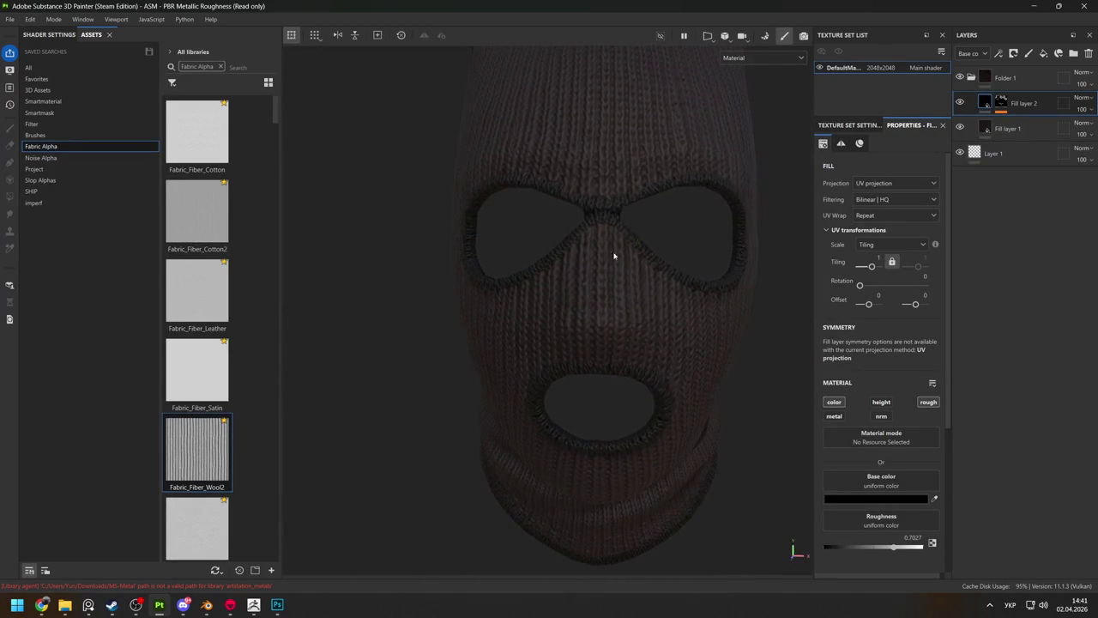
Raise Fill layer 1's roughness close to 1 for a fully matte maroon knit.
click(984, 127)
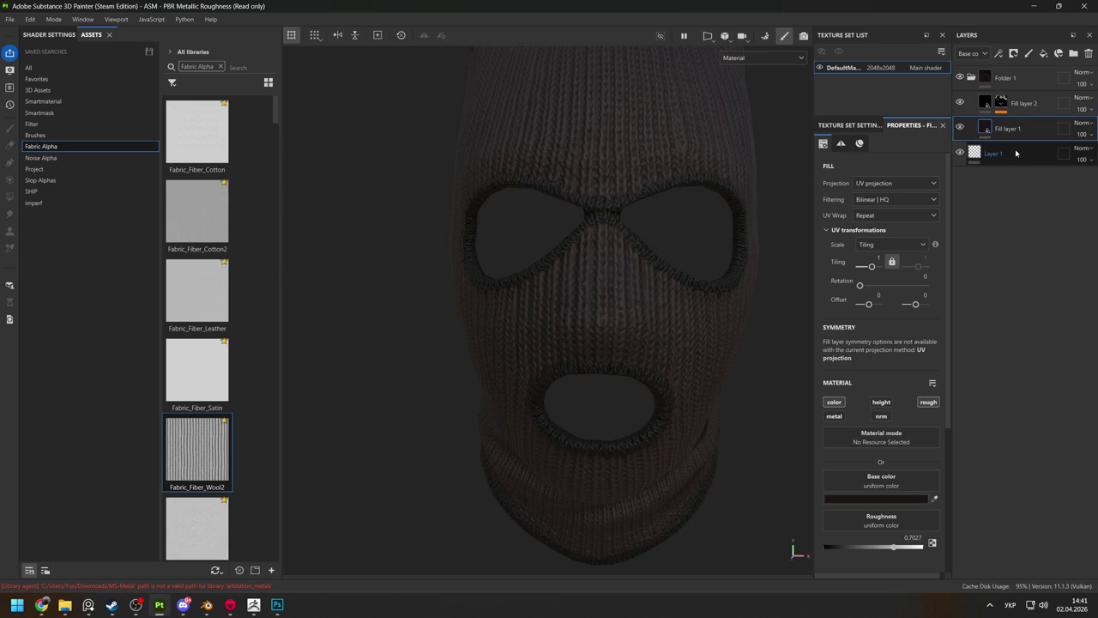
alt+drag(617, 294, 809, 205)
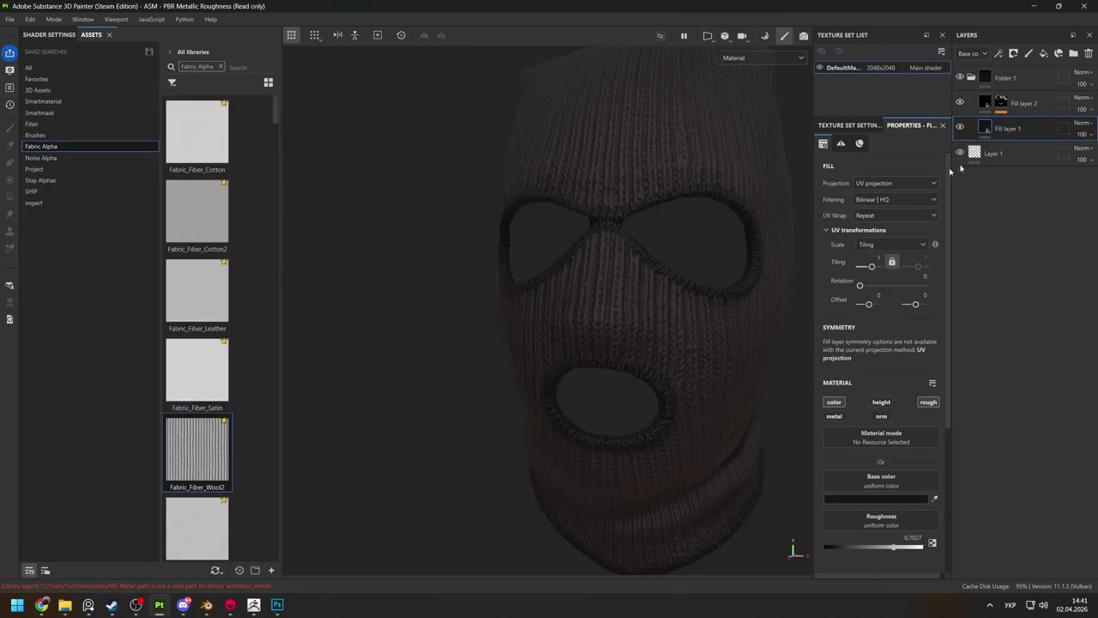
drag(896, 547, 922, 546)
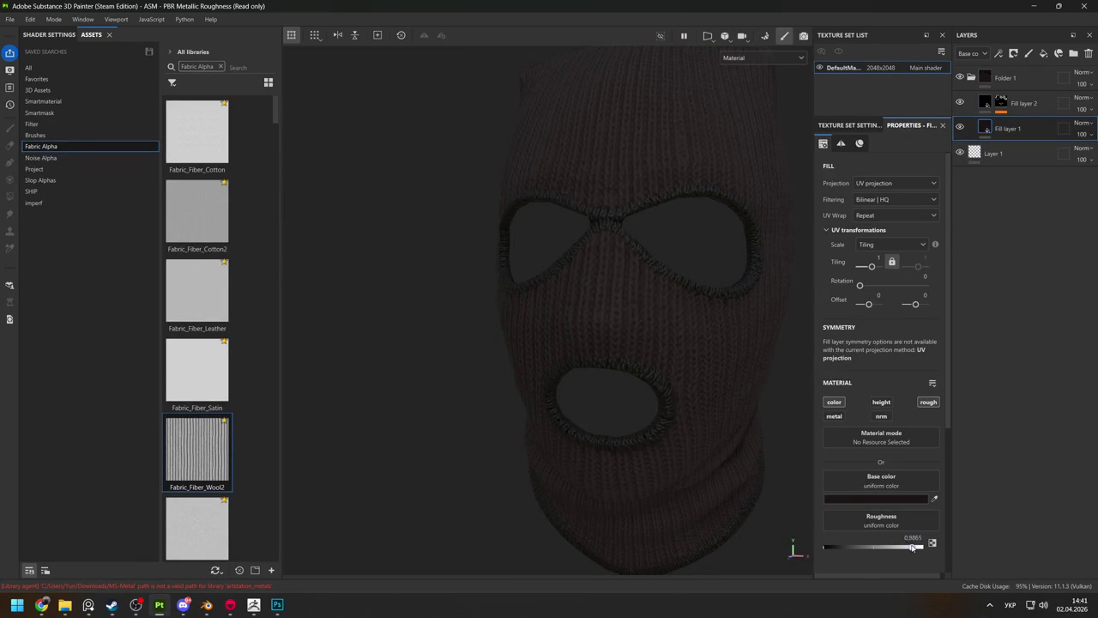
mouse_move(519, 350)
alt+mouse_down()
mouse_move(406, 295)
mouse_move(351, 287)
mouse_move(572, 310)
alt+mouse_up()
alt+right_drag(572, 310, 503, 343)
mouse_move(503, 343)
alt+mouse_down()
mouse_move(549, 265)
mouse_move(358, 271)
mouse_move(544, 297)
mouse_move(497, 314)
mouse_move(534, 358)
mouse_move(709, 331)
mouse_move(696, 340)
mouse_move(552, 334)
mouse_move(556, 346)
mouse_move(466, 380)
mouse_move(502, 356)
alt+mouse_up()
key(alt+shift)
alt+right_drag(502, 355, 622, 469)
alt+drag(622, 468, 534, 399)
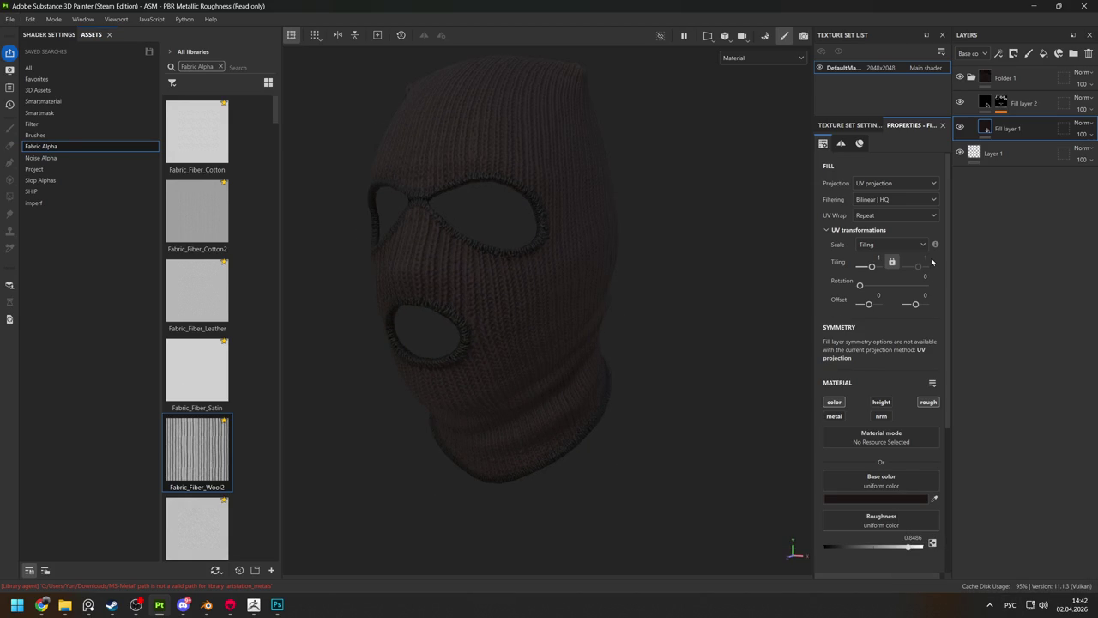
Add a white Fill layer 3 above the base fill with a black mask.
click(1046, 56)
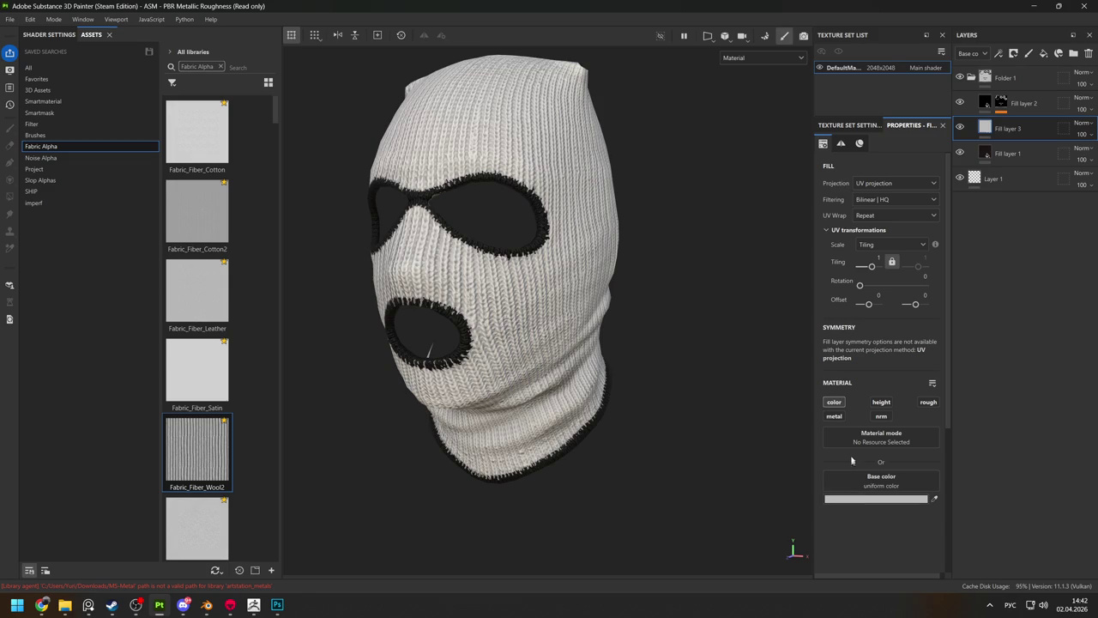
right_click(985, 126)
click(999, 146)
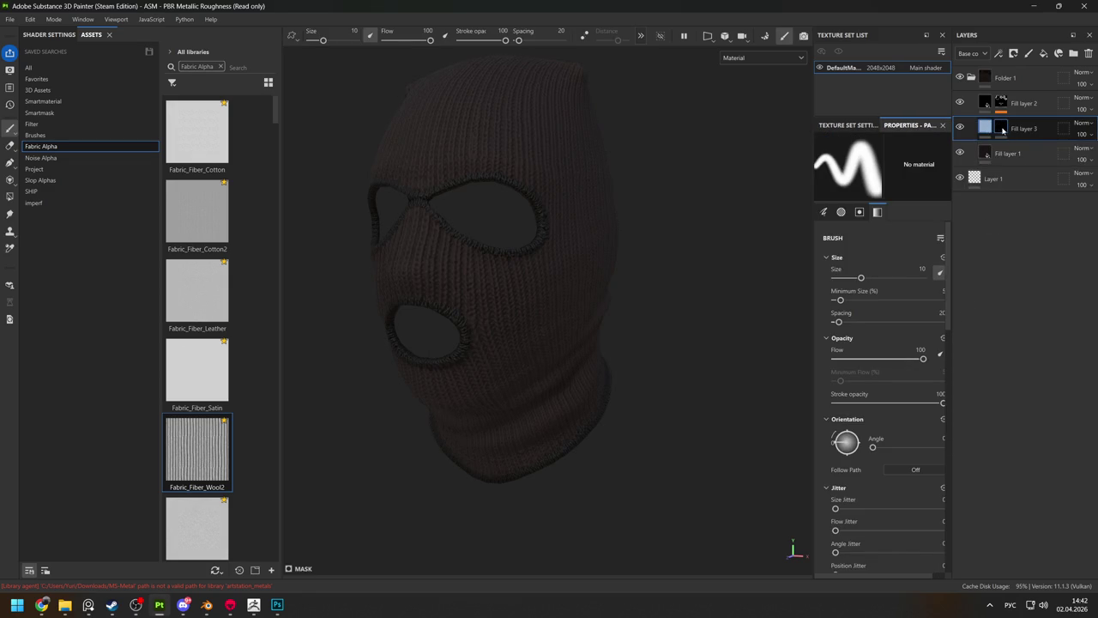
right_click(1002, 130)
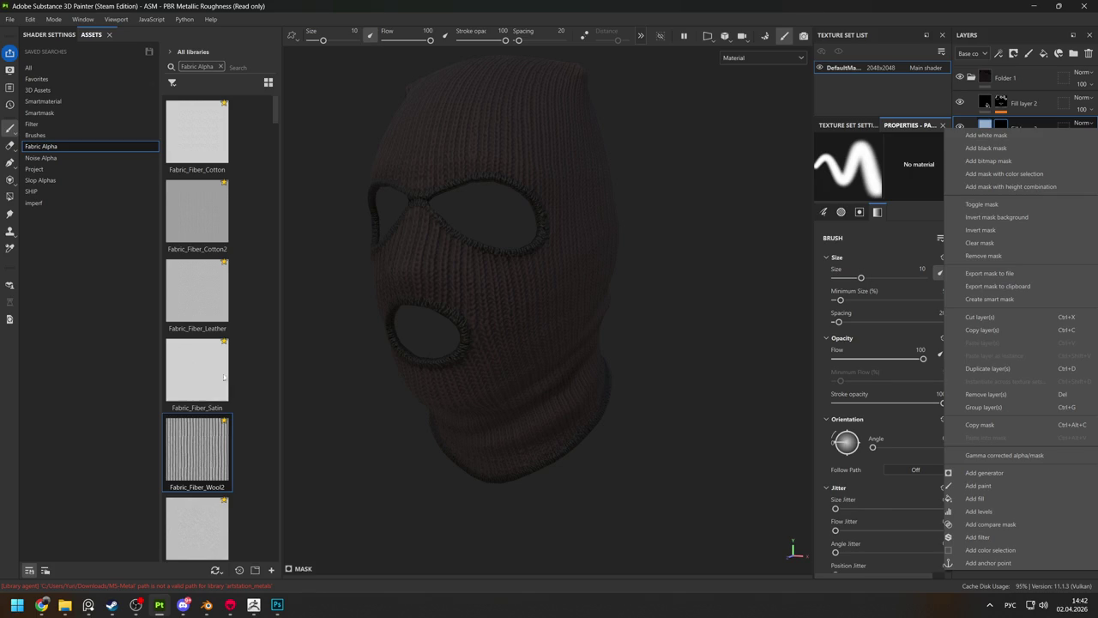
click(41, 128)
Search all asset libraries for 'spots'.
click(29, 67)
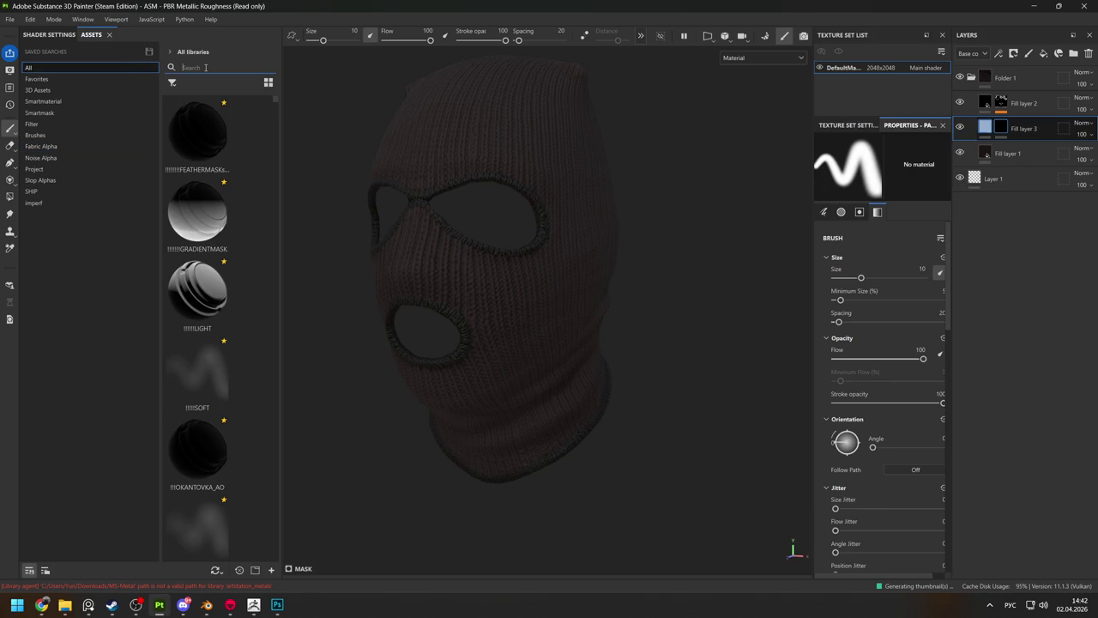
click(205, 67)
text(sc)
key(BackSpace)
key(BackSpace)
key(BackSpace)
key(alt+shift)
text(spots)
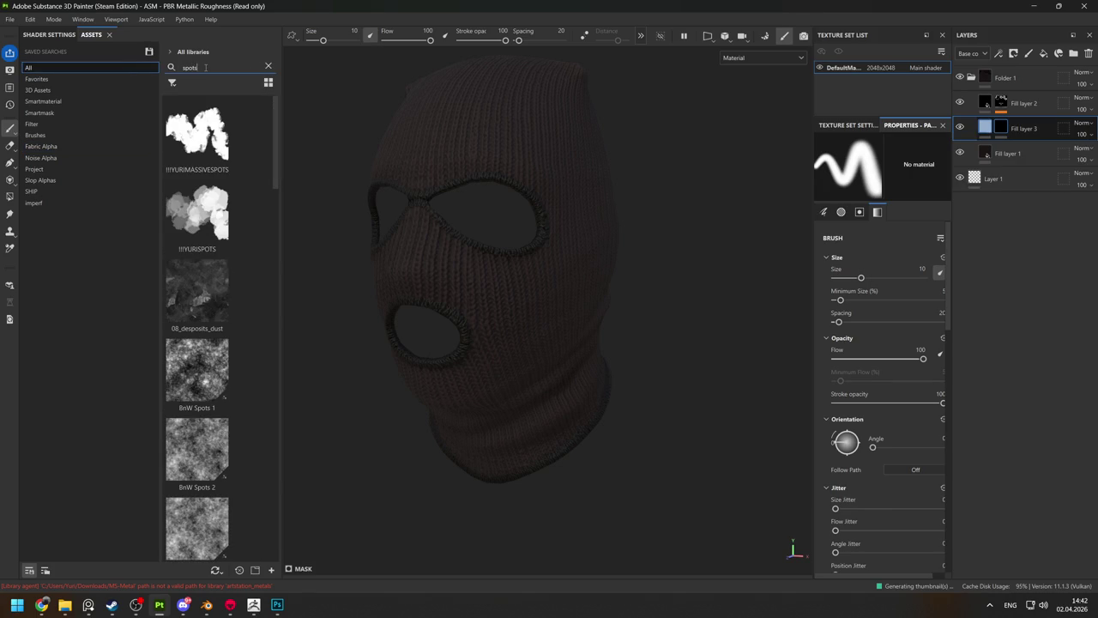
Apply Gaussian Spots 1 to Fill layer 3's black mask.
scroll(205, 304, down, 3)
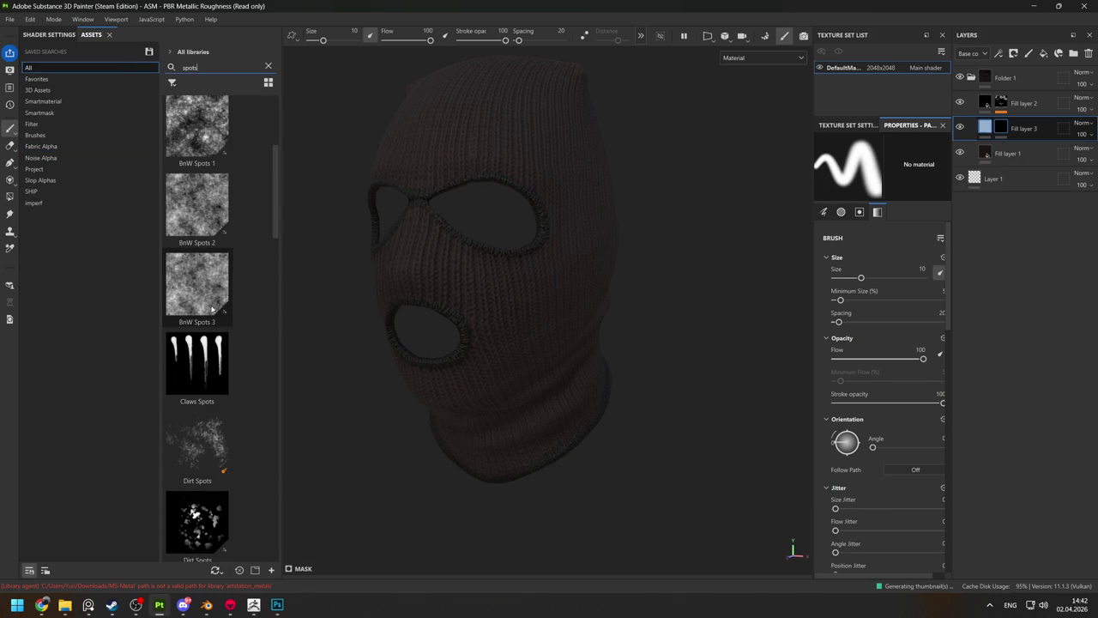
mouse_move(272, 205)
mouse_down()
mouse_move(280, 295)
mouse_move(266, 125)
mouse_move(275, 491)
mouse_up()
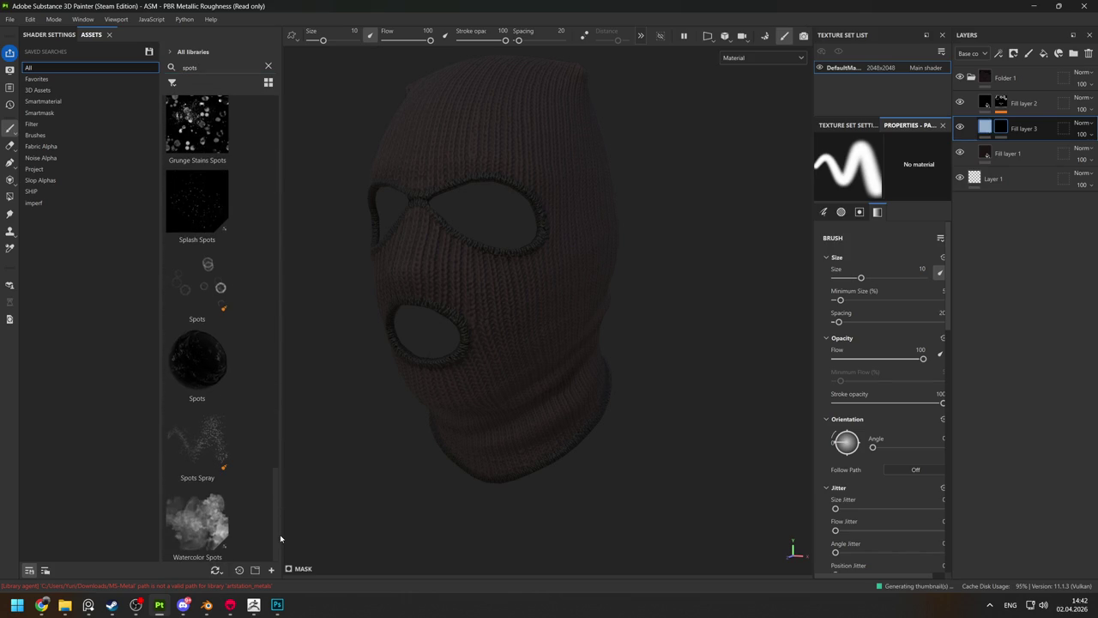
drag(279, 539, 240, 113)
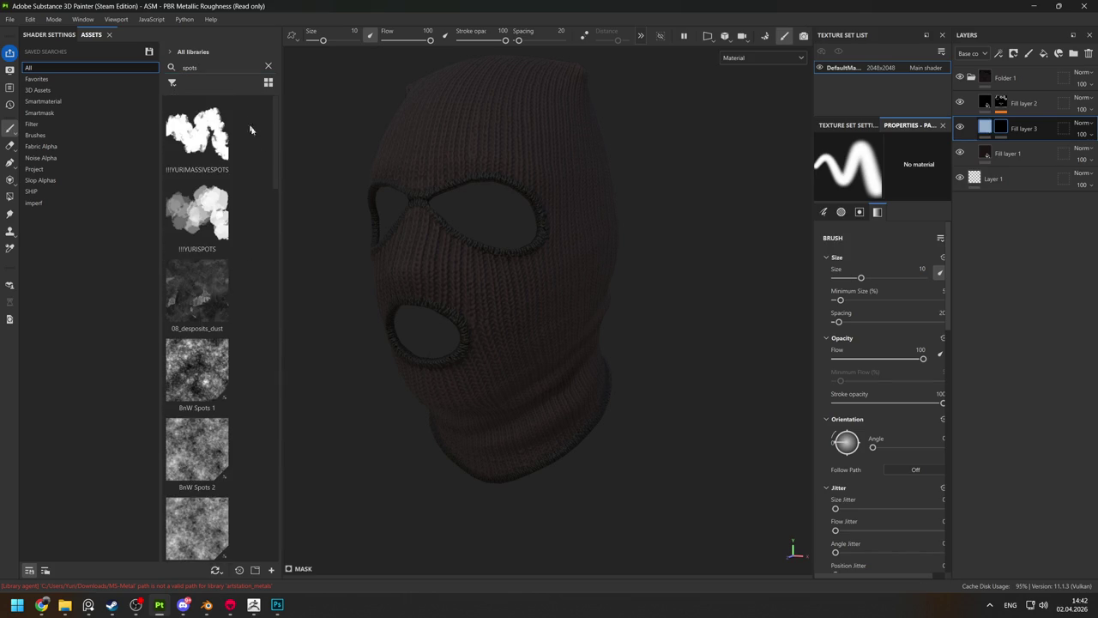
scroll(269, 188, down, 2)
scroll(275, 208, down, 1)
drag(277, 234, 274, 335)
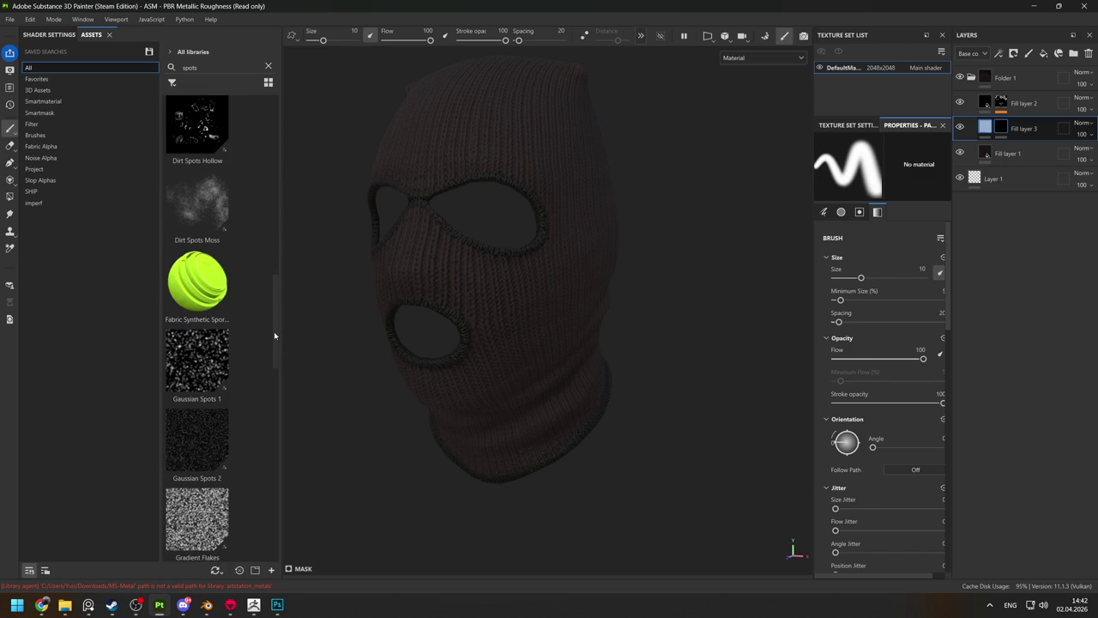
drag(197, 360, 1000, 129)
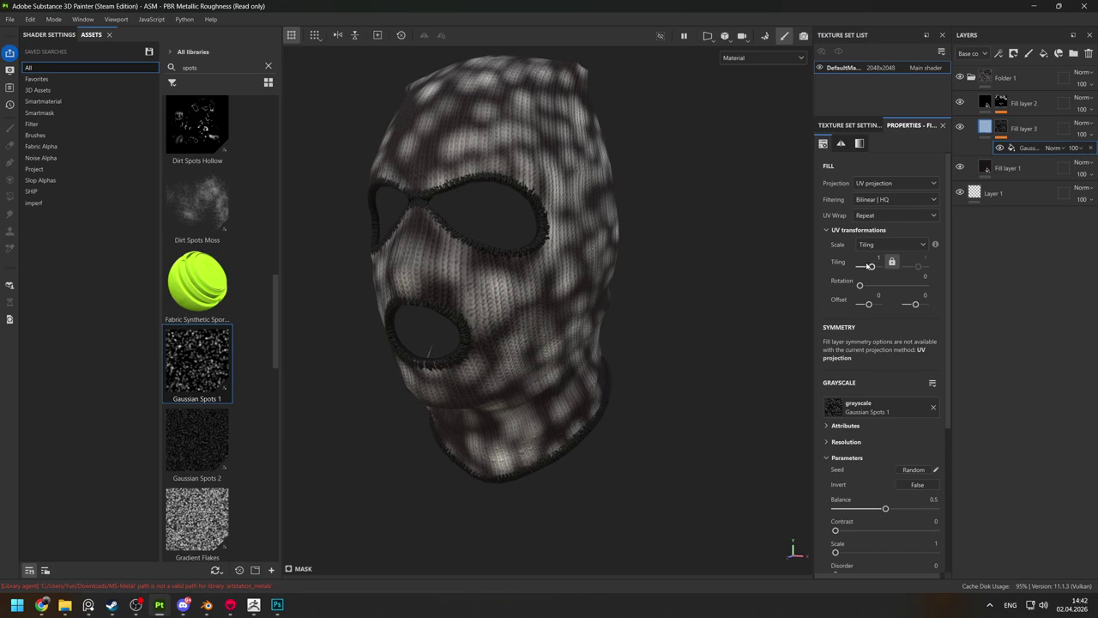
Set the spots to tiling 8.67, balance 0.25, contrast 0.61, and fade the mask fill's opacity.
drag(870, 266, 873, 269)
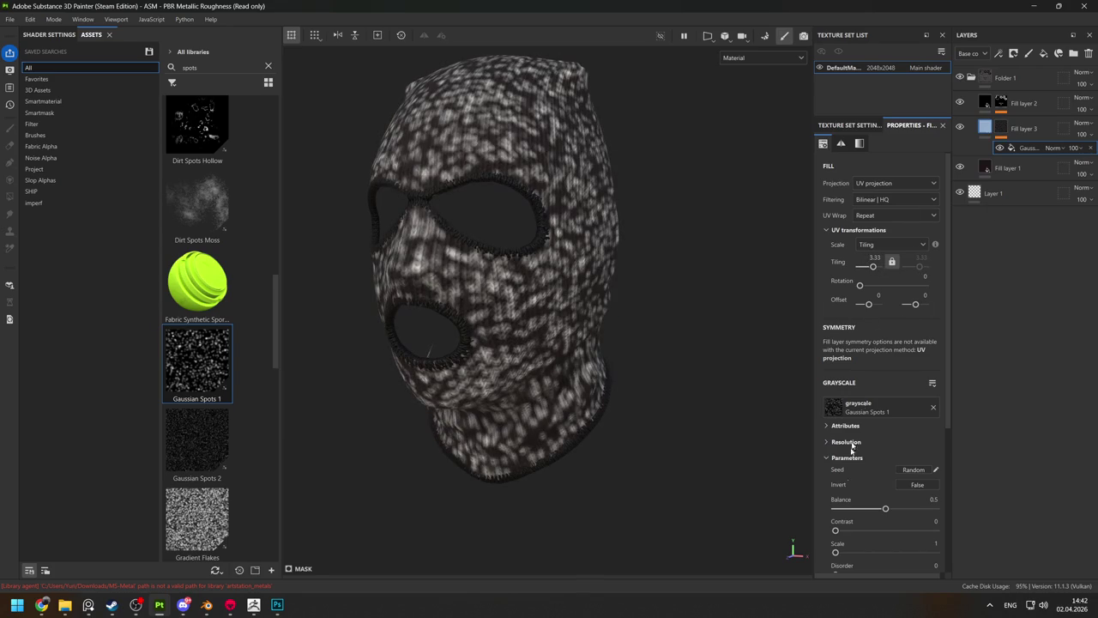
mouse_move(836, 532)
mouse_down()
mouse_move(896, 531)
mouse_move(859, 506)
mouse_up()
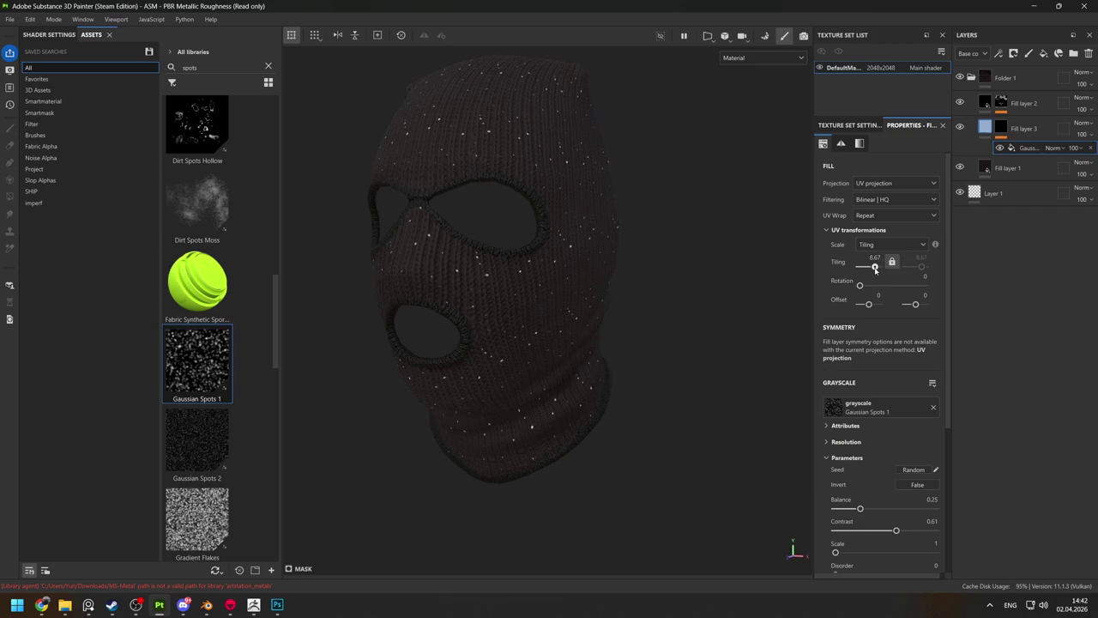
drag(1083, 155, 1061, 154)
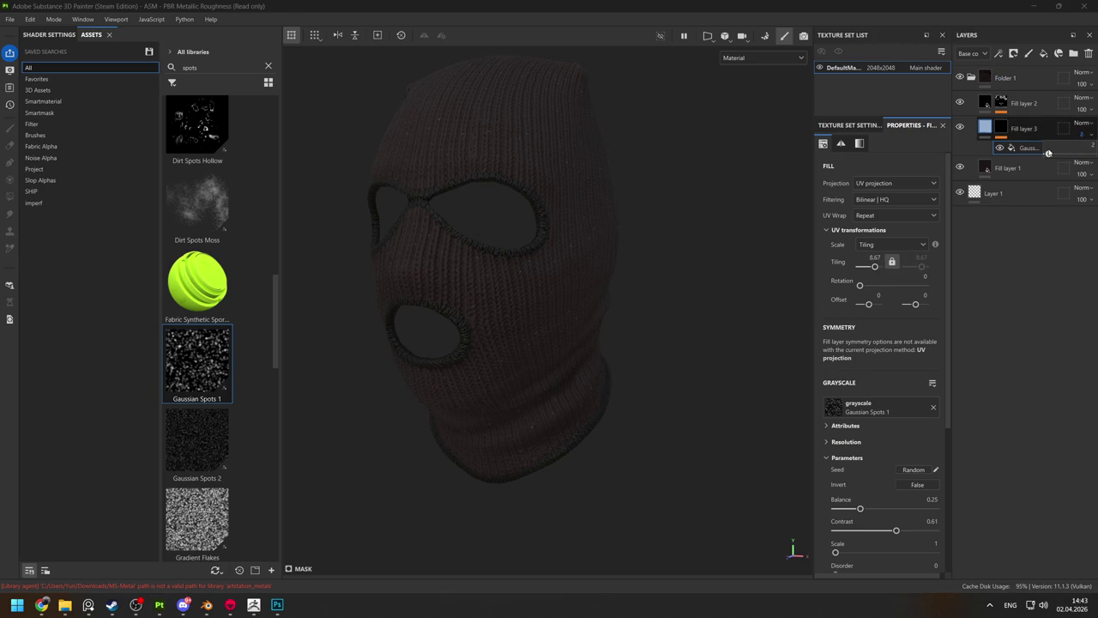
alt+drag(544, 245, 517, 232)
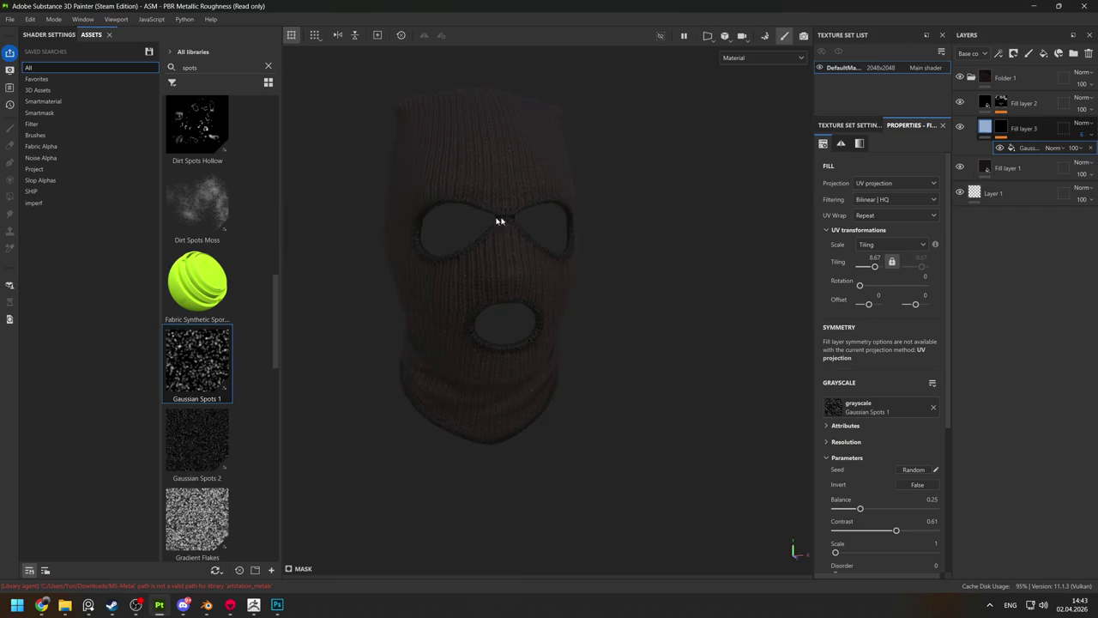
mouse_move(517, 232)
alt+right_down()
mouse_move(544, 336)
mouse_move(539, 418)
alt+right_up()
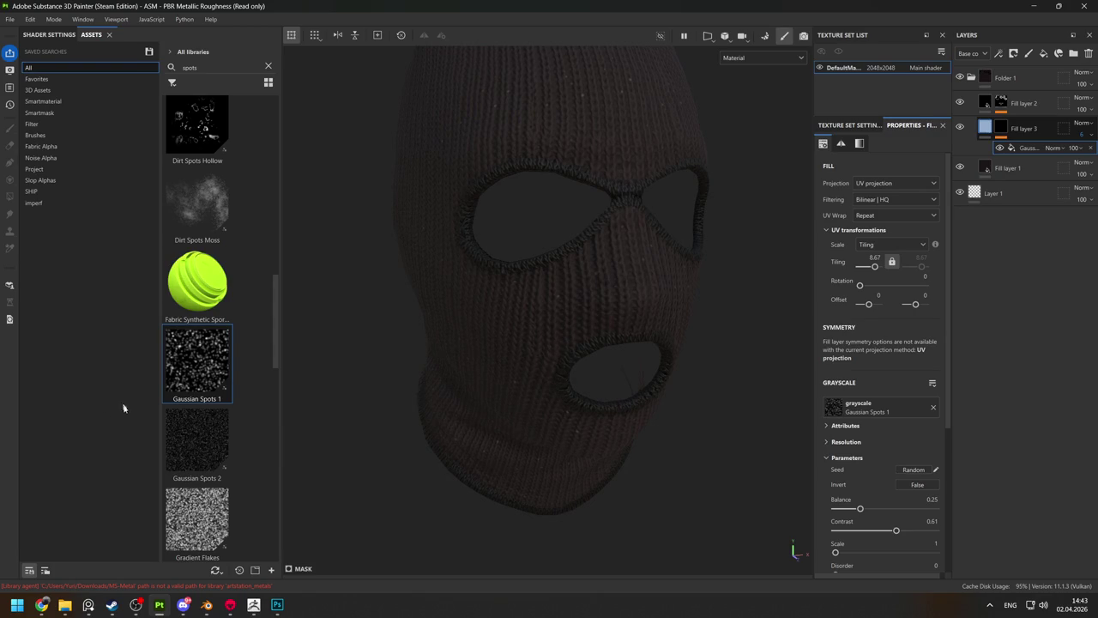
scroll(198, 423, down, 5)
scroll(198, 423, down, 5)
scroll(198, 423, up, 5)
scroll(199, 423, up, 5)
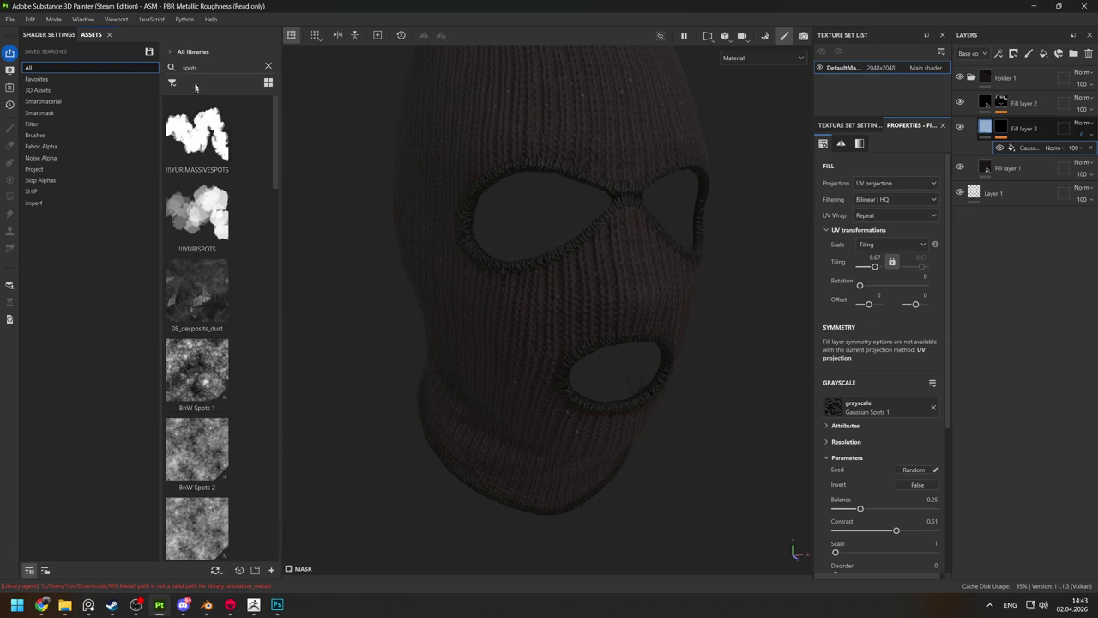
Search the assets for 'splat' and browse the results.
key(BackSpace)
key(BackSpace)
key(BackSpace)
text(lat)
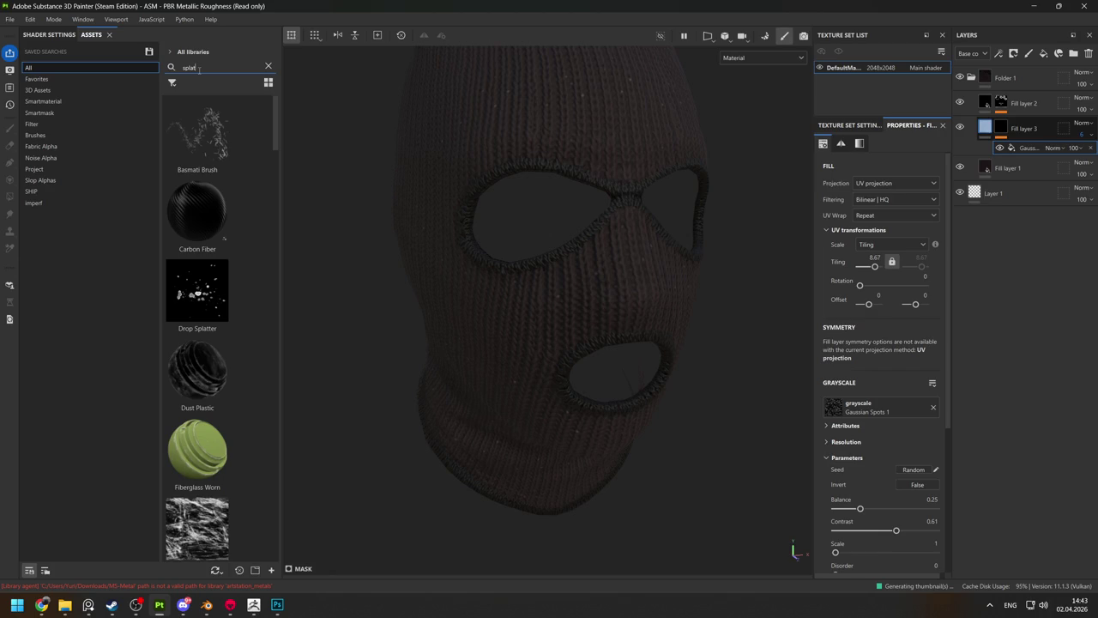
scroll(194, 264, down, 3)
scroll(194, 265, down, 3)
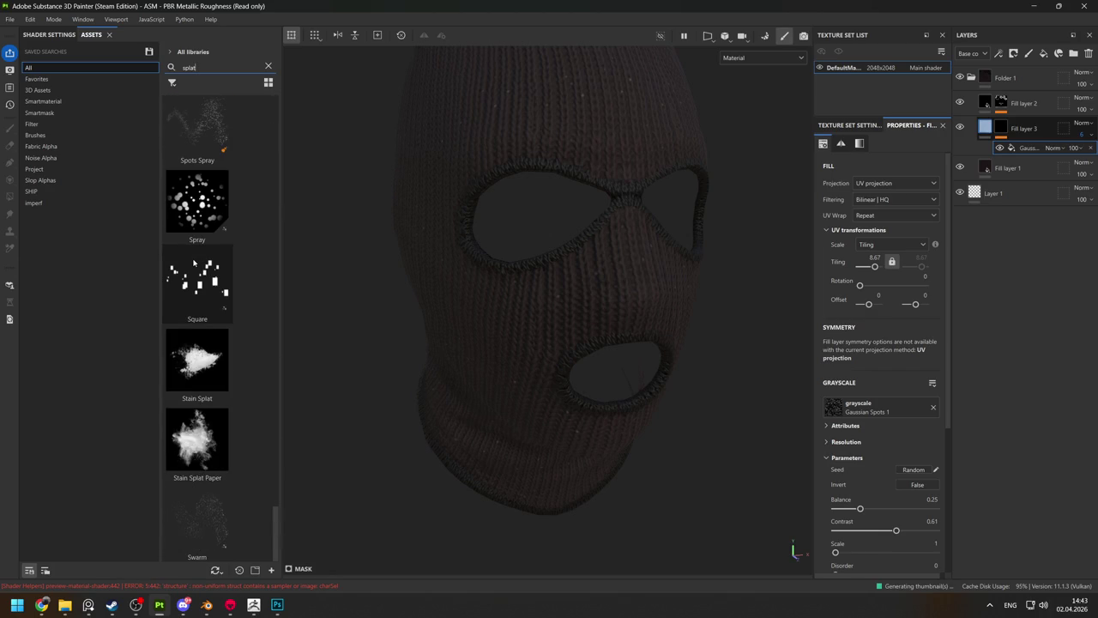
scroll(200, 297, up, 3)
scroll(202, 300, up, 3)
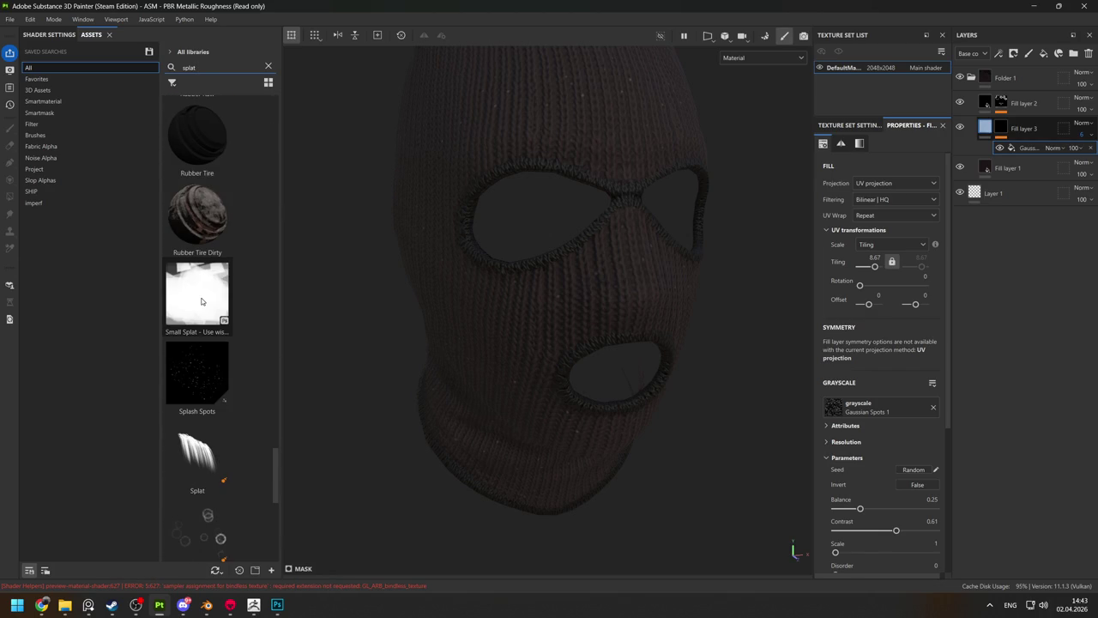
scroll(201, 300, up, 3)
scroll(201, 300, down, 9)
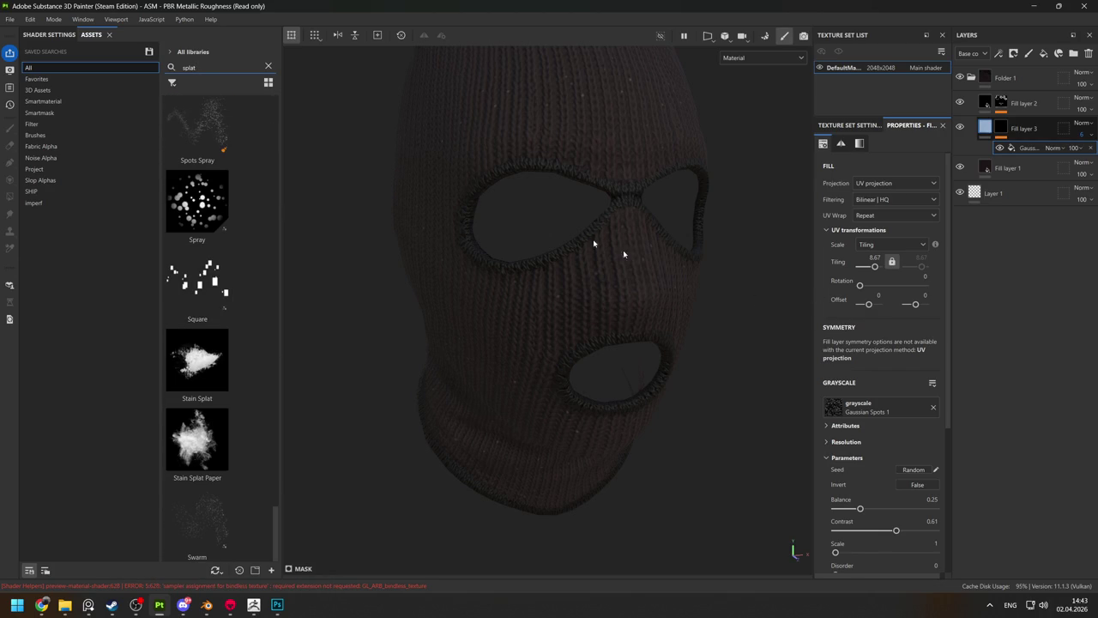
Find the flakes texture via a 'flake' search and drop it onto Fill layer 3.
text(flake)
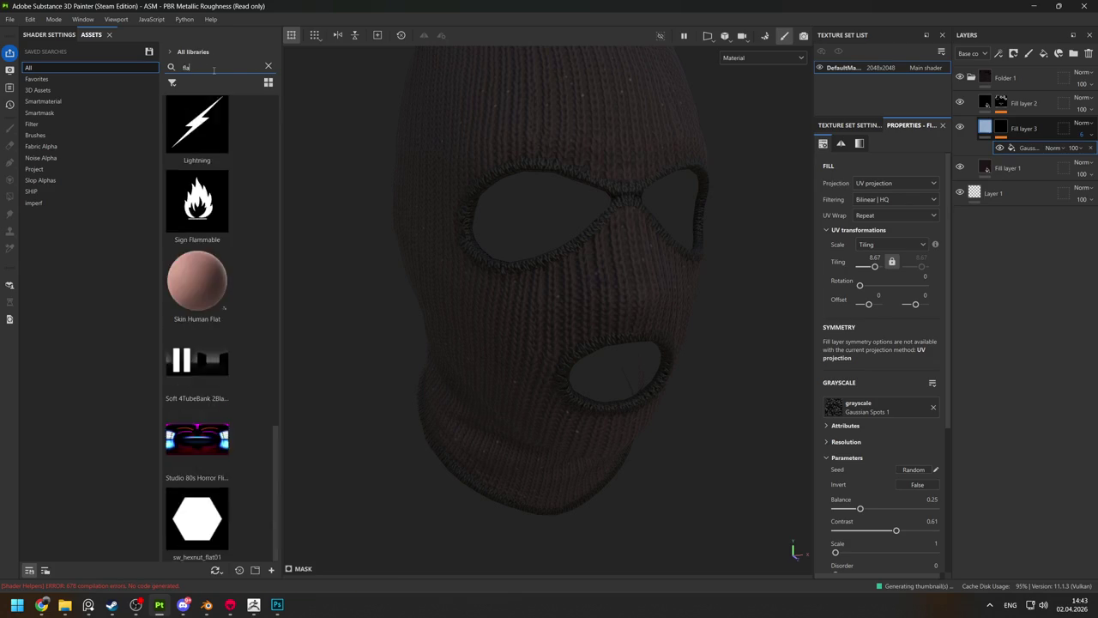
drag(219, 125, 985, 95)
click(1002, 152)
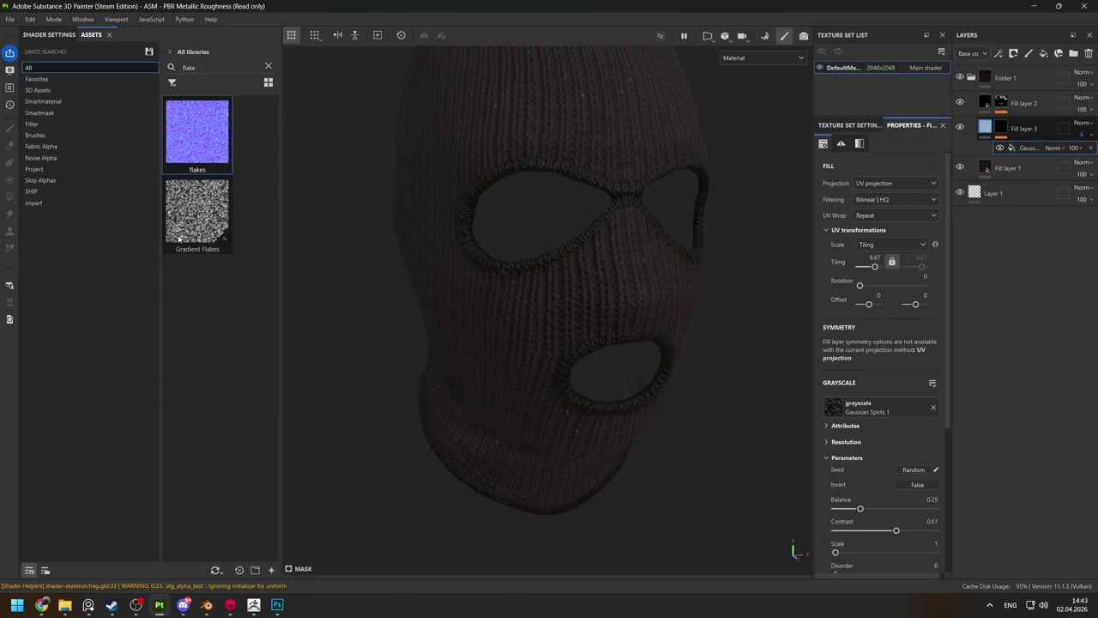
drag(225, 138, 979, 113)
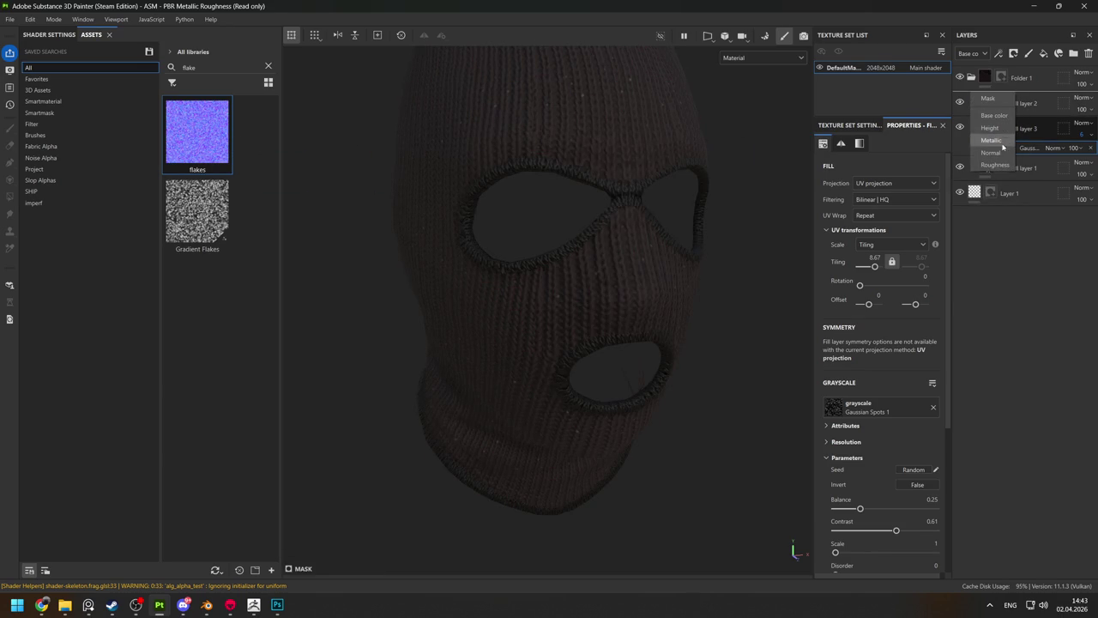
Add flakes as a normal-channel layer and toggle its visibility to compare on the balaclava.
click(991, 153)
mouse_move(661, 286)
alt+mouse_down()
mouse_move(594, 240)
mouse_move(581, 208)
alt+mouse_up()
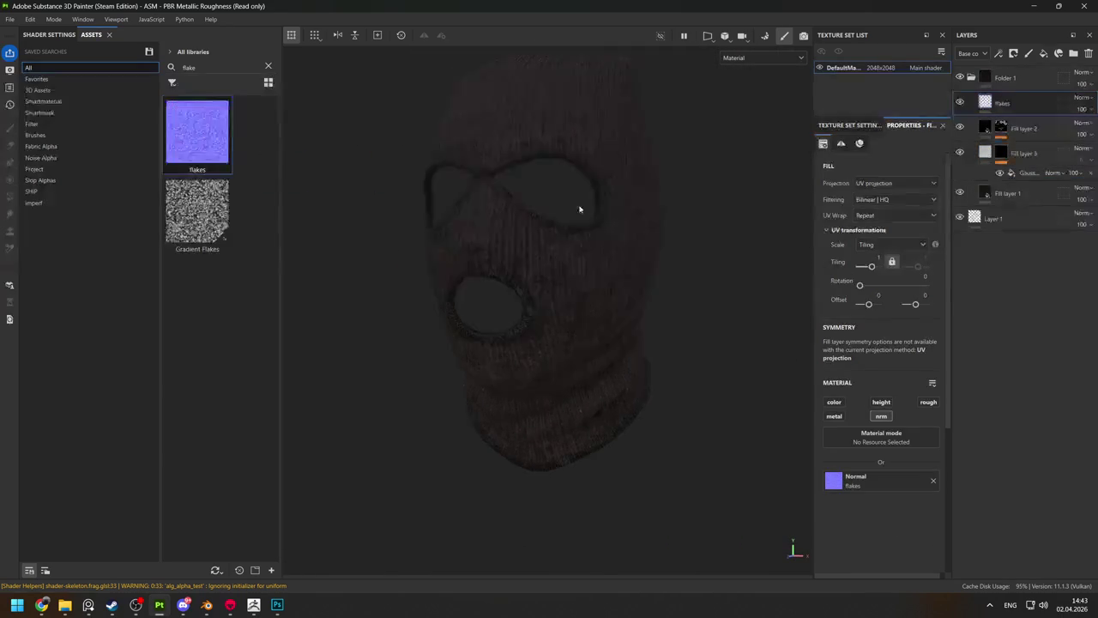
scroll(581, 209, up, 3)
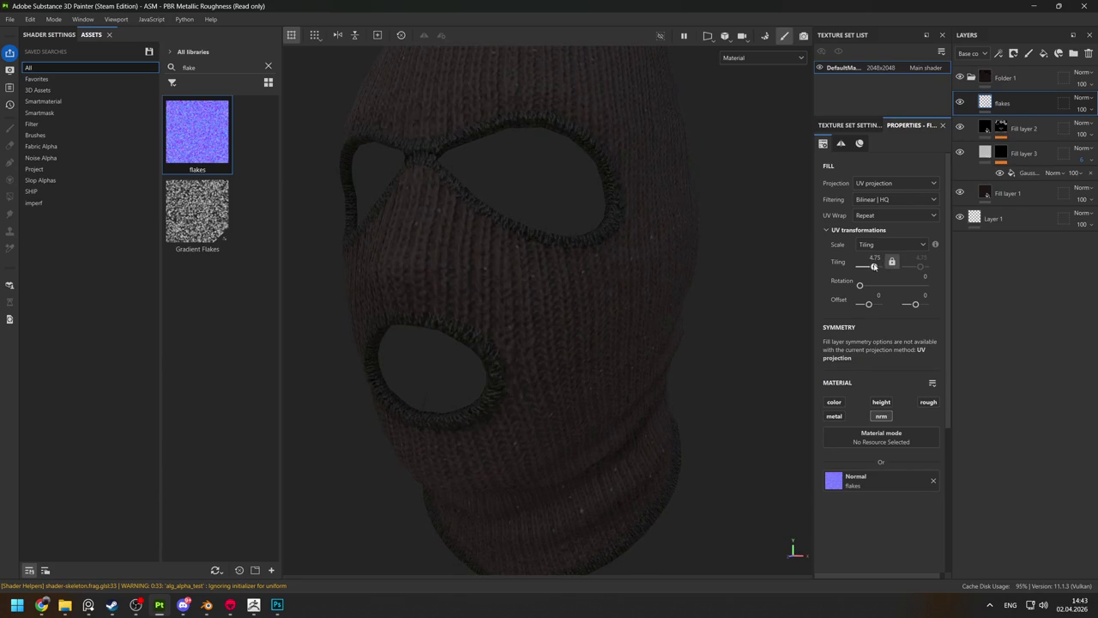
alt+drag(540, 363, 504, 247)
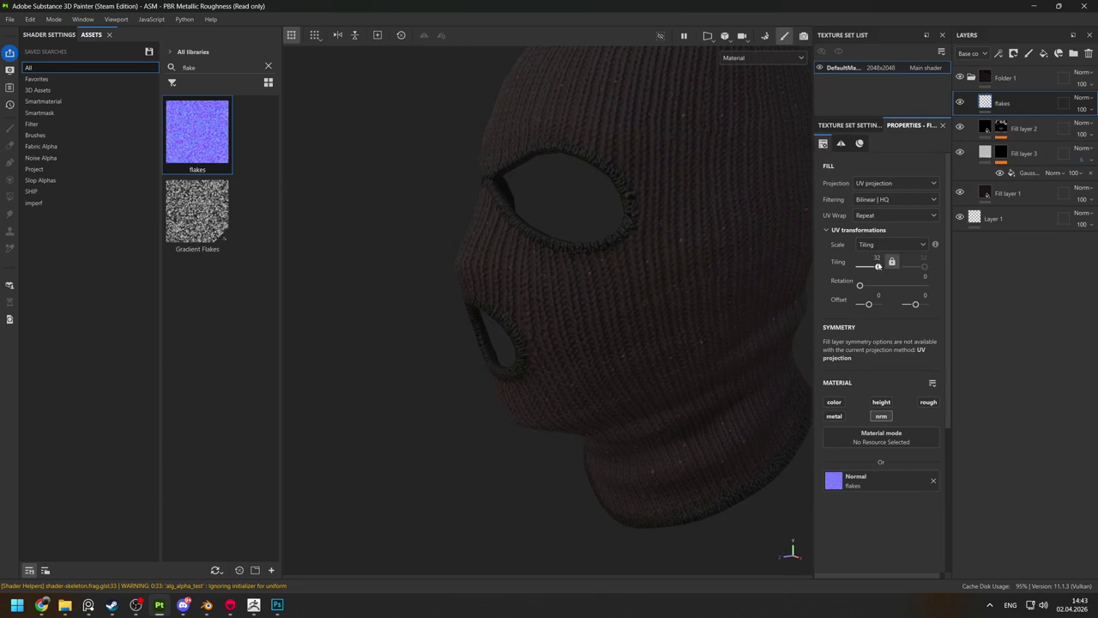
mouse_move(562, 266)
alt+mouse_down()
mouse_move(569, 215)
mouse_move(725, 246)
mouse_move(693, 253)
alt+mouse_up()
scroll(693, 253, up, 3)
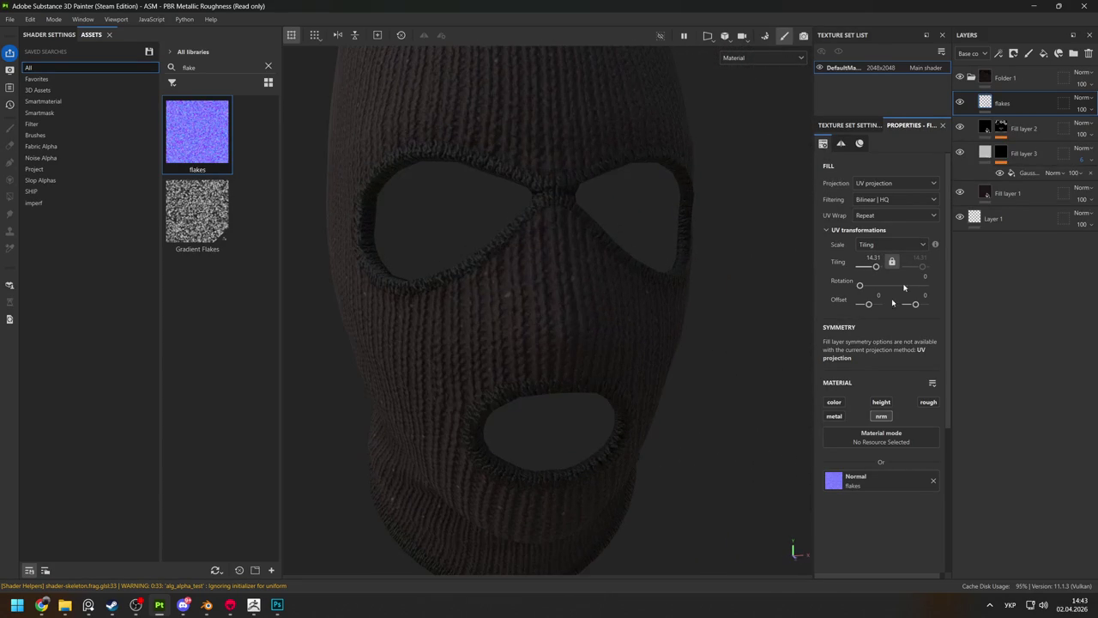
click(960, 103)
Orbit and zoom to inspect the balaclava's side profile and front.
mouse_move(452, 223)
alt+mouse_down()
mouse_move(537, 228)
mouse_move(529, 252)
alt+mouse_up()
alt+right_drag(529, 253, 477, 223)
mouse_move(477, 223)
alt+mouse_down()
mouse_move(437, 238)
mouse_move(630, 382)
mouse_move(592, 300)
mouse_move(613, 290)
mouse_move(547, 279)
mouse_move(515, 289)
mouse_move(520, 262)
mouse_move(507, 296)
mouse_move(561, 246)
mouse_move(493, 265)
alt+mouse_up()
alt+right_drag(492, 265, 617, 451)
mouse_move(617, 451)
alt+mouse_down()
mouse_move(659, 338)
mouse_move(574, 318)
alt+mouse_up()
alt+right_drag(574, 318, 522, 299)
alt+drag(523, 299, 524, 311)
mouse_move(524, 311)
alt+right_down()
mouse_move(639, 330)
mouse_move(663, 388)
alt+right_up()
Show the base colour channel alone and drop Gradient Flakes into the layer stack.
key(c)
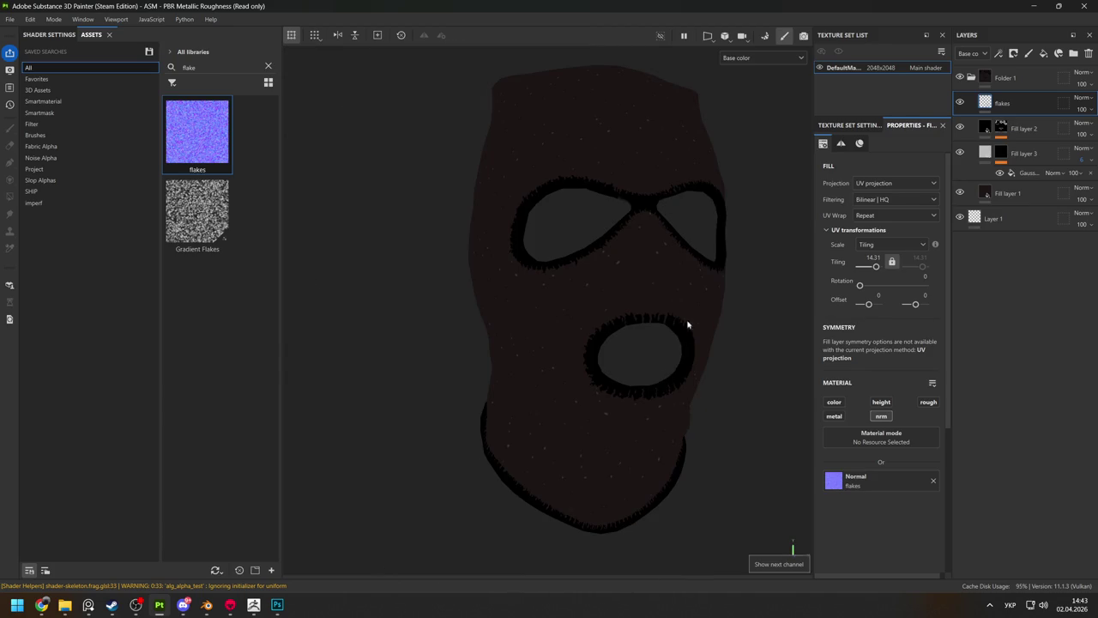
alt+drag(683, 334, 643, 301)
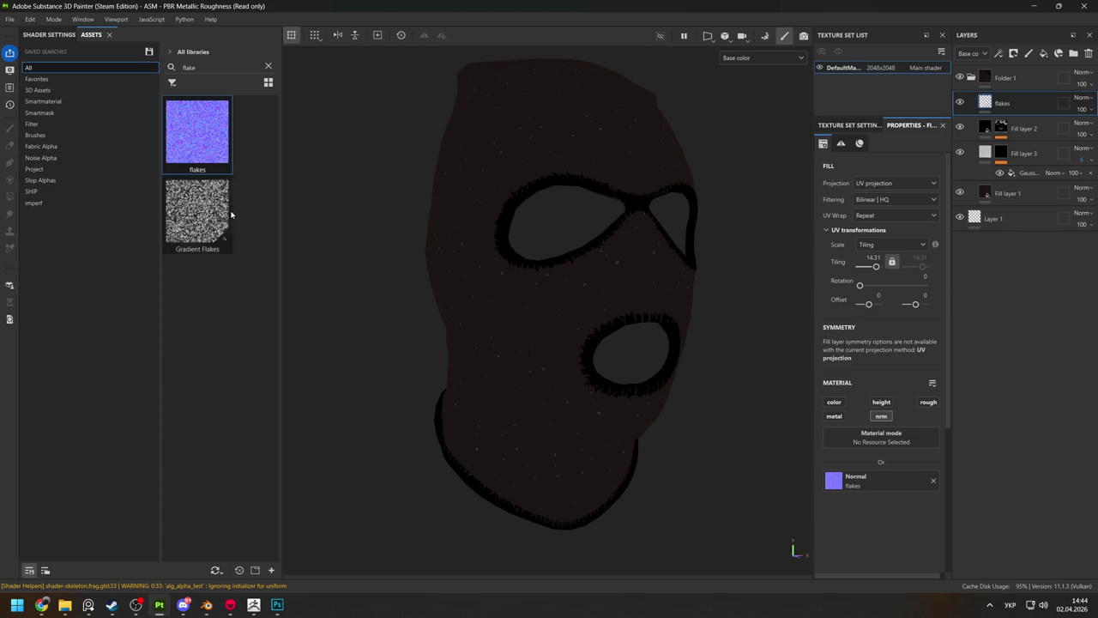
mouse_move(218, 227)
mouse_down()
mouse_move(1054, 130)
mouse_move(1036, 113)
mouse_up()
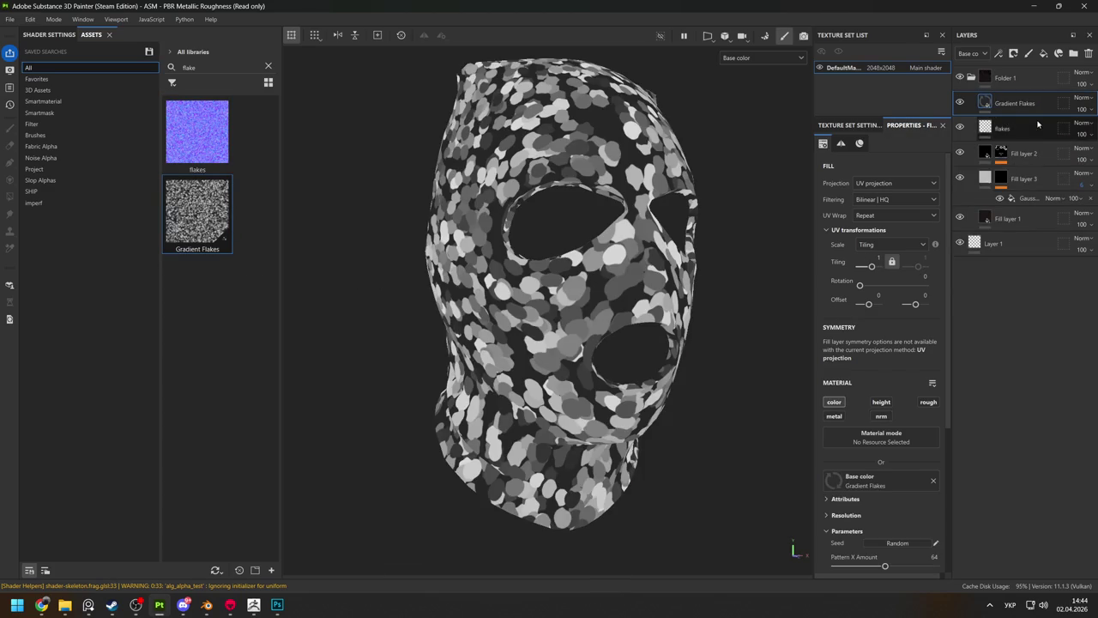
Undo the Gradient Flakes layer and add a fill layer above Fill layer 1 masked by Gradient Flakes.
key(ctrl+z)
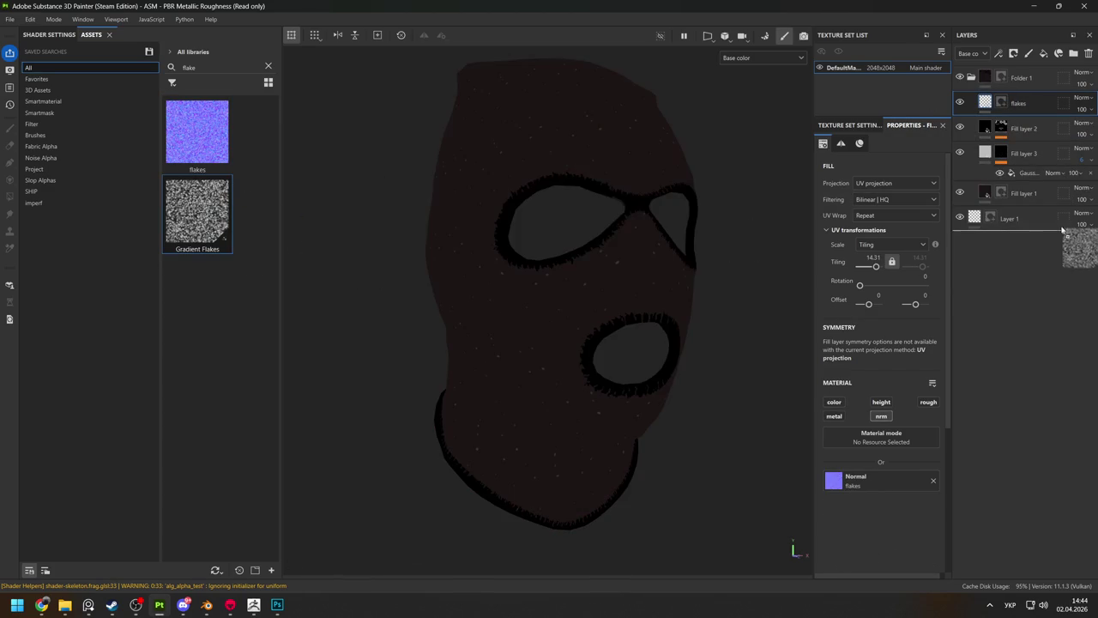
drag(228, 206, 1019, 195)
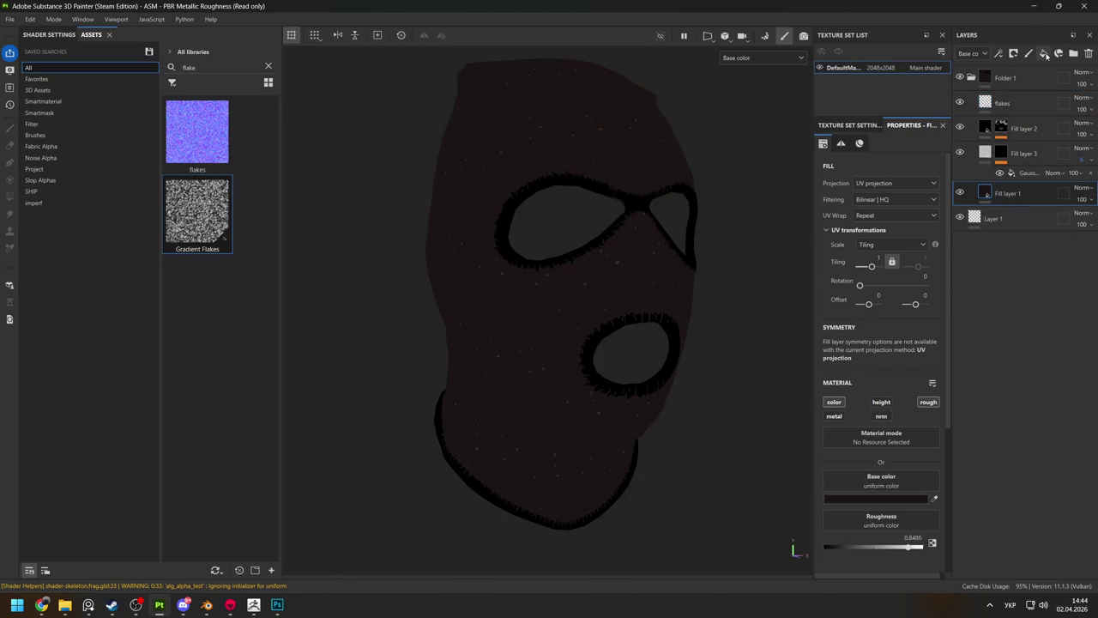
click(1043, 54)
drag(194, 203, 1016, 194)
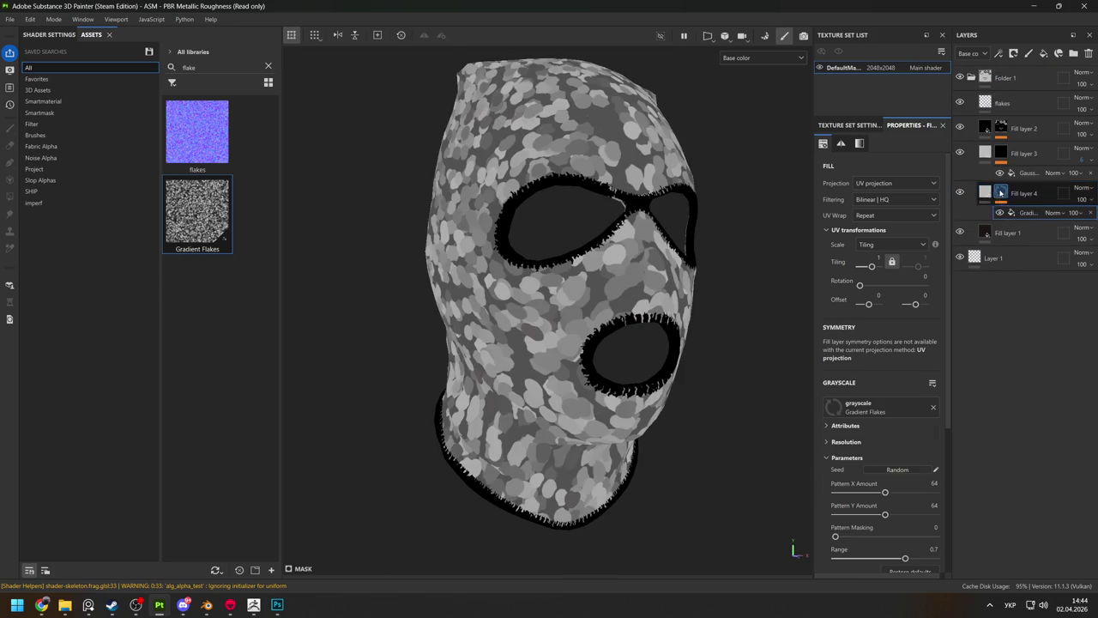
Stretch the flake mask pattern to X 78, Y 23 and fade it to opacity 2.
mouse_move(874, 495)
mouse_down()
mouse_move(896, 493)
mouse_move(899, 514)
mouse_move(852, 514)
mouse_up()
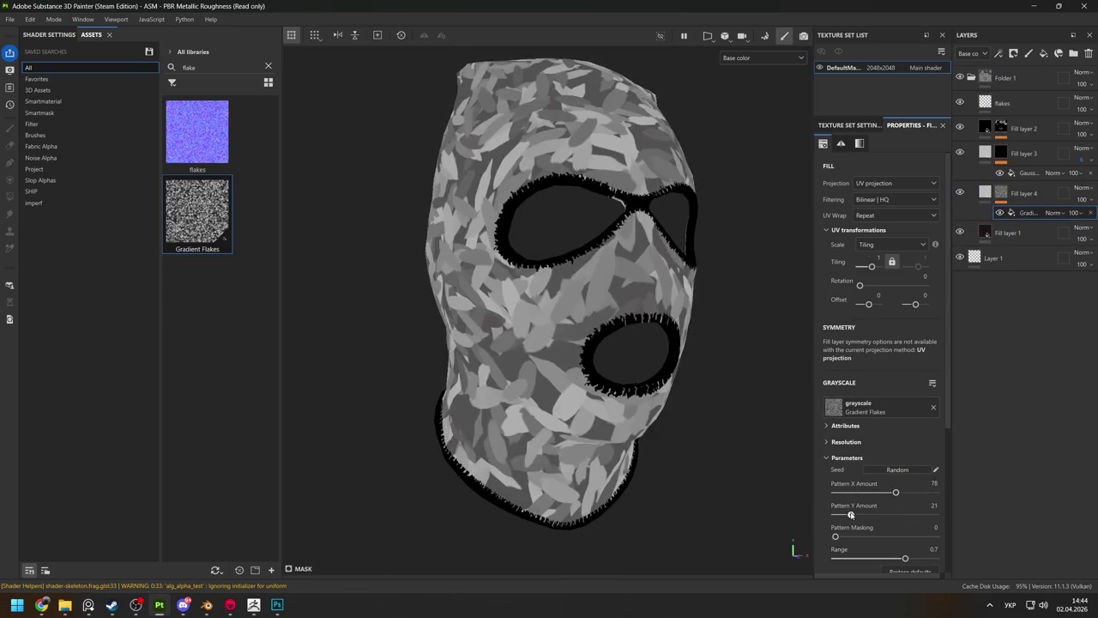
key(m)
drag(1082, 201, 1048, 224)
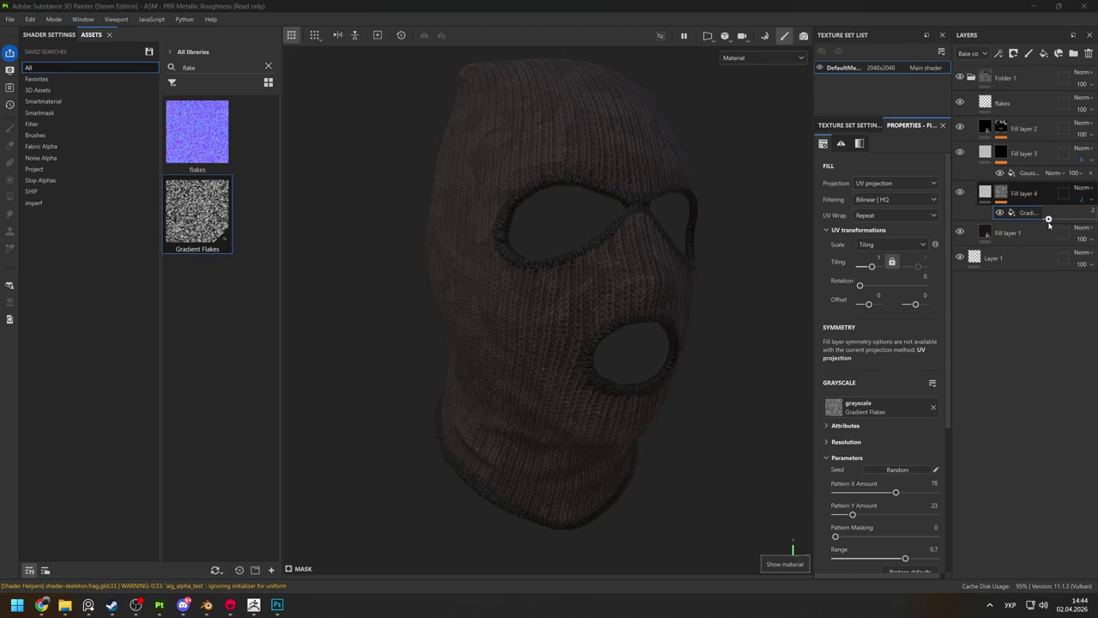
alt+drag(612, 208, 574, 292)
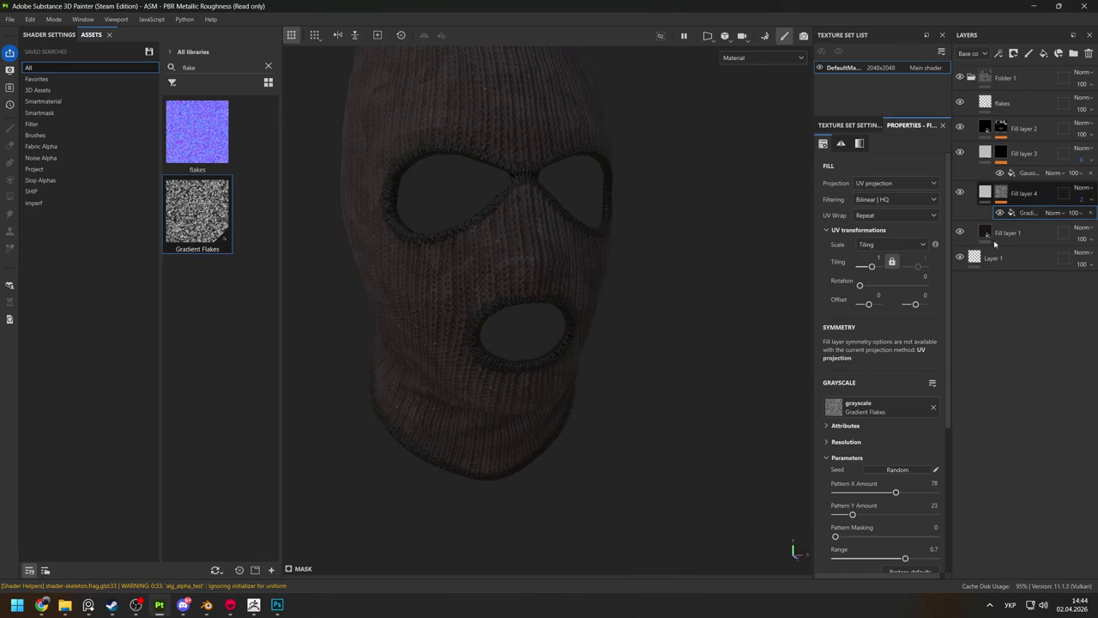
alt+drag(686, 237, 531, 184)
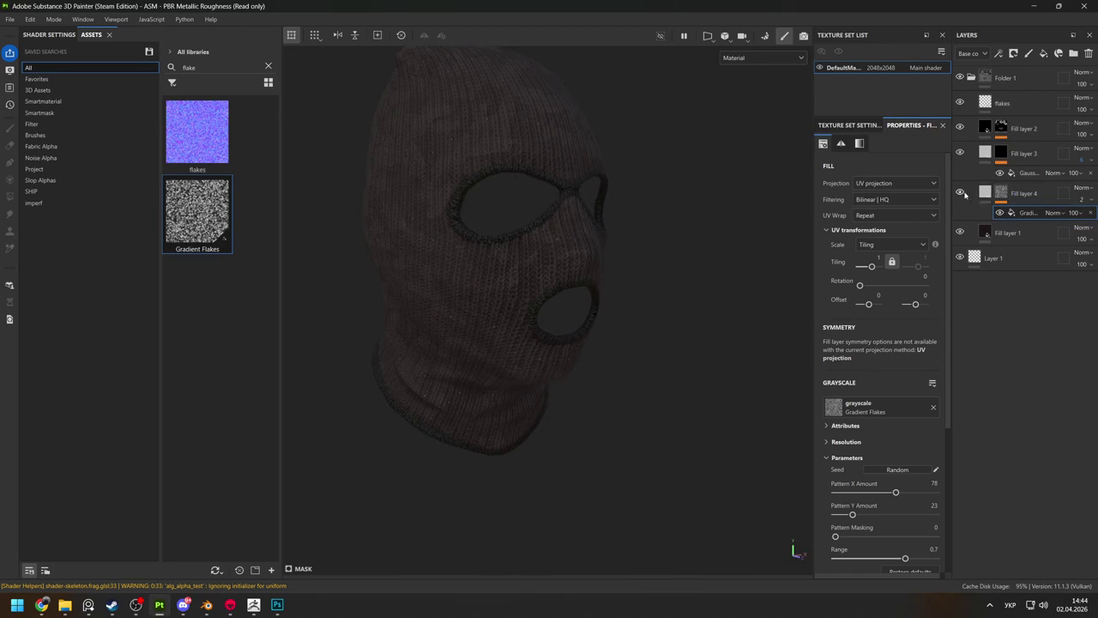
key(Delete)
Set Fill layer 4's base colour to bright red.
click(934, 498)
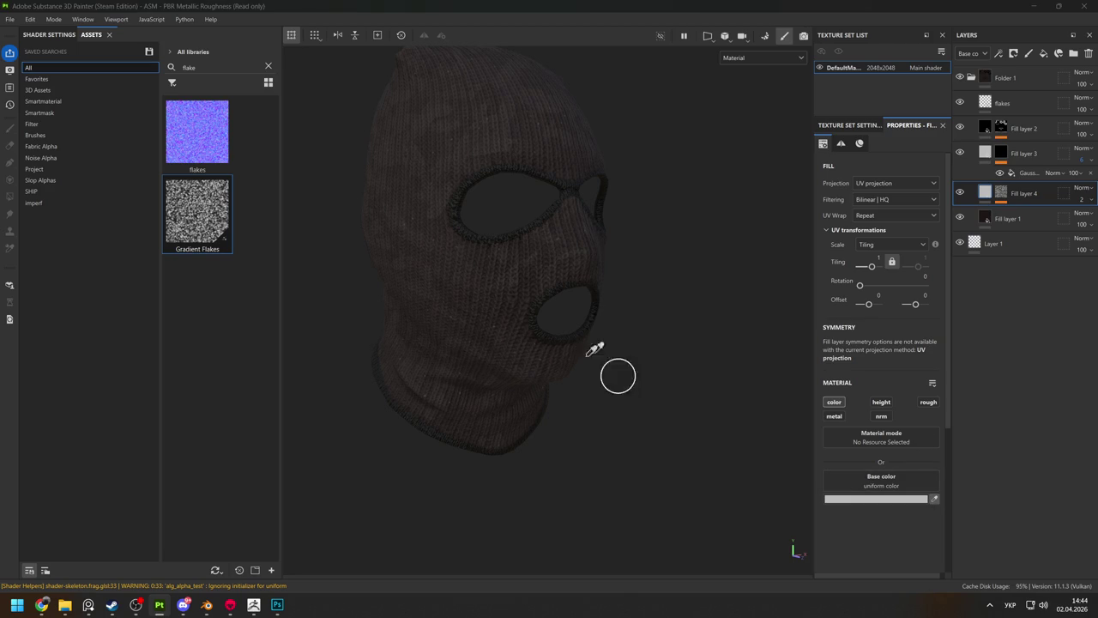
click(504, 298)
click(899, 501)
click(1009, 408)
click(1072, 423)
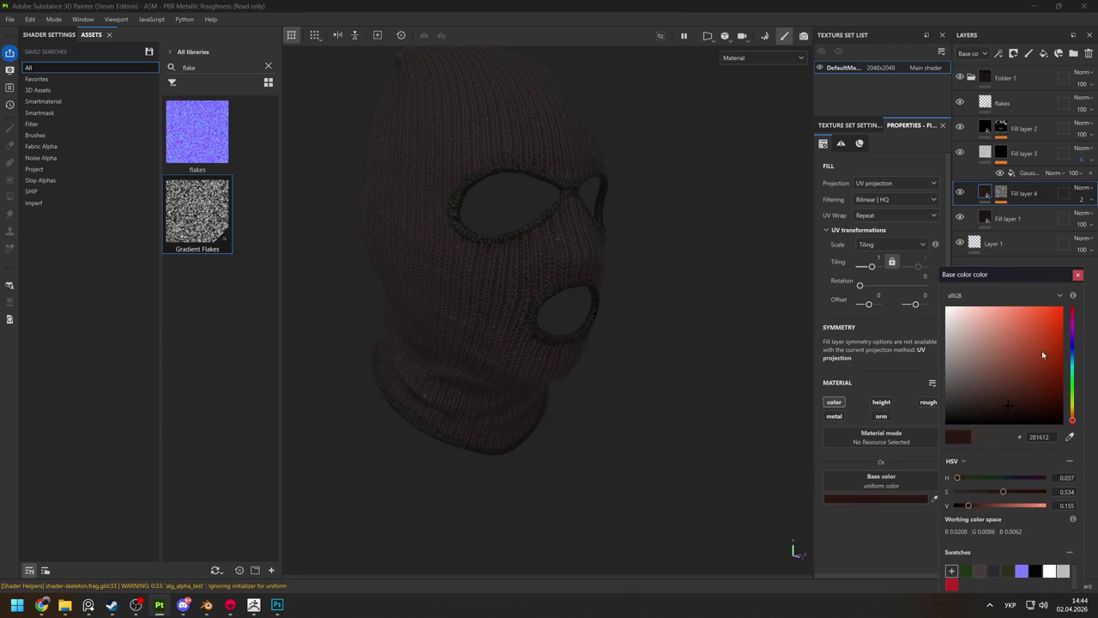
click(1047, 362)
click(1079, 187)
Blend Fill layer 4 as Overlay at roughly 28-35% opacity and check the balaclava.
click(1079, 187)
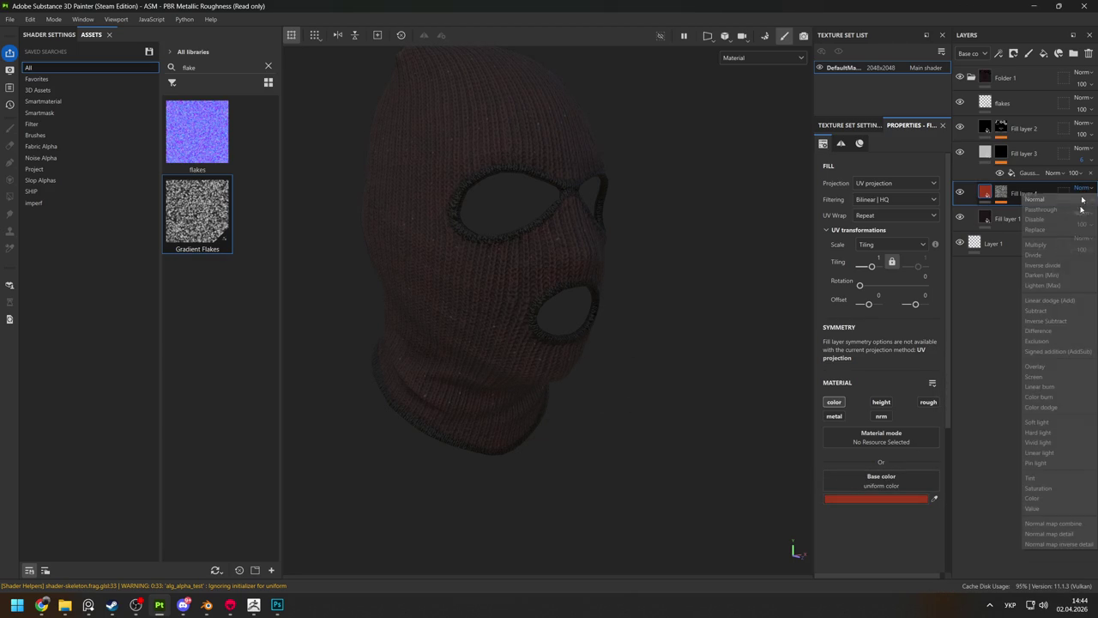
click(1046, 367)
drag(1056, 221, 1066, 221)
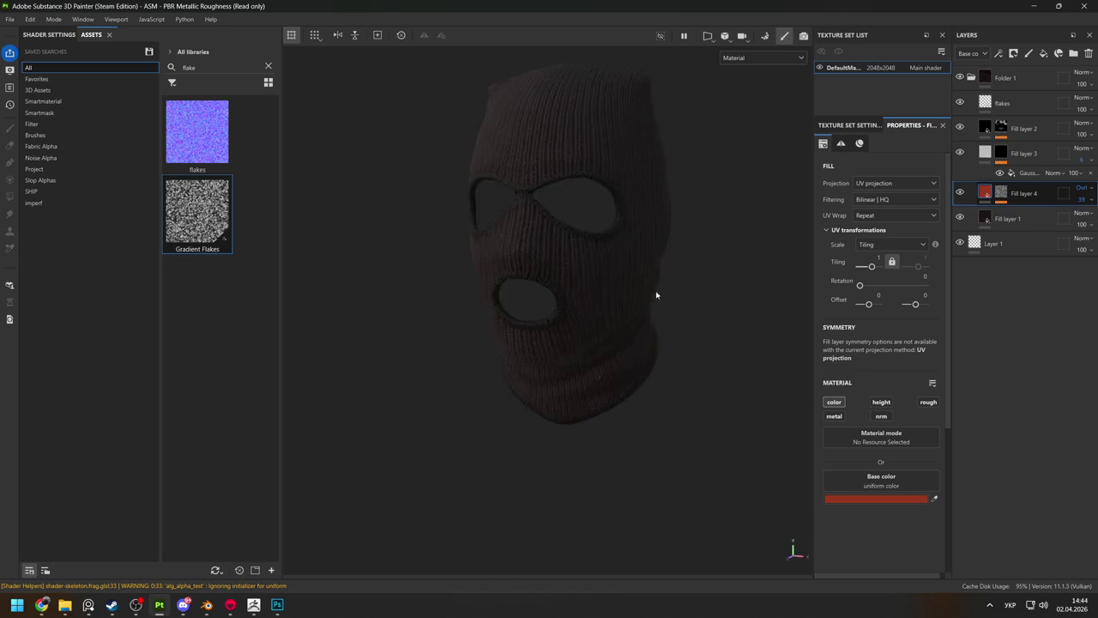
alt+right_drag(655, 300, 632, 254)
mouse_move(618, 257)
alt+mouse_down()
mouse_move(545, 259)
mouse_move(644, 392)
alt+mouse_up()
key(alt+shift)
mouse_move(556, 299)
alt+right_down()
mouse_move(612, 338)
mouse_move(562, 320)
alt+right_up()
Change Fill layer 2's trim base colour to dark grey-red 292424.
key(c)
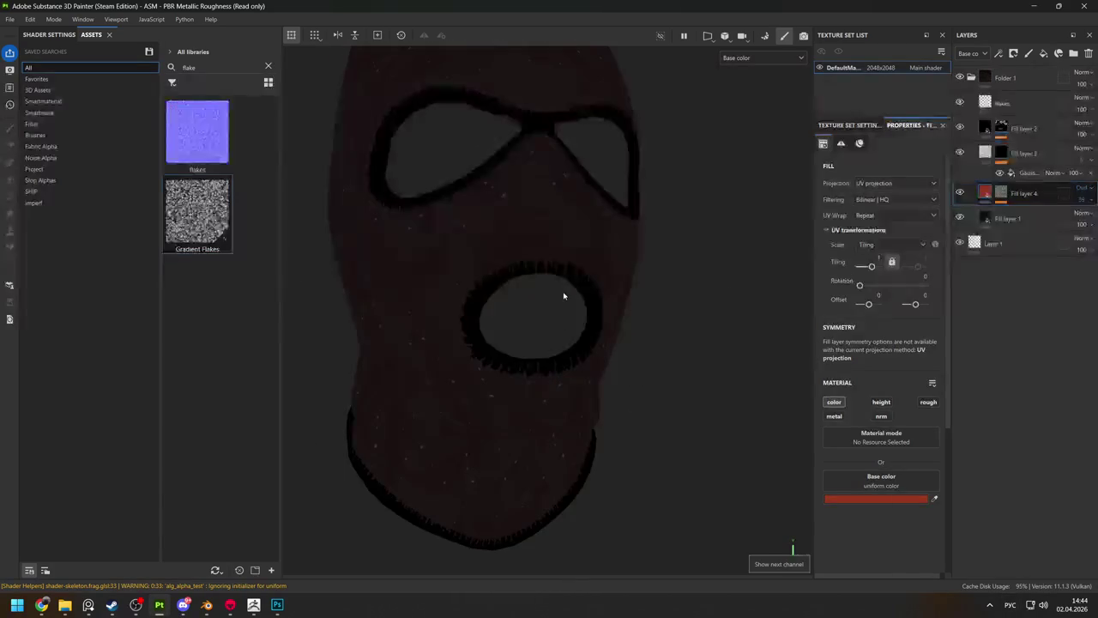
alt+drag(571, 286, 595, 300)
click(995, 129)
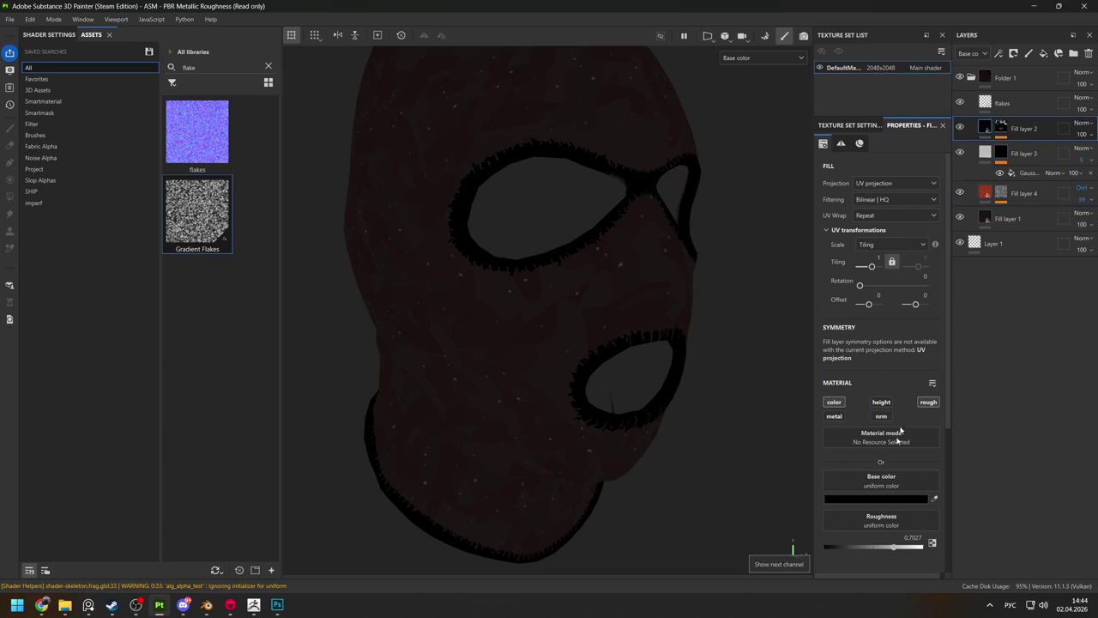
click(872, 499)
drag(951, 403, 964, 418)
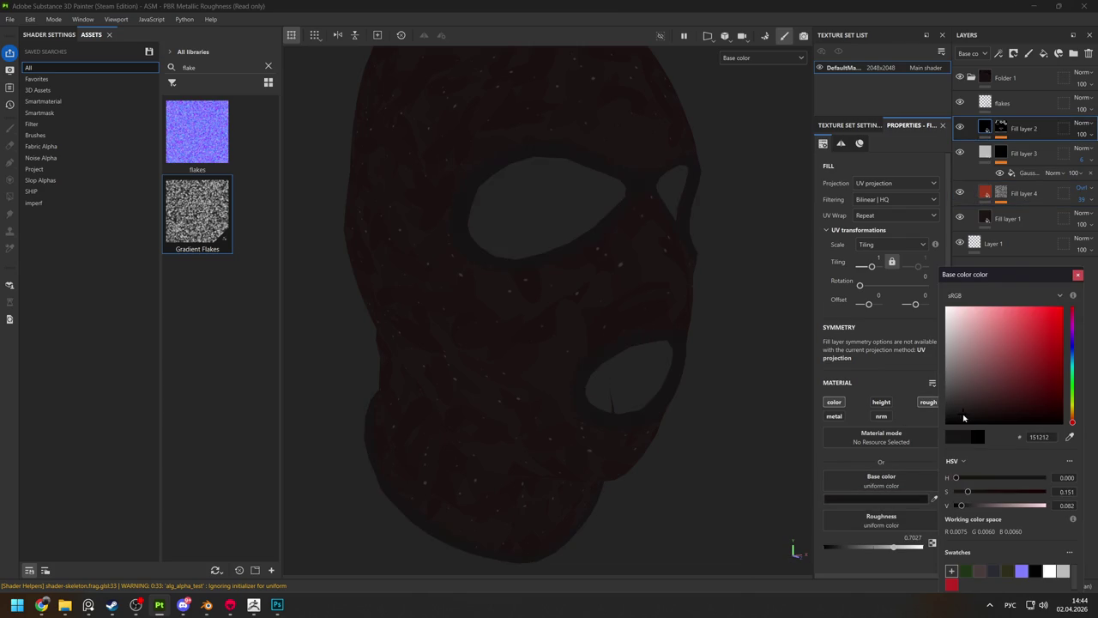
key(m)
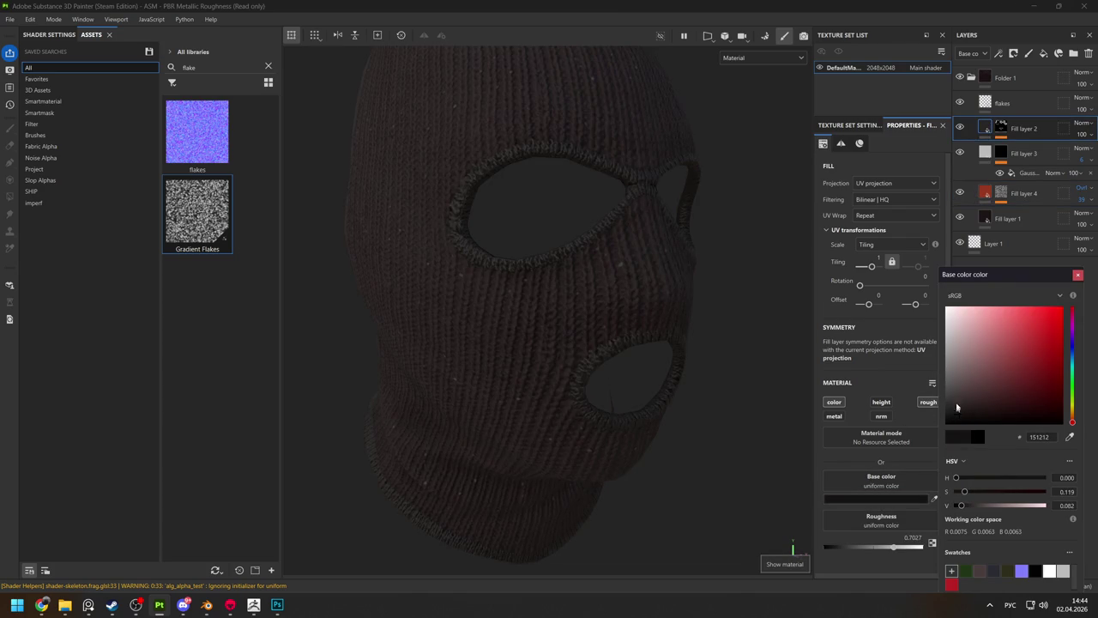
drag(957, 412, 957, 405)
Lower Fill layer 2's roughness to about 0.64, checking it in the roughness channel.
scroll(458, 240, down, 5)
middle_drag(458, 240, 536, 277)
mouse_move(535, 277)
alt+mouse_down()
mouse_move(657, 325)
mouse_move(662, 367)
alt+mouse_up()
key(c)
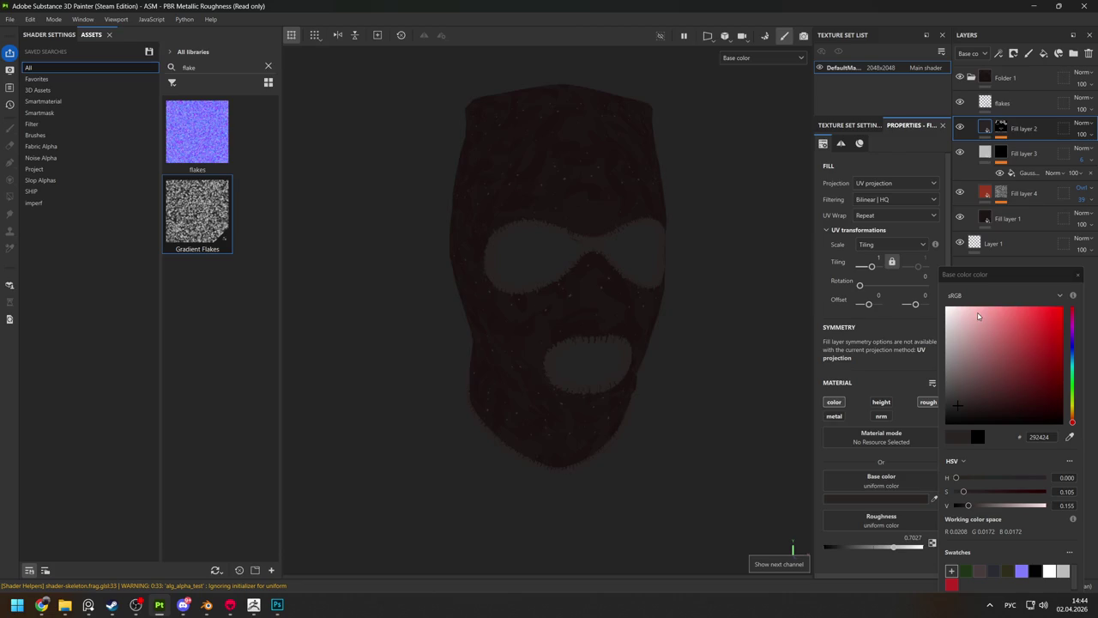
key(c)
key(c)
key(c)
key(shift+c)
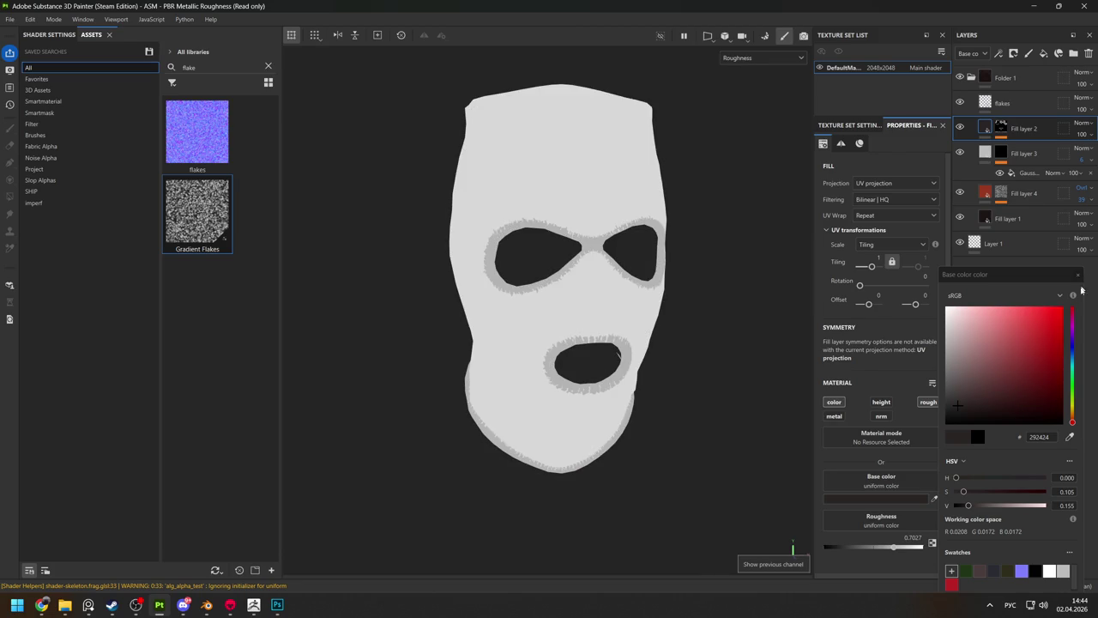
click(1078, 275)
drag(893, 546, 884, 547)
key(m)
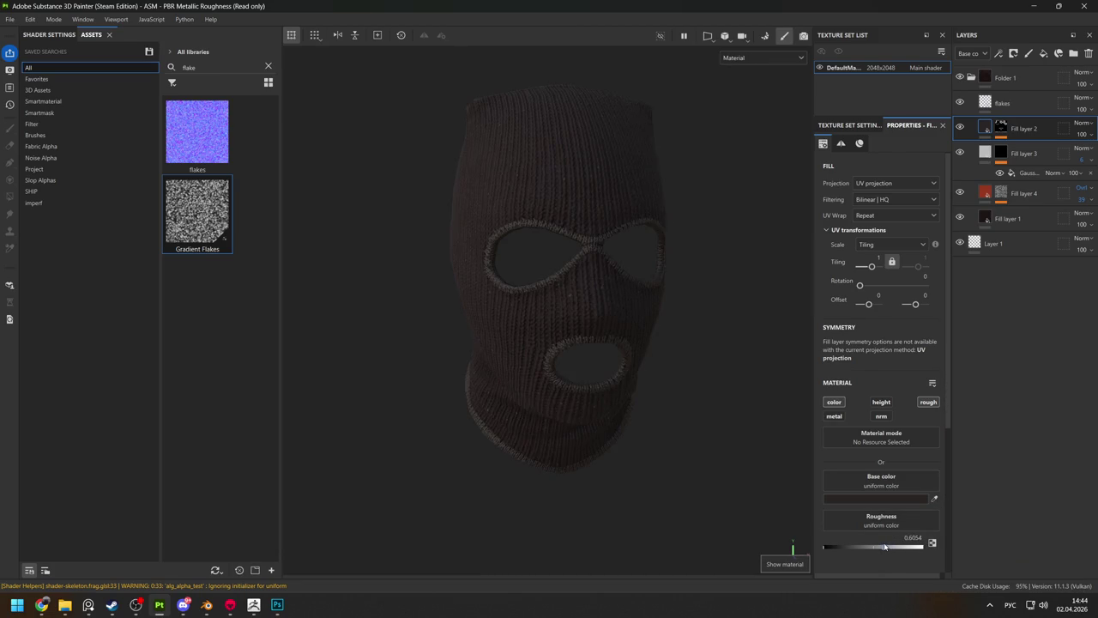
Inspect the balaclava from several angles, ending on the Normal+Height+Mesh channel view.
scroll(606, 441, up, 2)
mouse_move(606, 441)
alt+mouse_down()
mouse_move(637, 314)
mouse_move(510, 351)
mouse_move(569, 248)
mouse_move(498, 269)
alt+mouse_up()
scroll(449, 237, down, 3)
alt+drag(449, 238, 540, 254)
scroll(567, 248, up, 2)
scroll(635, 220, up, 2)
scroll(601, 245, up, 3)
scroll(624, 299, up, 3)
scroll(520, 243, down, 3)
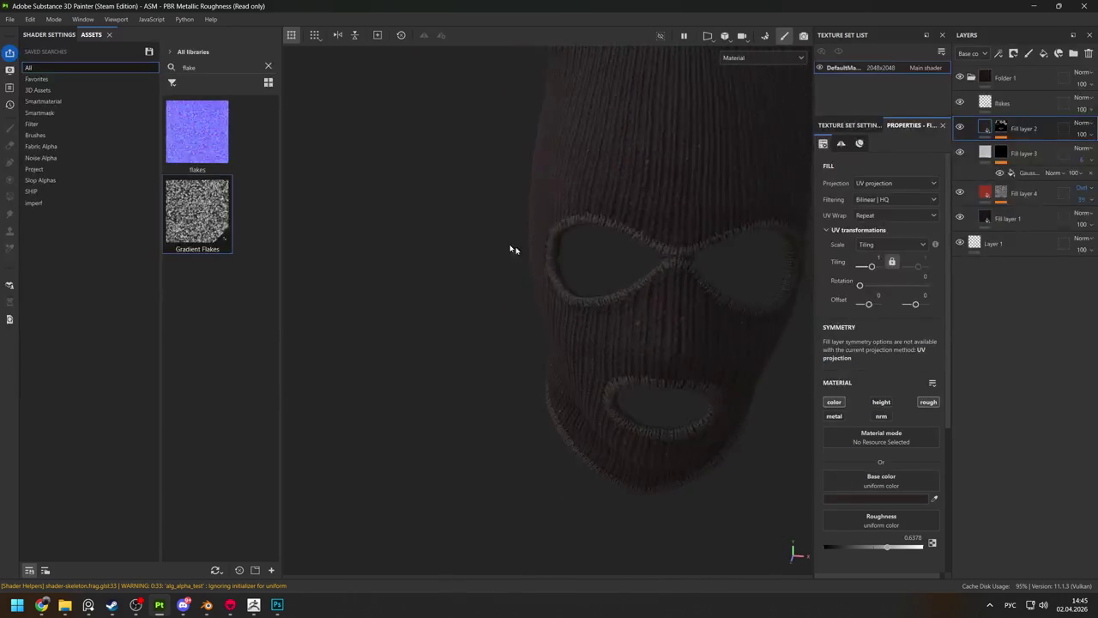
alt+drag(519, 243, 546, 233)
scroll(675, 235, up, 3)
scroll(679, 221, down, 3)
mouse_move(674, 235)
alt+mouse_down()
mouse_move(680, 222)
mouse_move(522, 238)
alt+mouse_up()
scroll(679, 221, down, 3)
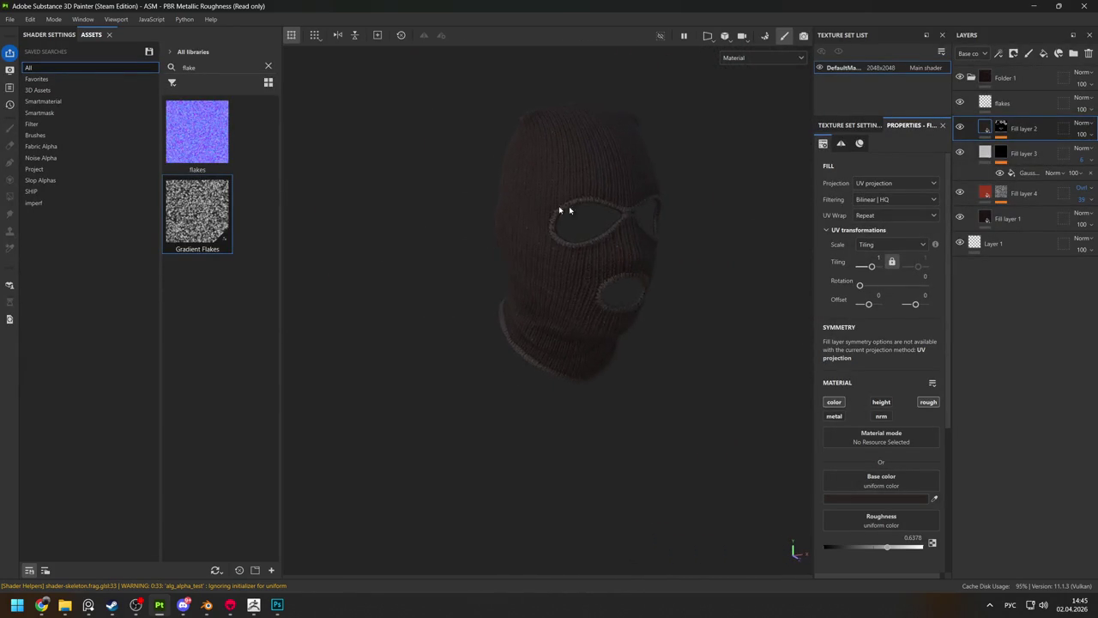
mouse_move(611, 238)
alt+mouse_down()
mouse_move(492, 240)
mouse_move(620, 243)
mouse_move(559, 311)
mouse_move(645, 300)
mouse_move(486, 257)
mouse_move(688, 274)
alt+mouse_up()
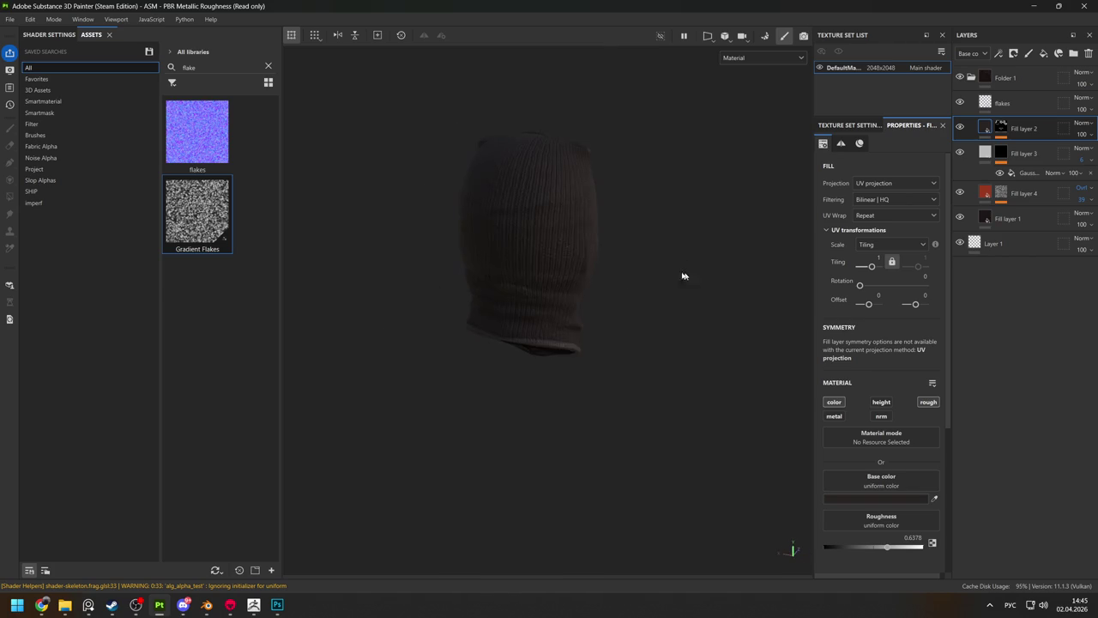
scroll(546, 244, up, 3)
alt+drag(512, 286, 503, 265)
mouse_move(502, 265)
alt+right_down()
mouse_move(561, 272)
mouse_move(463, 351)
alt+right_up()
alt+drag(463, 350, 468, 232)
key(f)
scroll(309, 235, down, 3)
mouse_move(309, 235)
alt+mouse_down()
mouse_move(509, 308)
mouse_move(655, 289)
mouse_move(594, 270)
mouse_move(446, 289)
alt+mouse_up()
mouse_move(446, 289)
alt+right_down()
mouse_move(509, 400)
mouse_move(520, 331)
mouse_move(766, 245)
alt+right_up()
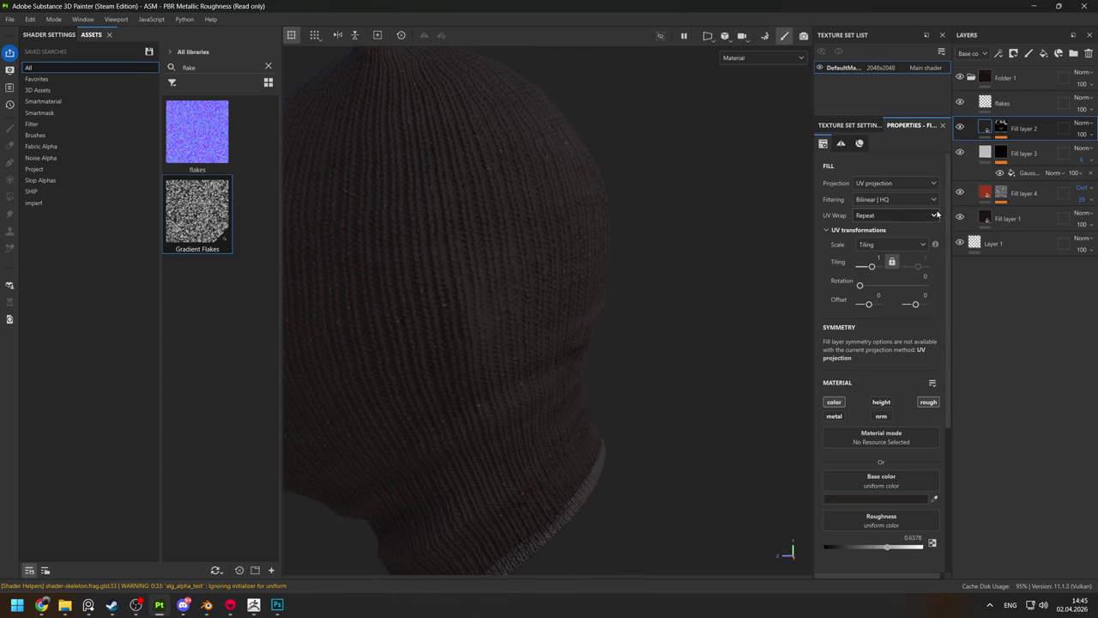
key(c)
key(c)
key(c)
alt+drag(526, 253, 643, 245)
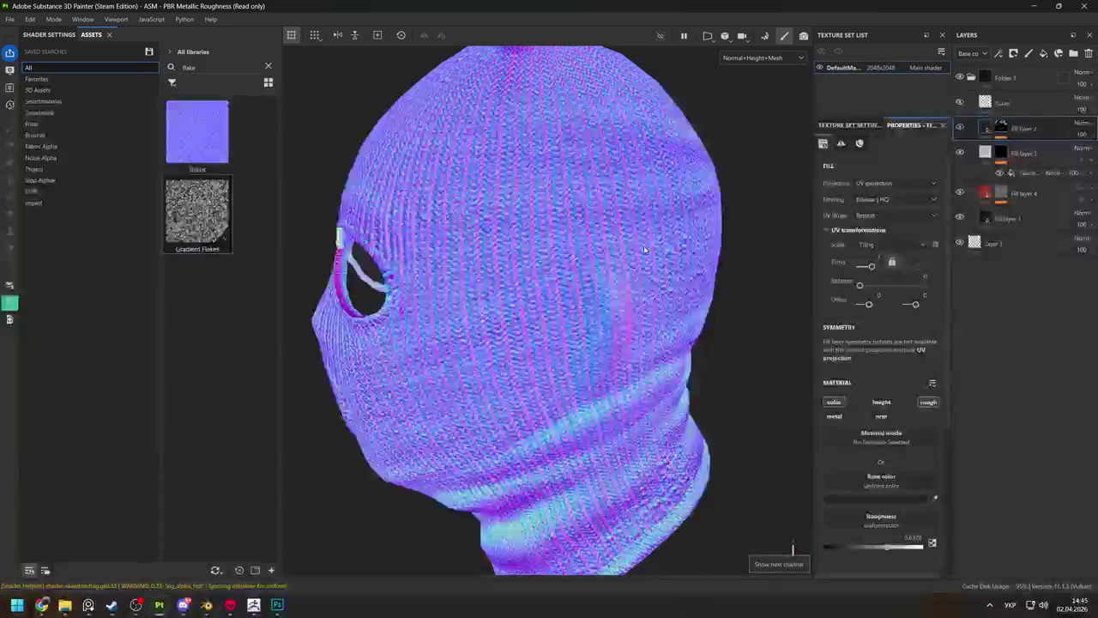
key(m)
key(c)
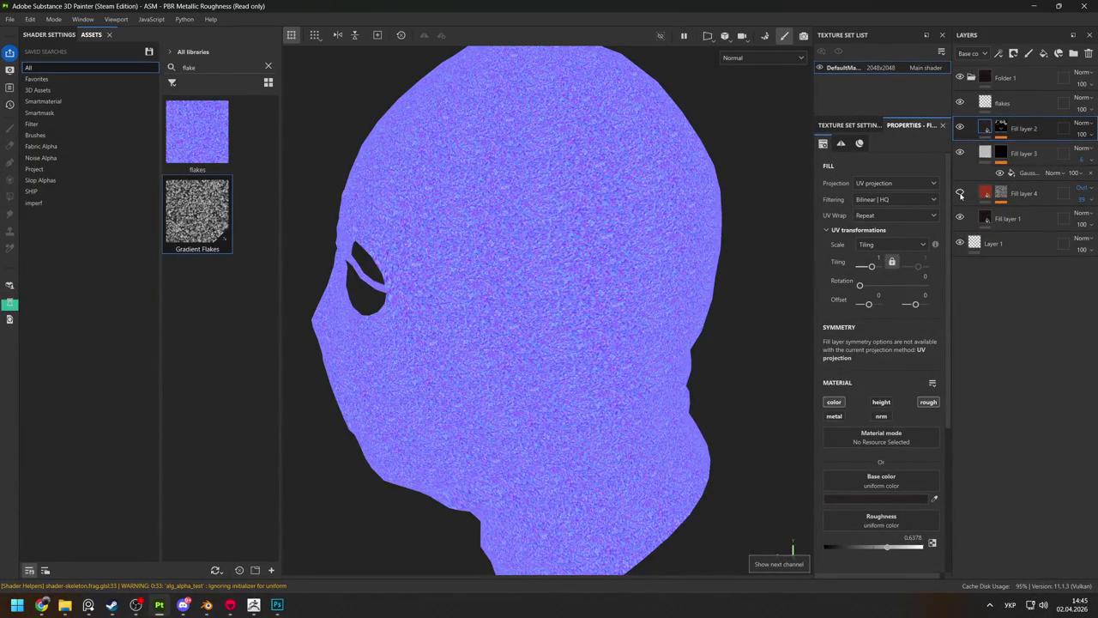
key(m)
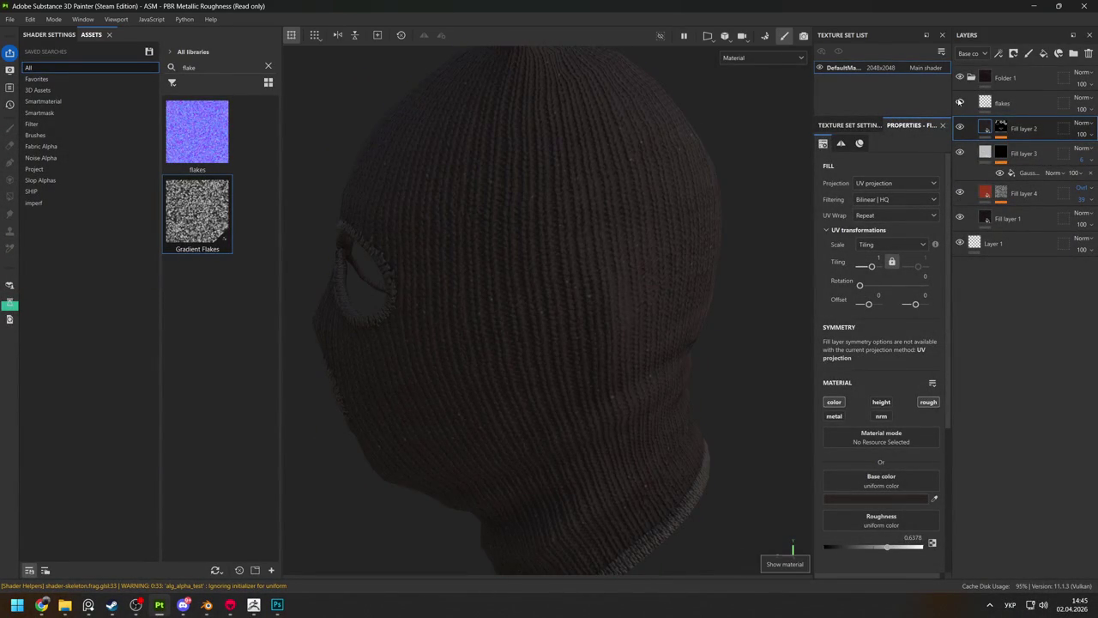
key(c)
key(c)
key(shift+c)
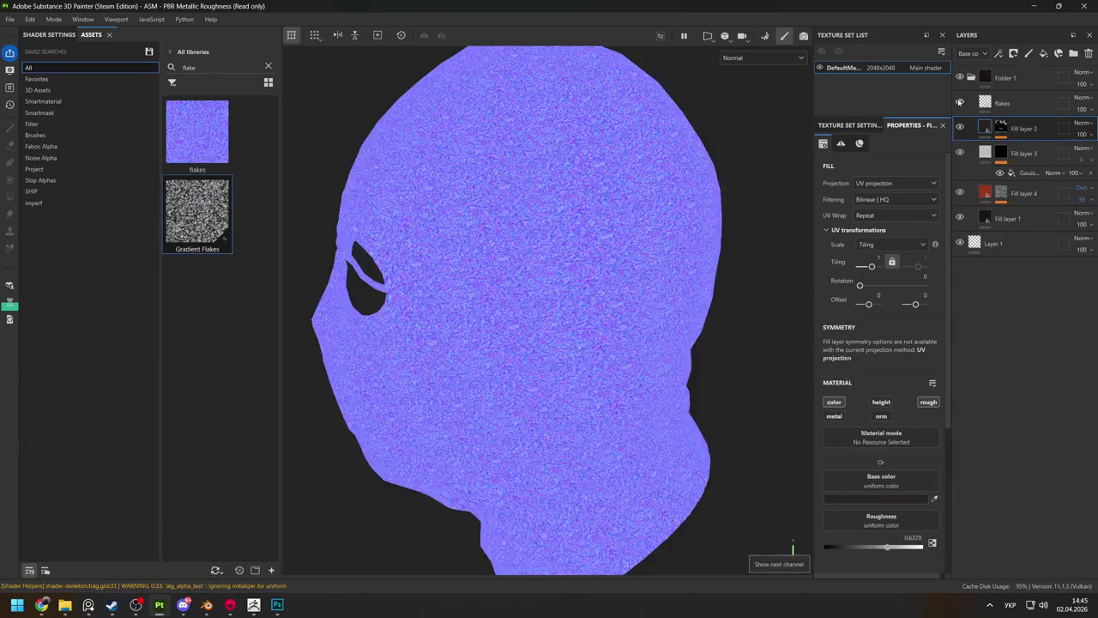
key(c)
key(m)
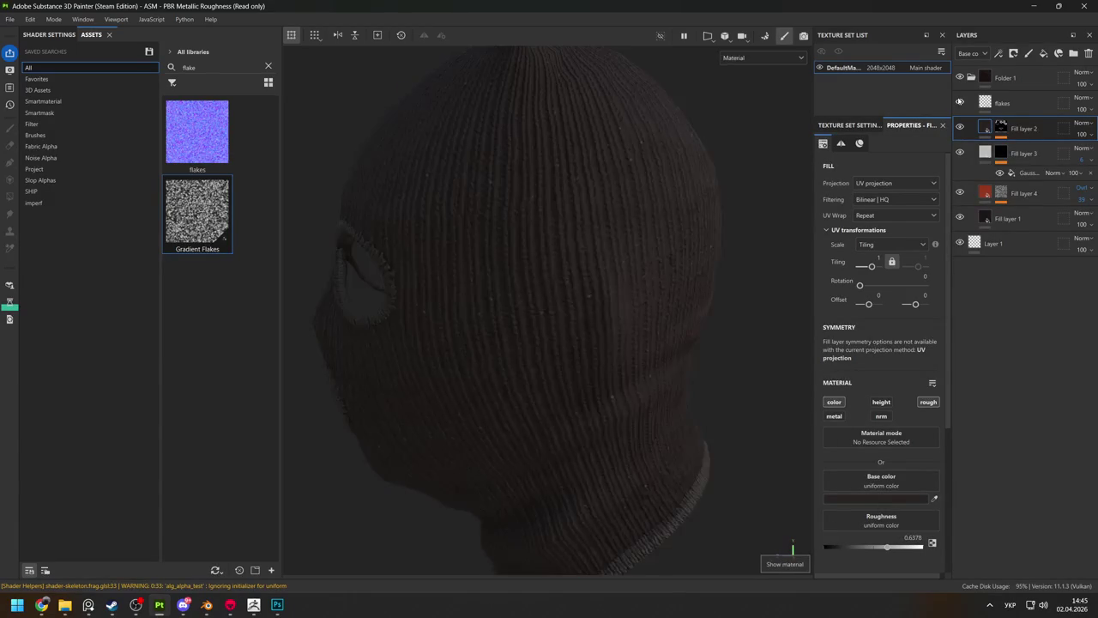
Set the flakes layer to Overlay blending at about 50 opacity.
click(1081, 97)
click(1081, 97)
click(1079, 102)
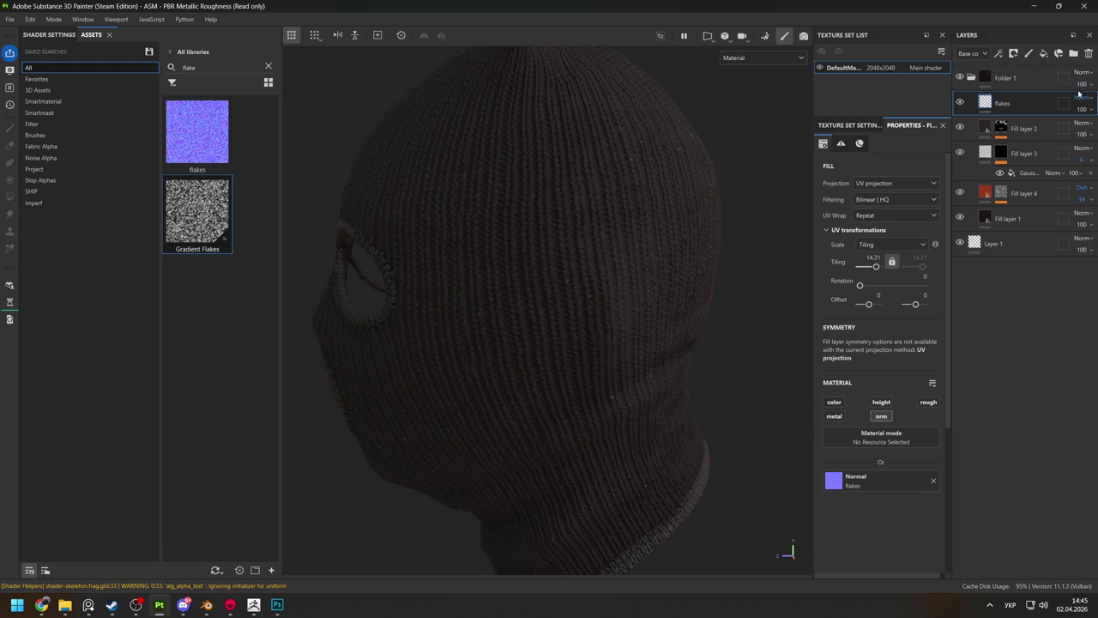
click(1082, 97)
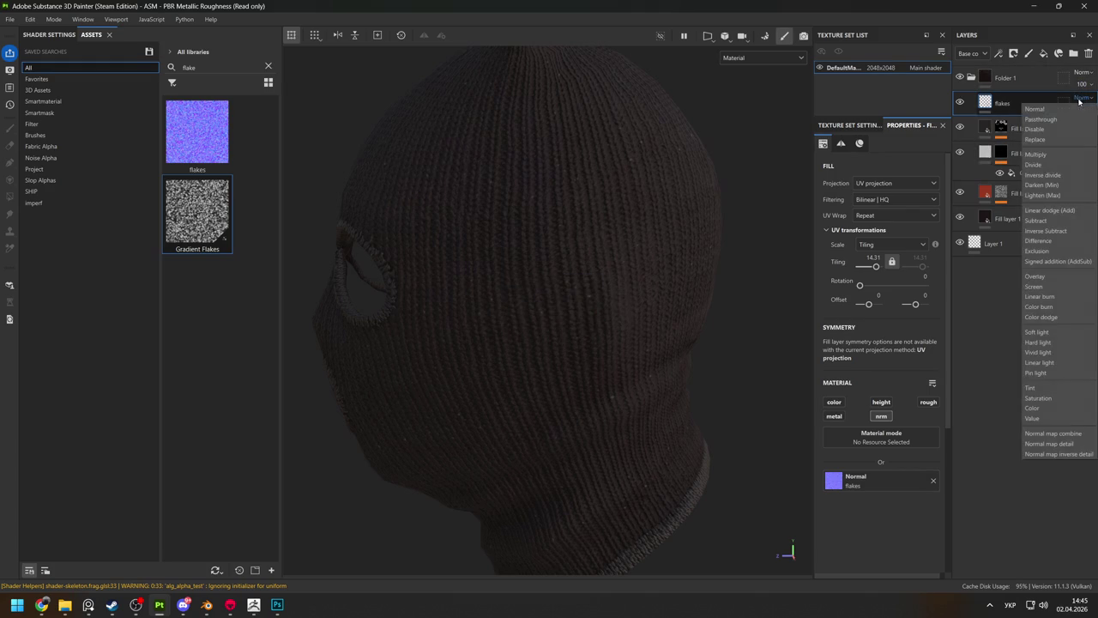
click(1060, 276)
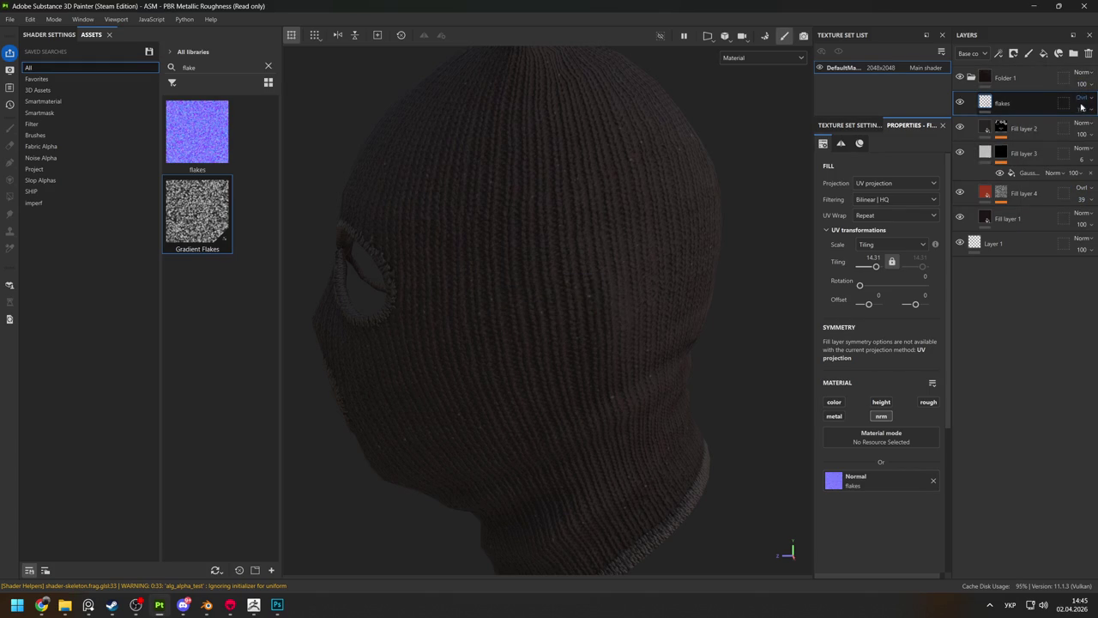
drag(1092, 128, 1069, 130)
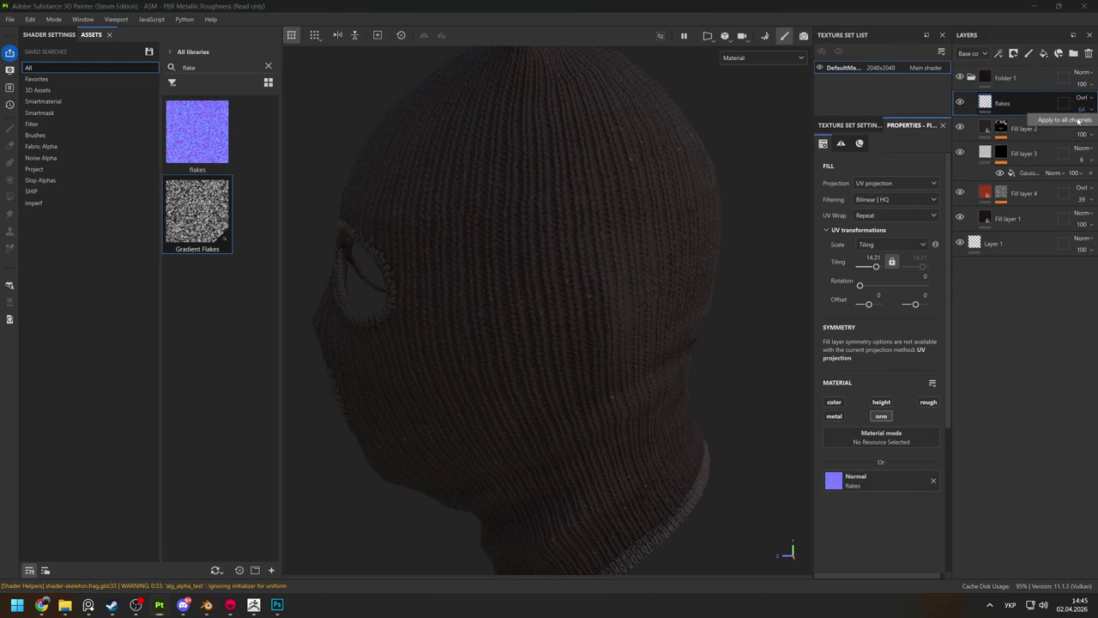
Orbit and zoom around the balaclava to review the dark maroon knit.
drag(1074, 127, 1070, 129)
mouse_move(360, 206)
alt+mouse_down()
mouse_move(618, 222)
mouse_move(563, 233)
alt+mouse_up()
scroll(503, 203, down, 4)
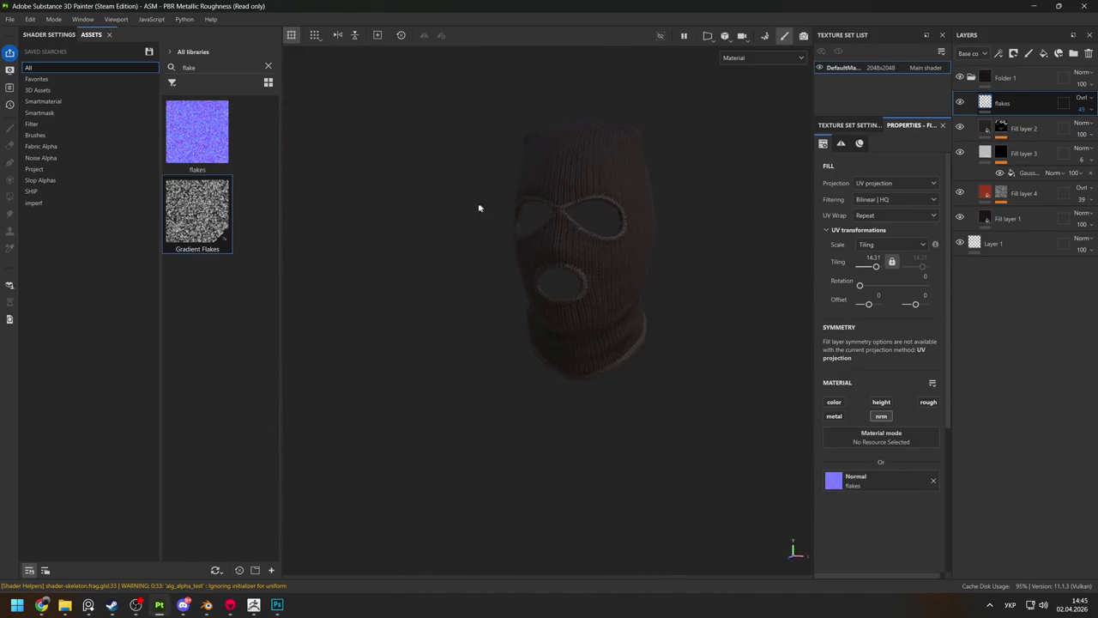
scroll(728, 229, down, 2)
scroll(703, 318, up, 2)
scroll(617, 380, up, 2)
scroll(620, 355, up, 2)
scroll(633, 348, up, 1)
mouse_move(633, 348)
alt+mouse_down()
mouse_move(456, 297)
mouse_move(522, 303)
mouse_move(558, 275)
alt+mouse_up()
scroll(536, 502, up, 2)
scroll(522, 325, up, 2)
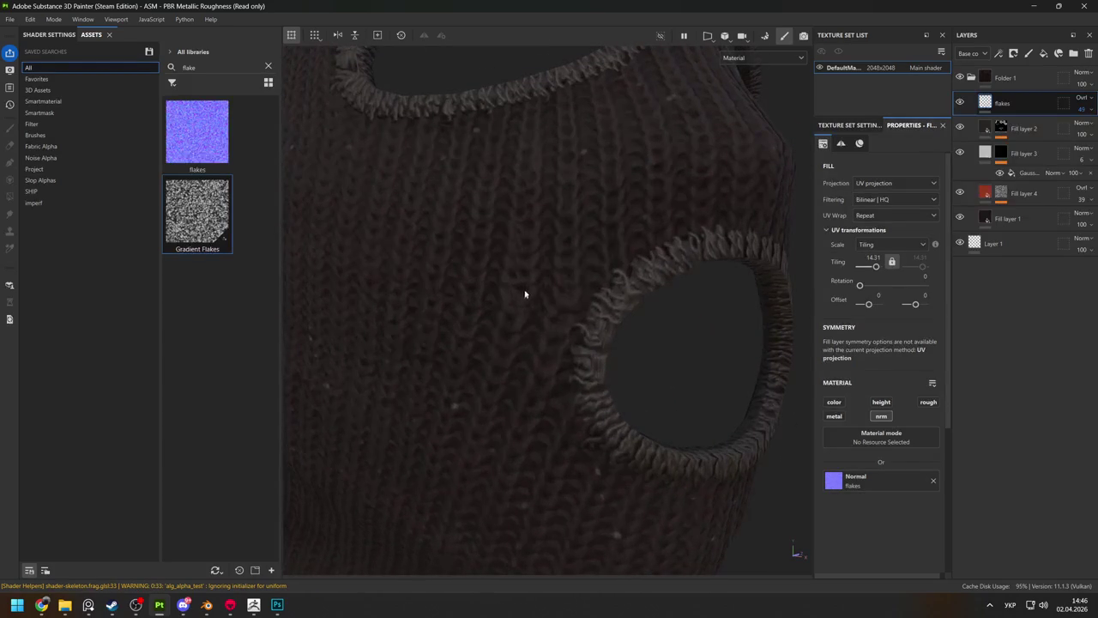
mouse_move(560, 330)
alt+mouse_down()
mouse_move(404, 306)
mouse_move(558, 311)
mouse_move(534, 312)
alt+mouse_up()
Close ZBrush without saving the project and switch over to Blender.
key(alt+Tab)
key(alt+Tab)
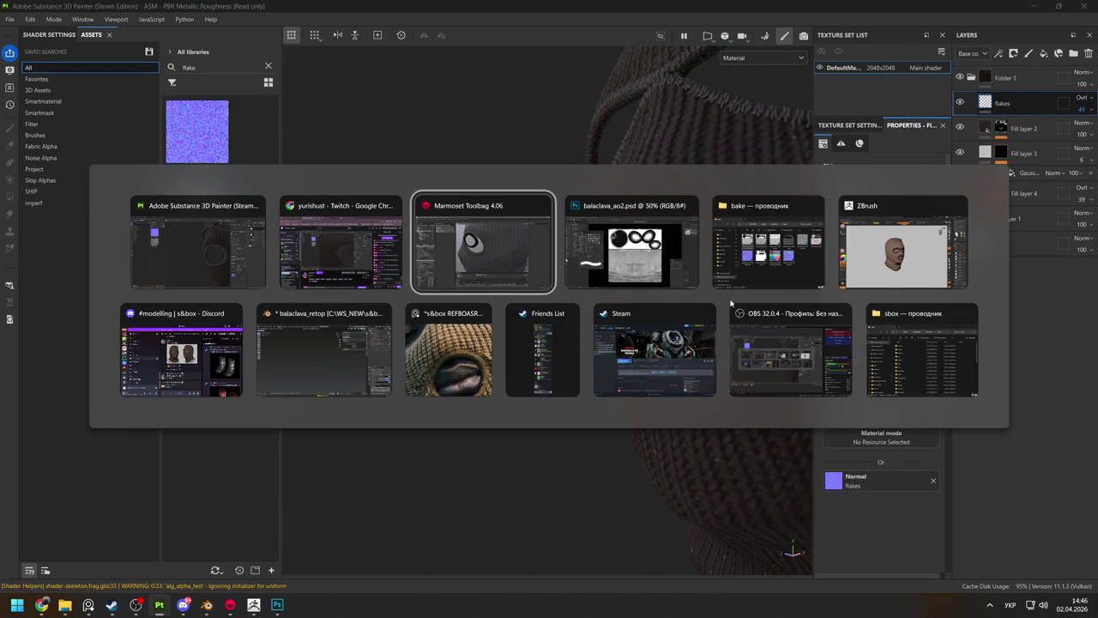
click(862, 268)
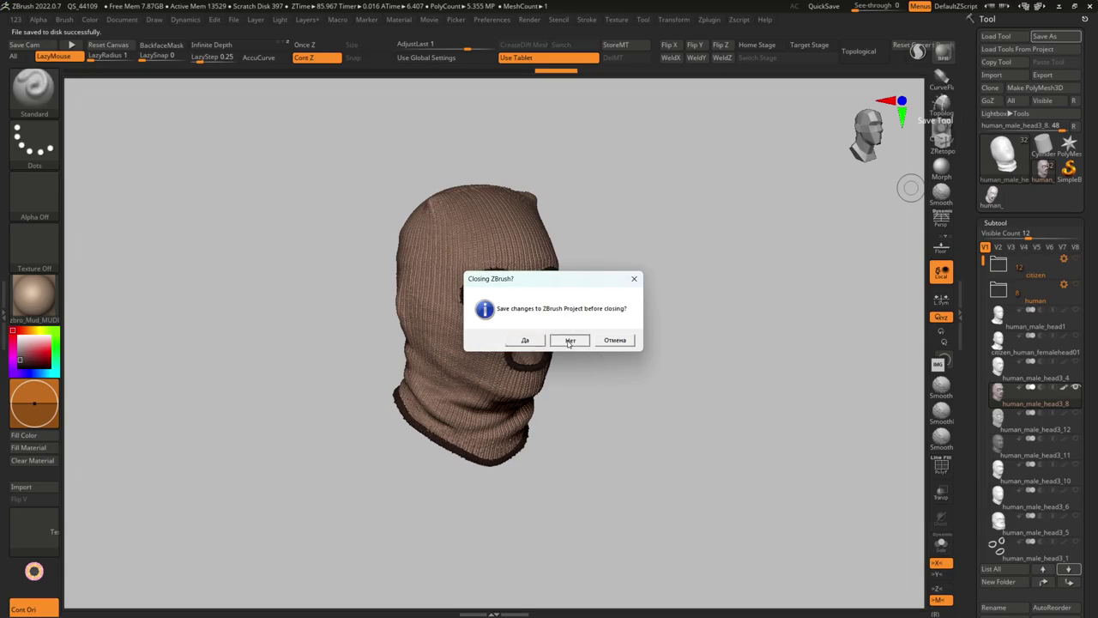
click(570, 341)
click(205, 605)
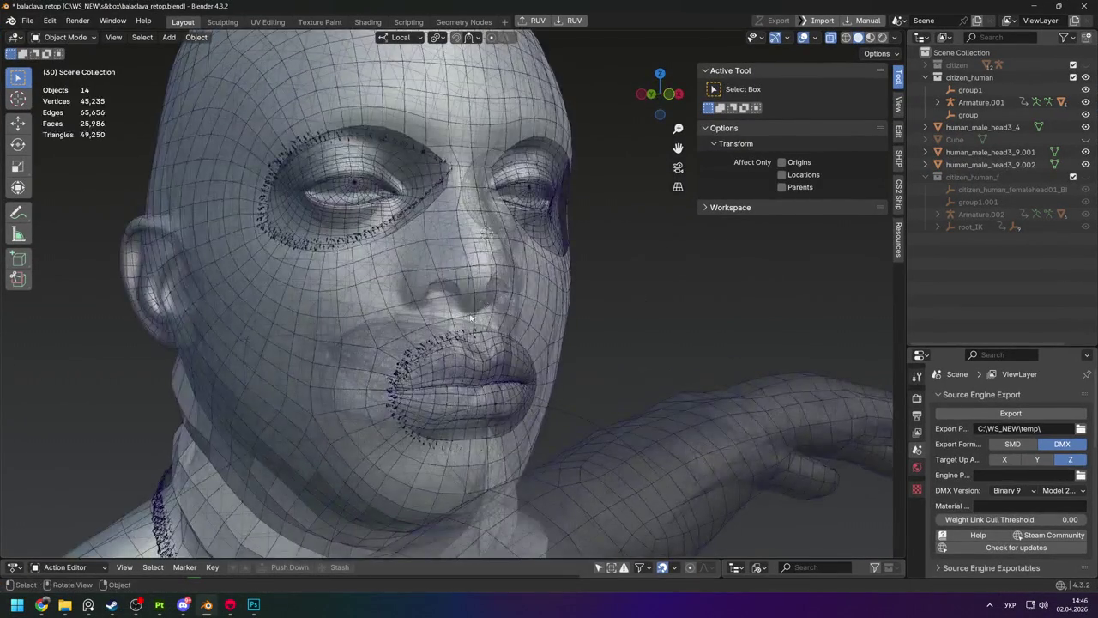
Isolate, hide and unhide the low-poly balaclava to check it against the head.
click(528, 314)
key(KP_Divide)
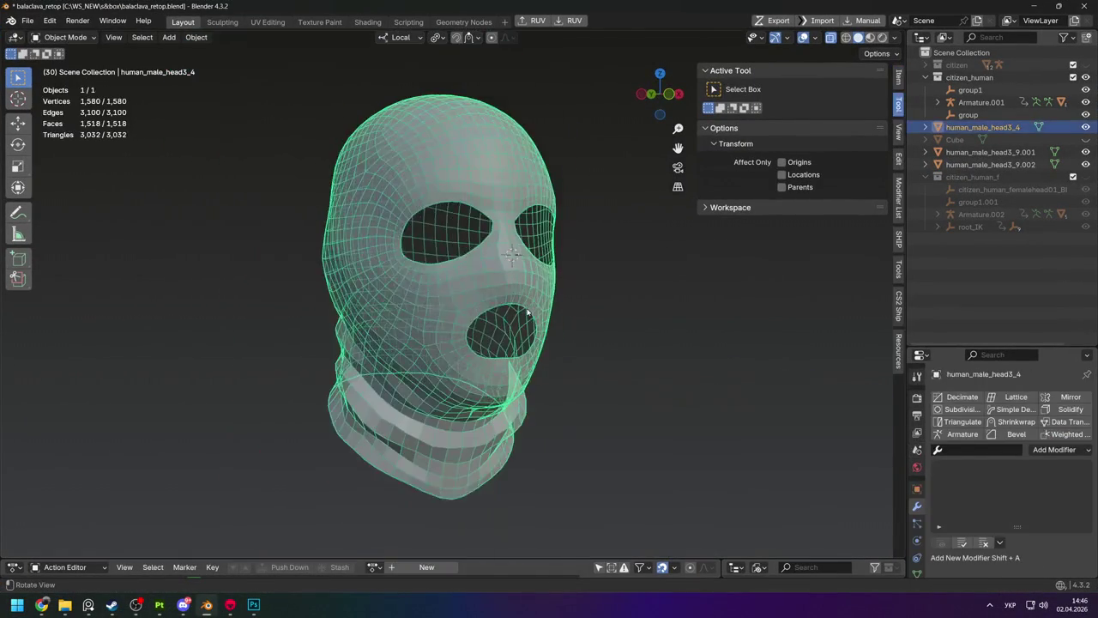
key(KP_Divide)
key(h)
scroll(517, 289, down, 3)
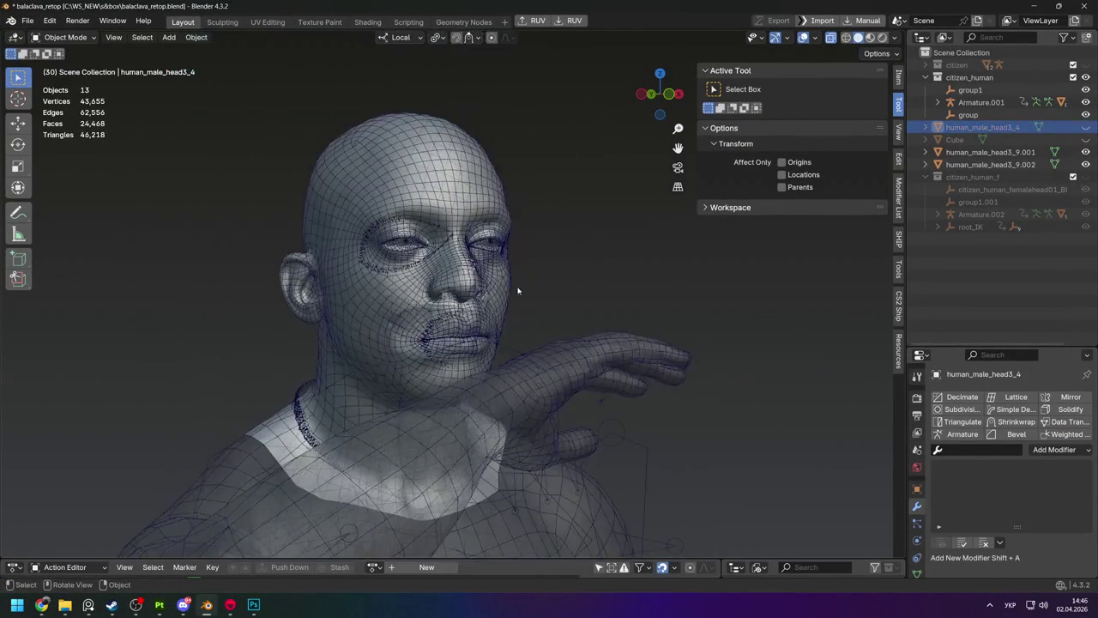
click(496, 290)
middle_drag(496, 290, 532, 296)
key(alt+h)
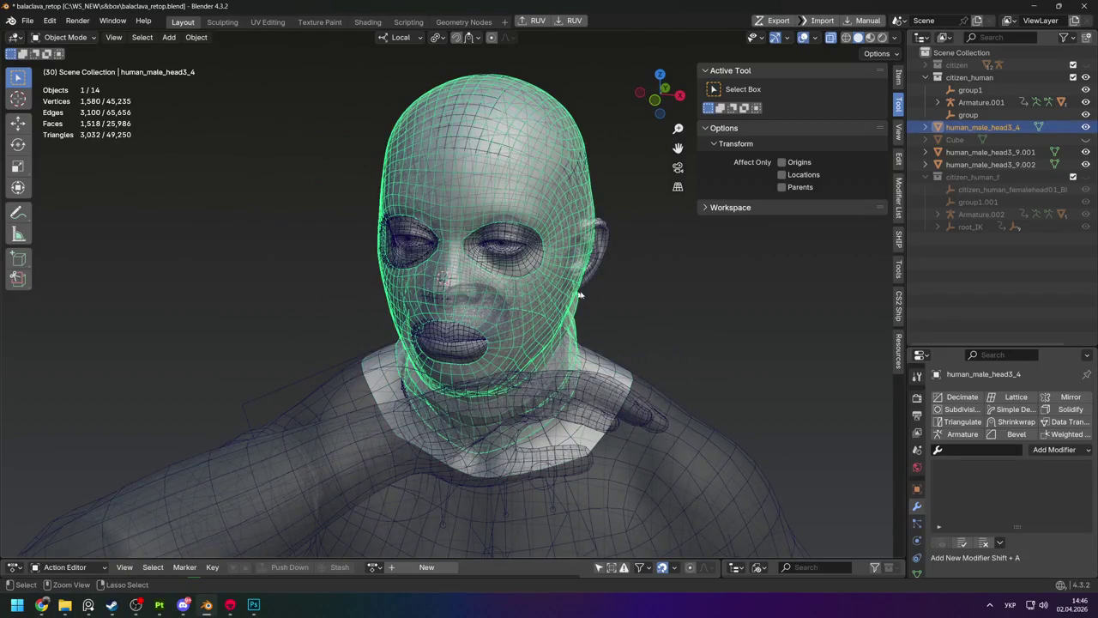
scroll(600, 292, down, 4)
click(631, 288)
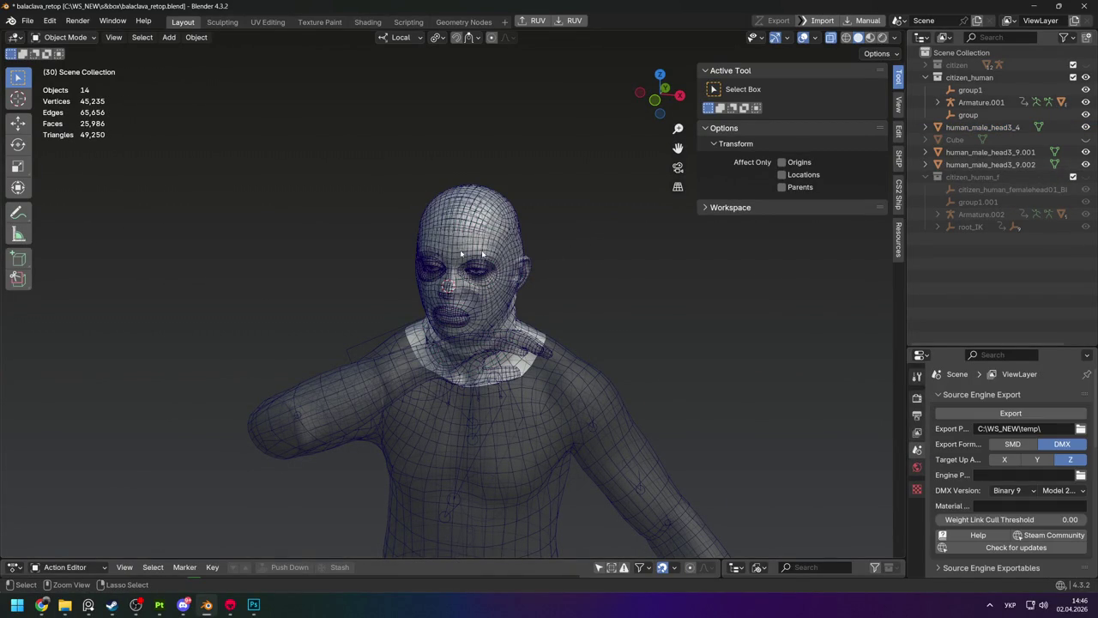
Reveal the dense knitted balaclava human_male_head3_9 and switch it to sculpting.
key(ctrl+v)
key(ctrl+Tab)
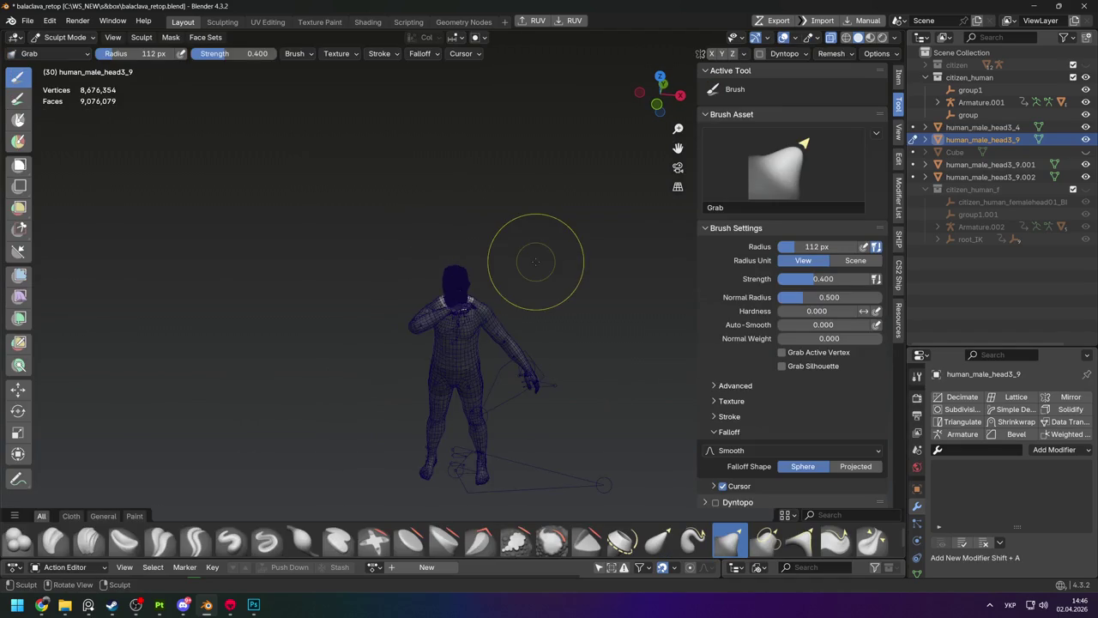
scroll(481, 257, up, 5)
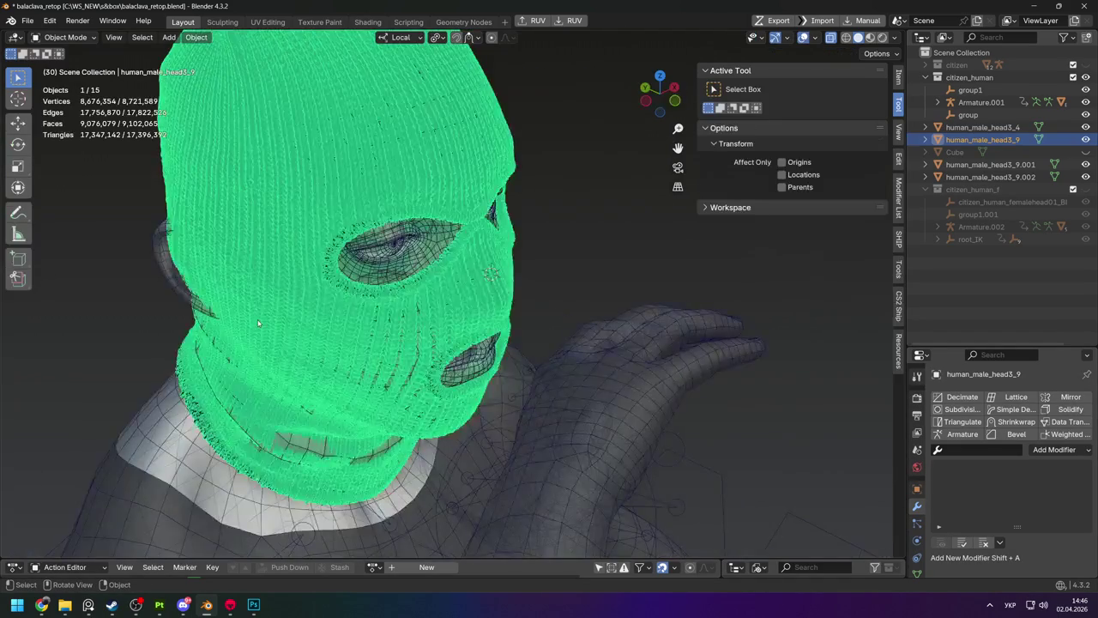
Hide both balaclavas to view the bare head, unhide them, and edit human_male_head3_9's mesh.
key(h)
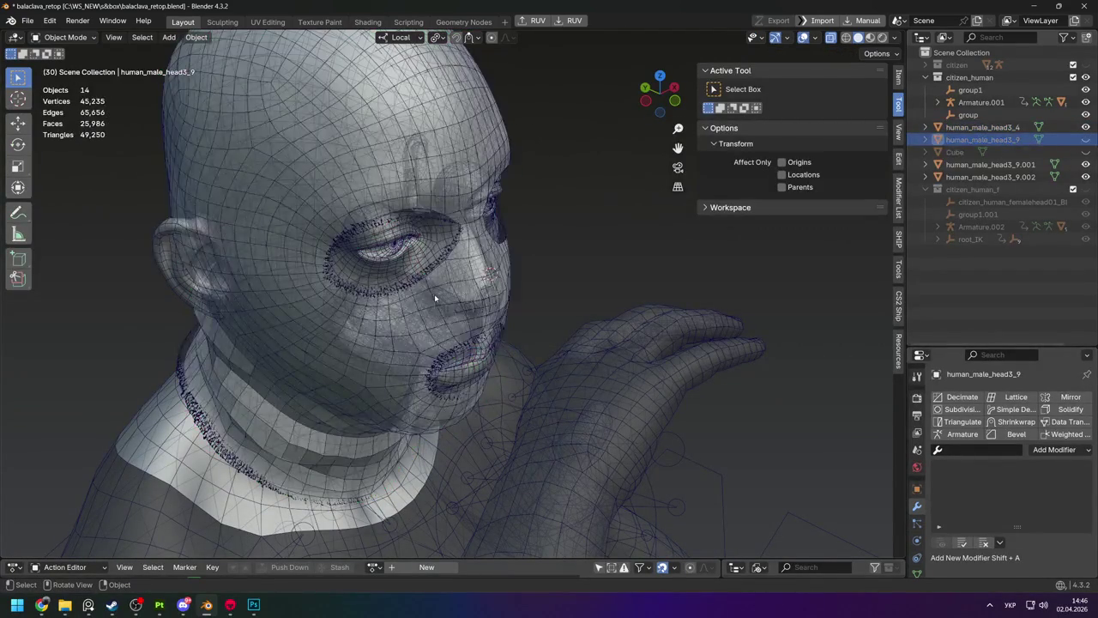
click(434, 294)
scroll(480, 274, up, 3)
scroll(501, 272, up, 2)
key(h)
middle_drag(500, 272, 469, 254)
scroll(468, 253, down, 5)
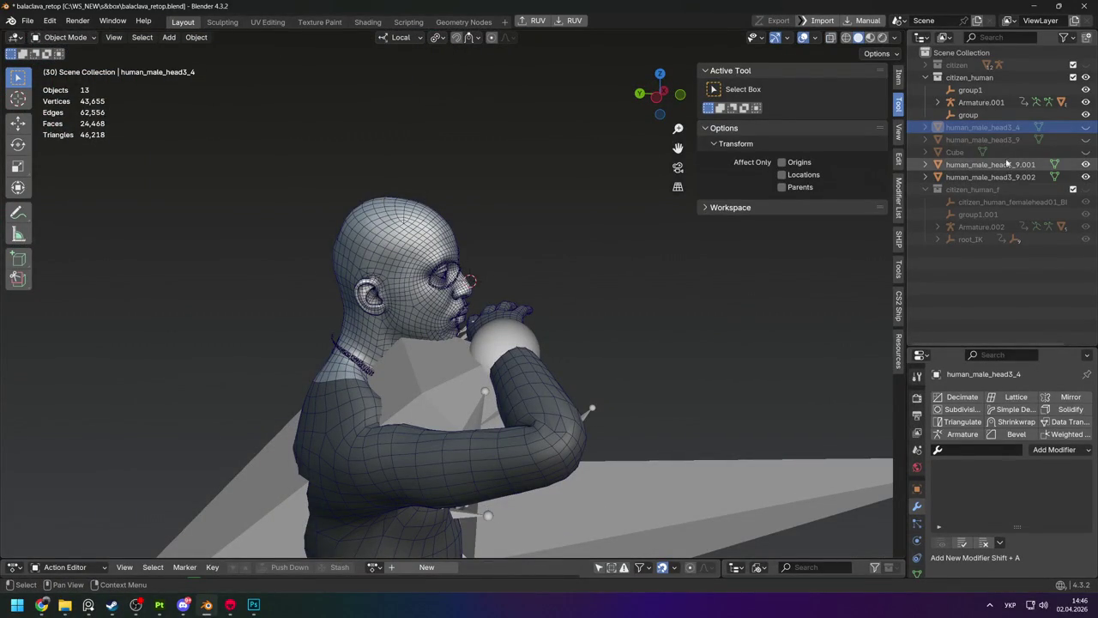
key(alt+h)
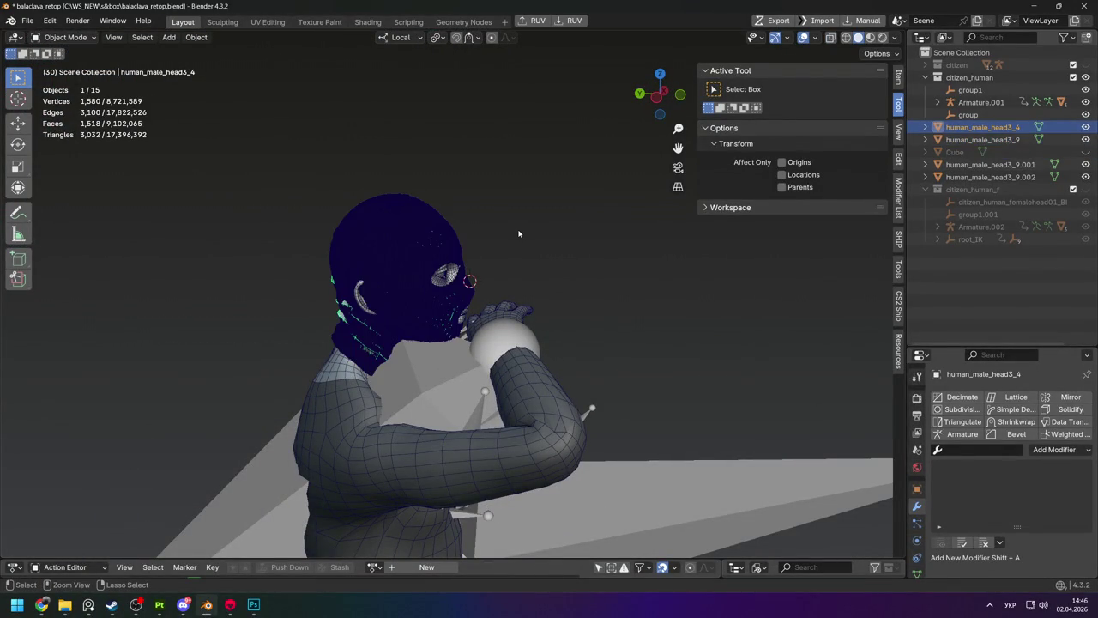
key(Down)
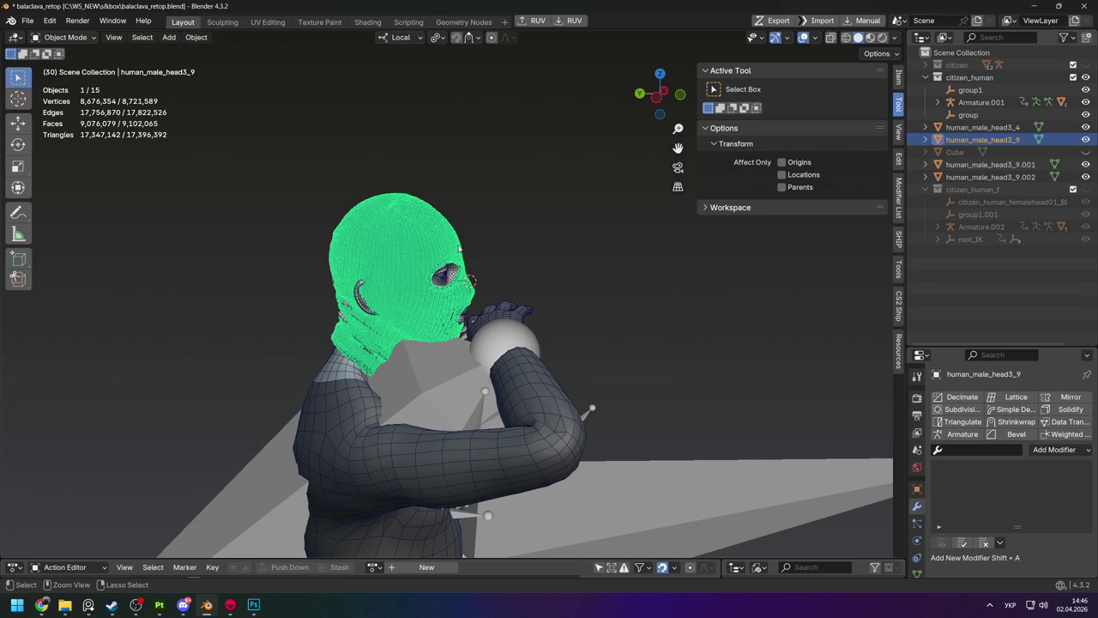
key(Tab)
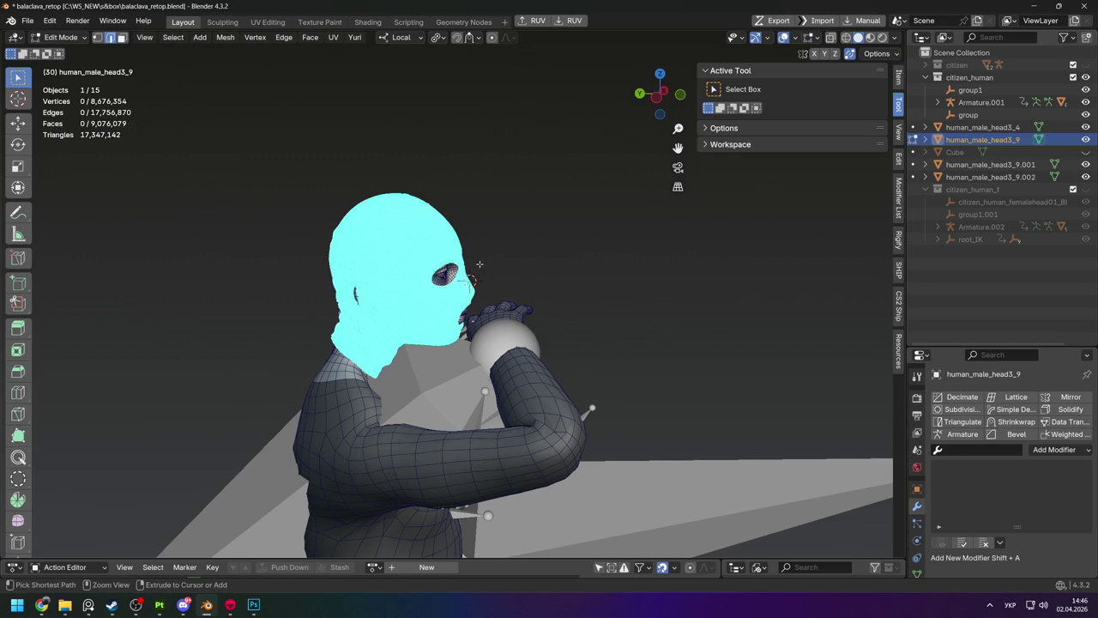
Return to Object Mode, orbit to face the head, and select the balaclava mask.
key(Tab)
middle_drag(480, 268, 549, 282)
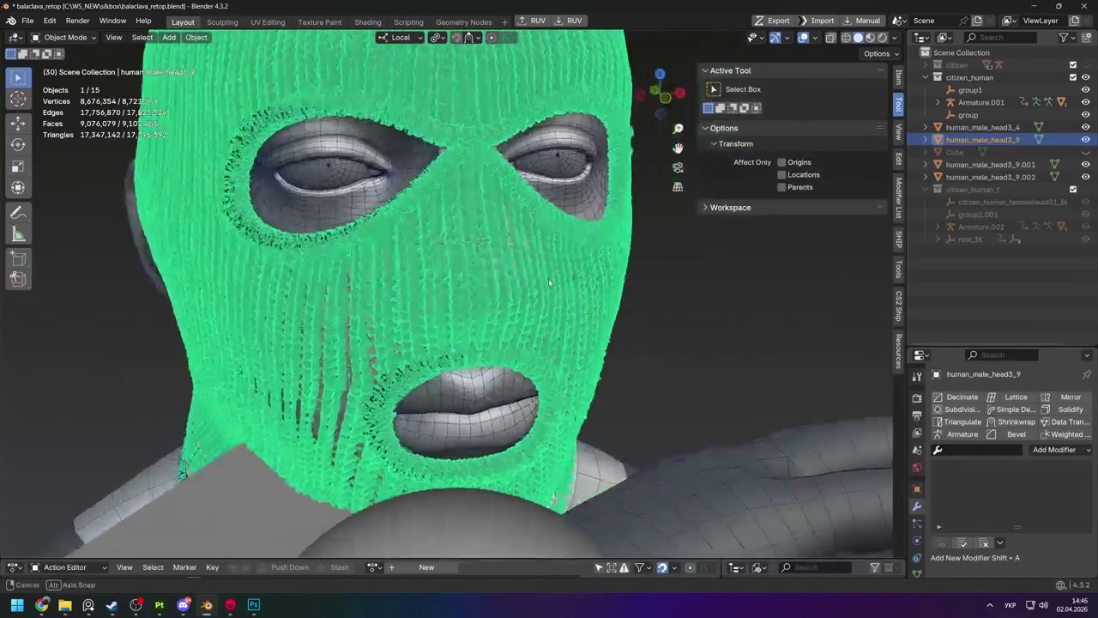
scroll(549, 282, down, 4)
click(485, 296)
click(485, 296)
Hide the mask to check the bare head, then reveal all hidden objects with Alt+H.
key(h)
click(487, 296)
middle_drag(486, 295, 531, 293)
key(h)
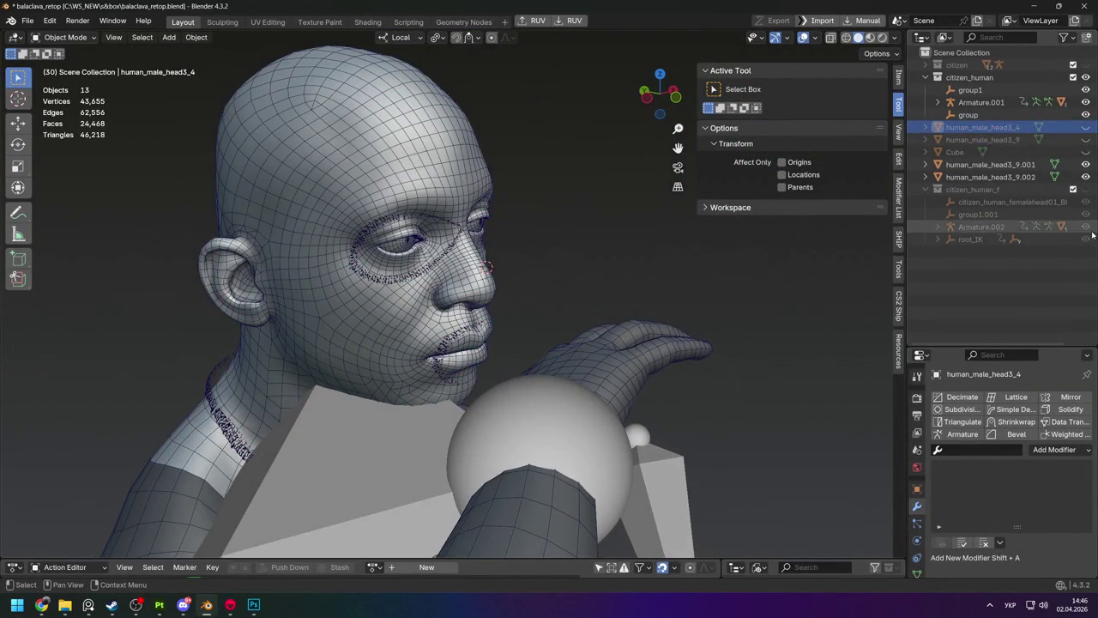
key(alt+h)
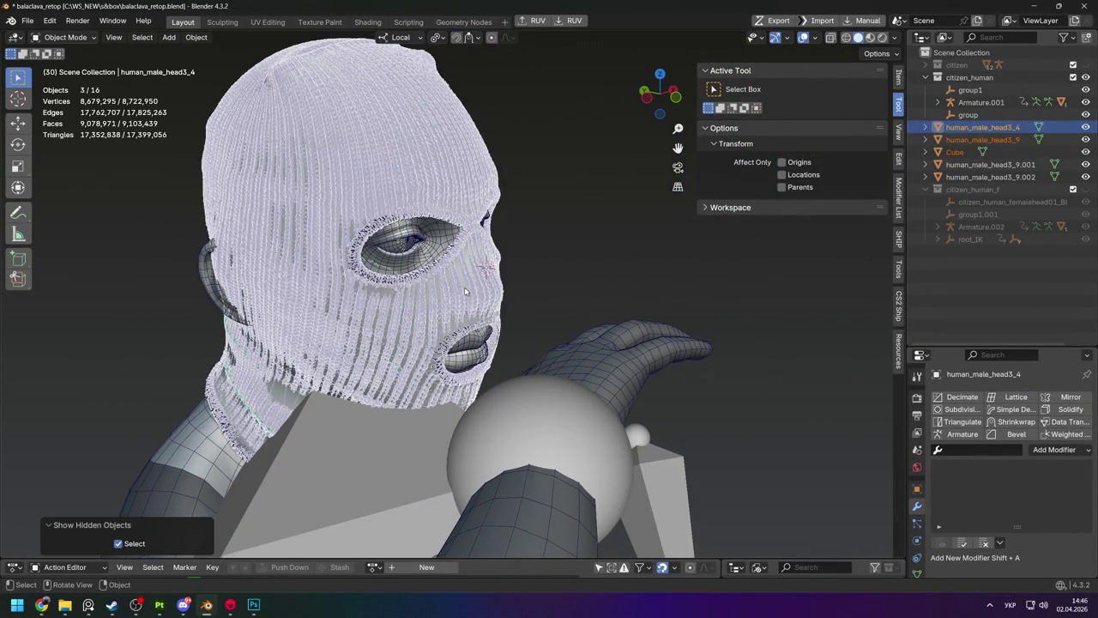
key(h)
key(alt+h)
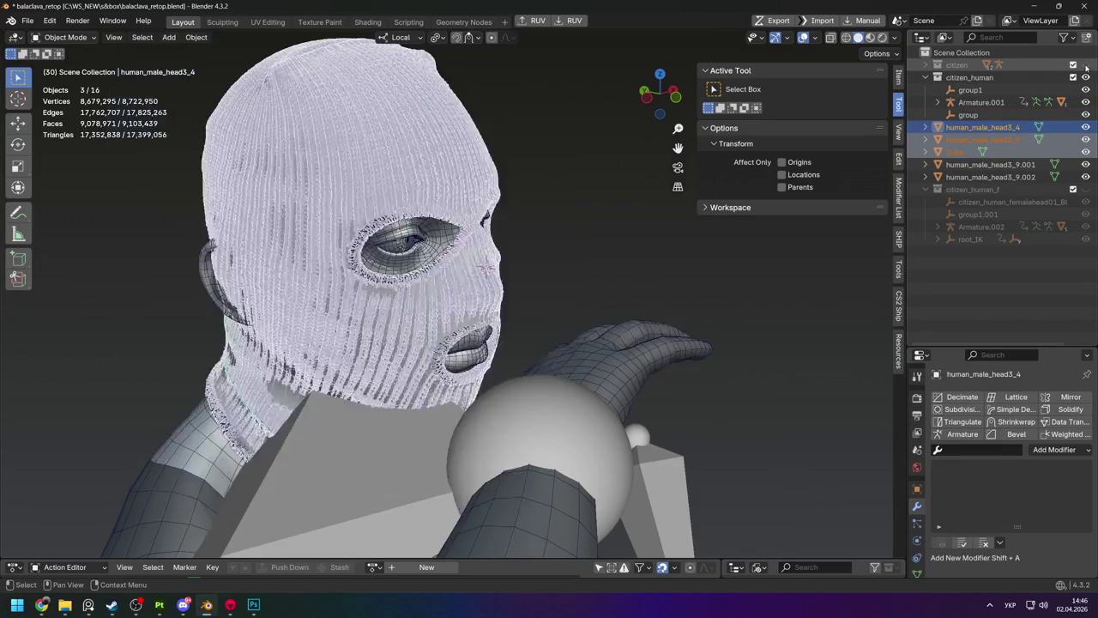
Toggle the citizen collection on and off, deselect all, and select the human_male_head3_4 mask.
click(1085, 65)
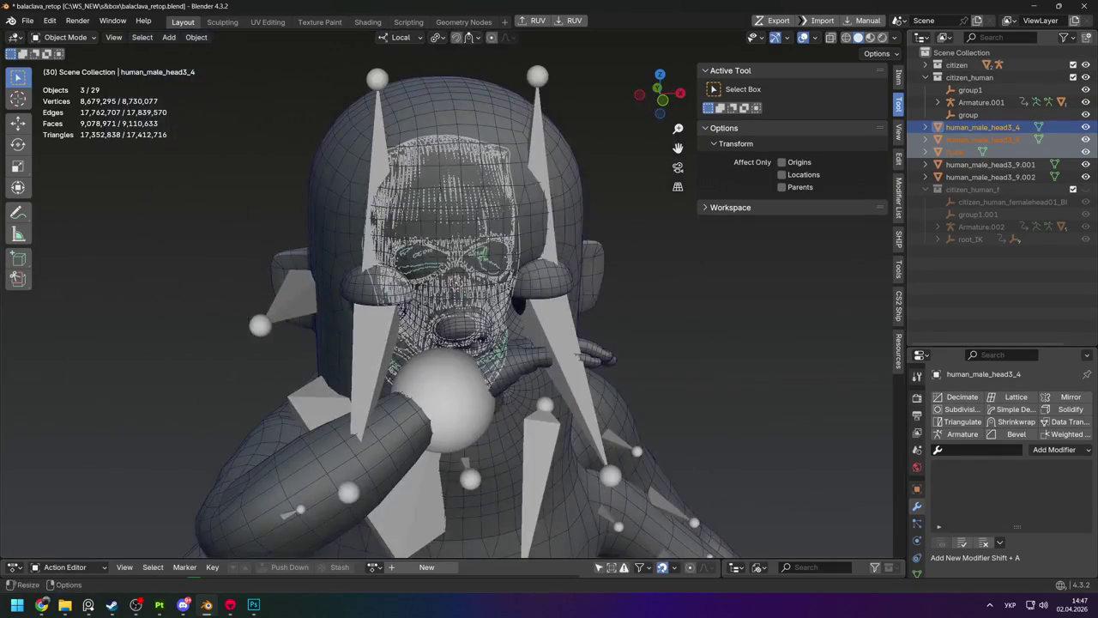
click(1085, 65)
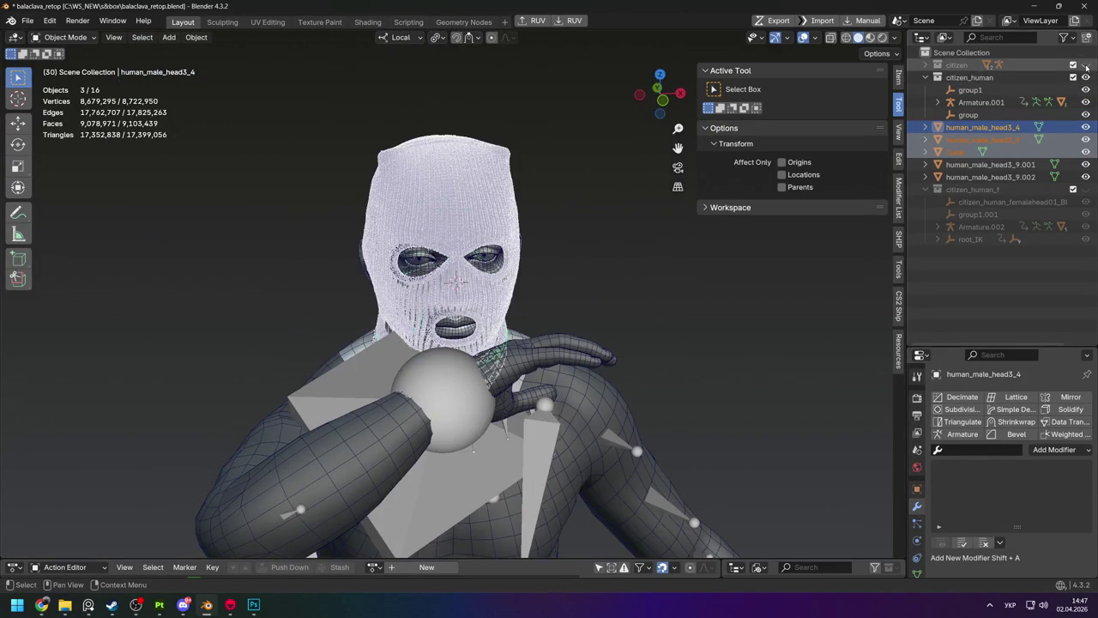
click(588, 275)
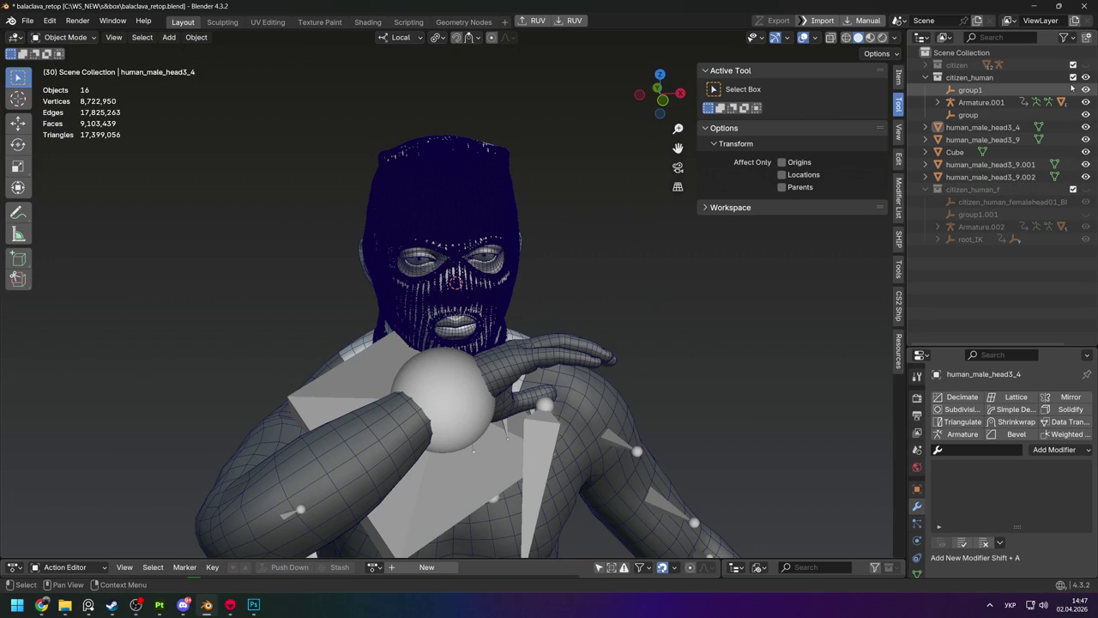
click(982, 127)
Move the human_male_head3_4 mask left and the human_male_head3_9 mask right.
key(g)
click(410, 249)
click(982, 139)
key(g)
click(625, 210)
Isolate the Cube mask in local view and orbit to a frontal view of it.
click(454, 234)
key(KP_Divide)
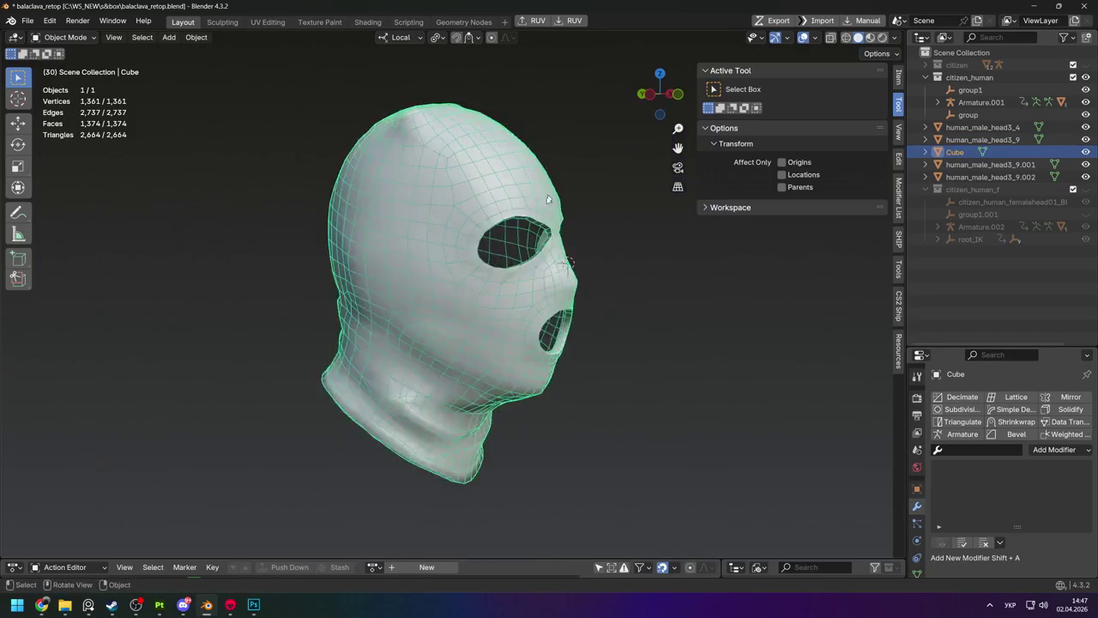
scroll(548, 198, up, 4)
middle_drag(421, 253, 180, 97)
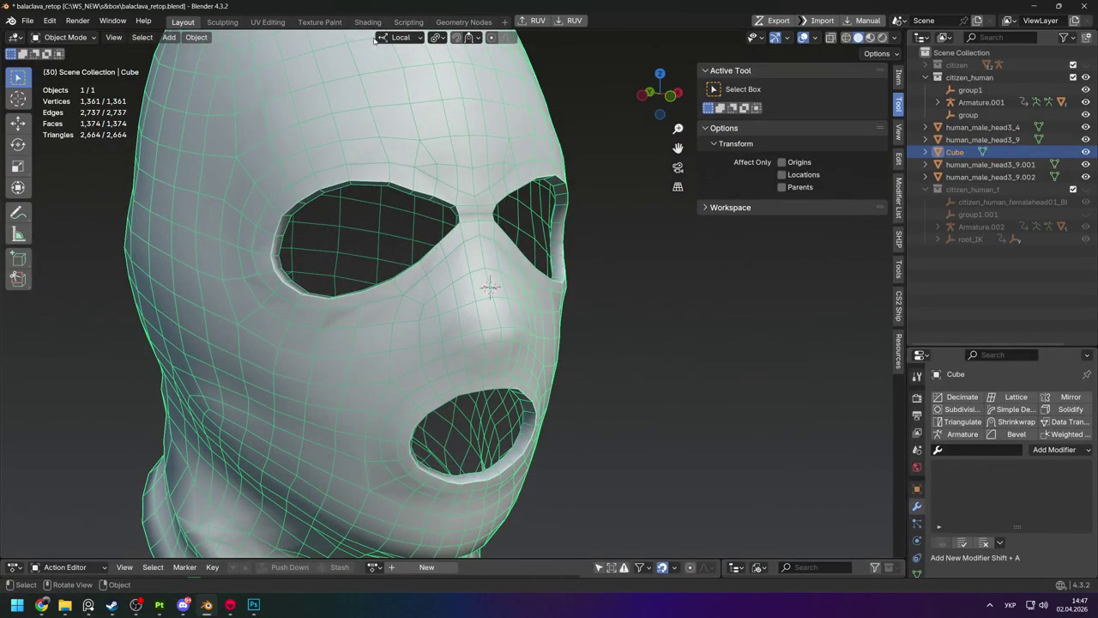
In the UV Editing workspace, reselect the Cube mask and enter its Edit Mode.
click(268, 21)
scroll(738, 244, down, 5)
key(Tab)
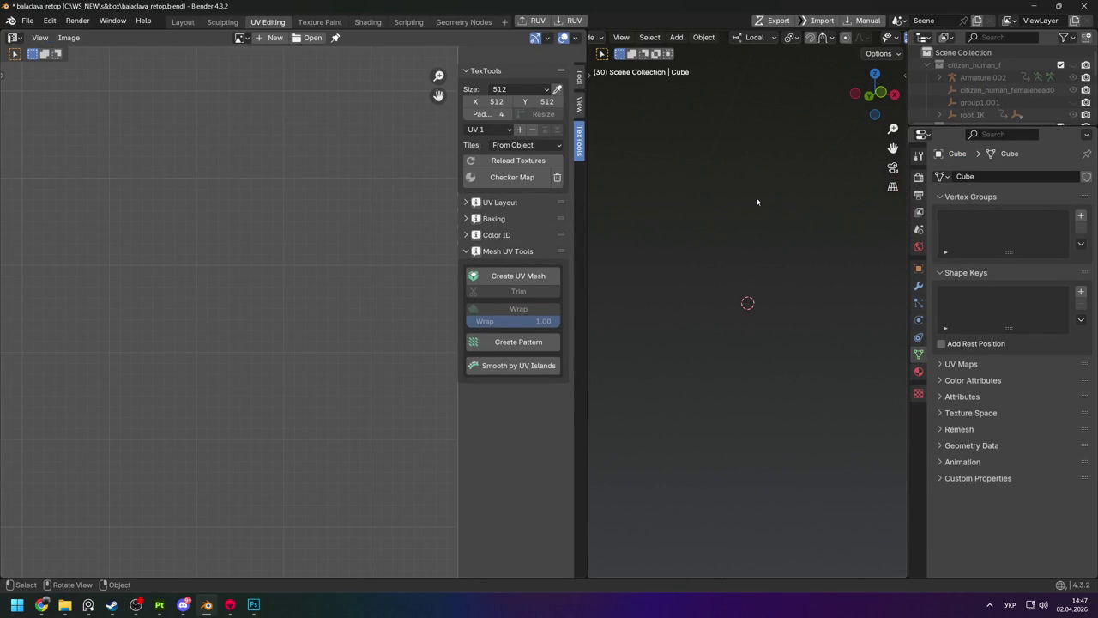
scroll(986, 94, down, 5)
click(961, 74)
key(Tab)
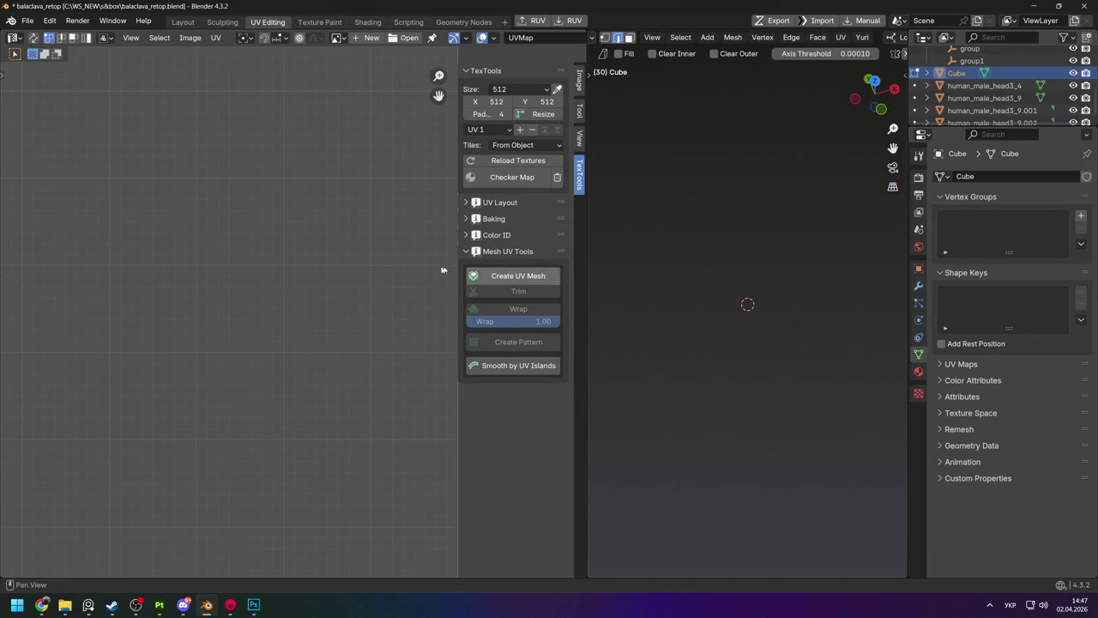
scroll(229, 292, down, 8)
scroll(257, 309, up, 5)
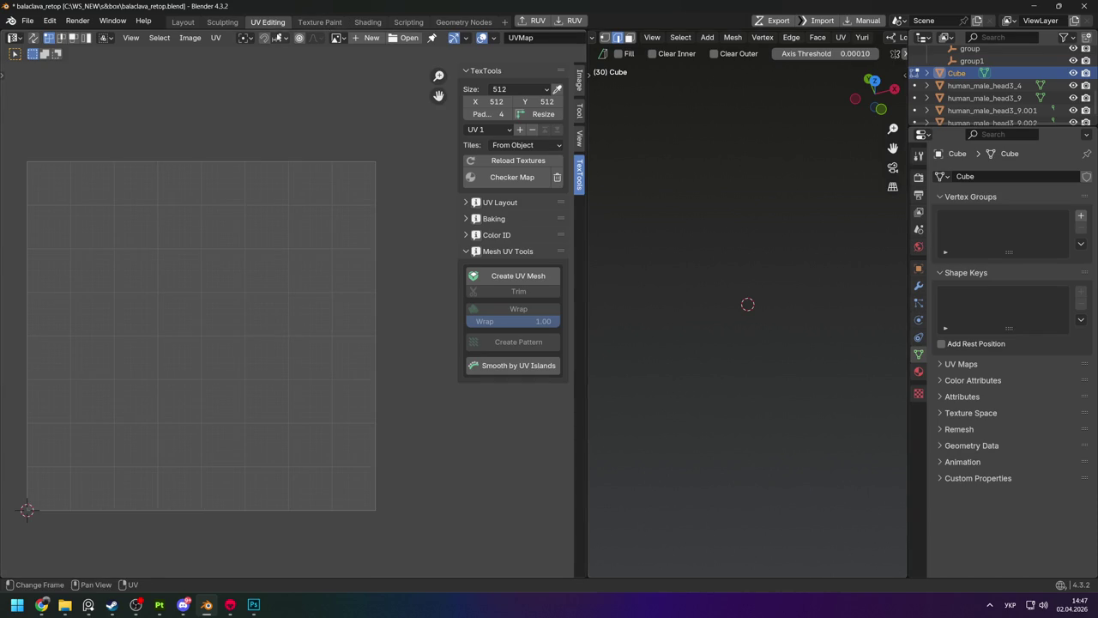
Select the whole Cube mesh in Layout, review its full UV layout, then exit Edit Mode.
click(181, 24)
key(alt+a)
click(503, 197)
click(267, 21)
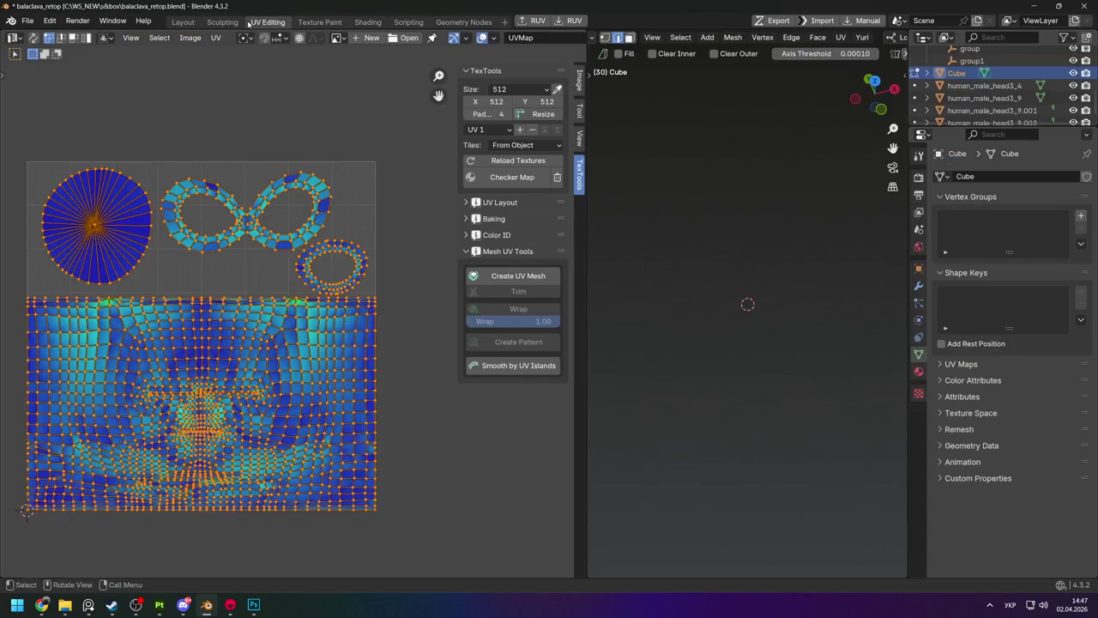
scroll(254, 228, up, 2)
scroll(315, 222, up, 3)
scroll(171, 283, down, 3)
scroll(103, 269, down, 2)
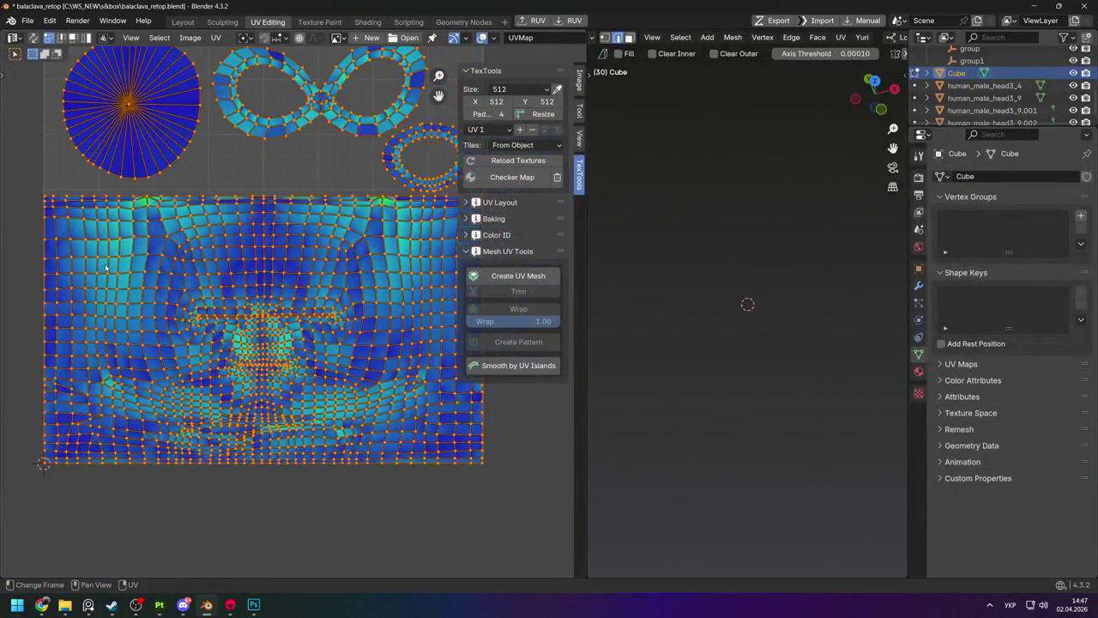
scroll(106, 268, down, 1)
scroll(117, 261, down, 2)
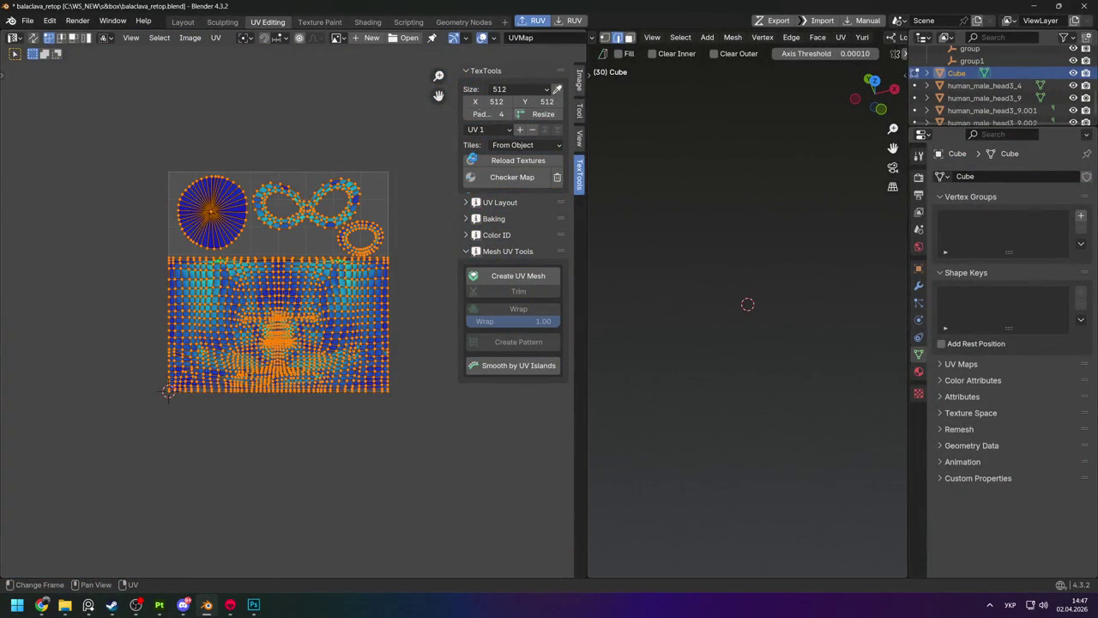
key(Tab)
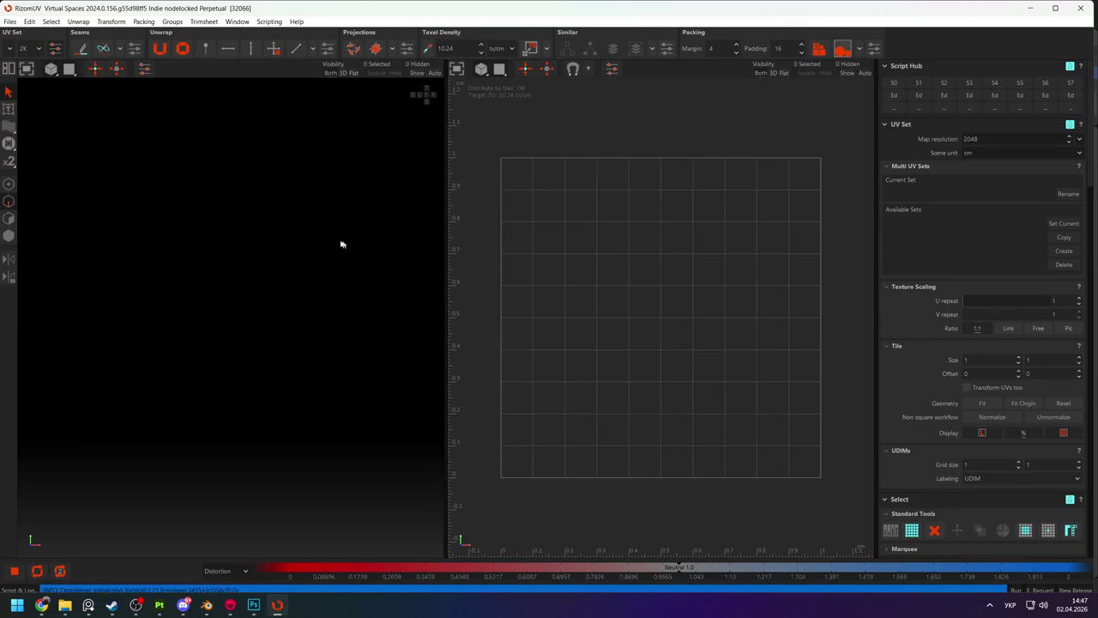
Open the eye slits and mouth slit into holes and relax the UVs around them.
scroll(635, 337, up, 3)
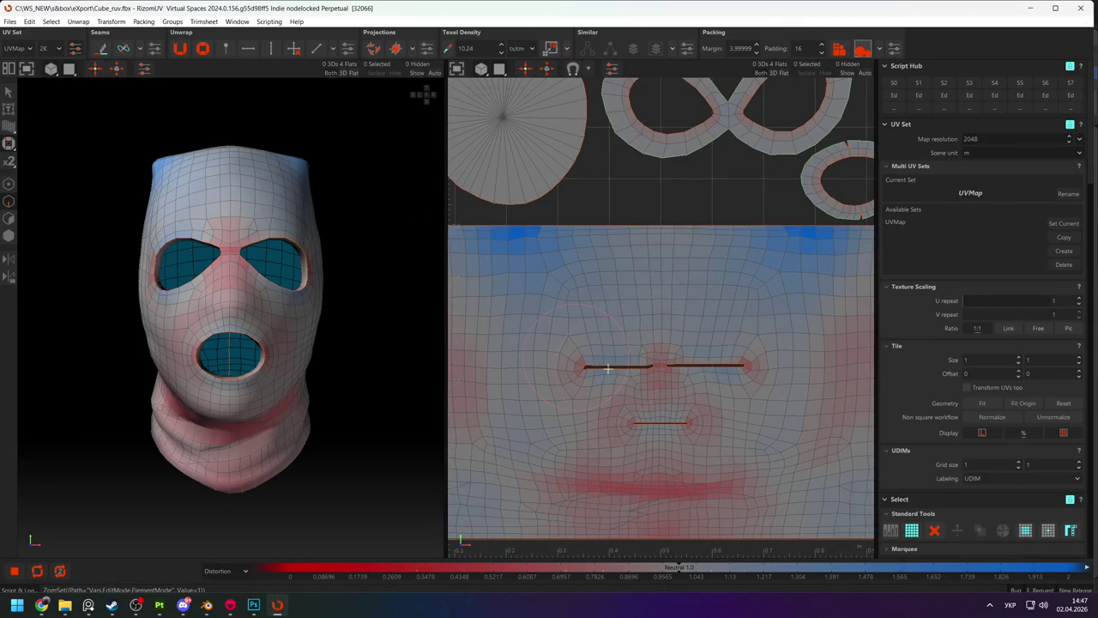
key(ctrl+z)
mouse_move(677, 368)
mouse_down()
mouse_move(620, 357)
mouse_move(643, 355)
mouse_up()
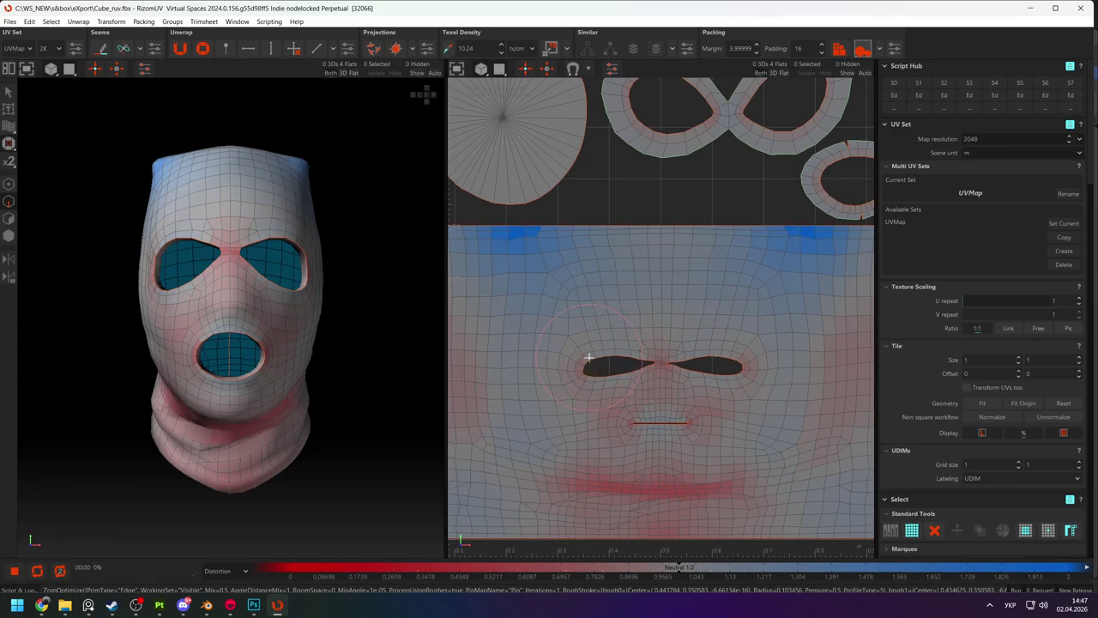
mouse_move(659, 393)
mouse_down()
mouse_move(609, 445)
mouse_move(717, 453)
mouse_up()
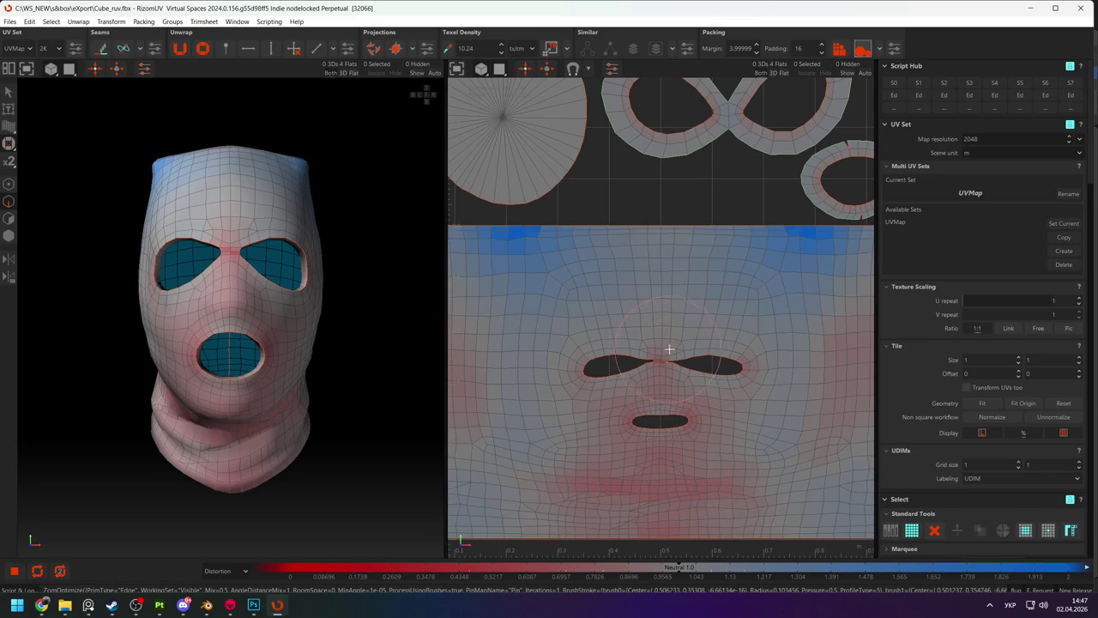
scroll(686, 340, up, 3)
drag(661, 357, 672, 386)
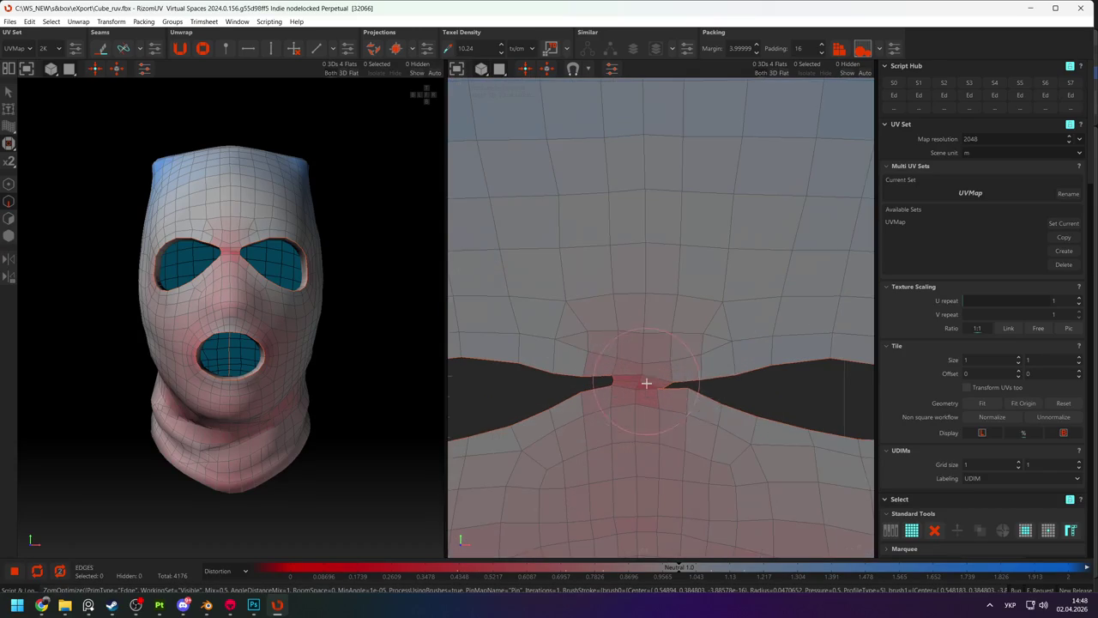
Select the nose-bridge edges between the eyes, move them with the gizmo, and relax them.
drag(592, 355, 678, 391)
key(ctrl+g)
click(659, 310)
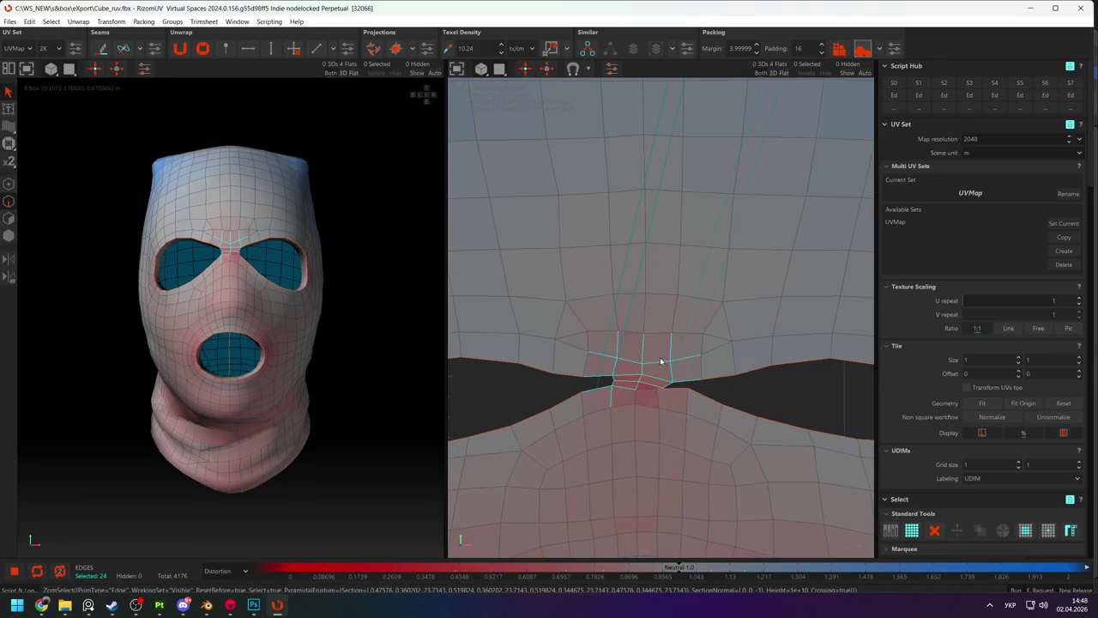
key(t)
scroll(660, 350, down, 2)
drag(661, 351, 668, 318)
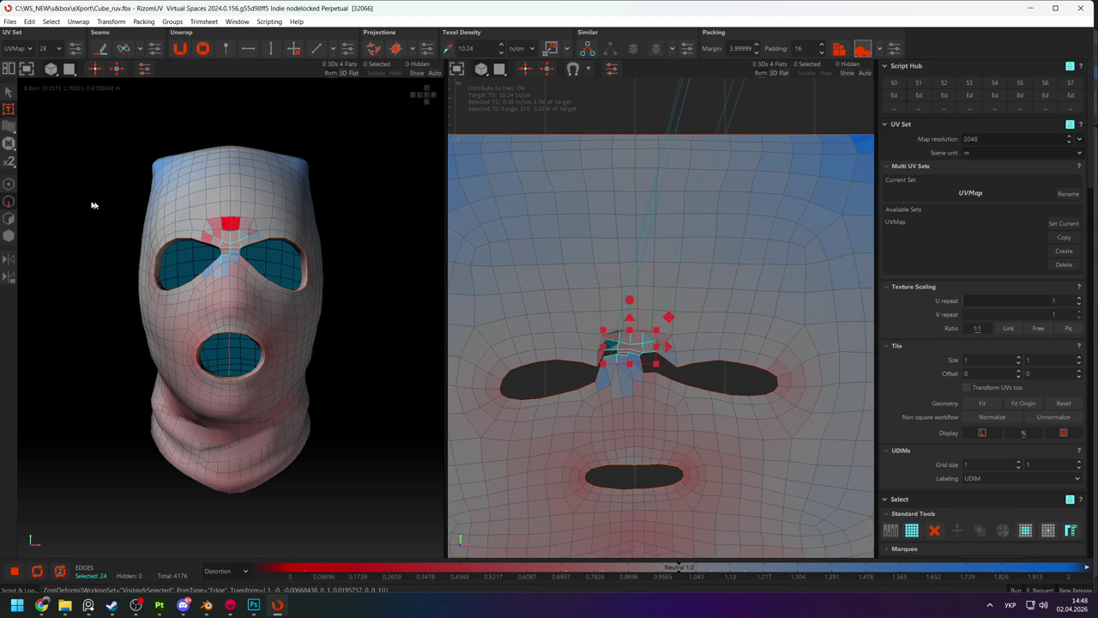
mouse_move(626, 336)
mouse_down()
mouse_move(642, 353)
mouse_move(639, 343)
mouse_up()
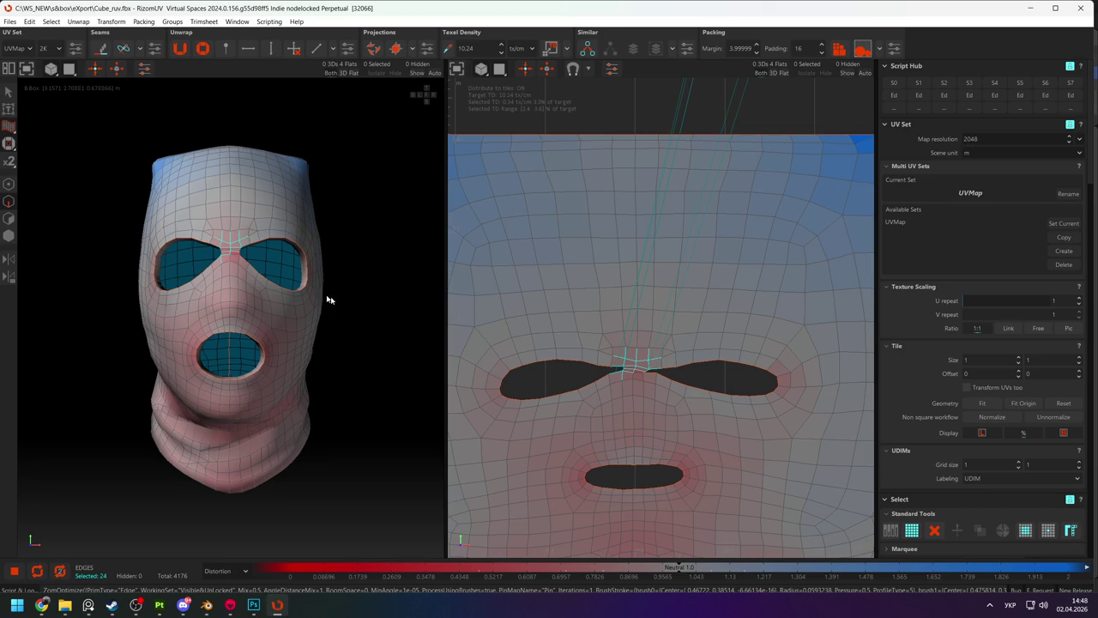
drag(621, 397, 571, 393)
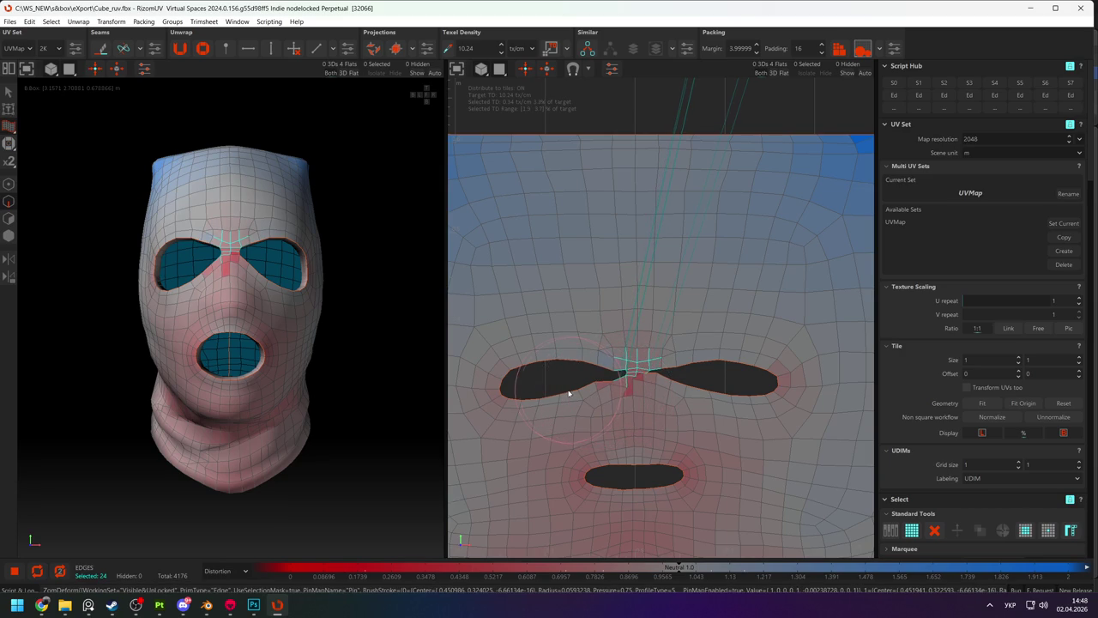
scroll(520, 405, down, 2)
click(533, 241)
scroll(549, 393, up, 2)
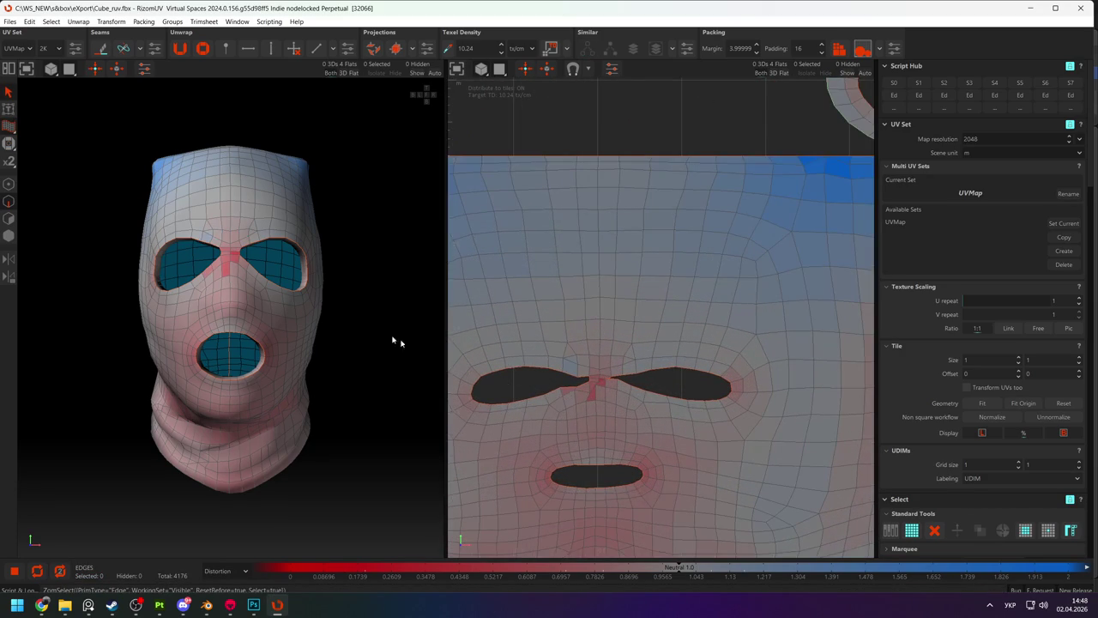
Reshape and relax the UVs around both eye holes and the nose bridge.
drag(562, 406, 566, 408)
mouse_move(626, 391)
mouse_down()
mouse_move(617, 400)
mouse_move(558, 385)
mouse_move(623, 357)
mouse_move(613, 355)
mouse_move(514, 377)
mouse_move(595, 373)
mouse_up()
scroll(563, 397, up, 4)
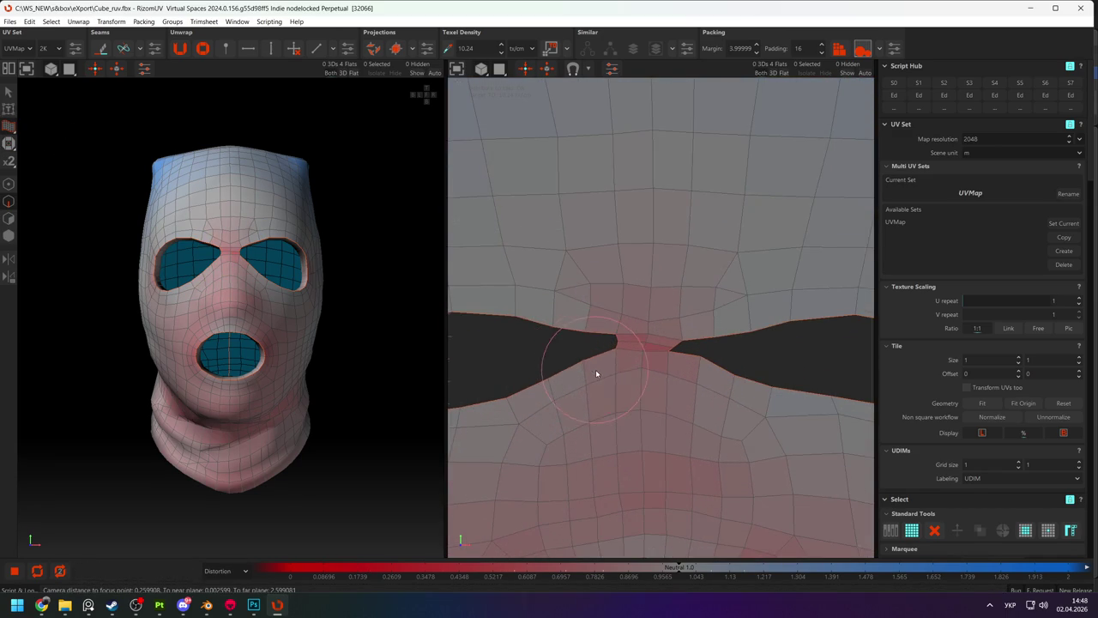
drag(713, 321, 696, 375)
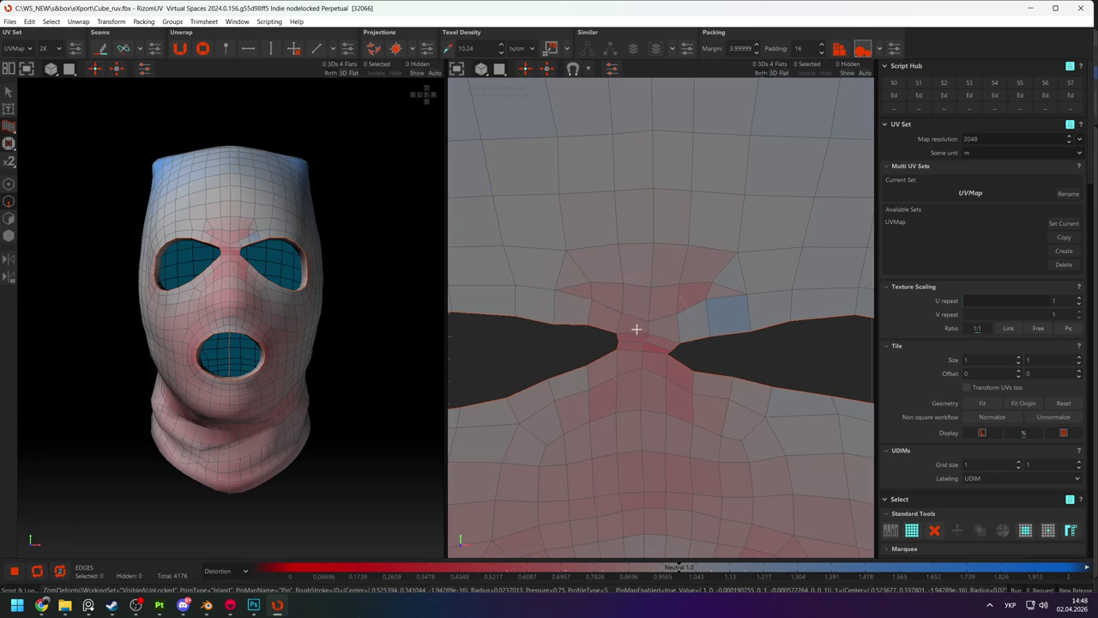
scroll(633, 327, down, 3)
drag(669, 324, 678, 323)
drag(591, 334, 683, 299)
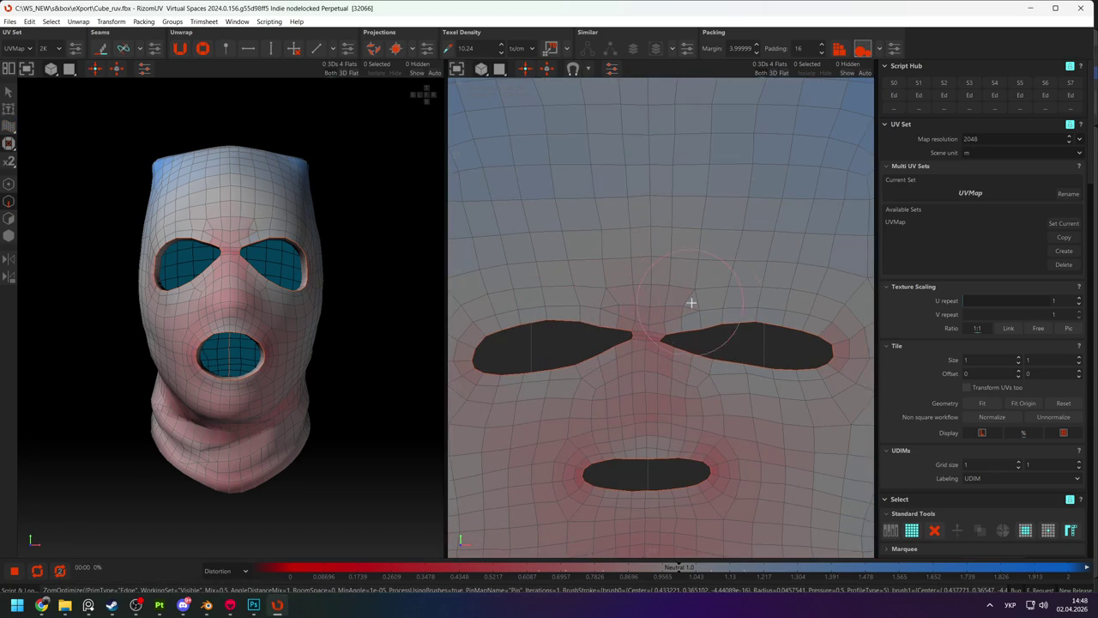
Even out the UVs around the mouth hole and beside the right and left eye holes.
mouse_move(654, 408)
mouse_down()
mouse_move(607, 449)
mouse_move(709, 446)
mouse_up()
scroll(617, 431, down, 3)
scroll(624, 415, up, 3)
drag(706, 363, 763, 369)
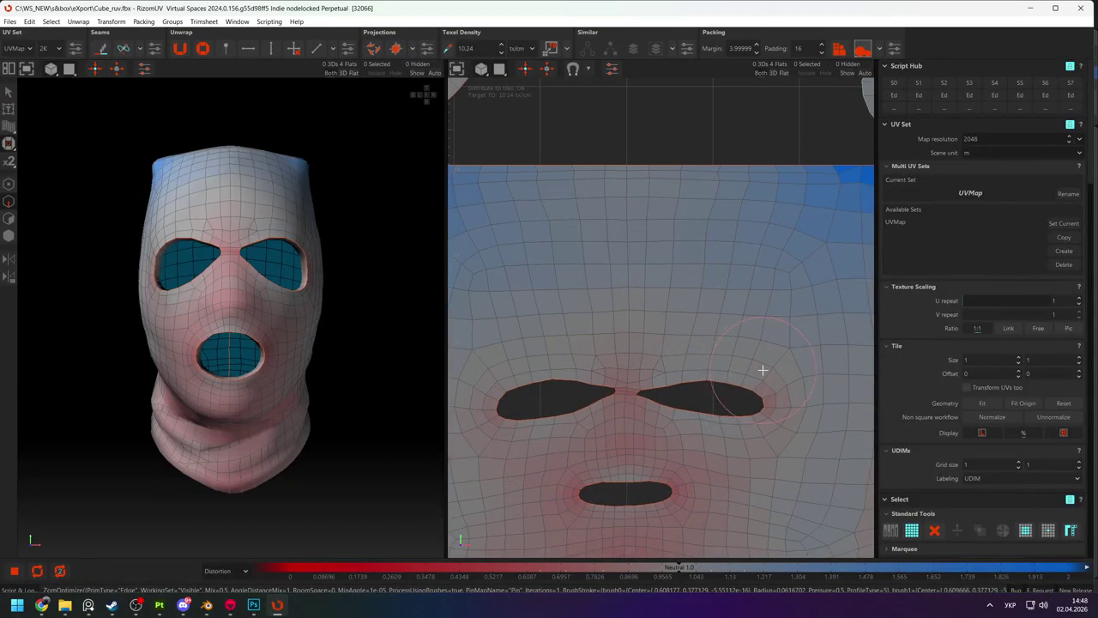
drag(508, 391, 561, 449)
scroll(708, 385, down, 3)
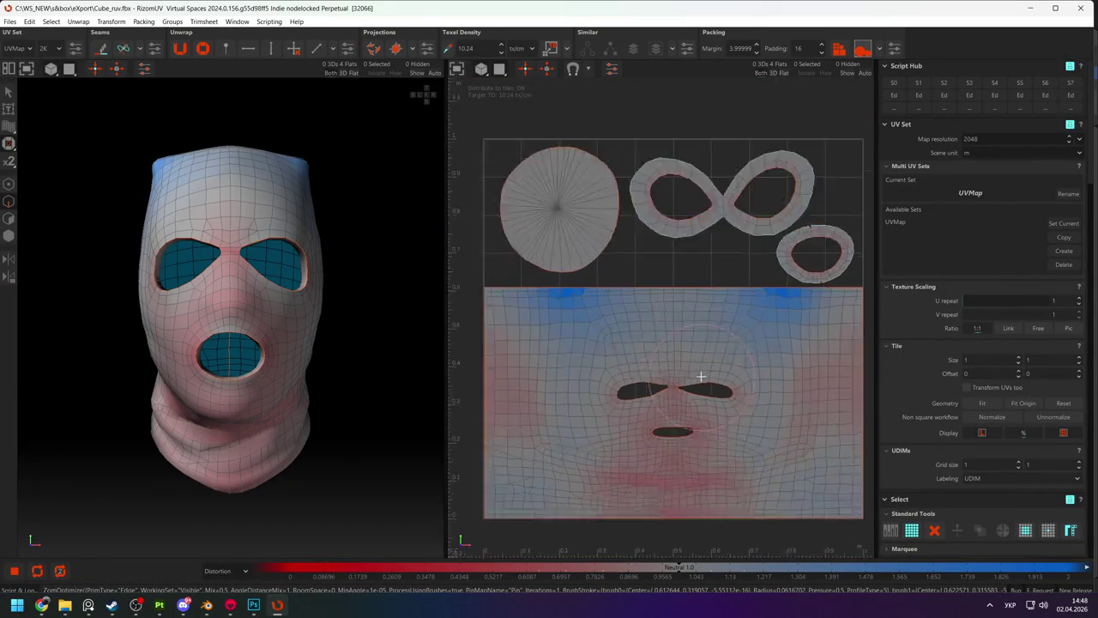
scroll(718, 371, up, 3)
scroll(769, 263, down, 3)
Relax the UVs near the figure-eight island and on the small ring island.
drag(766, 146, 712, 147)
drag(815, 189, 823, 191)
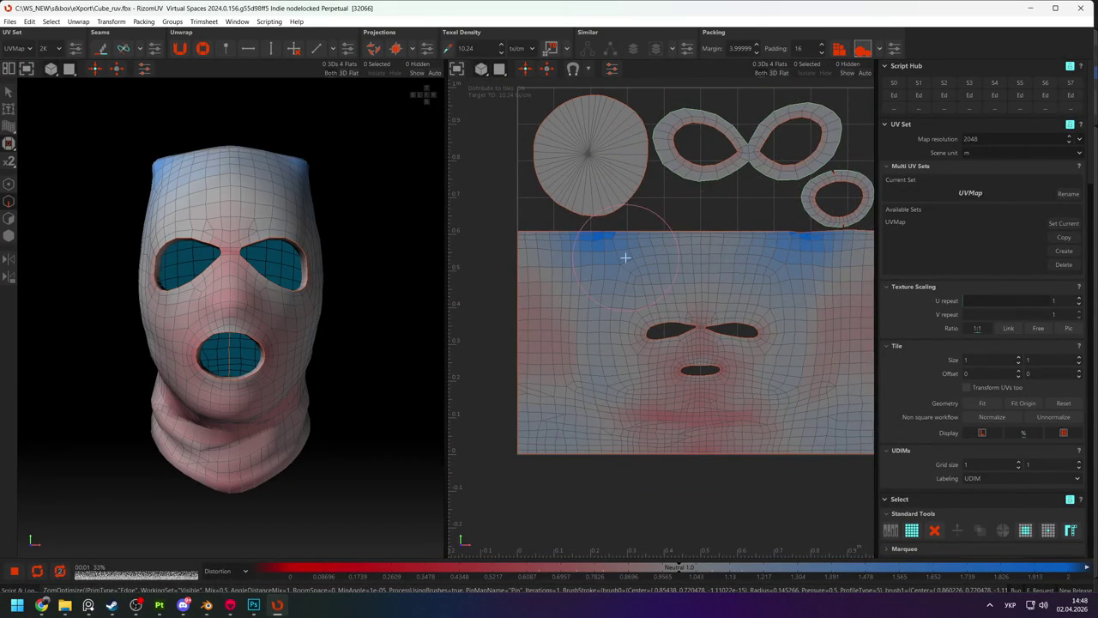
scroll(839, 192, up, 3)
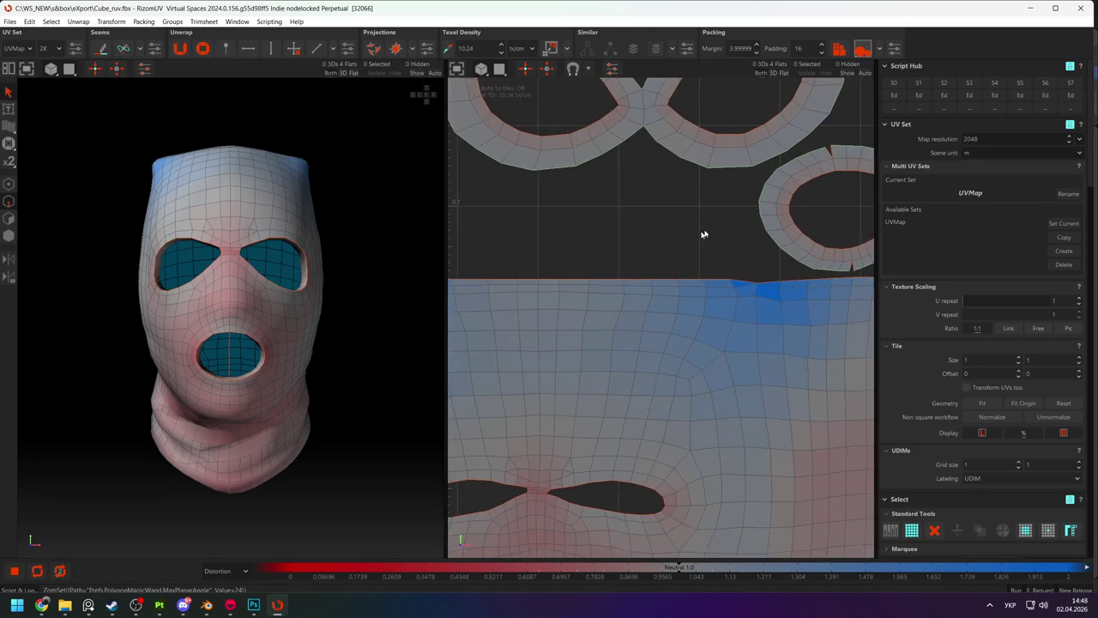
scroll(739, 208, up, 2)
Weld the two open split edges on the ring island with W in edge mode.
key(F1)
key(F2)
click(850, 139)
key(w)
scroll(821, 271, up, 2)
middle_drag(821, 271, 613, 291)
click(505, 336)
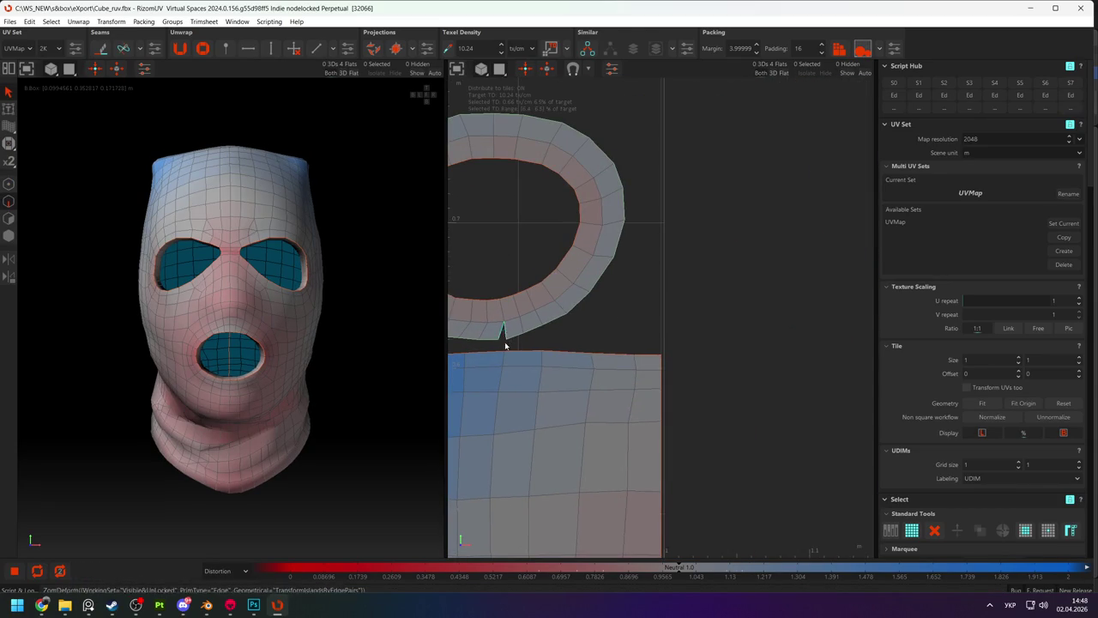
key(w)
Clear the selection, reframe the UV islands, and check a vertex on the face island's top edge.
scroll(515, 343, down, 2)
middle_drag(601, 311, 684, 388)
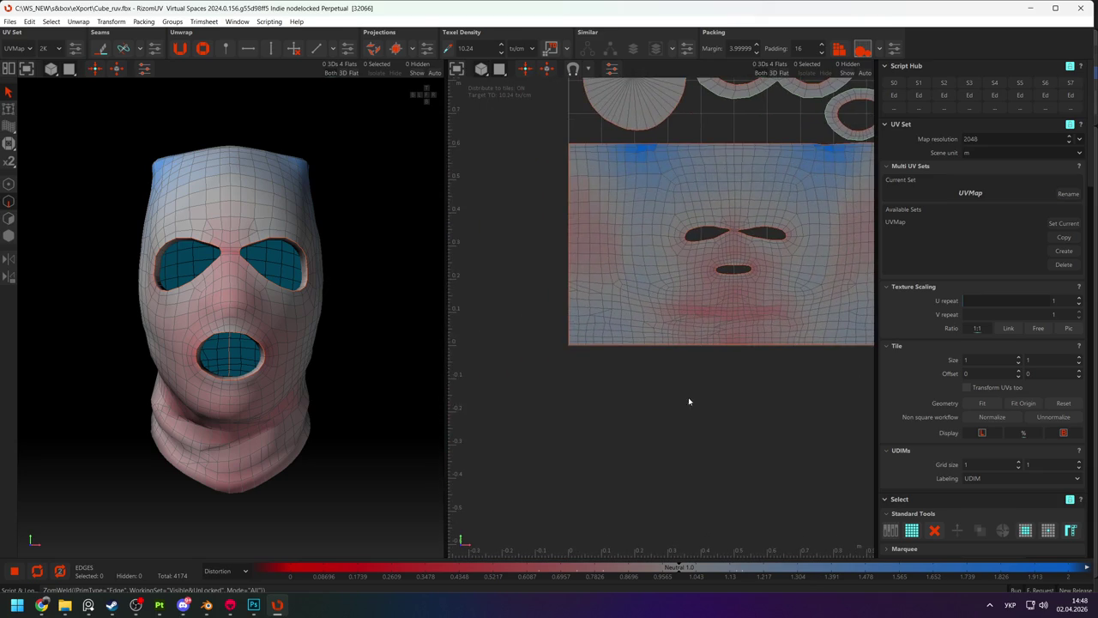
click(685, 388)
middle_drag(693, 318, 640, 333)
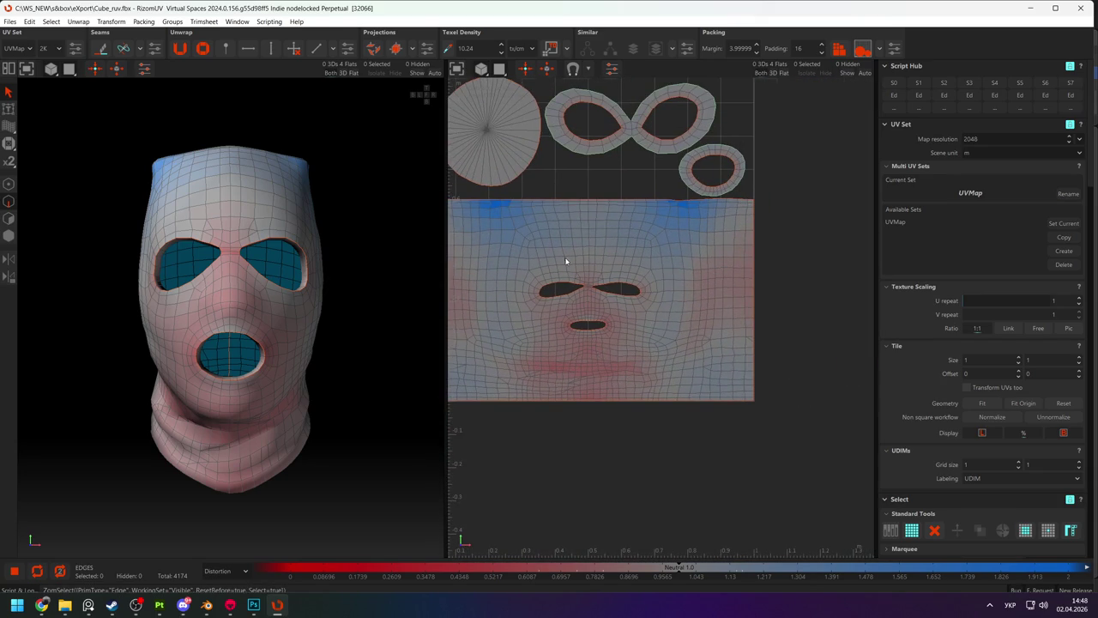
scroll(600, 249, up, 2)
scroll(760, 208, up, 2)
key(F1)
click(755, 213)
scroll(752, 220, up, 3)
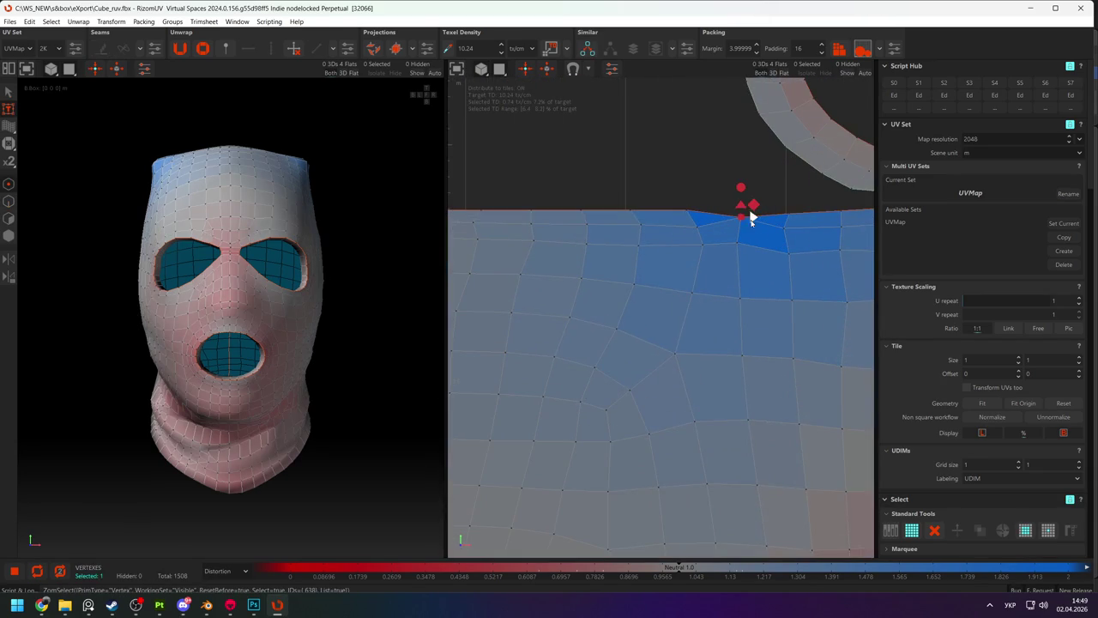
click(660, 191)
scroll(662, 195, down, 3)
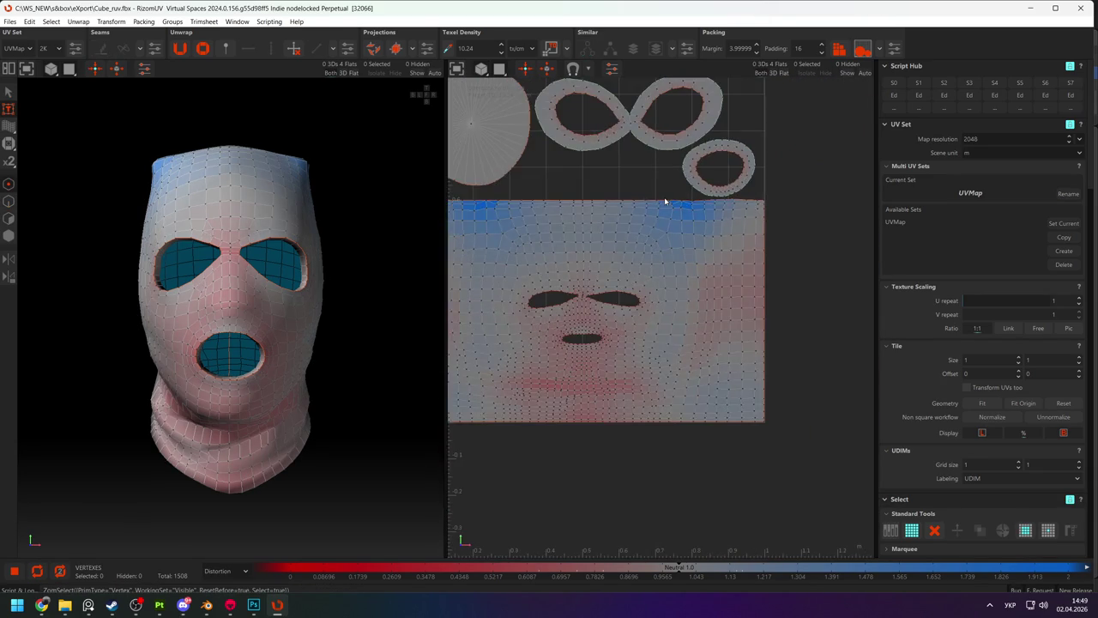
scroll(665, 201, down, 2)
middle_drag(272, 309, 319, 321)
key(alt+Tab)
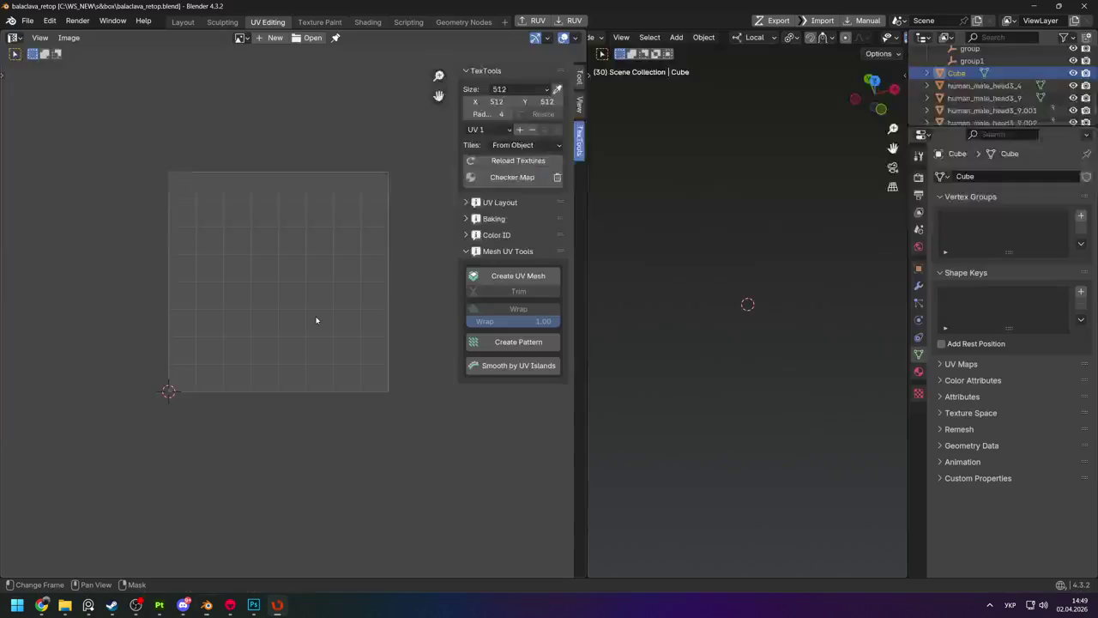
Glance at the balaclava in Substance Painter, then save the RizomUV UVs to Cube_ruv.fbx.
key(alt+Tab)
mouse_move(350, 311)
alt+mouse_down()
mouse_move(490, 348)
mouse_move(558, 293)
mouse_move(687, 299)
mouse_move(706, 284)
mouse_move(625, 275)
mouse_move(466, 379)
mouse_move(430, 353)
mouse_move(557, 286)
mouse_move(650, 466)
mouse_move(644, 507)
mouse_move(632, 252)
mouse_move(589, 265)
alt+mouse_up()
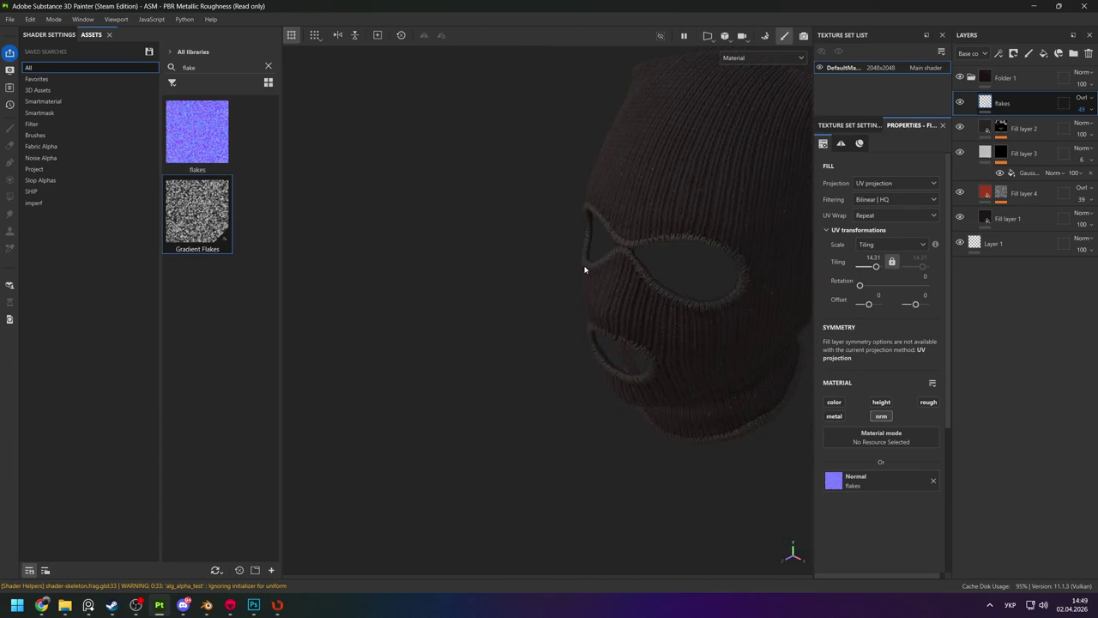
key(alt+Tab)
click(524, 276)
mouse_move(326, 234)
alt+mouse_down()
mouse_move(380, 258)
mouse_move(301, 225)
mouse_move(172, 205)
alt+mouse_up()
click(9, 21)
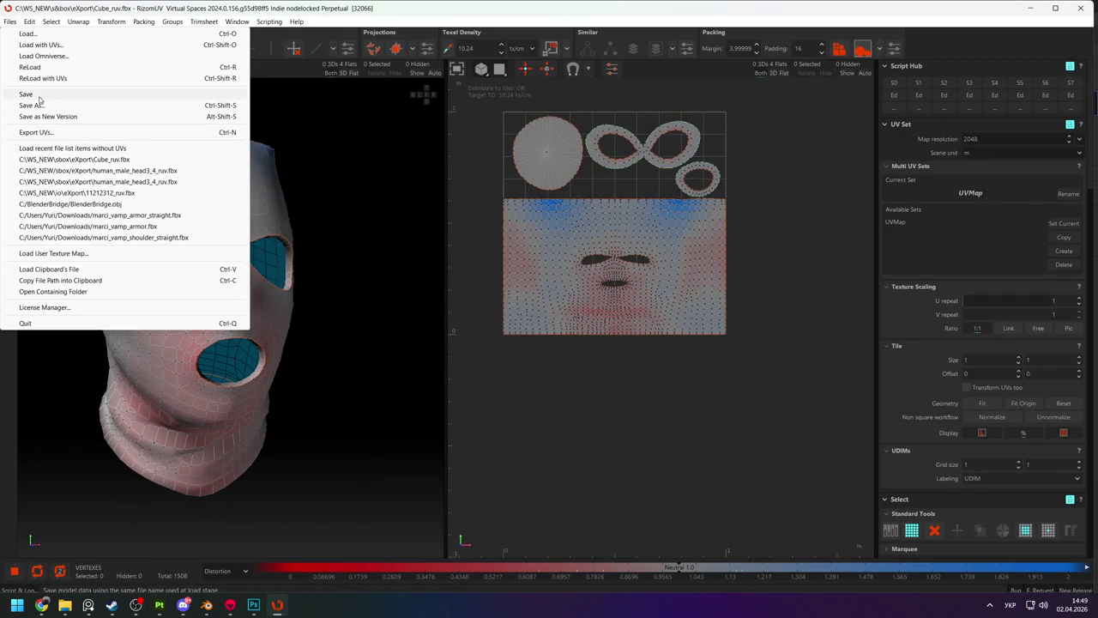
click(38, 94)
key(alt+Tab)
key(alt+Tab)
key(alt+Tab)
Inspect the baked low-poly Cube balaclava in Marmoset, zooming in on the eye hole.
click(591, 210)
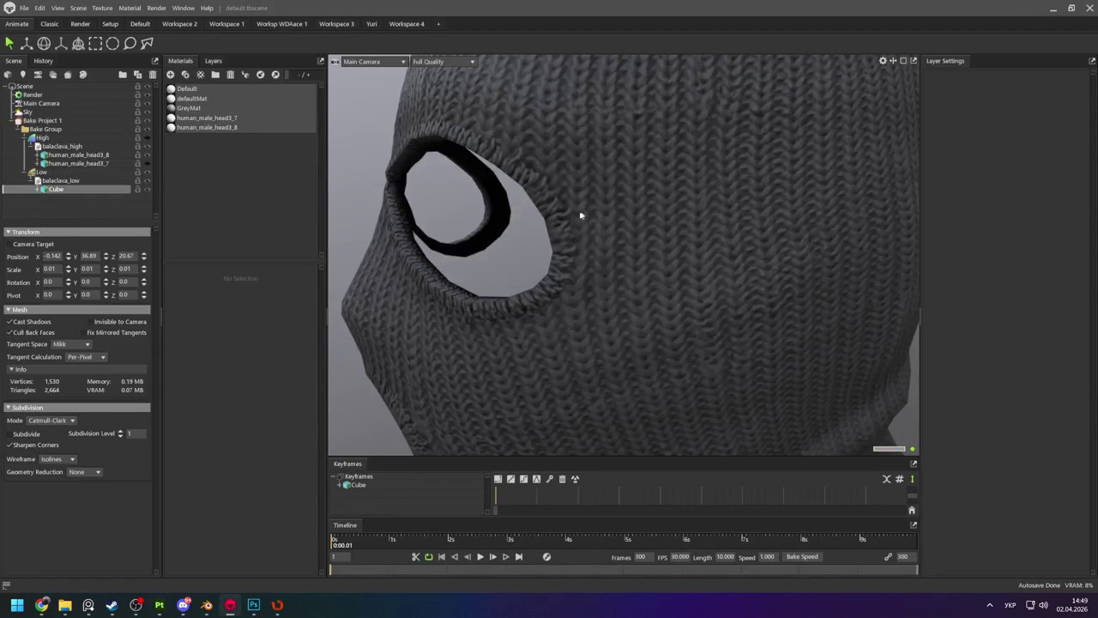
scroll(534, 189, down, 5)
mouse_move(534, 189)
mouse_down()
mouse_move(673, 191)
mouse_move(701, 228)
mouse_up()
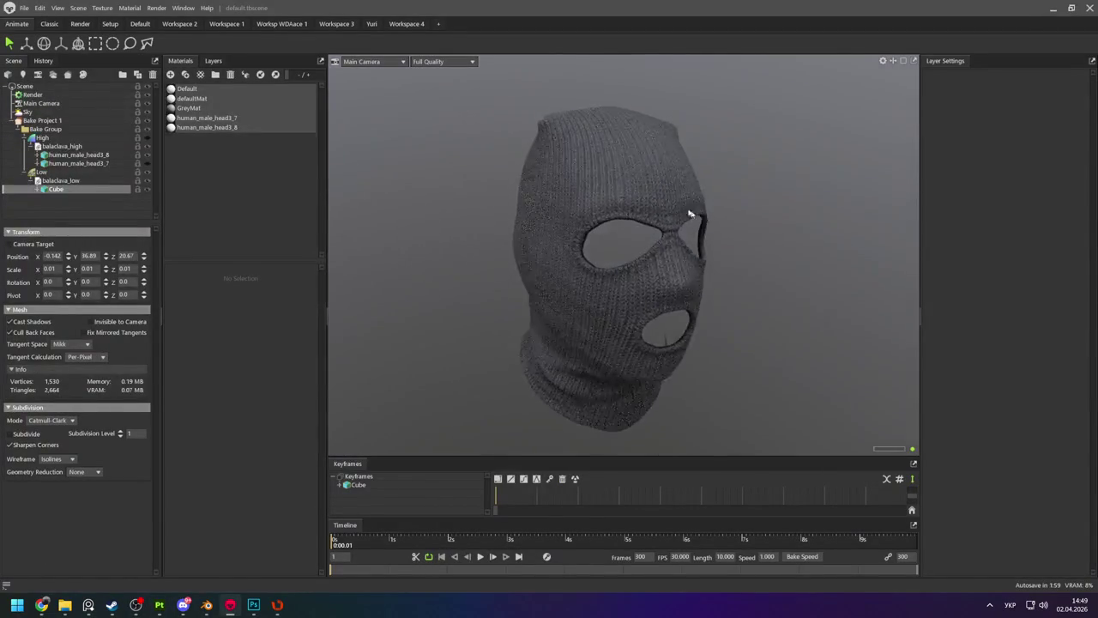
scroll(615, 179, down, 3)
drag(615, 179, 627, 289)
scroll(592, 205, up, 8)
scroll(592, 206, down, 4)
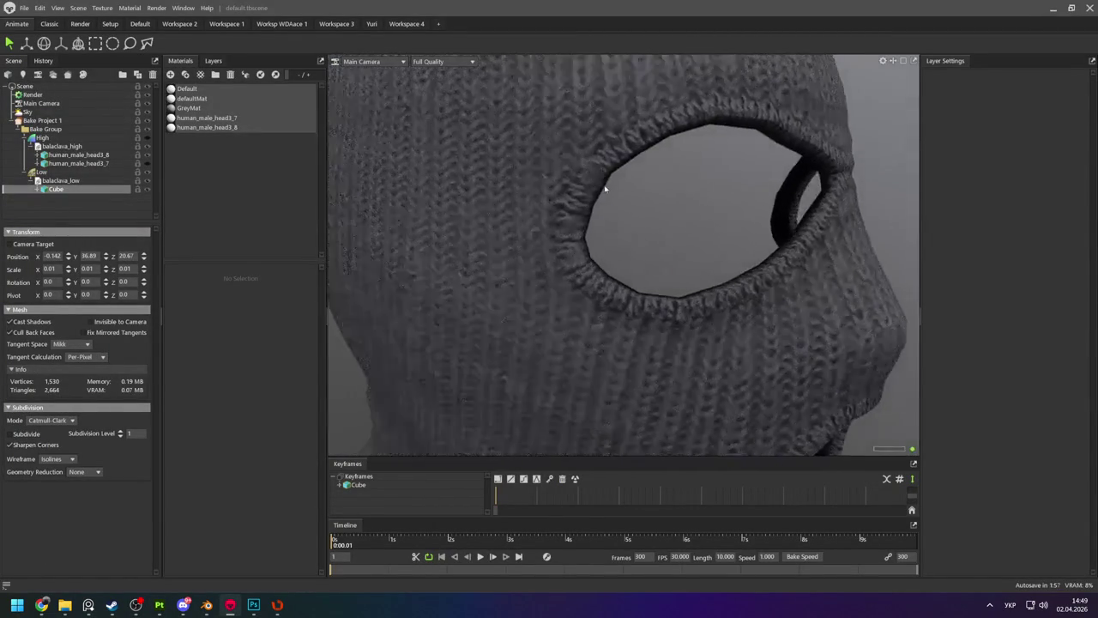
scroll(603, 186, down, 1)
scroll(624, 198, down, 4)
mouse_move(661, 203)
mouse_down()
mouse_move(585, 194)
mouse_move(630, 208)
mouse_move(483, 220)
mouse_move(617, 228)
mouse_up()
In Substance Painter, orbit and zoom to a three-quarter close-up of both eye holes.
key(alt+Tab)
click(335, 249)
mouse_move(509, 255)
alt+mouse_down()
mouse_move(715, 220)
mouse_move(647, 186)
mouse_move(681, 245)
mouse_move(645, 191)
mouse_move(571, 196)
mouse_move(596, 329)
alt+mouse_up()
mouse_move(596, 328)
alt+right_down()
mouse_move(588, 392)
mouse_move(600, 380)
alt+right_up()
alt+drag(600, 380, 559, 375)
alt+right_drag(558, 374, 563, 371)
mouse_move(563, 371)
alt+mouse_down()
mouse_move(550, 367)
mouse_move(637, 365)
alt+mouse_up()
click(1025, 78)
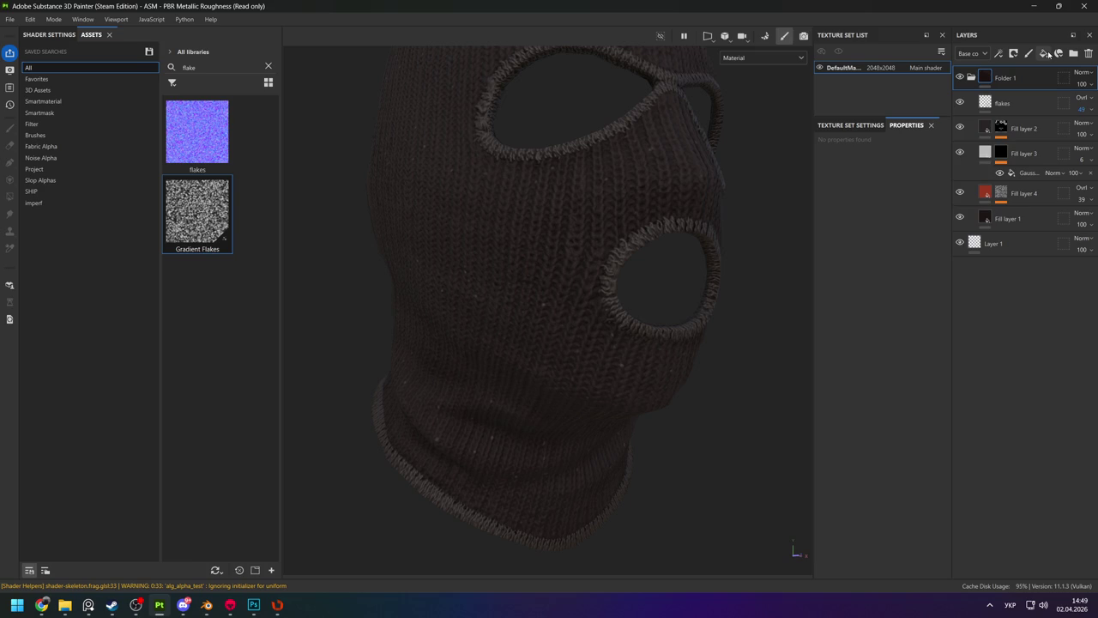
Add a new top paint layer carrying a Sharpen filter, found by searching 'shar'.
click(1028, 53)
right_click(1000, 79)
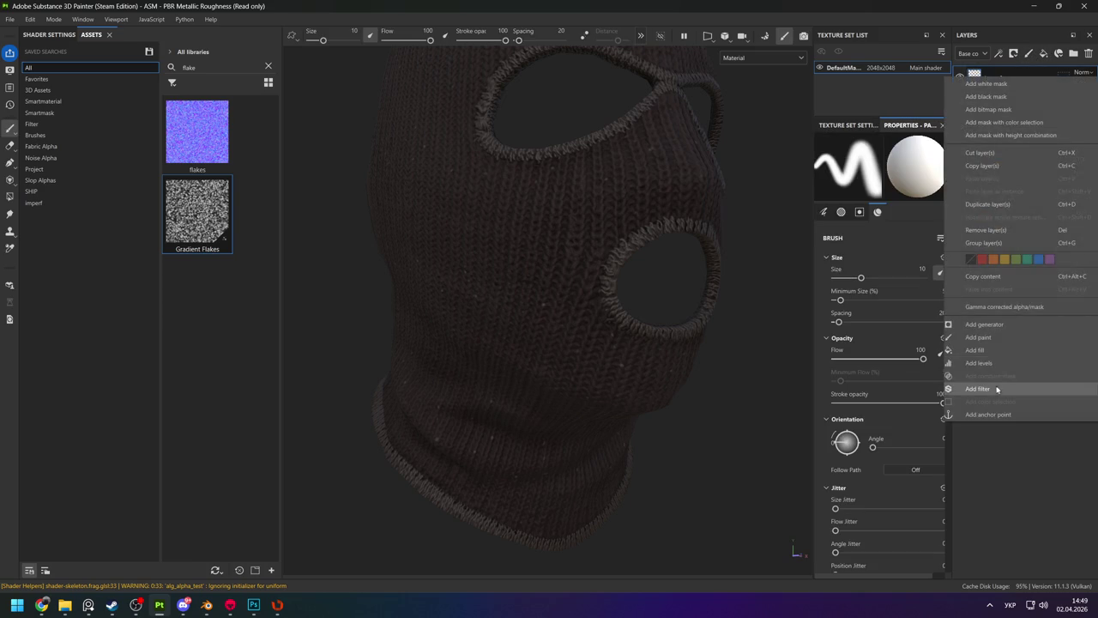
click(986, 388)
click(877, 185)
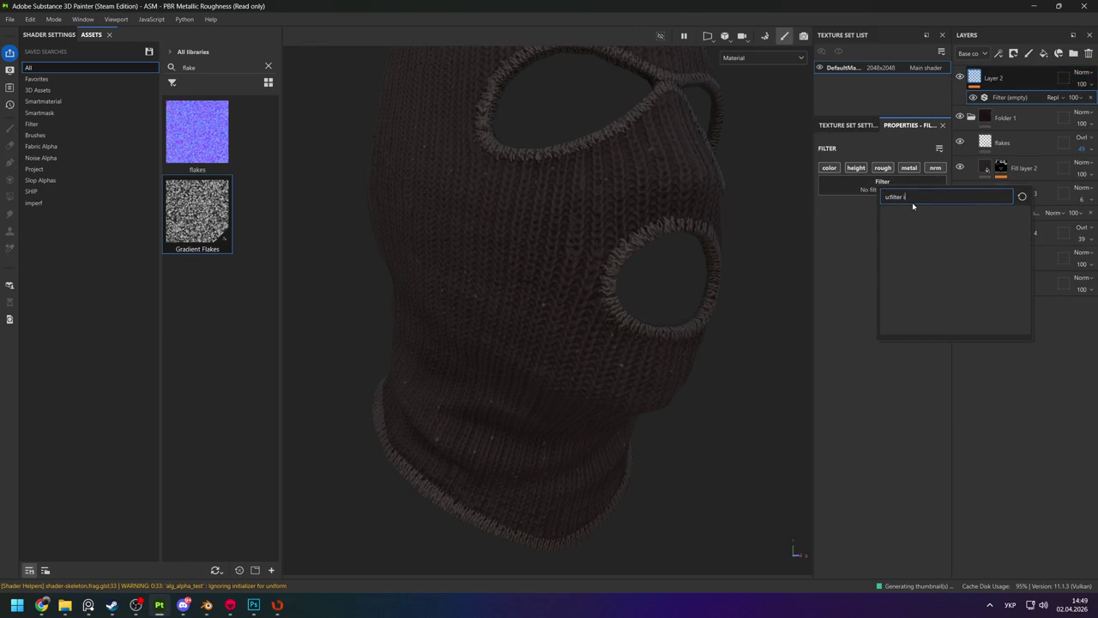
key(BackSpace)
key(alt+shift)
text(shar)
click(891, 221)
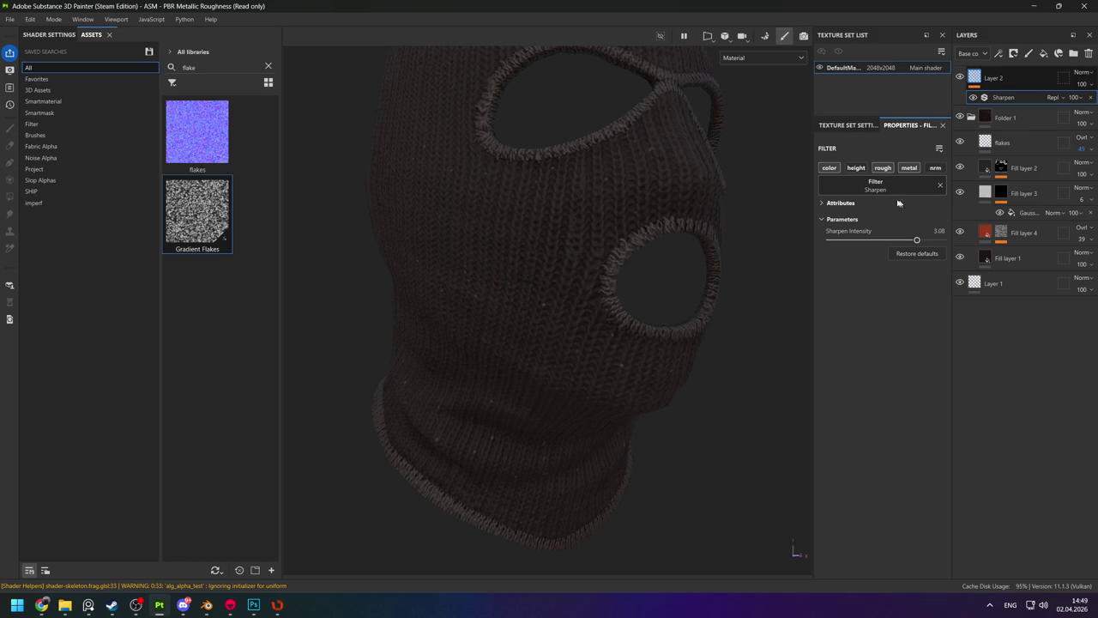
Preview the sharpened normal channel, then return to the full material view.
key(c)
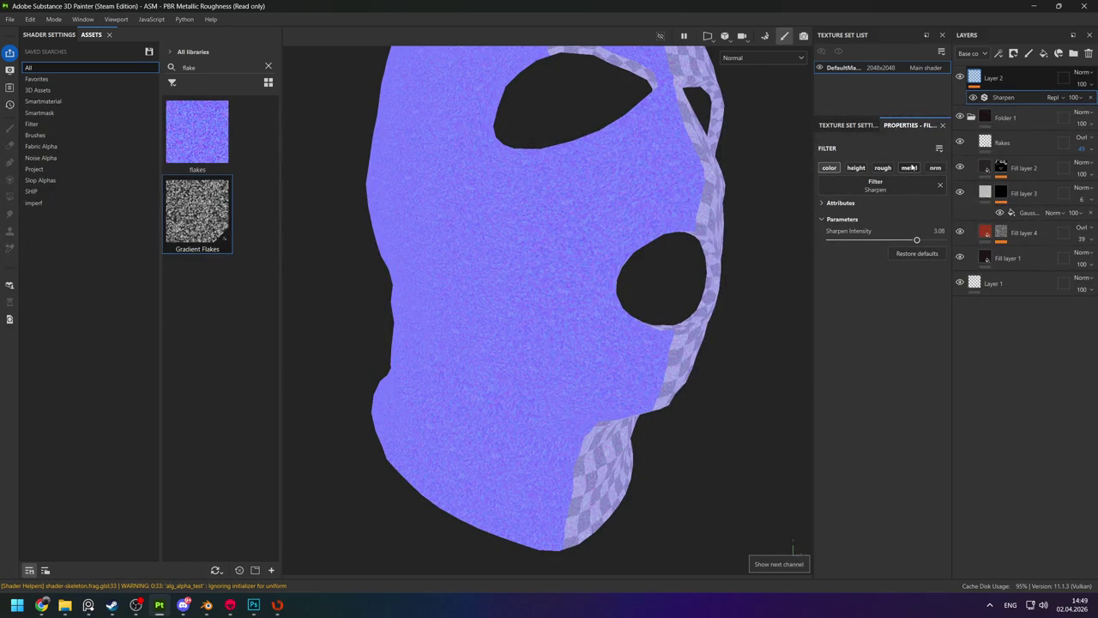
key(m)
scroll(600, 299, up, 2)
scroll(639, 319, up, 3)
scroll(643, 321, up, 3)
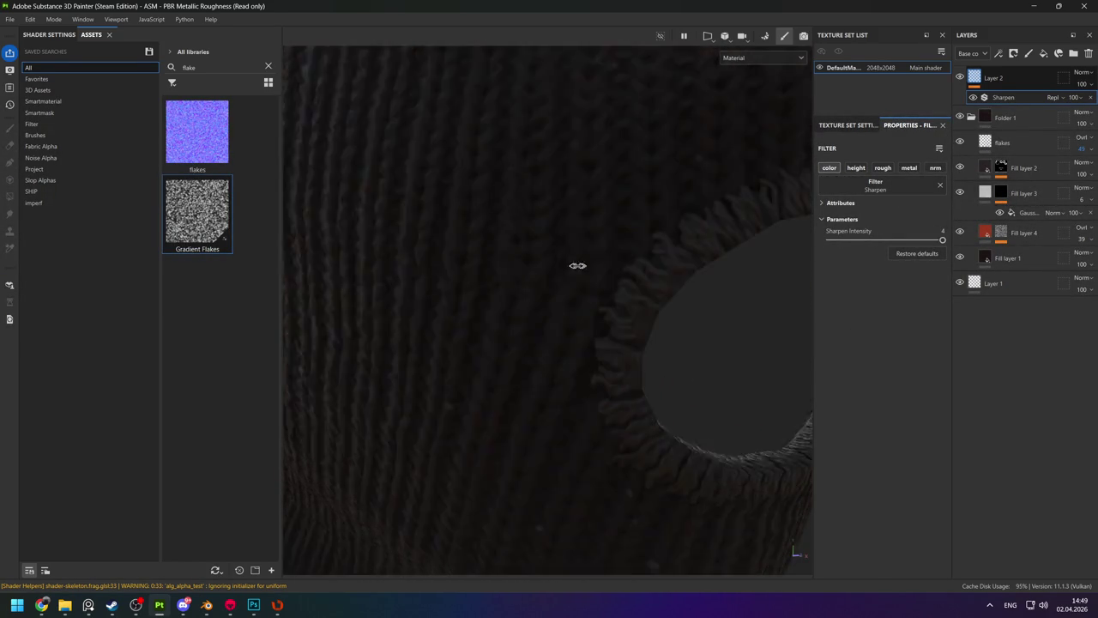
scroll(625, 285, down, 5)
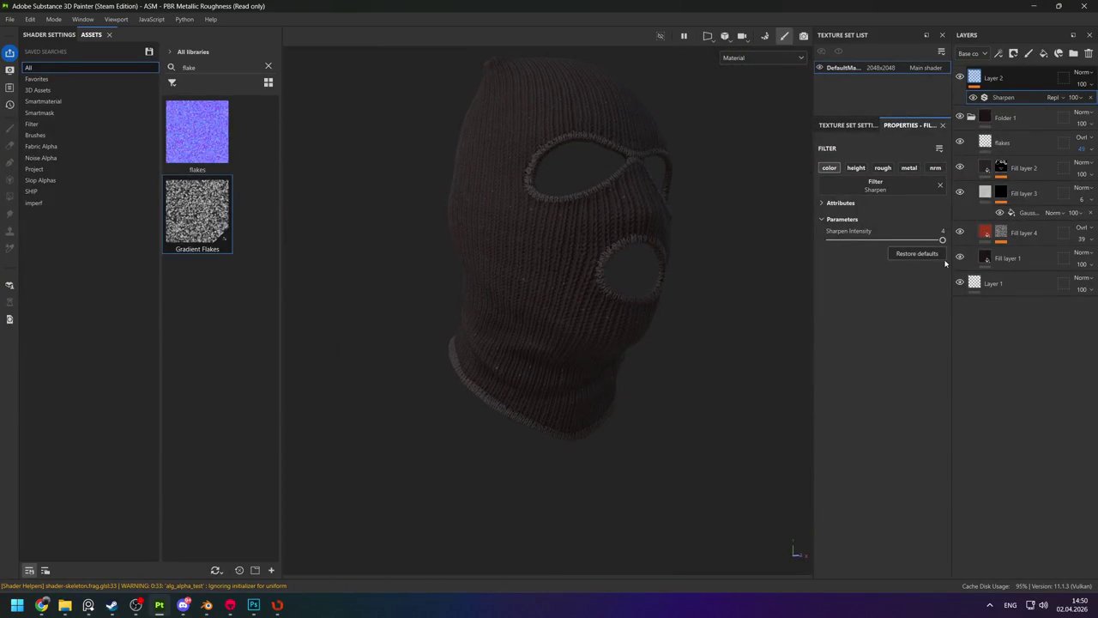
Change Fill layer 1's base colour to dark maroon 472D2D.
click(1008, 258)
click(872, 500)
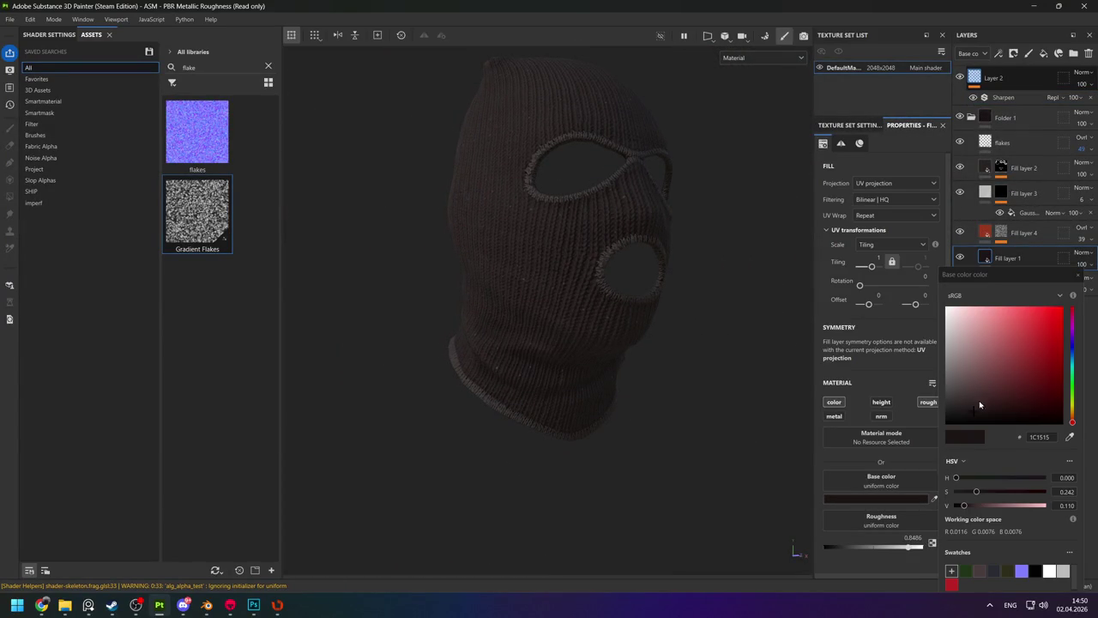
drag(975, 405, 984, 394)
scroll(620, 282, up, 5)
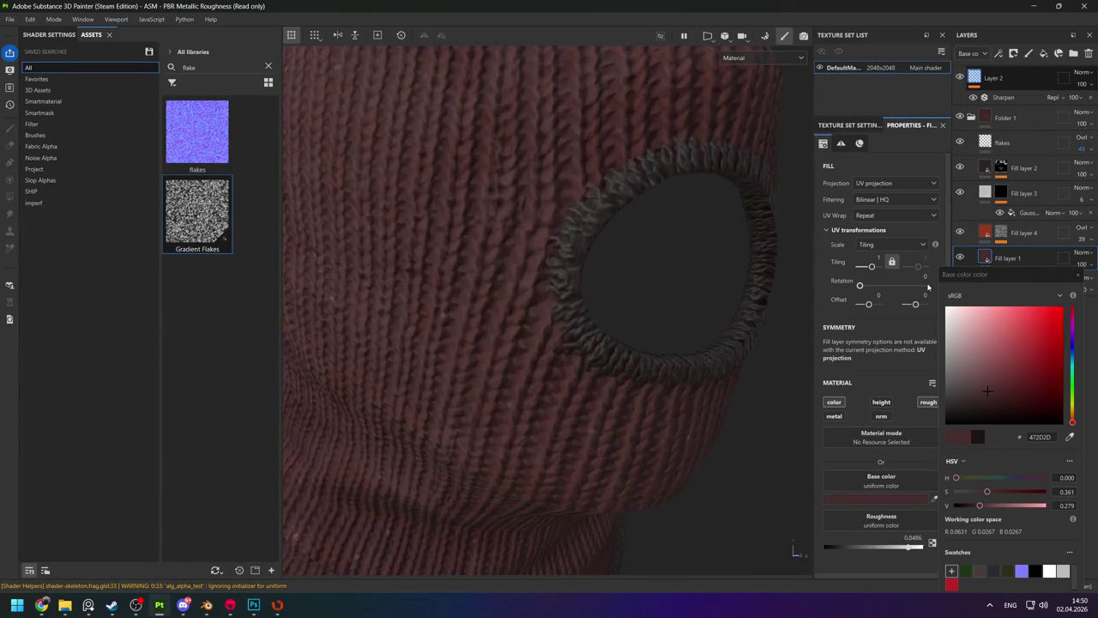
click(865, 370)
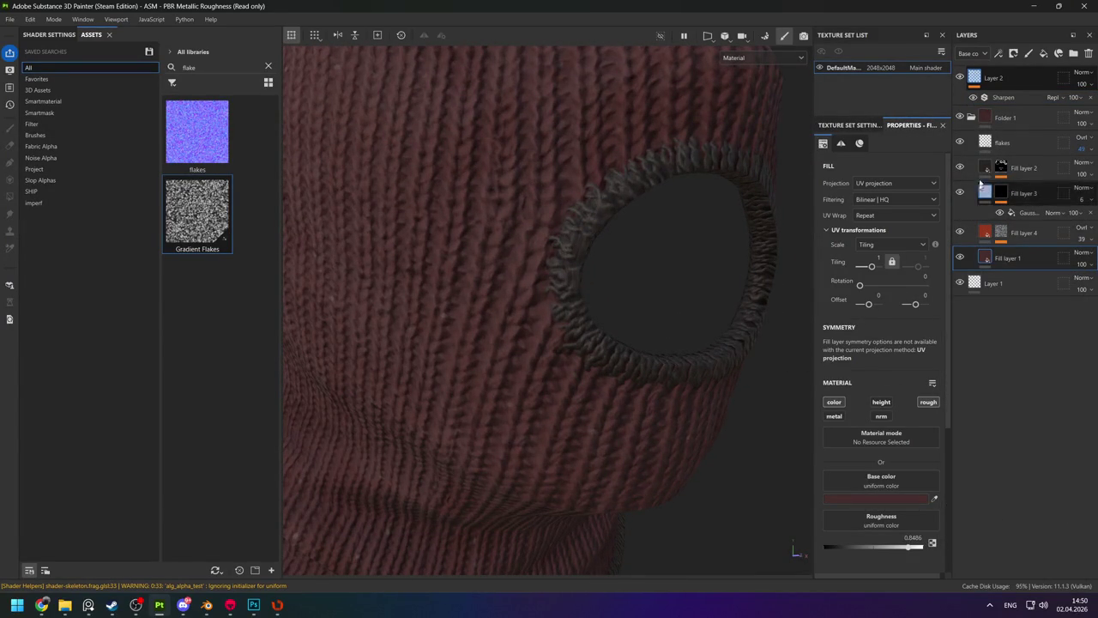
Reselect the Sharpen filter on Layer 2 and show the Shader Settings.
click(994, 98)
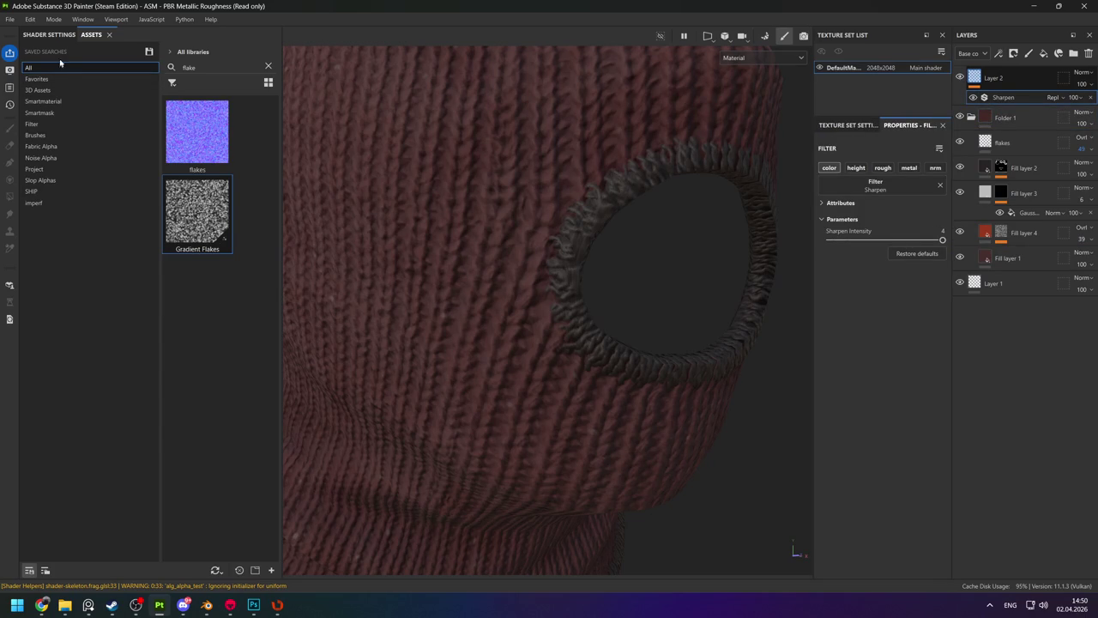
click(39, 35)
scroll(132, 163, down, 5)
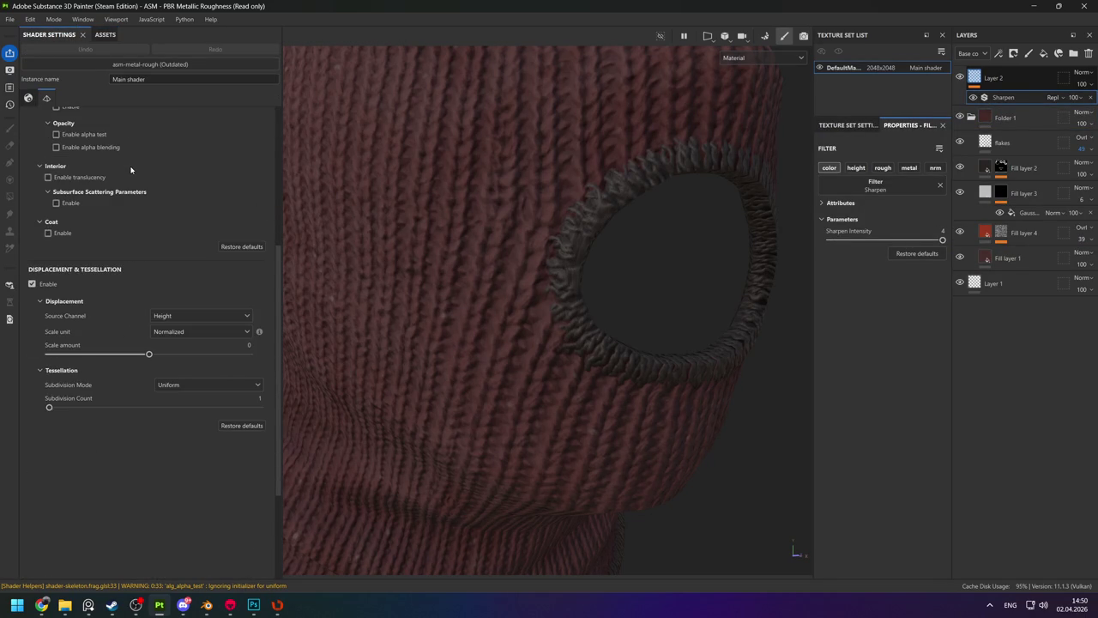
scroll(129, 163, up, 5)
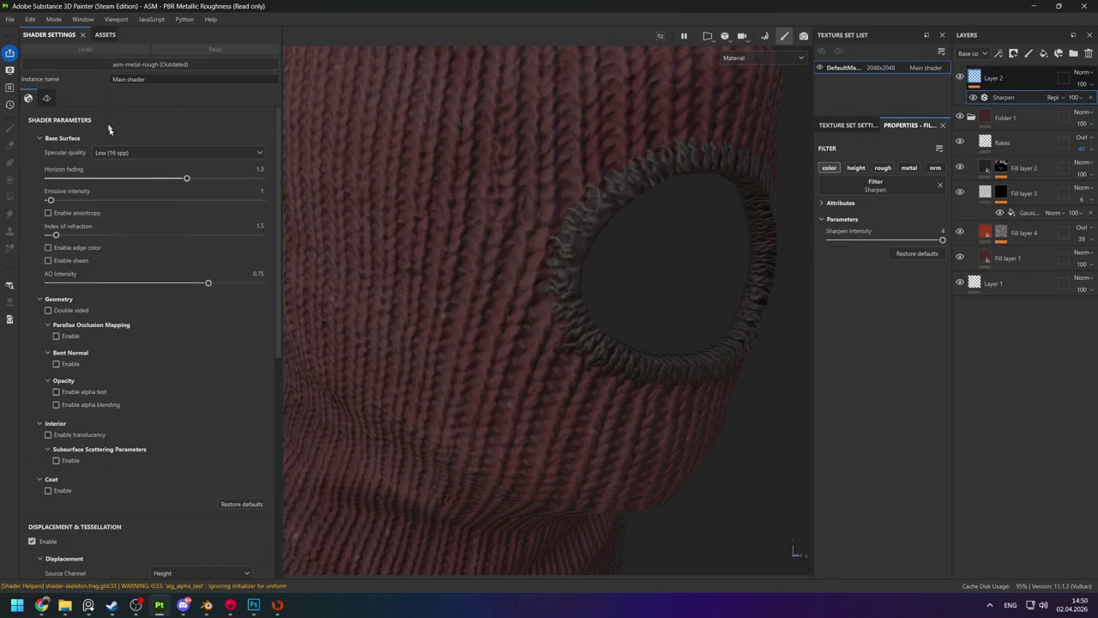
Set the shader's specular quality to Very high (128 spp).
click(152, 154)
click(122, 215)
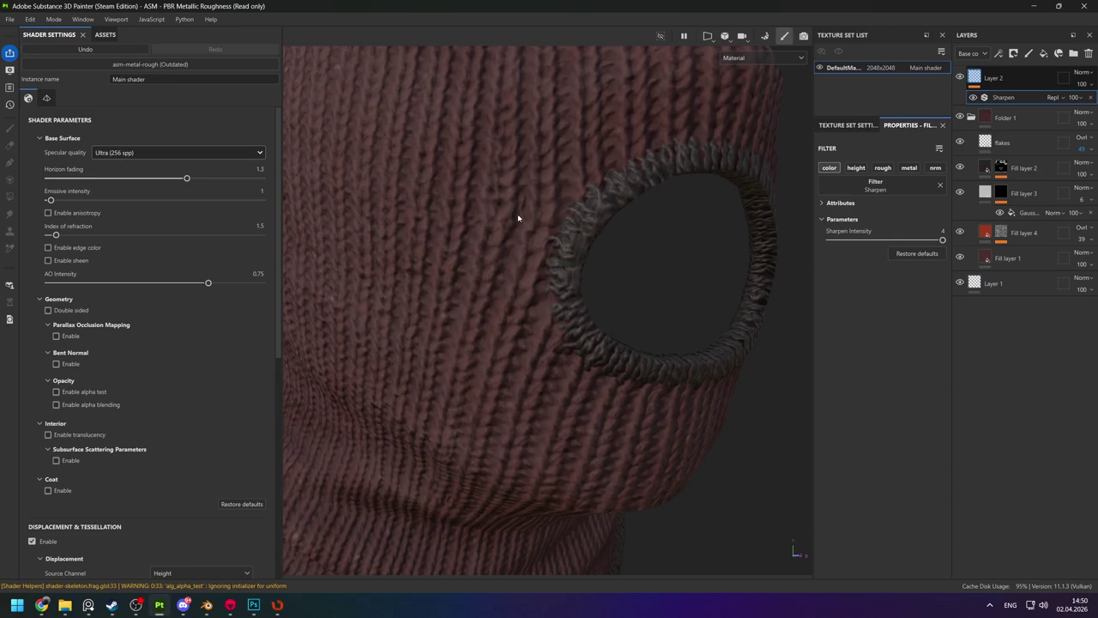
scroll(517, 218, down, 5)
scroll(515, 177, down, 3)
click(137, 152)
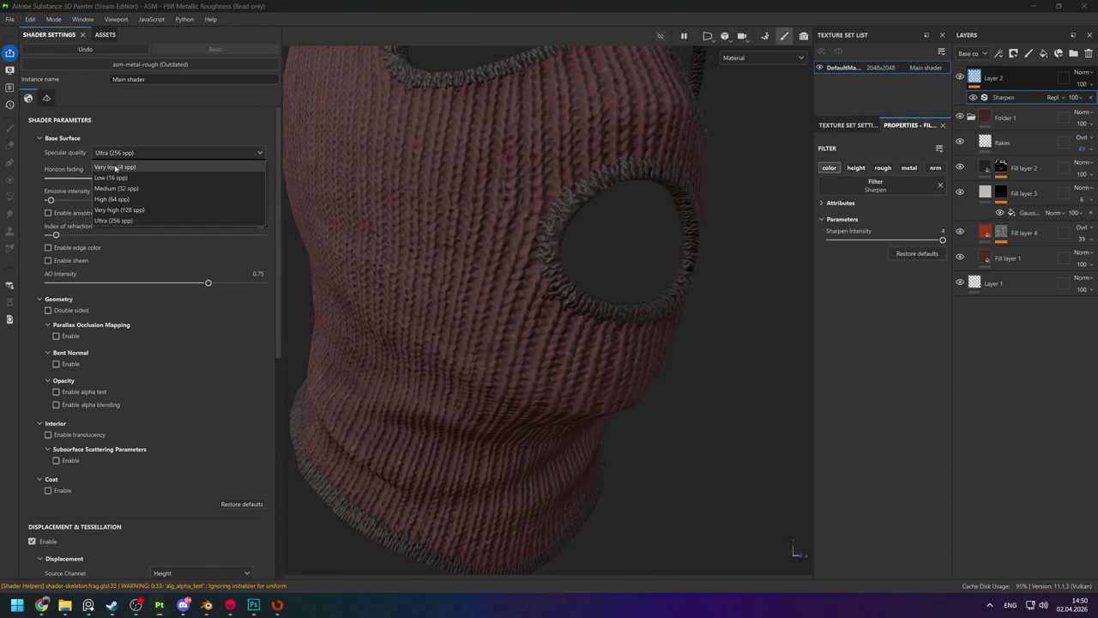
click(120, 209)
scroll(552, 236, up, 2)
Orbit to check the eye holes and mouth, then switch to RizomUV.
mouse_move(552, 236)
alt+mouse_down()
mouse_move(637, 326)
mouse_move(625, 368)
mouse_move(591, 284)
mouse_move(623, 268)
mouse_move(455, 235)
mouse_move(409, 237)
mouse_move(632, 289)
mouse_move(453, 299)
mouse_move(551, 330)
alt+mouse_up()
scroll(409, 237, down, 3)
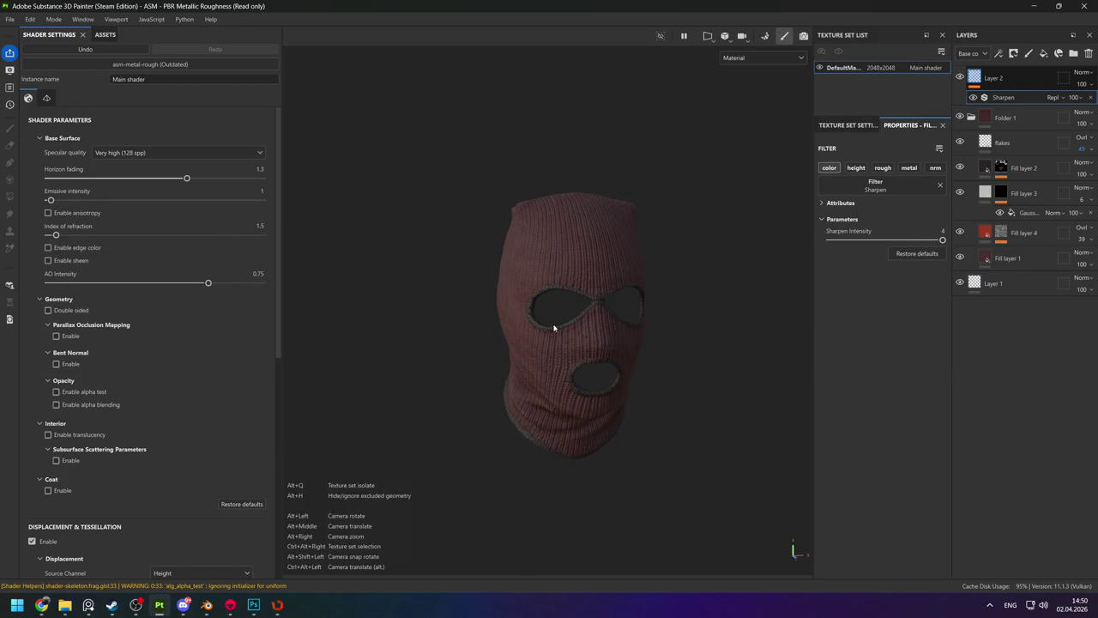
key(alt+Tab)
key(alt+Tab)
key(alt+Tab)
key(alt+Tab)
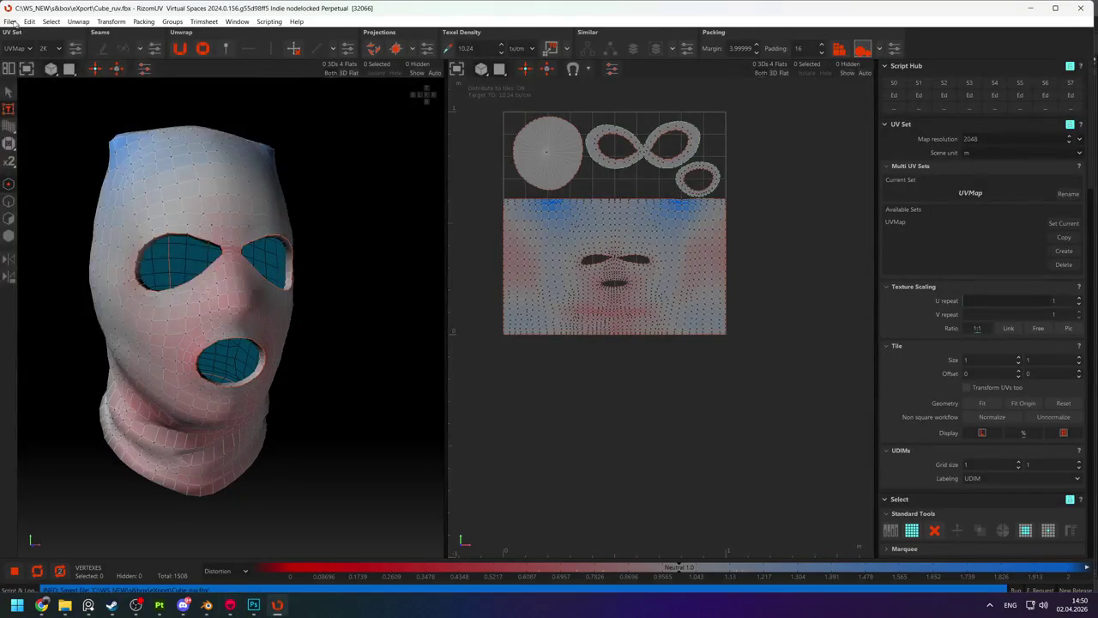
Return to RizomUV and centre the UV layout in the view.
click(17, 24)
key(alt+Tab)
key(alt+Tab)
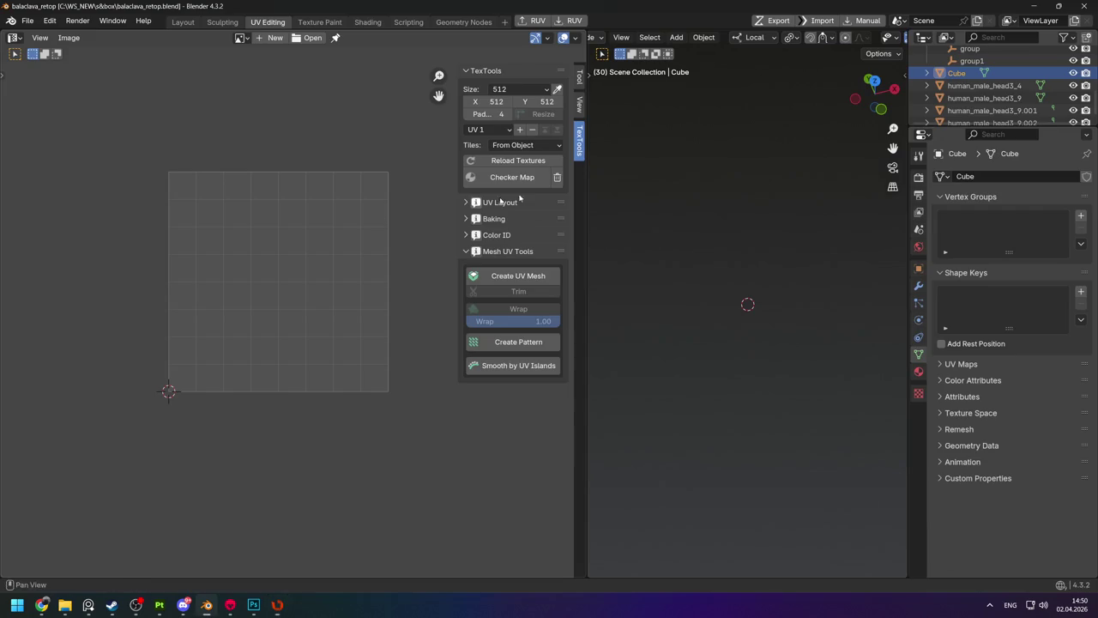
click(648, 227)
key(alt+Tab)
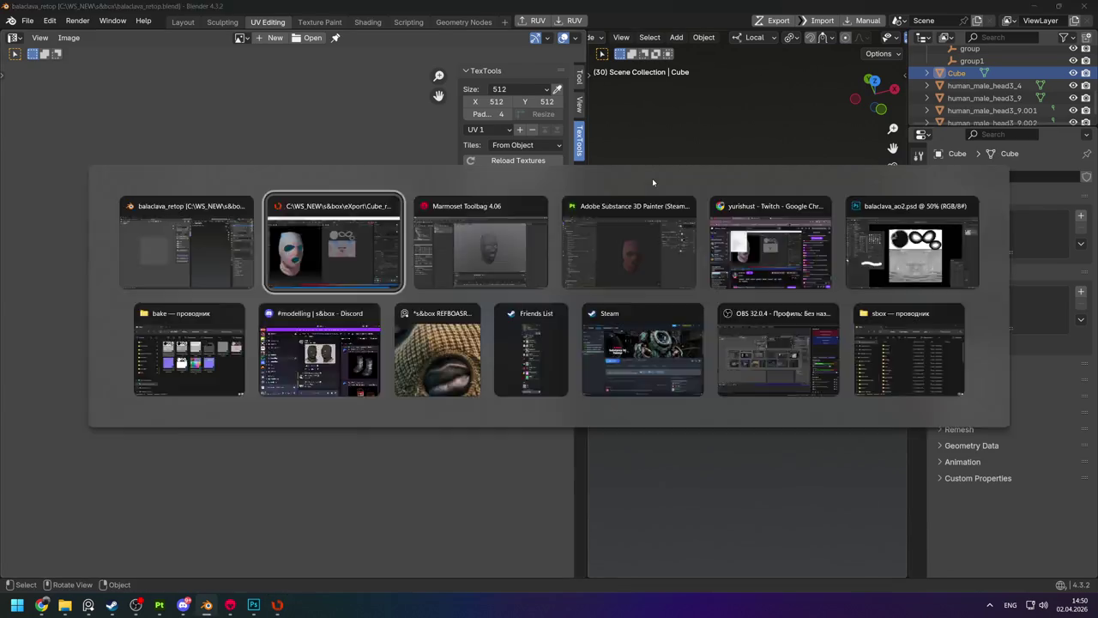
scroll(556, 169, up, 2)
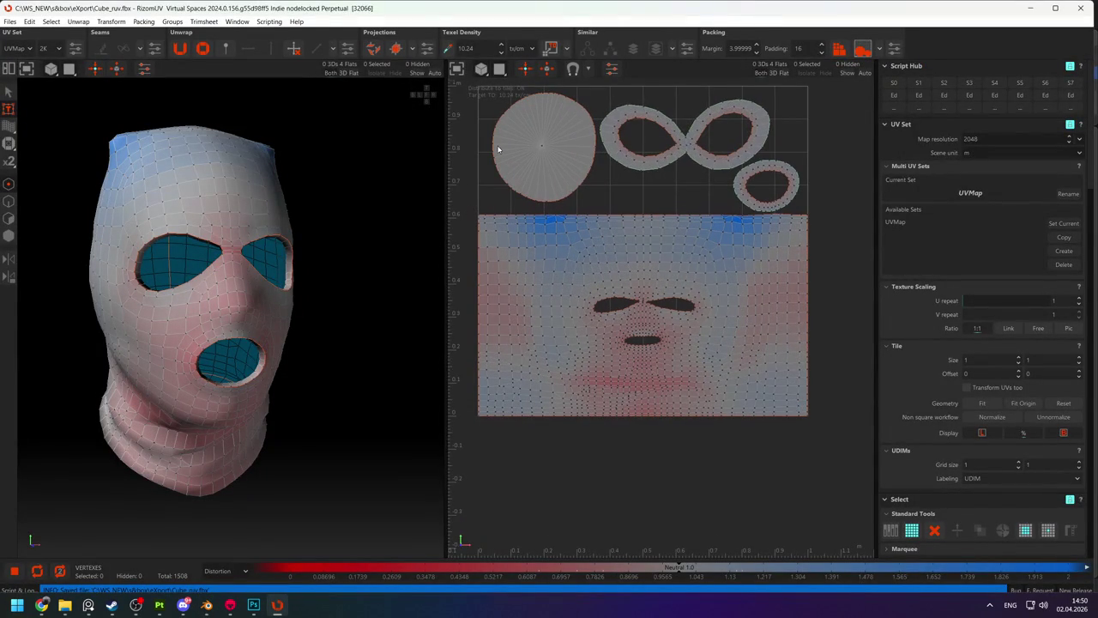
middle_drag(487, 154, 479, 287)
Switch to polygon selection and select the circle and figure-eight islands.
click(533, 288)
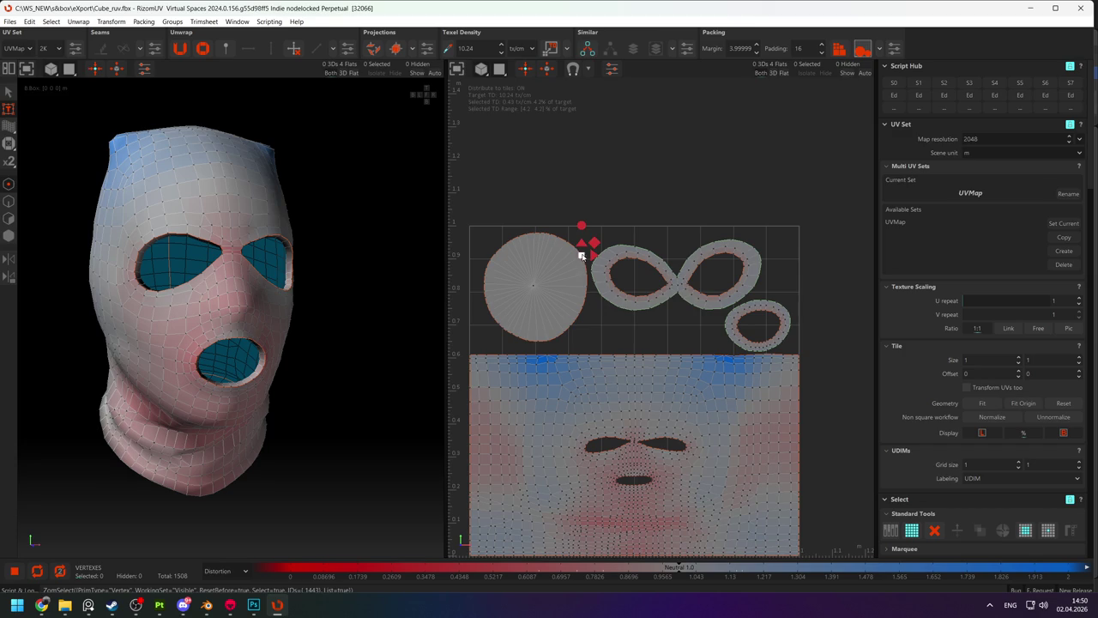
key(F3)
click(526, 250)
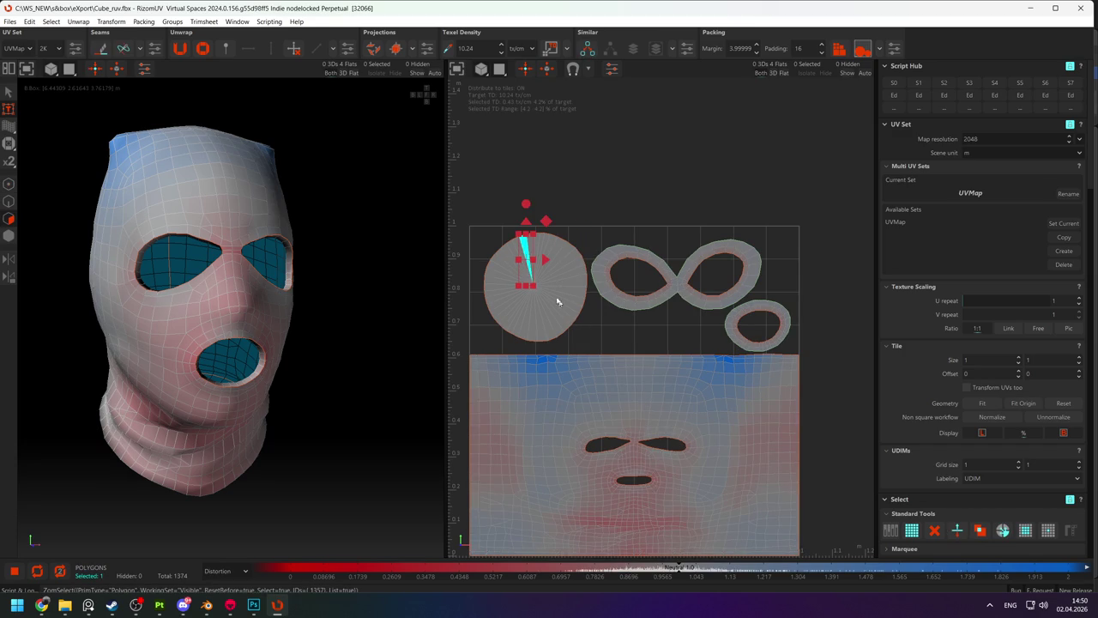
mouse_move(512, 293)
mouse_down()
mouse_move(552, 273)
mouse_move(556, 239)
mouse_up()
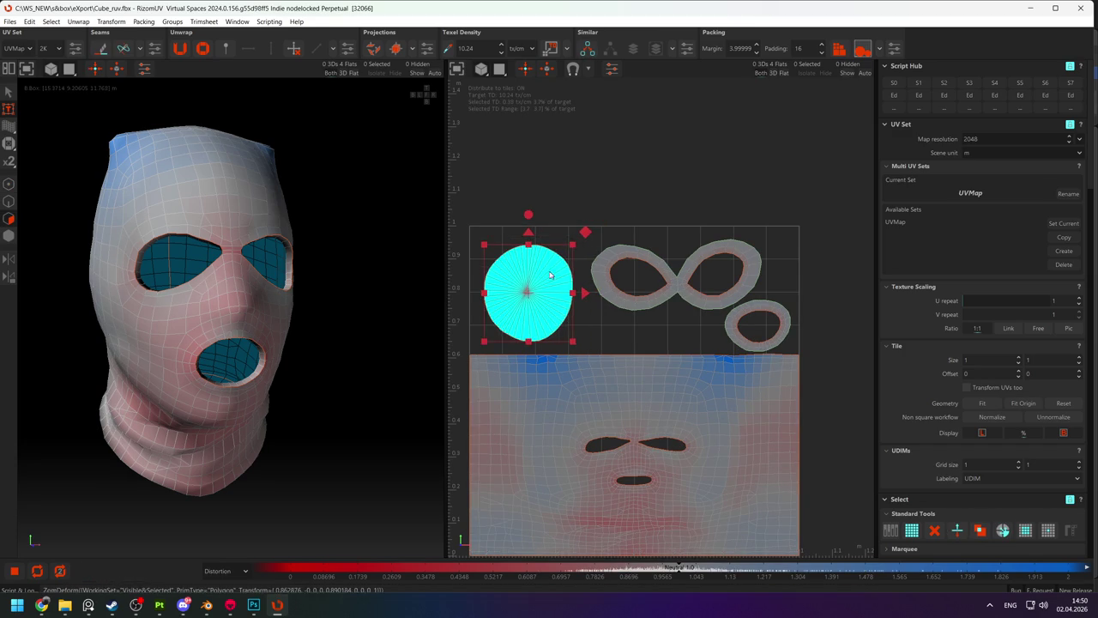
click(689, 290)
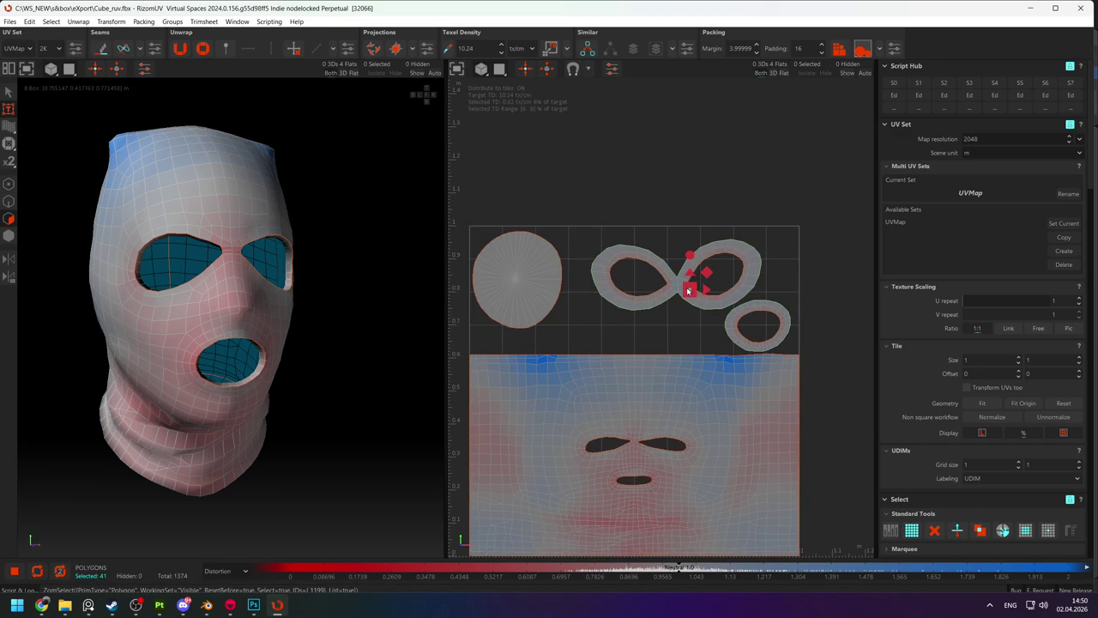
click(676, 289)
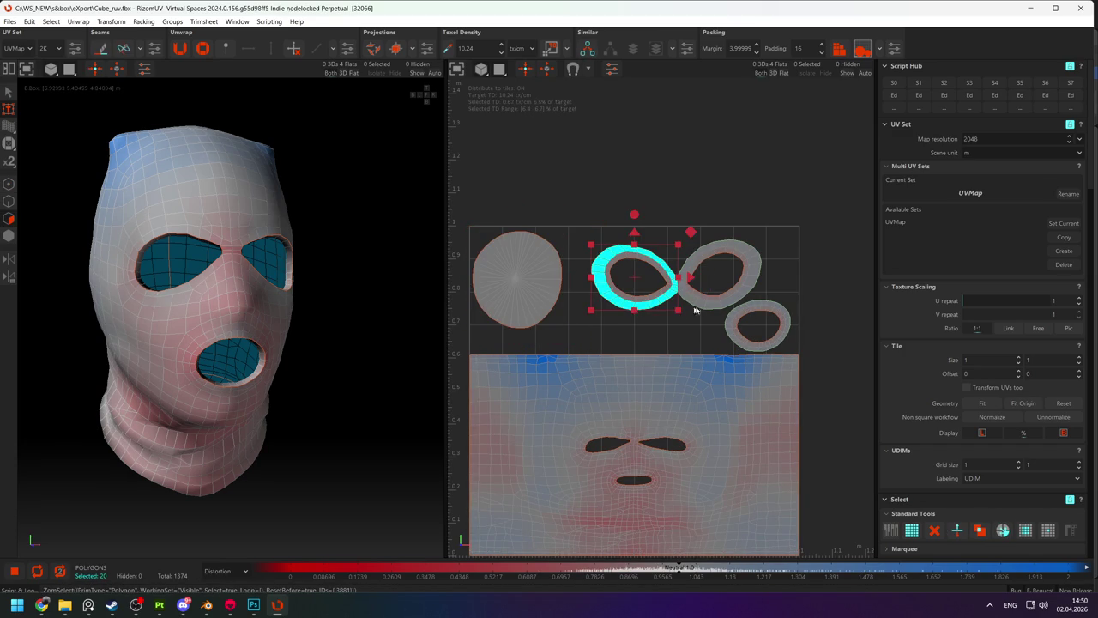
click(780, 288)
Select the small loop island, then move and rotate it upright beside the figure-eight.
mouse_move(775, 324)
mouse_down()
mouse_move(805, 350)
mouse_move(750, 329)
mouse_up()
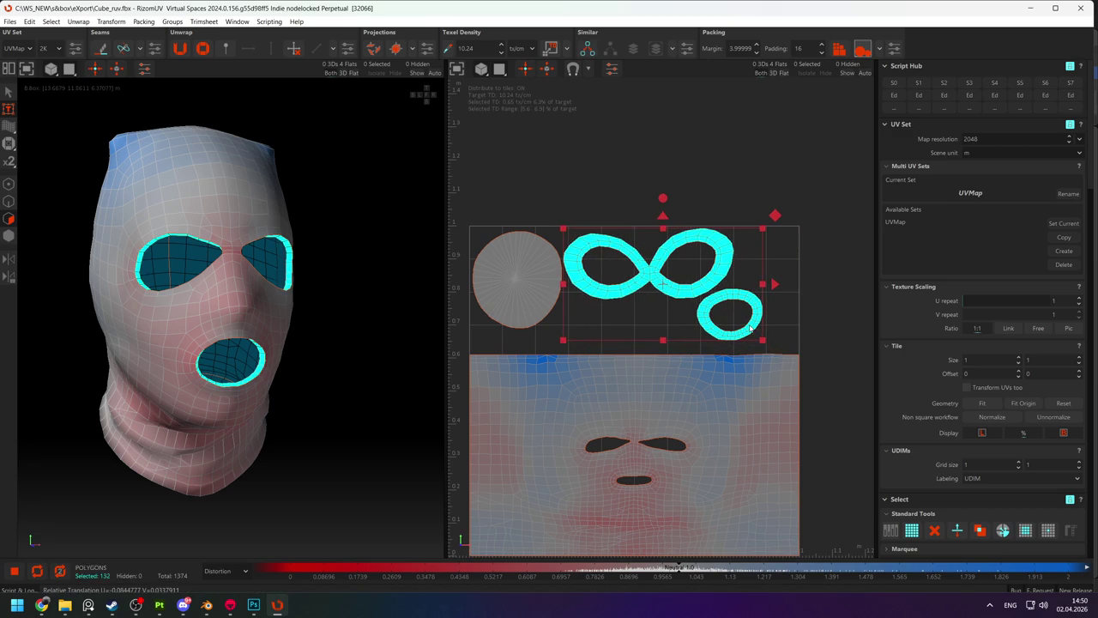
drag(765, 286, 725, 319)
shift+click(707, 299)
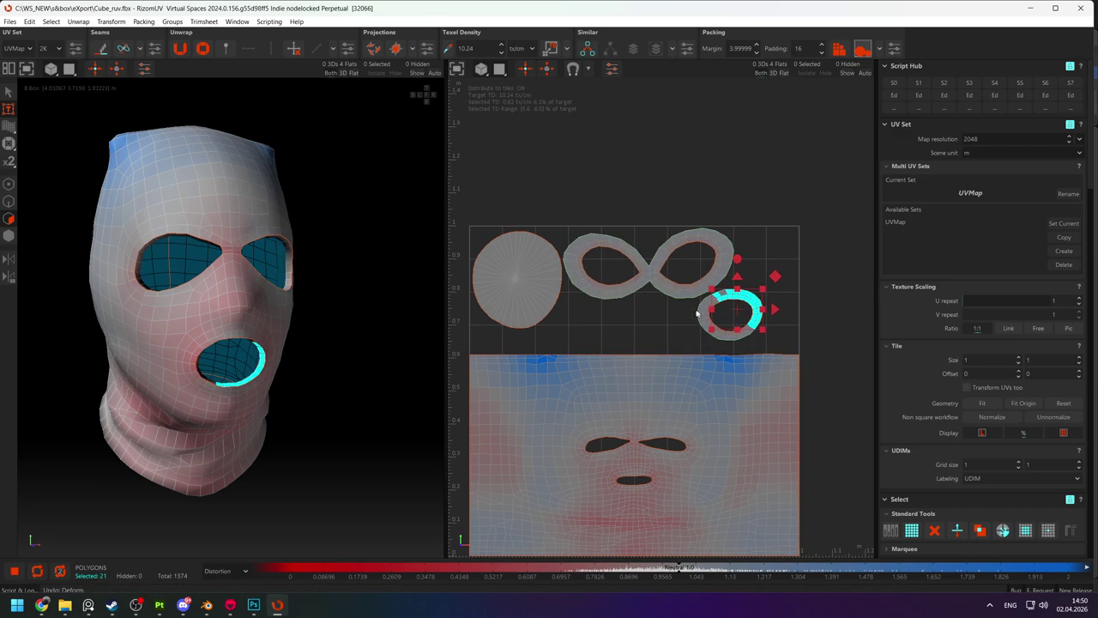
key(ctrl+z)
mouse_move(703, 337)
mouse_down()
mouse_move(775, 306)
mouse_move(774, 262)
mouse_up()
mouse_move(755, 221)
mouse_down()
mouse_move(774, 193)
mouse_move(711, 164)
mouse_up()
click(676, 337)
click(672, 368)
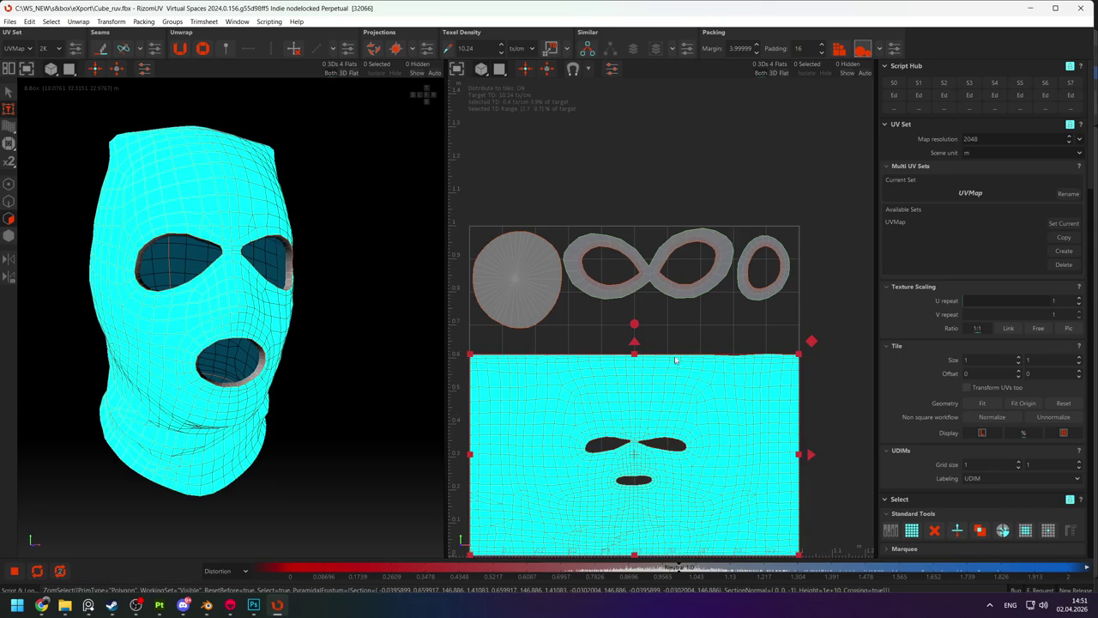
Scale the face UV island up slightly.
drag(634, 352, 633, 339)
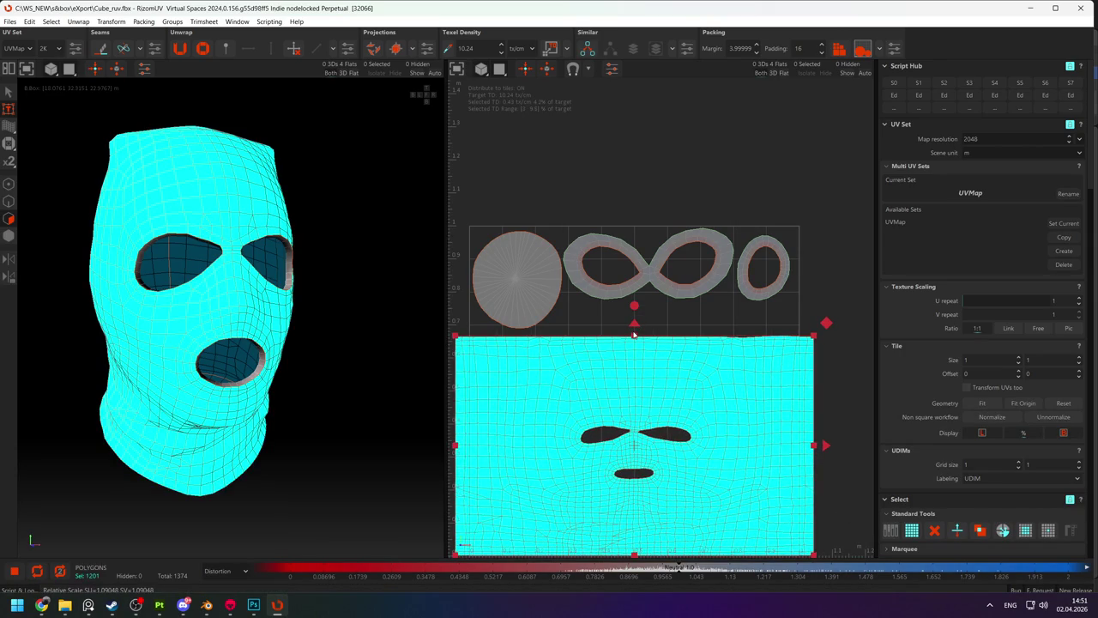
key(ctrl+z)
mouse_move(797, 354)
mouse_down()
mouse_move(788, 334)
mouse_move(798, 342)
mouse_up()
click(818, 356)
scroll(819, 355, down, 2)
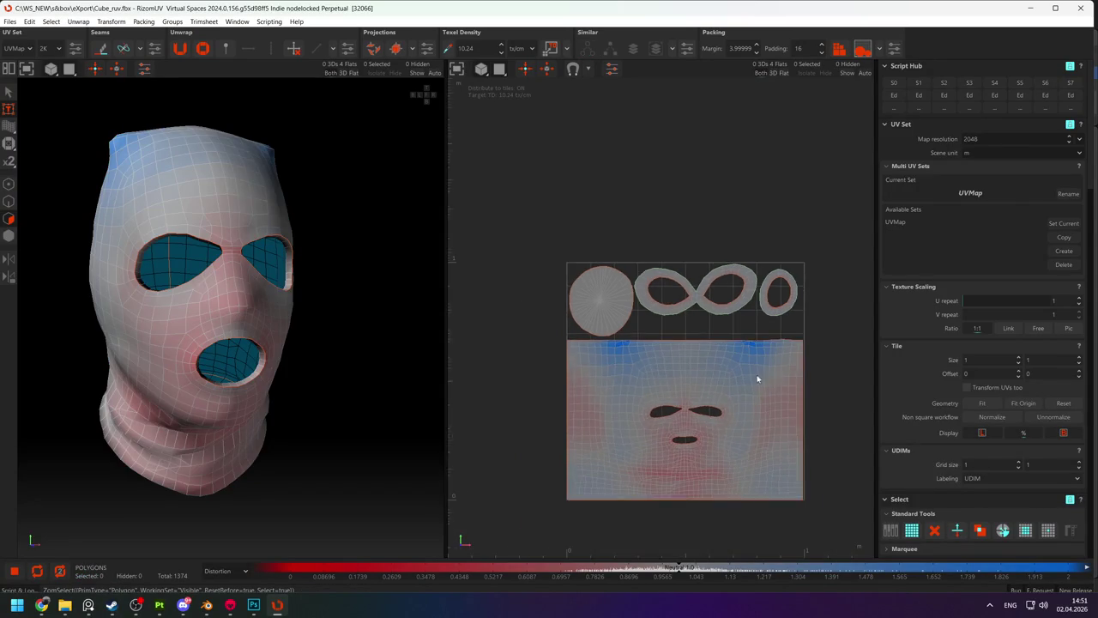
scroll(759, 377, up, 3)
click(754, 380)
Clear the selection and inspect UV distortion colours from a side view.
scroll(768, 371, down, 2)
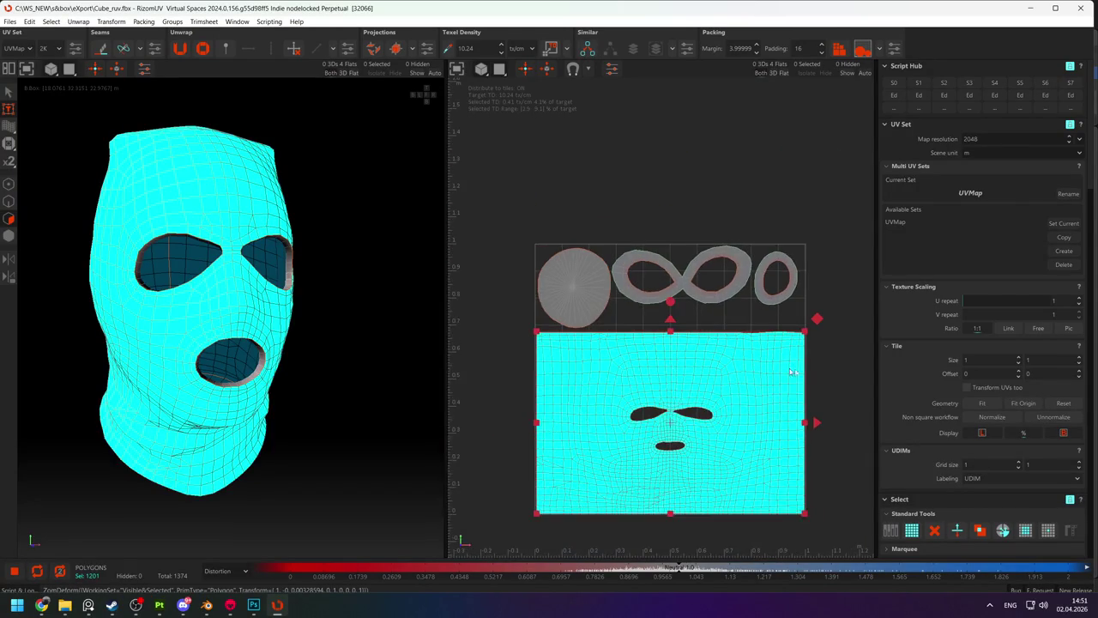
scroll(763, 408, up, 2)
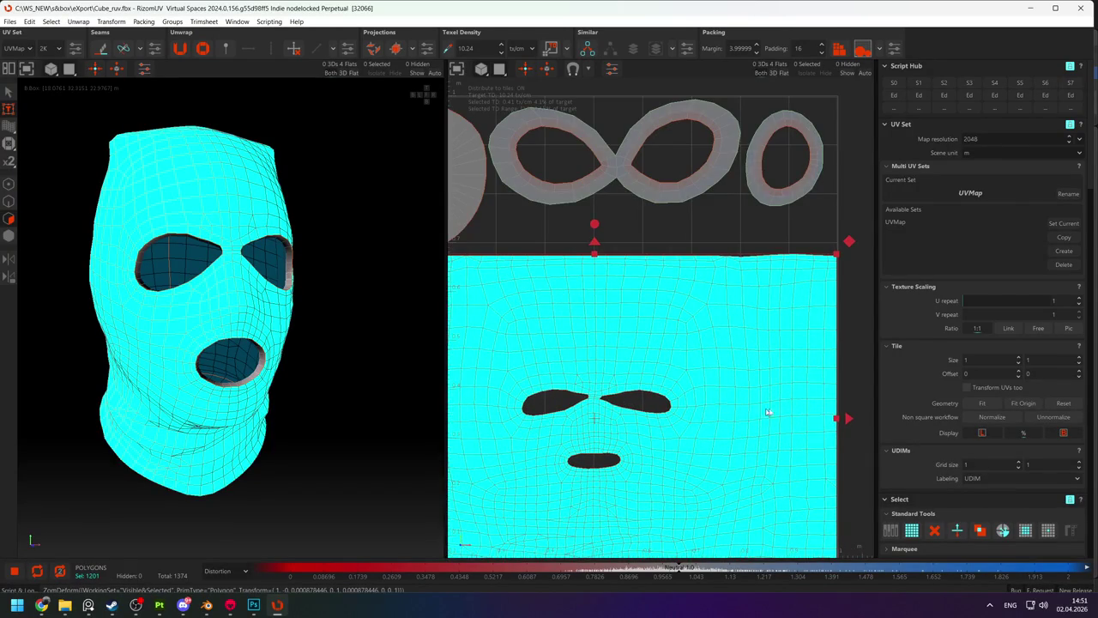
click(855, 363)
scroll(817, 390, down, 2)
scroll(734, 400, down, 1)
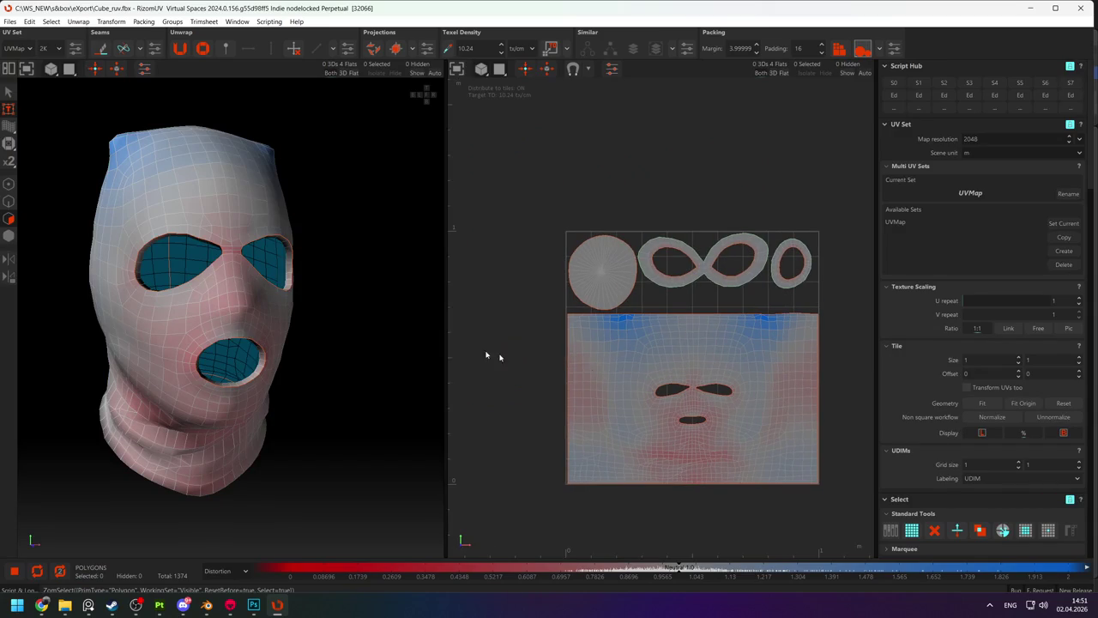
alt+drag(301, 339, 275, 325)
scroll(283, 309, down, 3)
scroll(290, 298, down, 1)
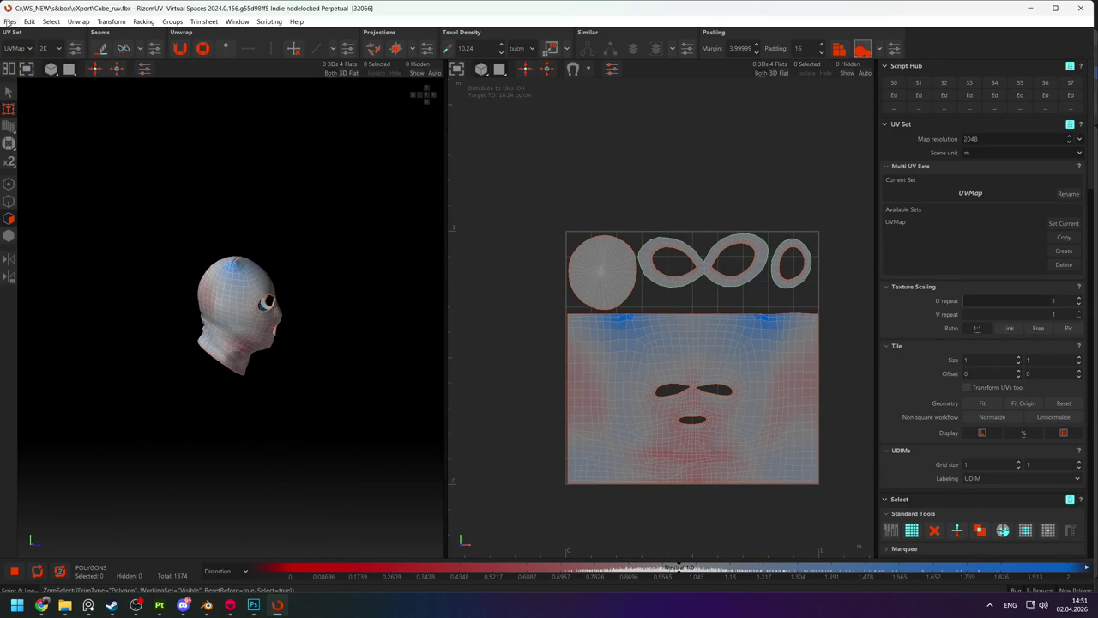
Save the unwrapped balaclava FBX and bring Substance 3D Painter forward.
click(9, 21)
click(34, 93)
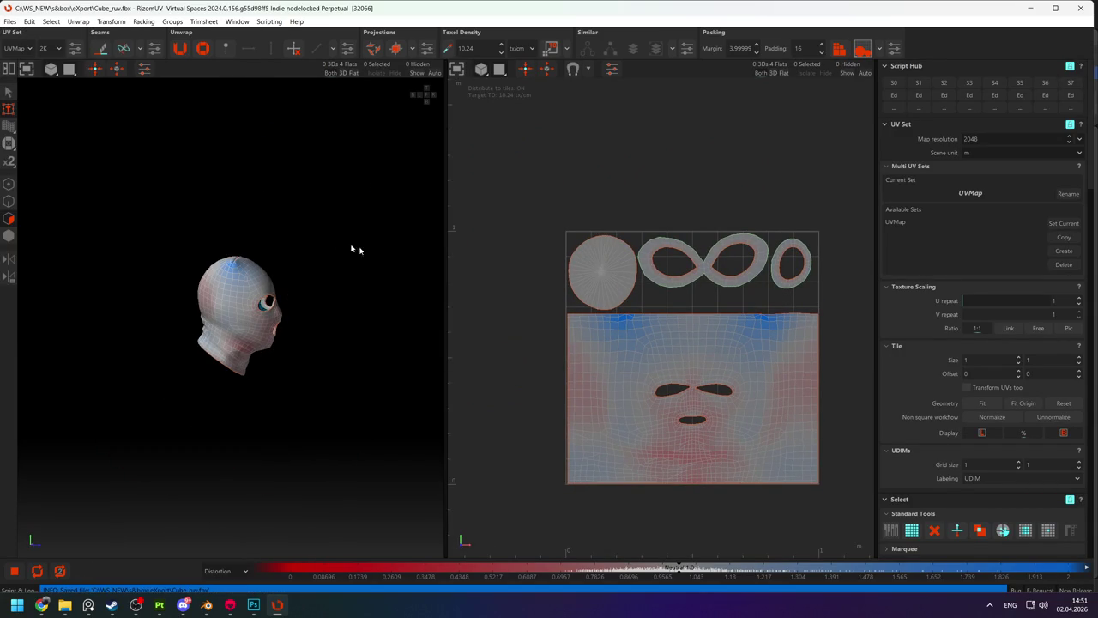
scroll(664, 299, down, 2)
scroll(683, 311, up, 3)
scroll(698, 306, up, 2)
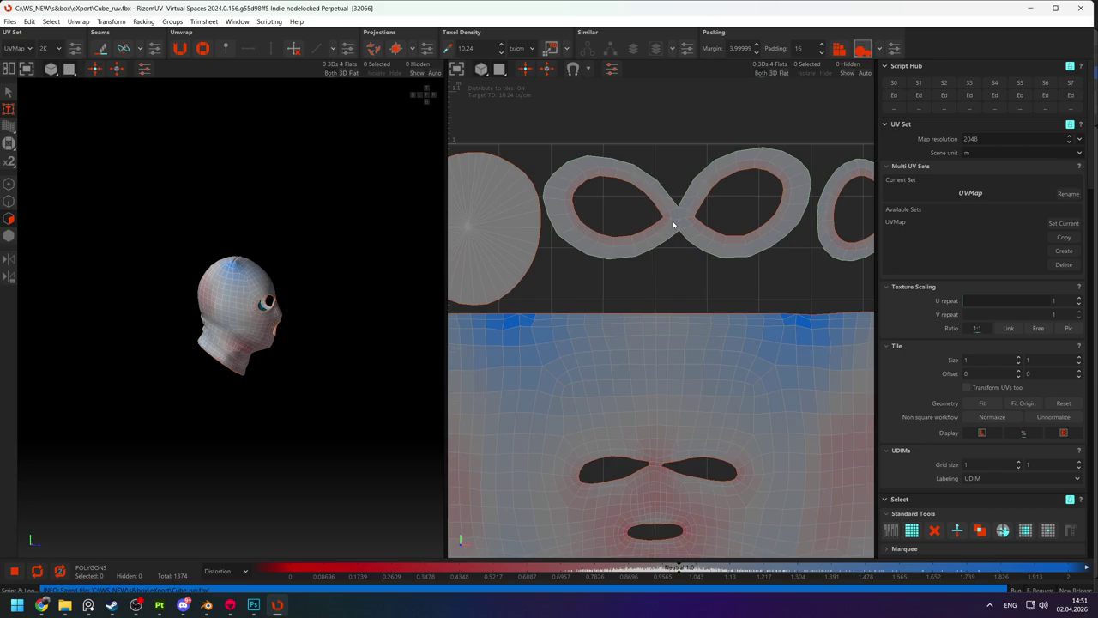
scroll(669, 249, down, 2)
click(663, 274)
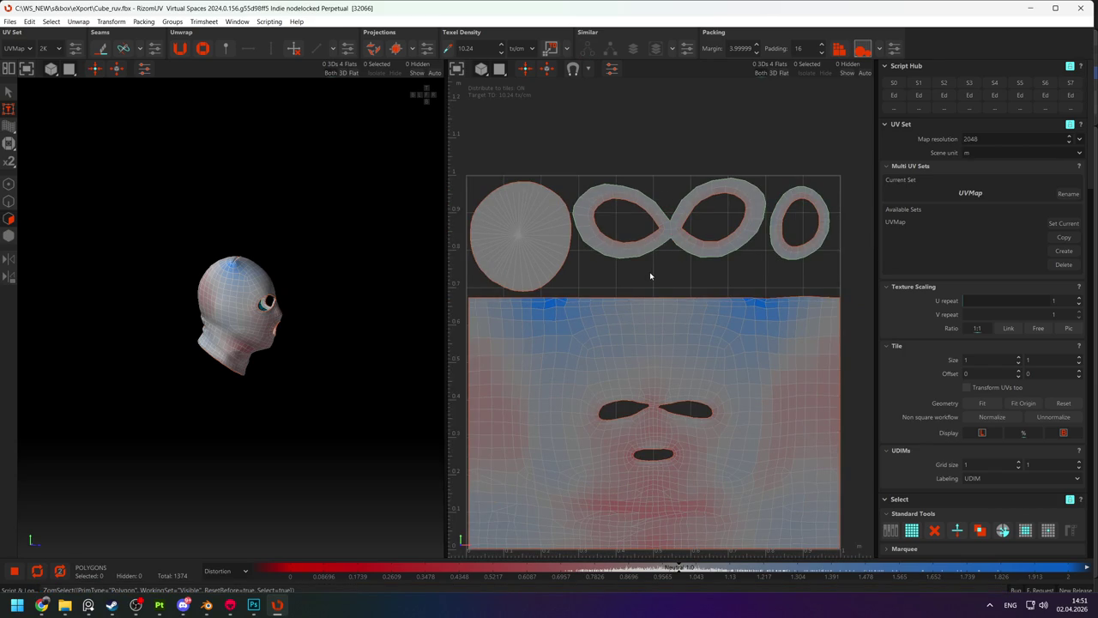
key(alt+Tab)
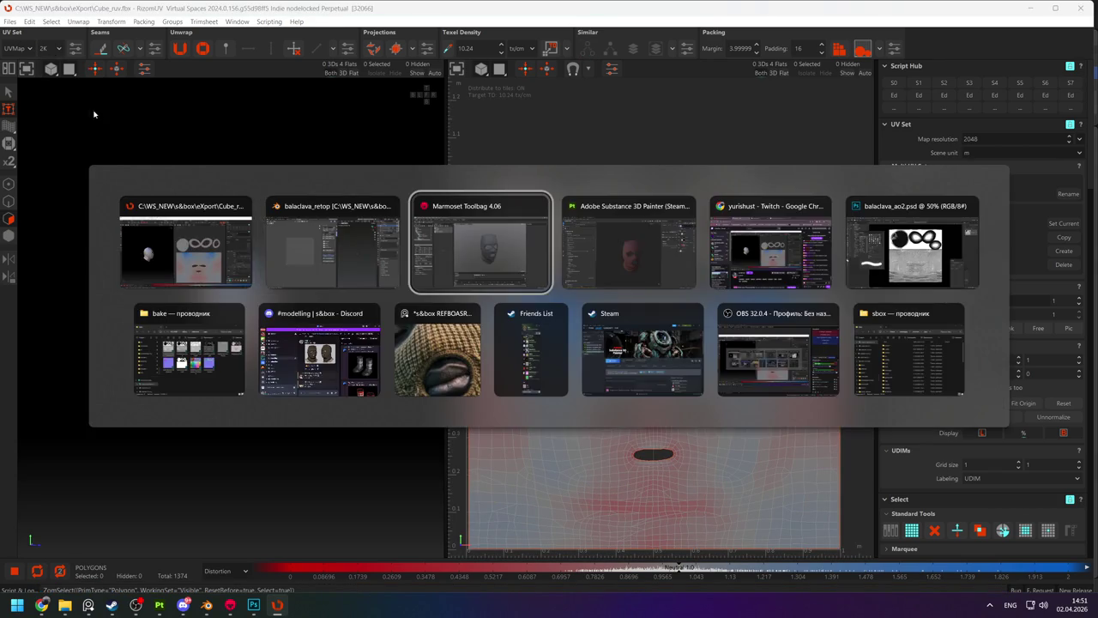
key(alt+Tab)
key(Tab)
key(Tab)
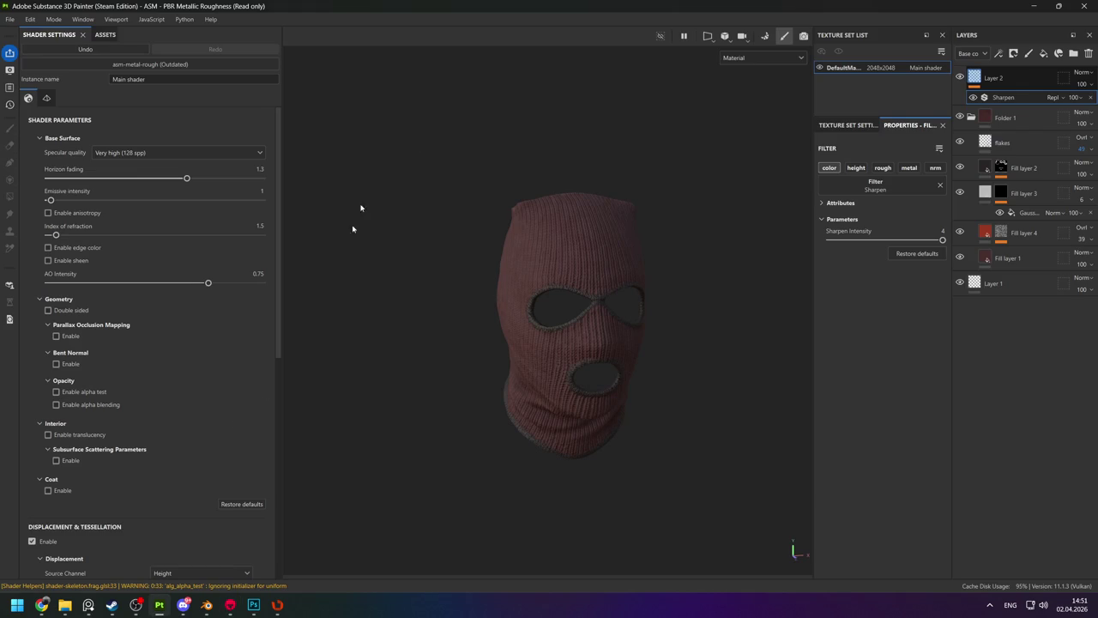
Check the balaclava's new UVs in Blender's UV Editing, then return to Layout in Edit Mode.
click(205, 607)
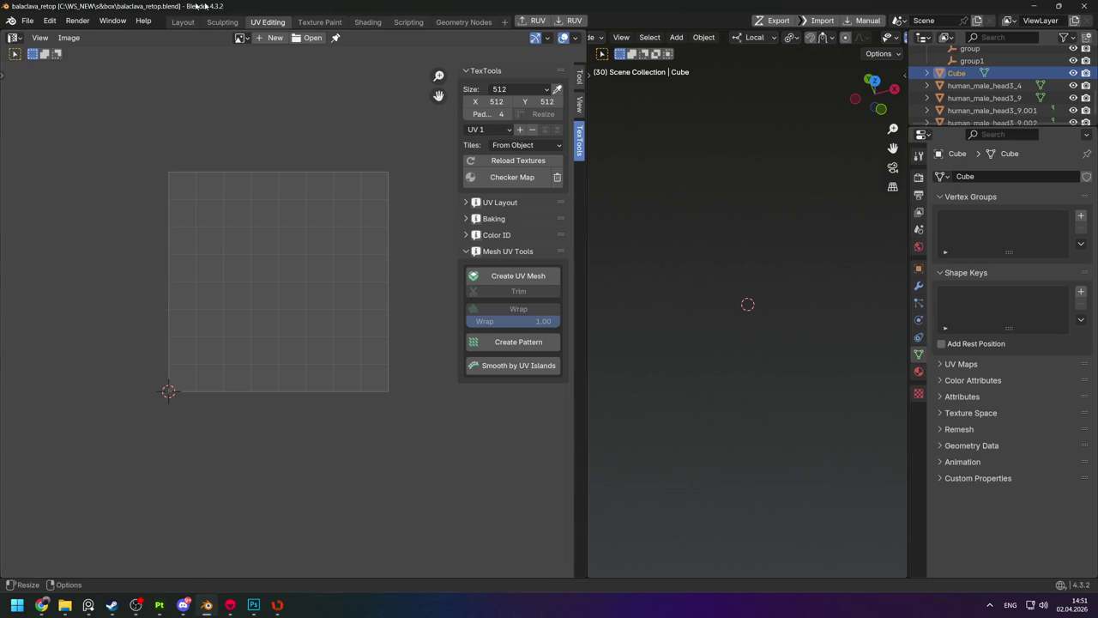
click(176, 22)
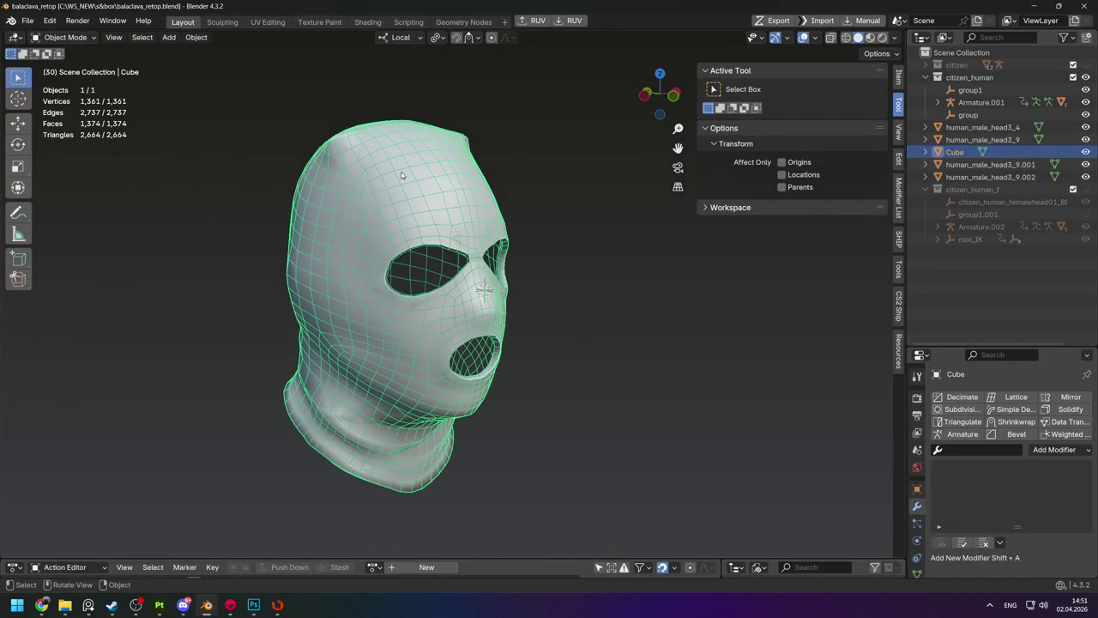
key(Tab)
click(267, 22)
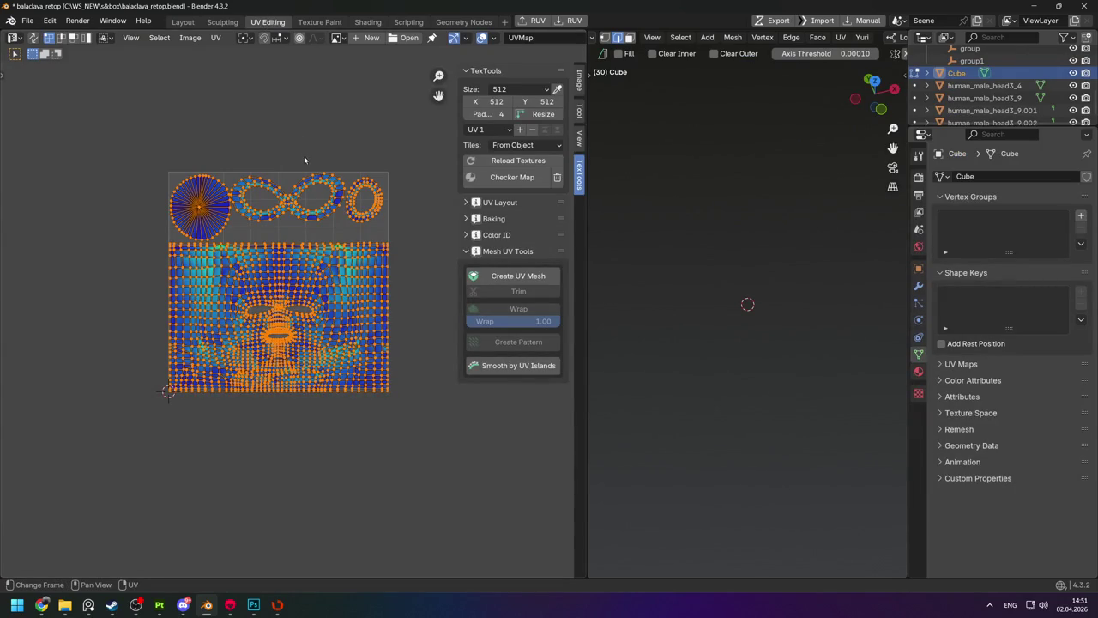
scroll(313, 289, up, 3)
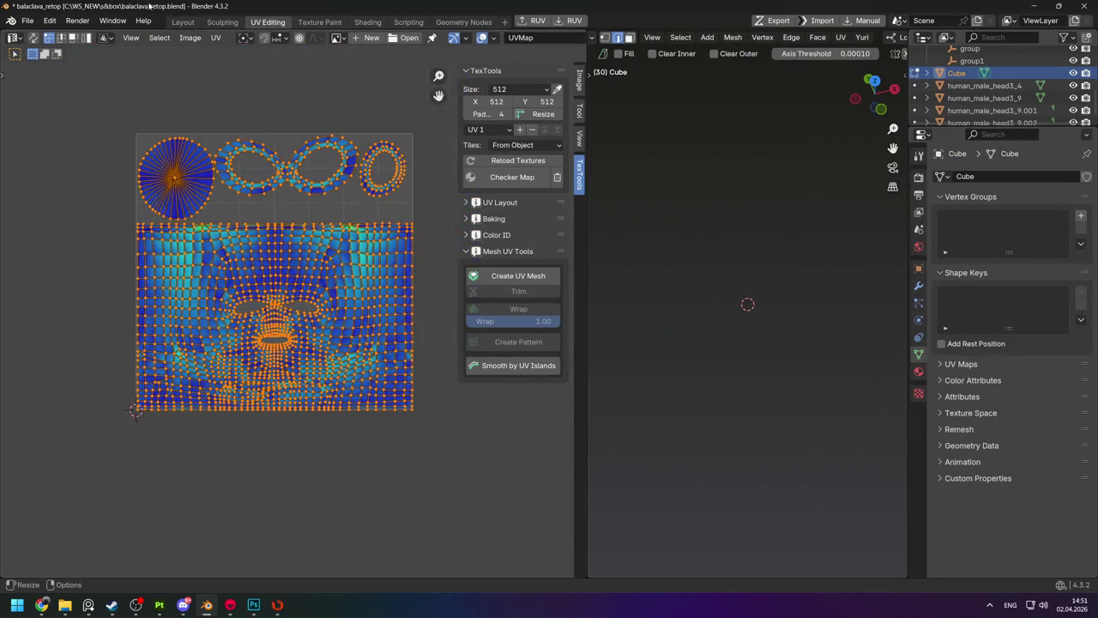
click(183, 21)
scroll(437, 202, up, 3)
key(Tab)
scroll(448, 179, up, 3)
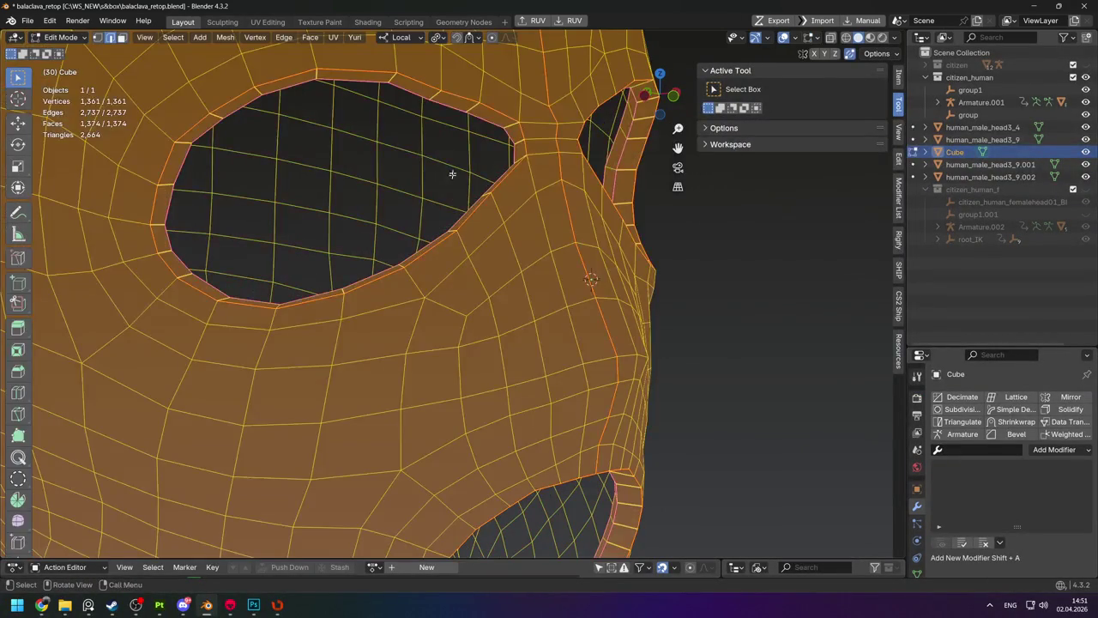
Add support loop cuts around the eye hole, adjusting them with Alt+S.
key(ctrl+r)
click(505, 106)
mouse_move(505, 106)
middle_down()
mouse_move(395, 135)
mouse_move(381, 123)
middle_up()
key(alt+s)
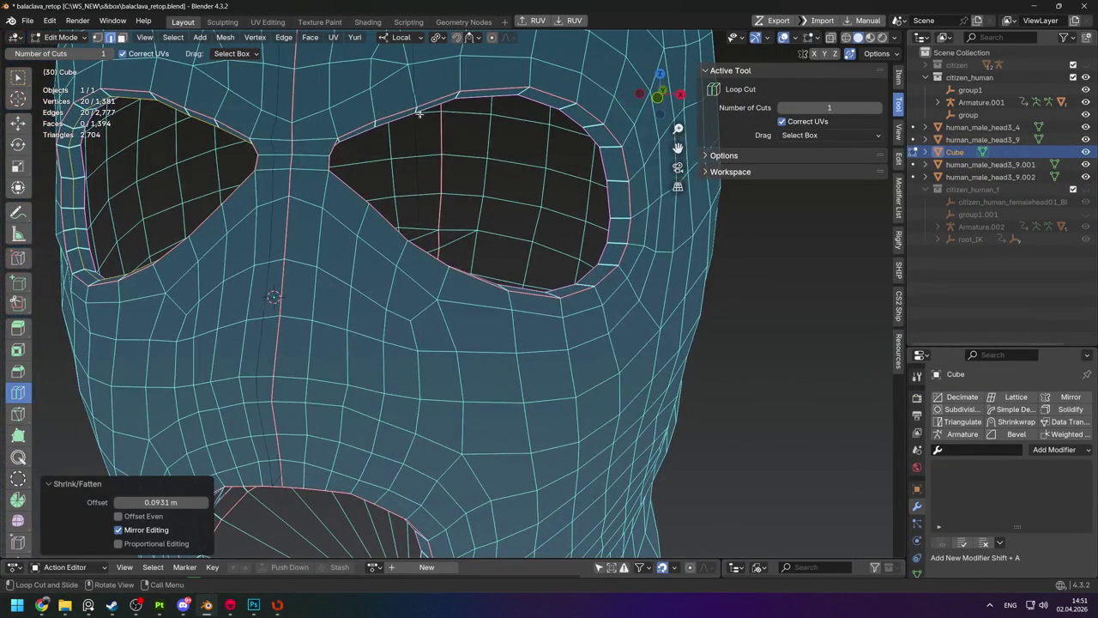
click(480, 104)
key(alt+s)
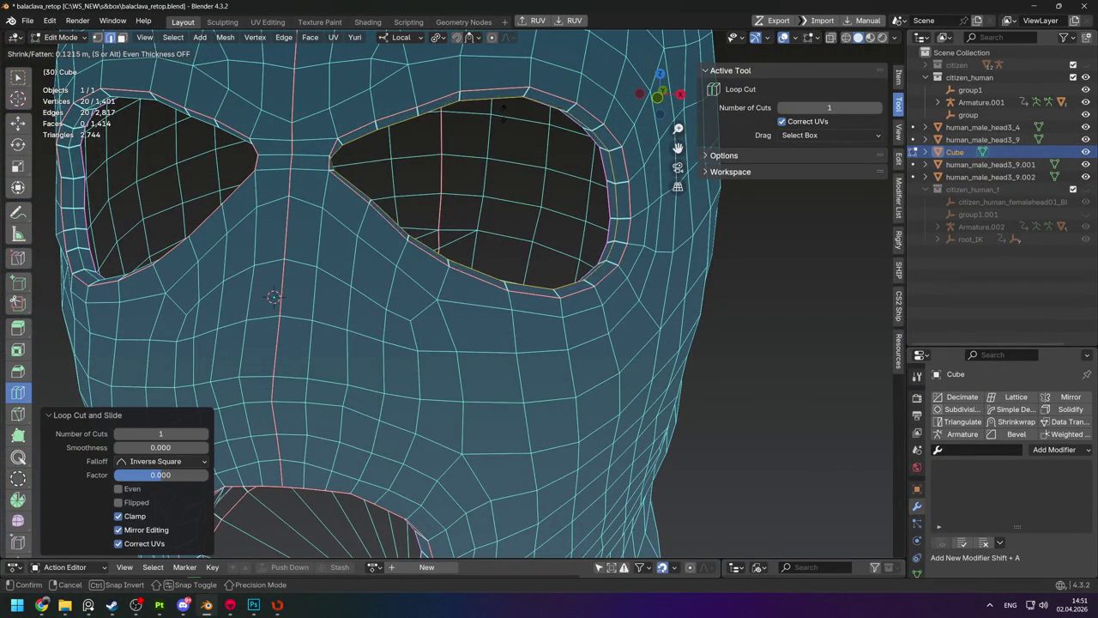
click(501, 113)
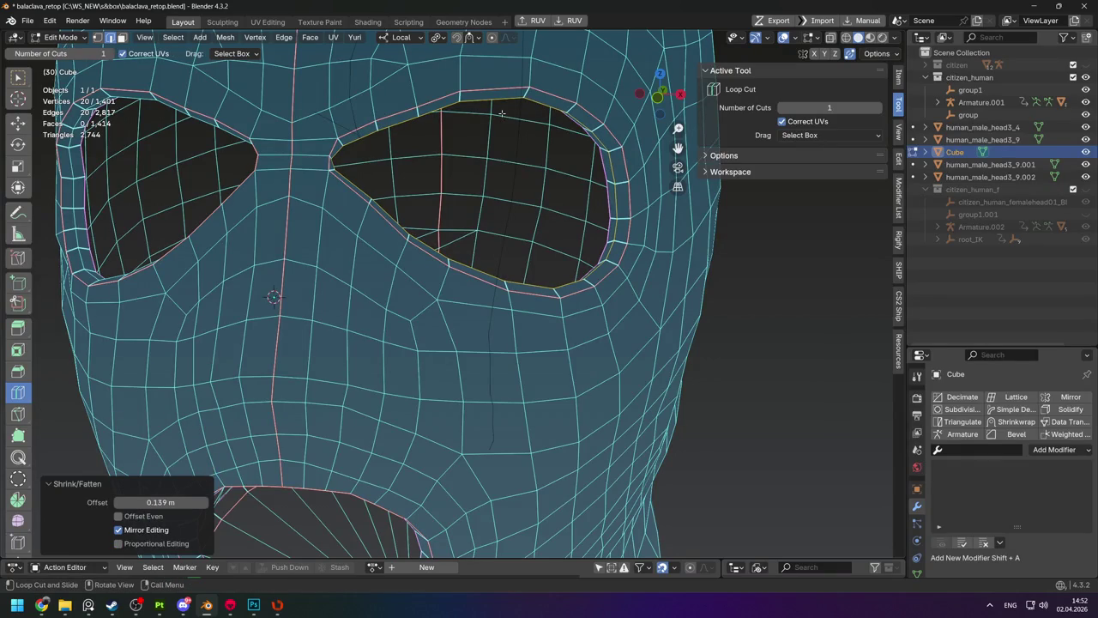
key(alt+s)
click(483, 111)
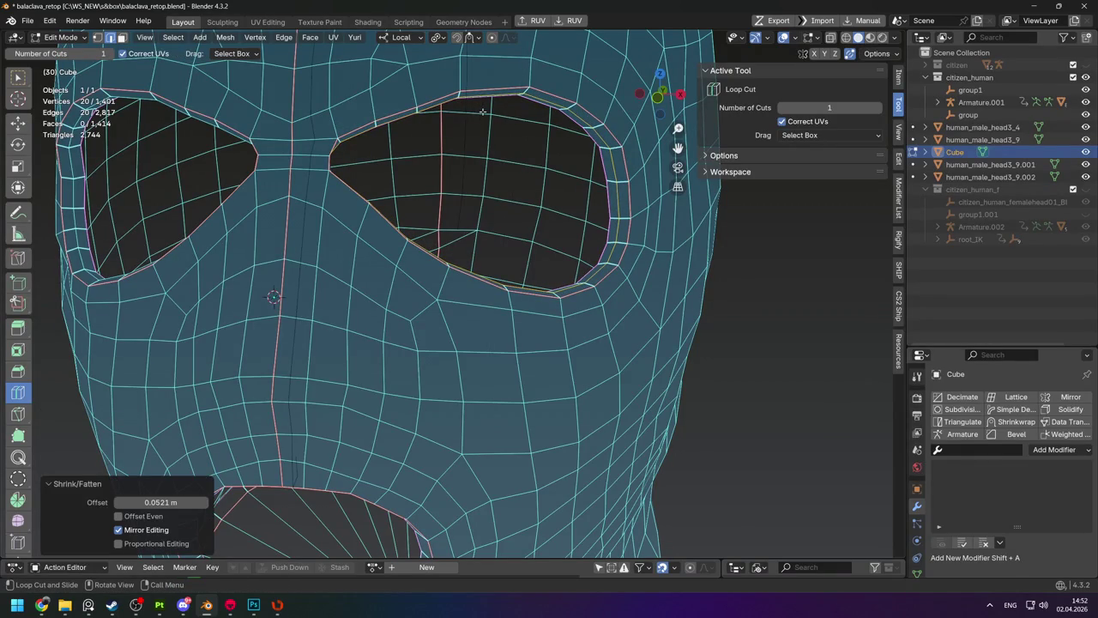
key(alt+s)
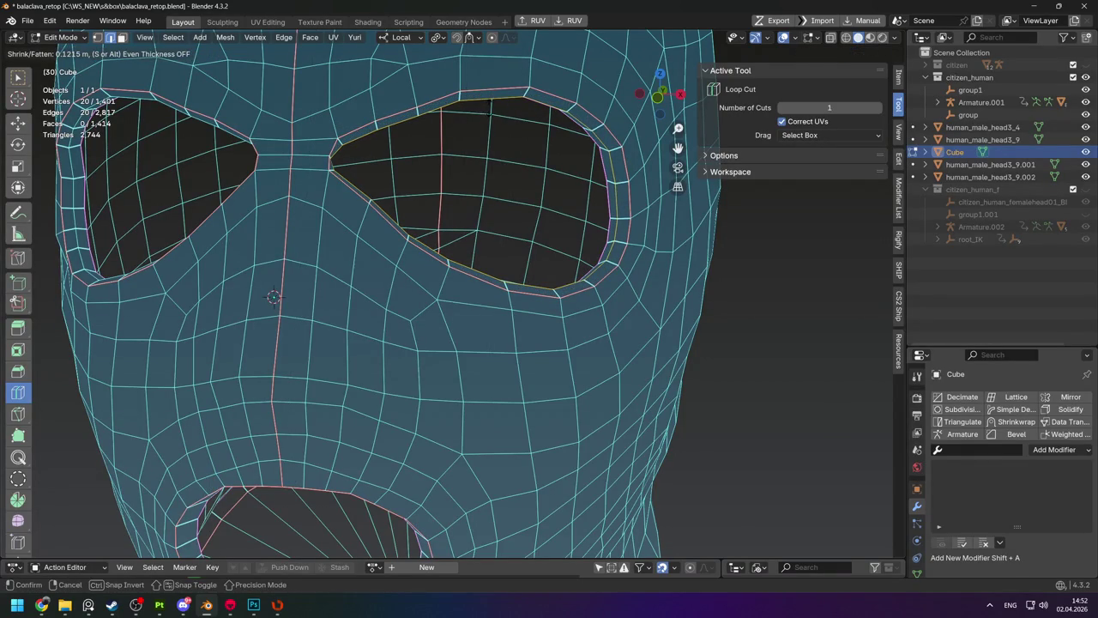
click(489, 107)
Tilt the head up and add a support loop around the mouth hole.
scroll(486, 110, down, 5)
key(Tab)
middle_drag(458, 147, 527, 146)
click(552, 254)
mouse_move(552, 254)
middle_down()
mouse_move(539, 148)
mouse_move(481, 151)
middle_up()
key(Tab)
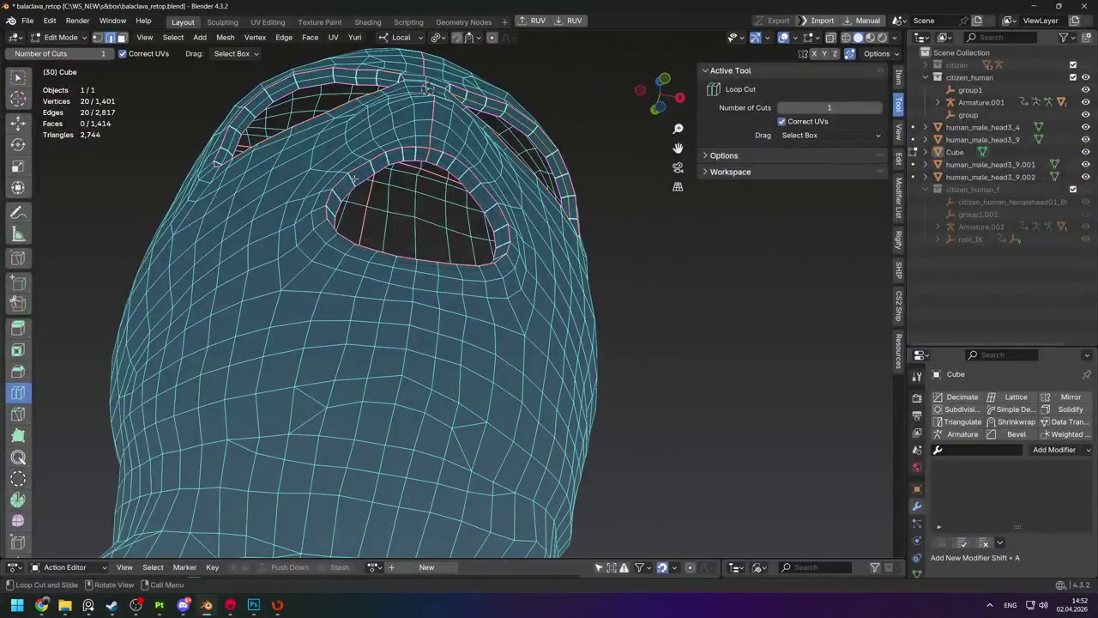
click(408, 150)
key(alt+s)
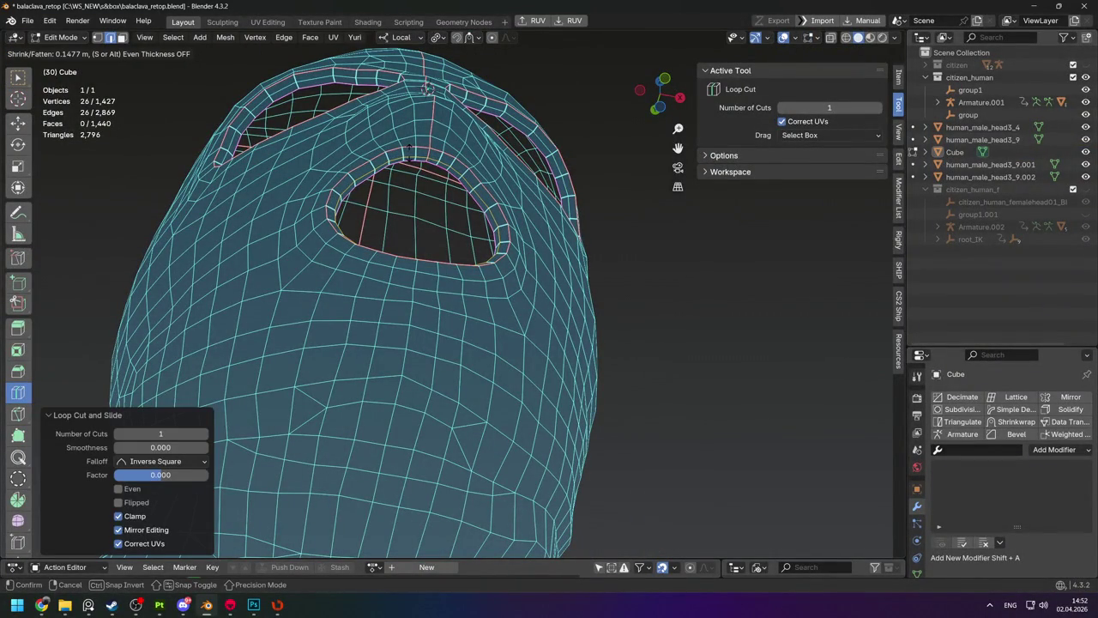
click(410, 150)
Orbit to the front and reselect the balaclava mesh in Edit Mode.
key(Tab)
mouse_move(410, 150)
middle_down()
mouse_move(448, 352)
mouse_move(471, 307)
mouse_move(394, 266)
mouse_move(406, 243)
mouse_move(293, 258)
middle_up()
scroll(455, 343, down, 3)
click(441, 298)
scroll(380, 254, up, 4)
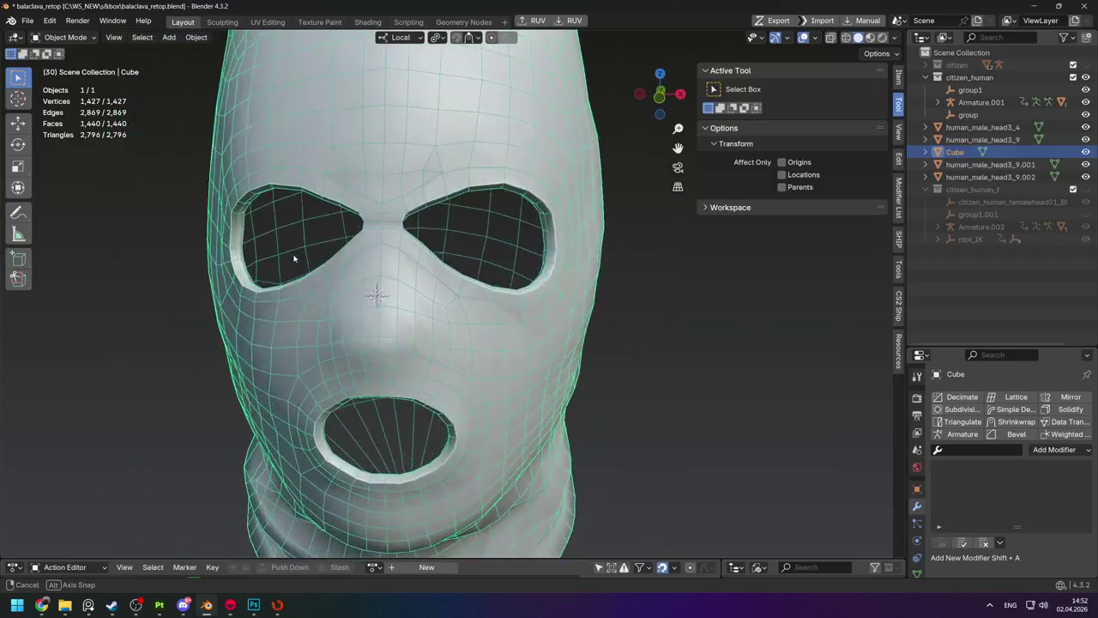
key(Tab)
scroll(327, 209, up, 3)
Move the vertex between the eyes into place and inspect the whole mask.
key(w)
click(339, 225)
key(g)
click(361, 227)
middle_drag(360, 227, 455, 252)
scroll(439, 251, down, 4)
scroll(456, 252, up, 2)
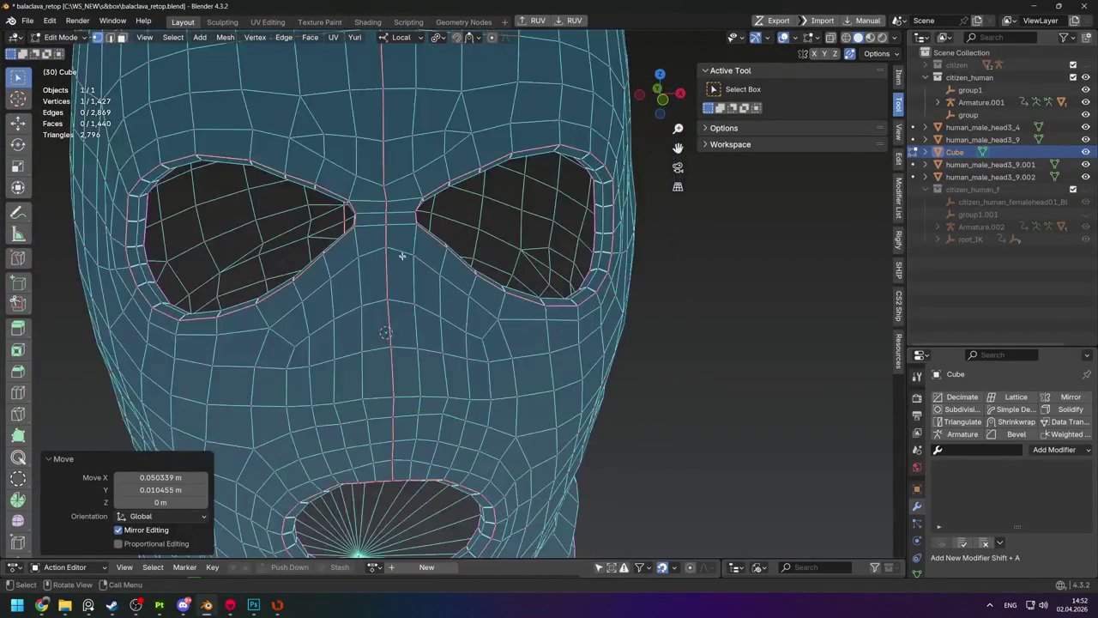
scroll(403, 259, down, 5)
mouse_move(532, 294)
middle_down()
mouse_move(493, 298)
mouse_move(490, 311)
middle_up()
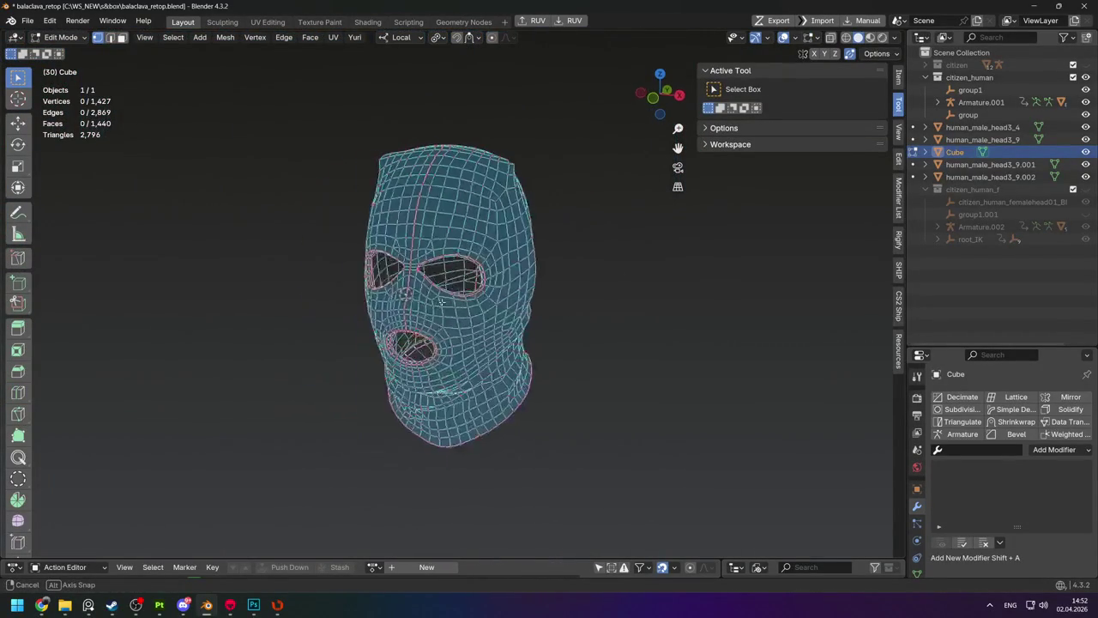
Save balaclava_retop and re-export the mesh as FBX over balaclava_low.fbx.
key(Tab)
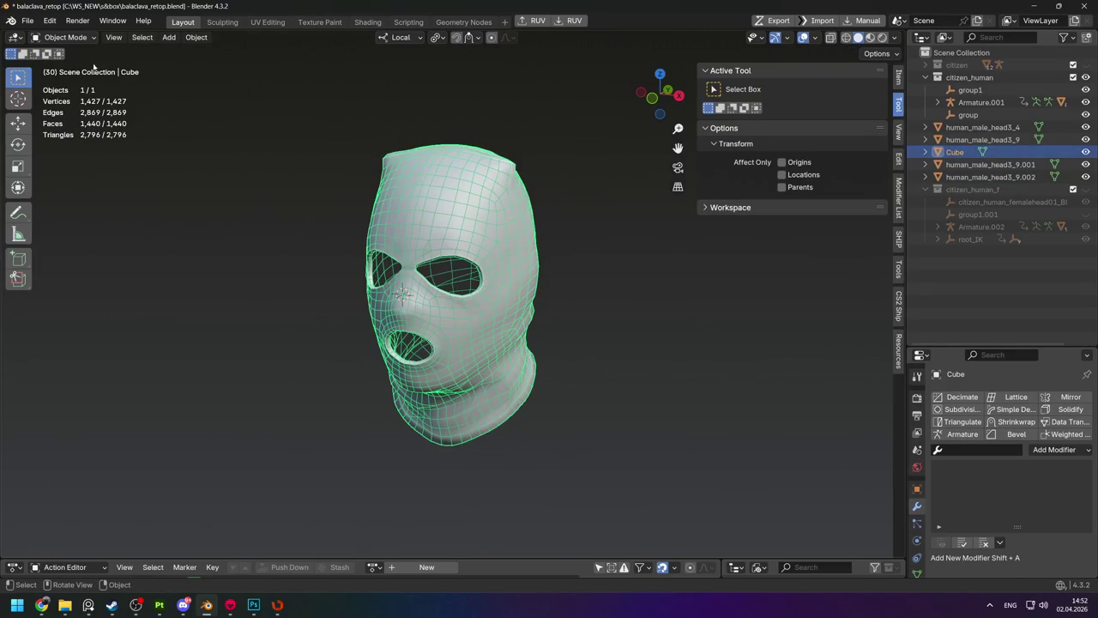
click(27, 23)
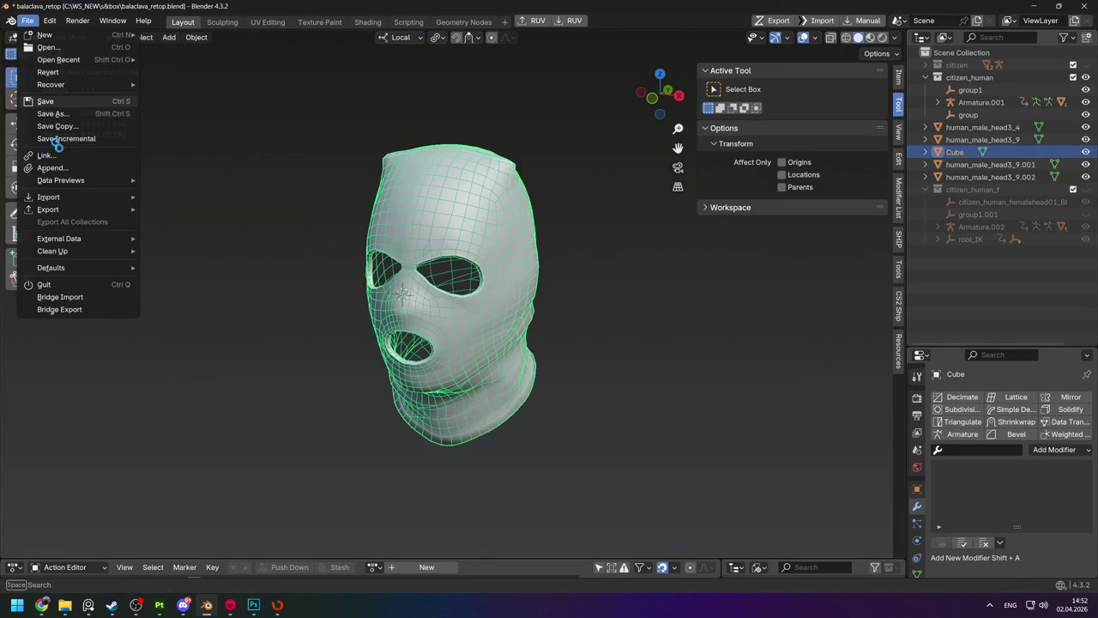
click(45, 102)
key(ctrl+shift+e)
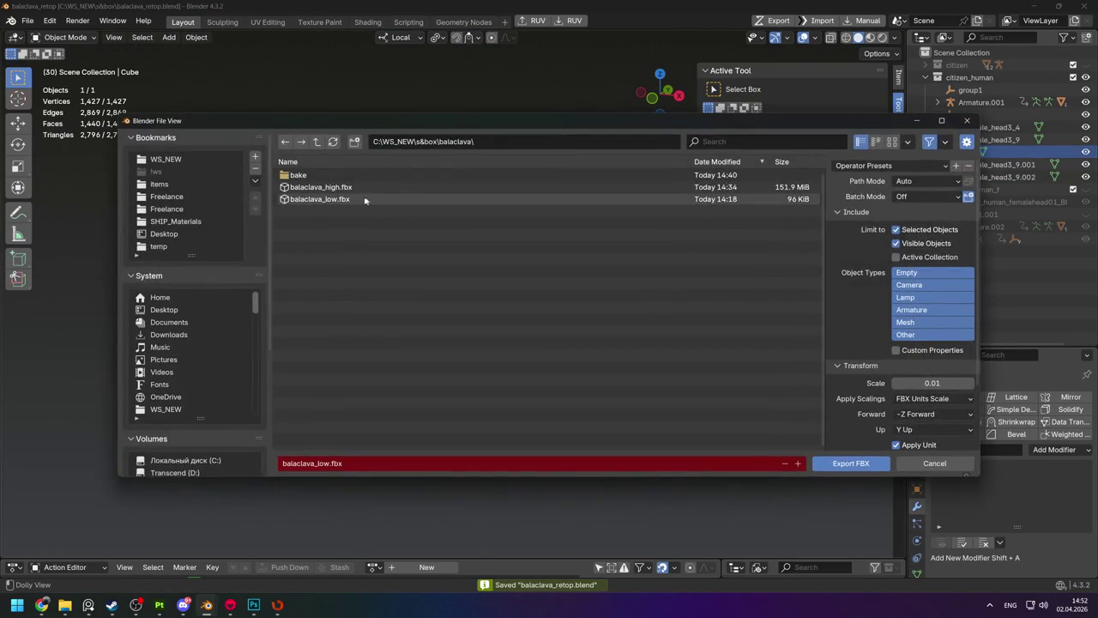
double_click(368, 198)
key(alt+Tab)
key(alt+Tab)
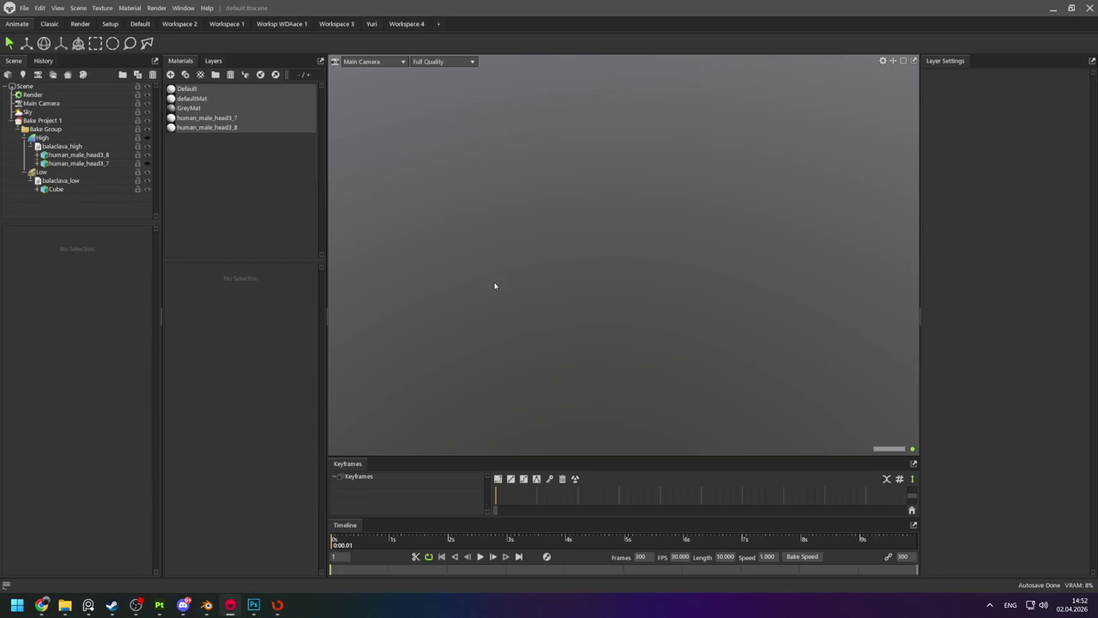
Select balaclava_low, orbit to inspect the reloaded low mesh, then select Bake Project 1.
click(62, 181)
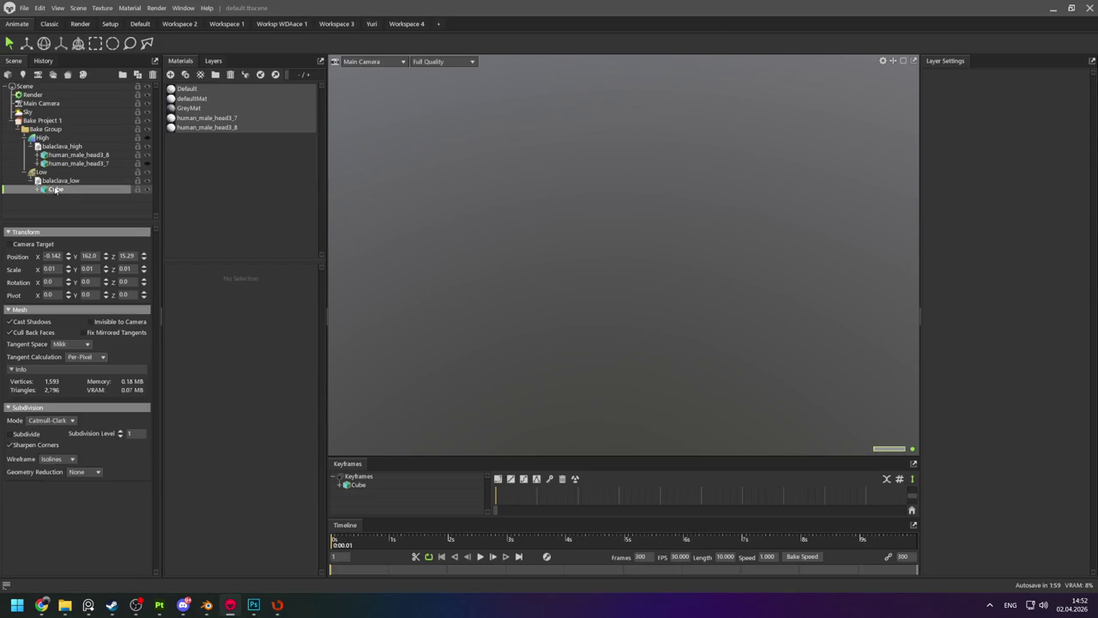
drag(508, 262, 660, 229)
key(w)
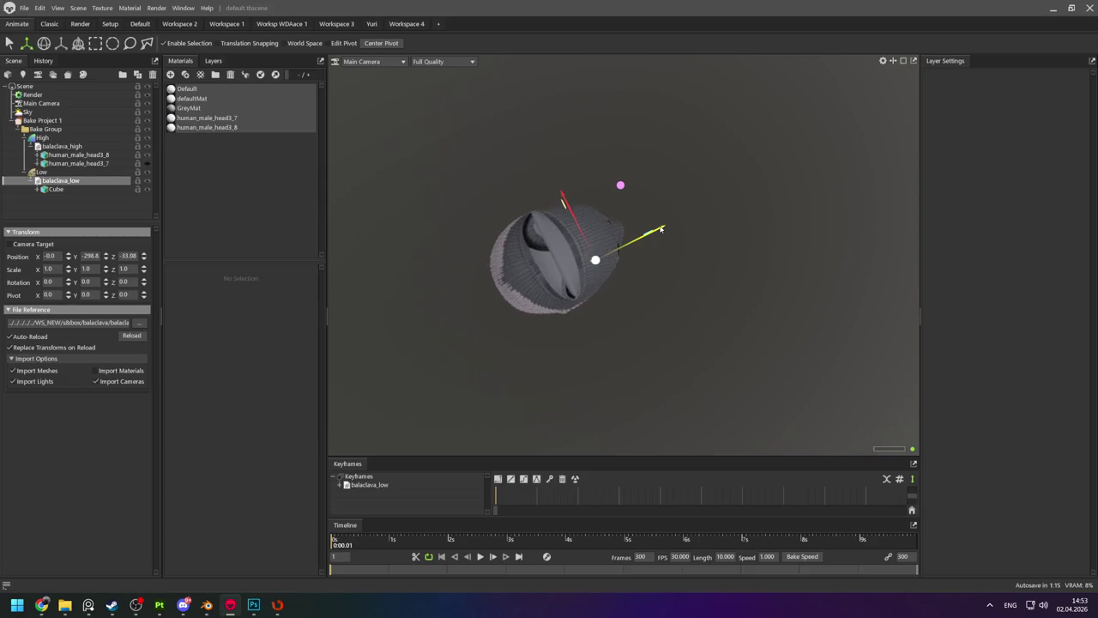
mouse_move(639, 296)
mouse_down()
mouse_move(558, 211)
mouse_move(480, 255)
mouse_move(558, 218)
mouse_move(606, 354)
mouse_up()
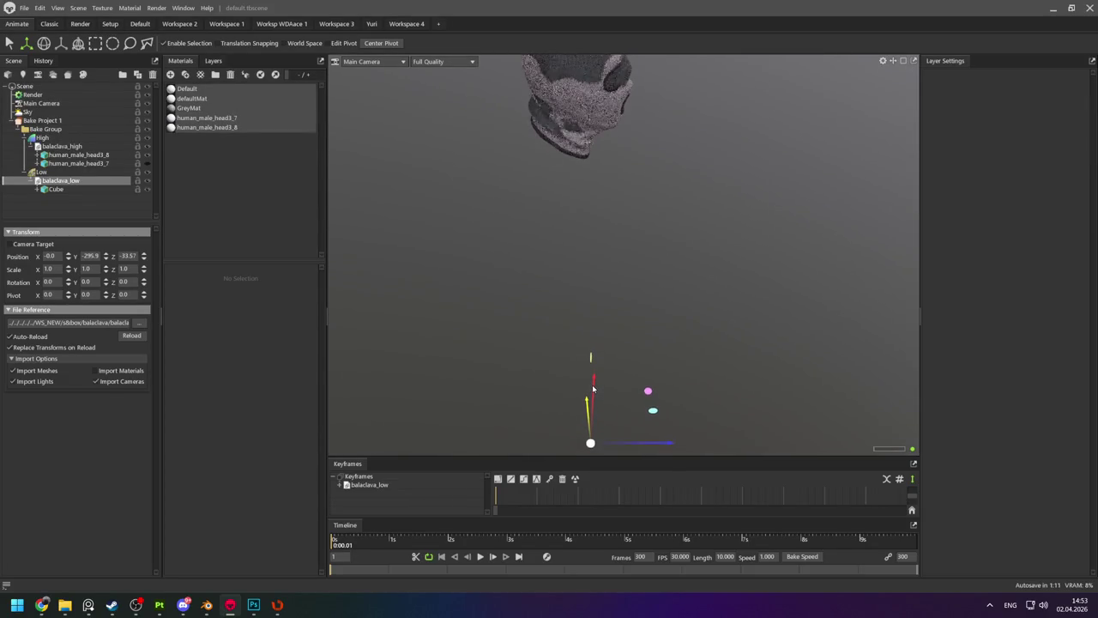
mouse_move(592, 394)
mouse_down()
mouse_move(549, 225)
mouse_move(475, 211)
mouse_move(469, 245)
mouse_move(589, 241)
mouse_move(626, 184)
mouse_move(693, 183)
mouse_move(625, 270)
mouse_move(616, 189)
mouse_move(606, 219)
mouse_up()
scroll(631, 249, up, 5)
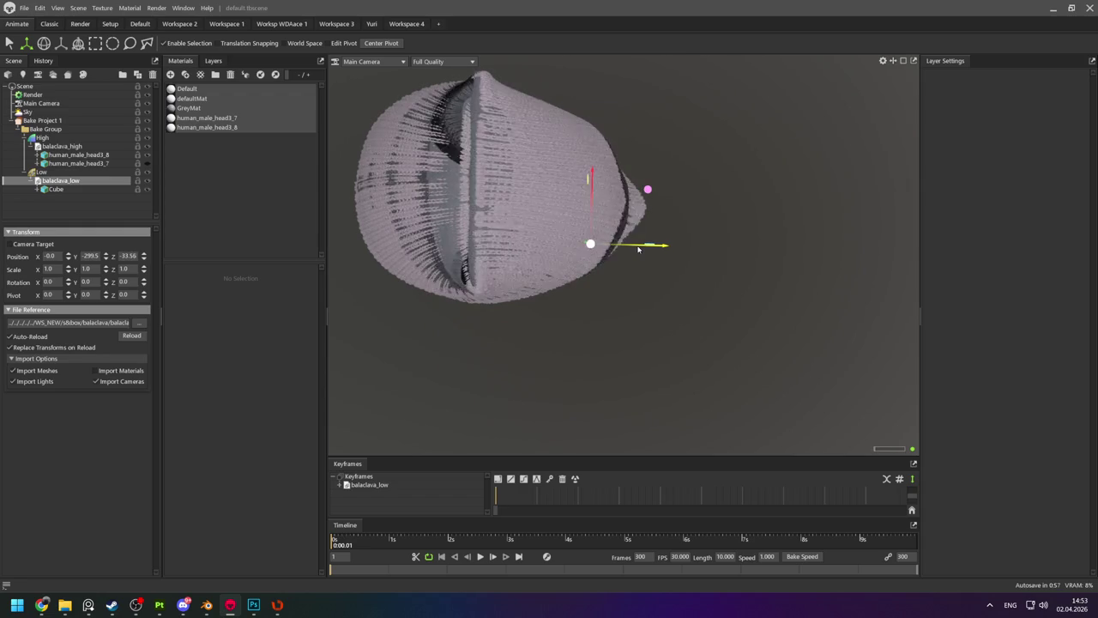
mouse_move(638, 249)
mouse_down()
mouse_move(617, 220)
mouse_move(611, 250)
mouse_move(510, 200)
mouse_move(509, 172)
mouse_up()
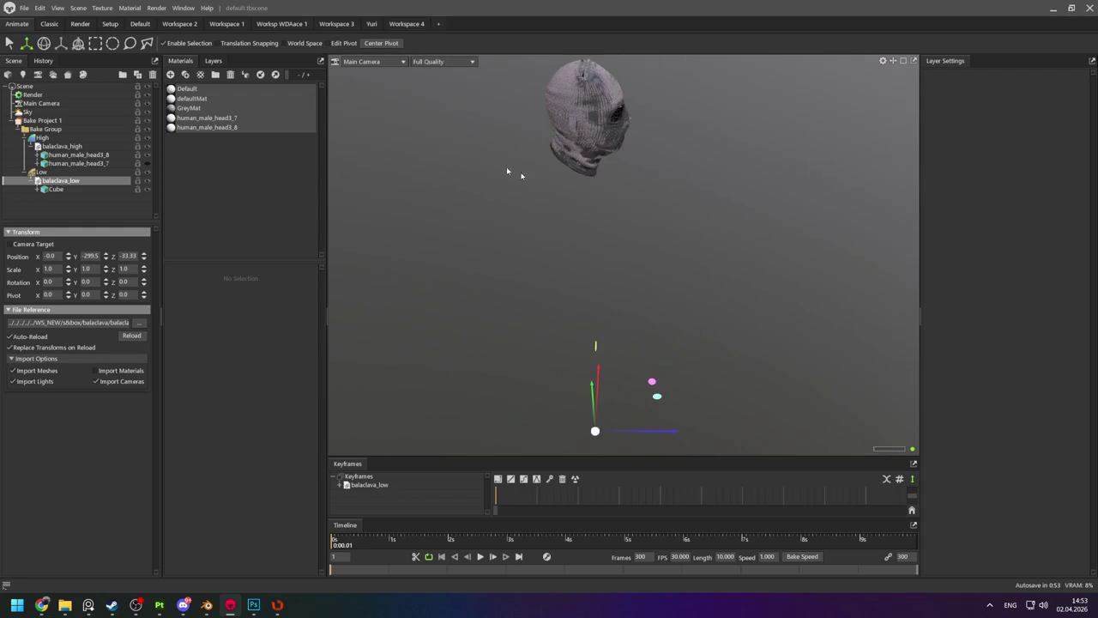
click(45, 128)
Bake the balaclava texture maps from Bake Project 1.
click(41, 120)
click(24, 8)
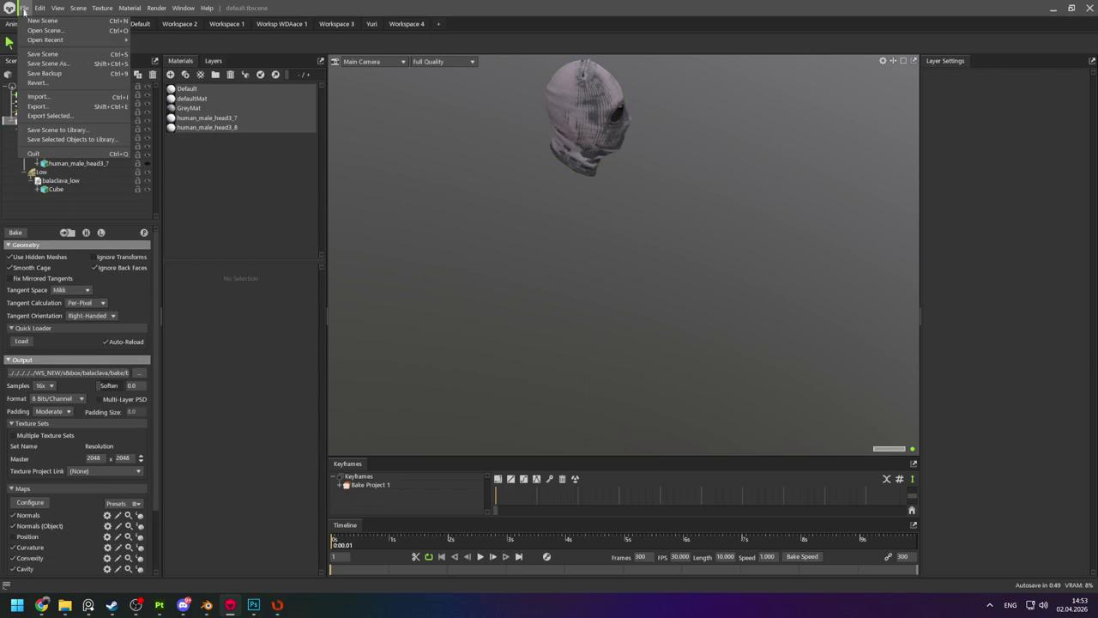
click(21, 244)
click(15, 231)
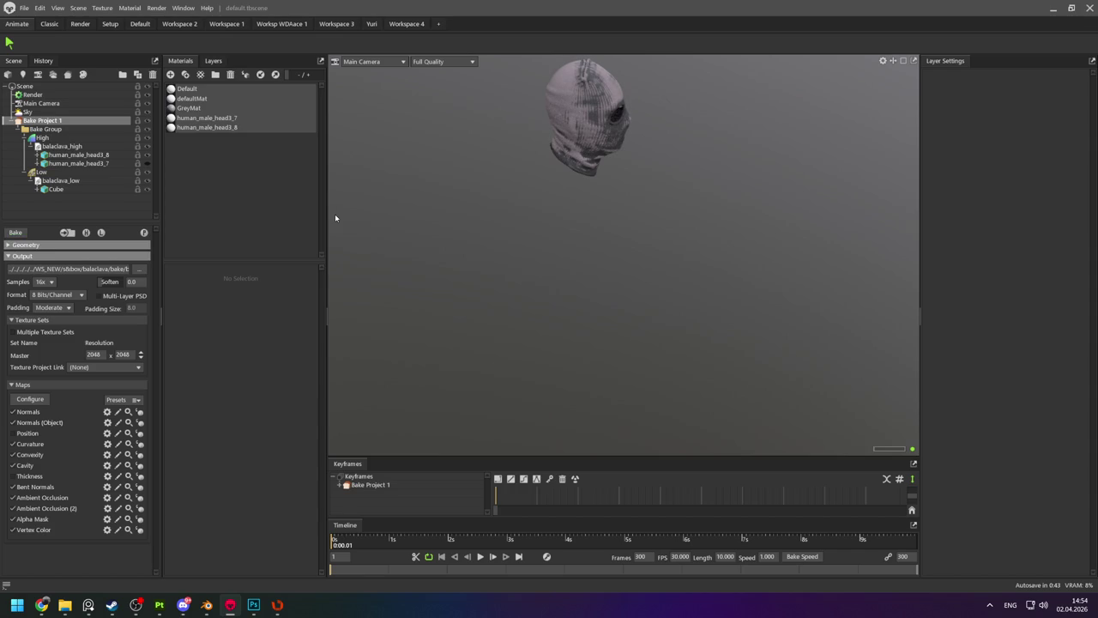
Save the Toolbag scene as bakescenebalaklava.tbscene in the bake folder.
click(18, 8)
click(49, 66)
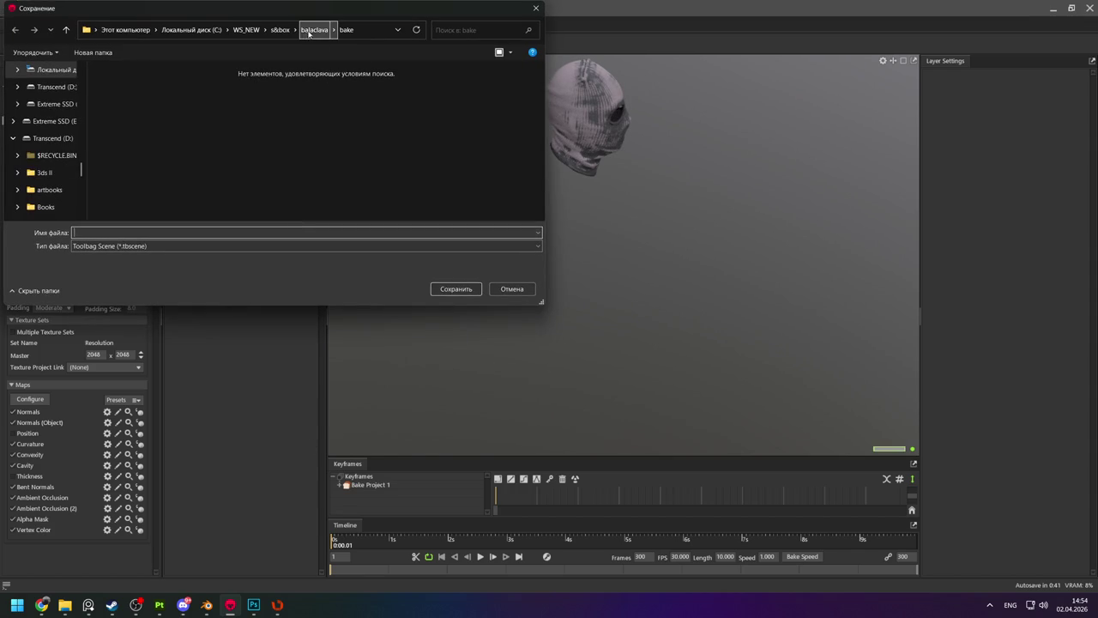
text(bakescenebalaklava)
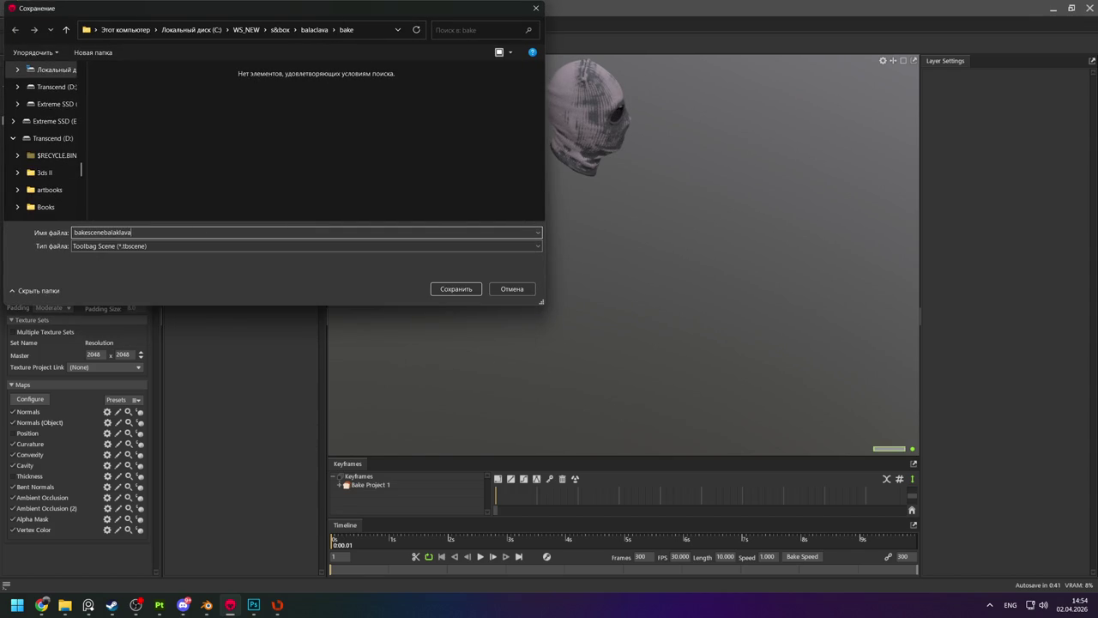
key(Return)
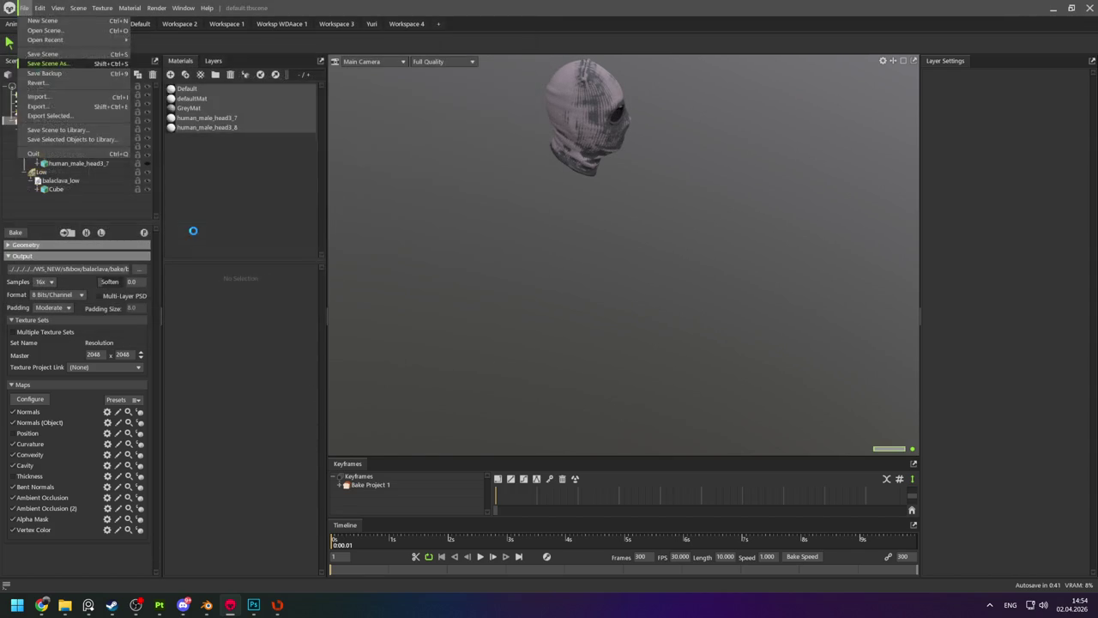
Inspect the baked balaclava from the front, then return to Substance Painter.
key(alt+Tab)
key(alt+Tab)
key(alt+Tab)
key(alt+Tab)
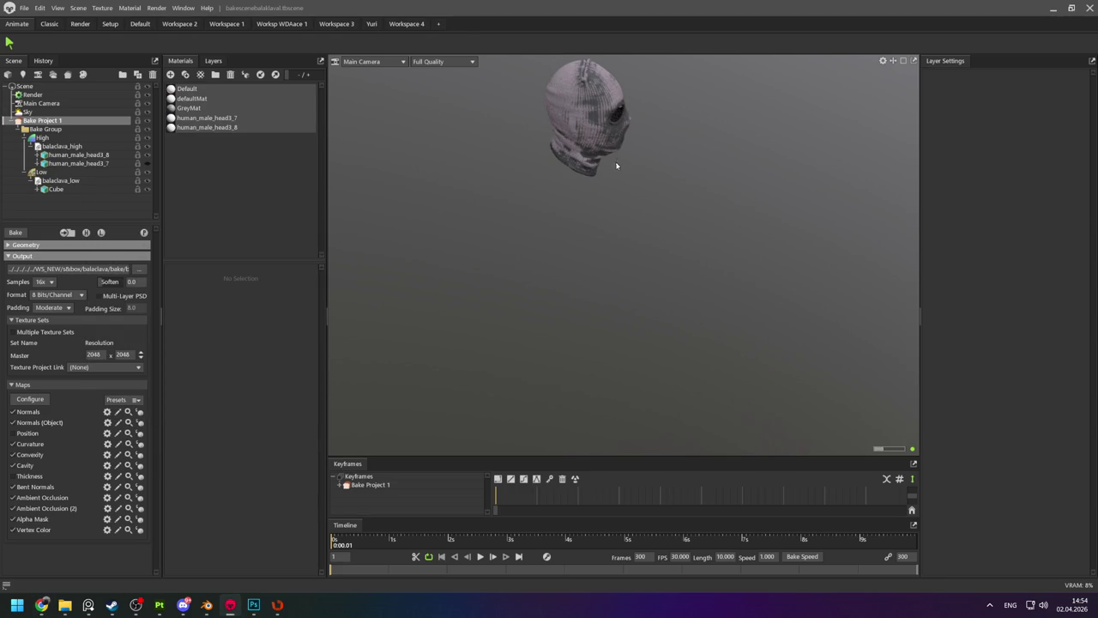
scroll(616, 165, up, 5)
middle_drag(608, 196, 613, 245)
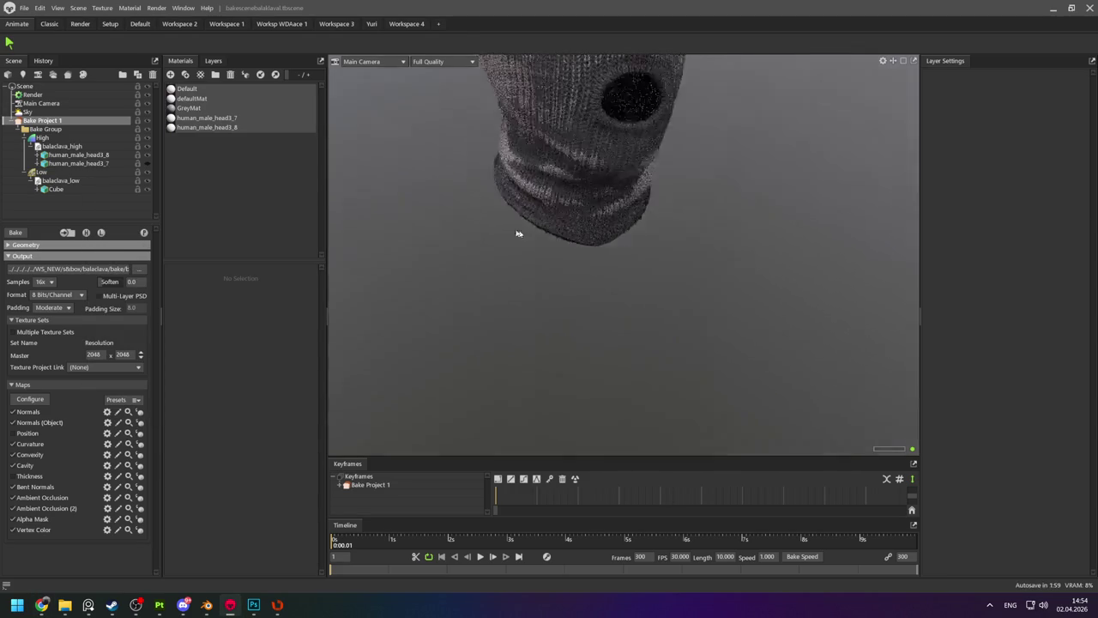
mouse_move(516, 233)
mouse_down()
mouse_move(385, 228)
mouse_move(267, 260)
mouse_move(547, 186)
mouse_move(569, 191)
mouse_move(566, 294)
mouse_move(617, 282)
mouse_move(639, 231)
mouse_up()
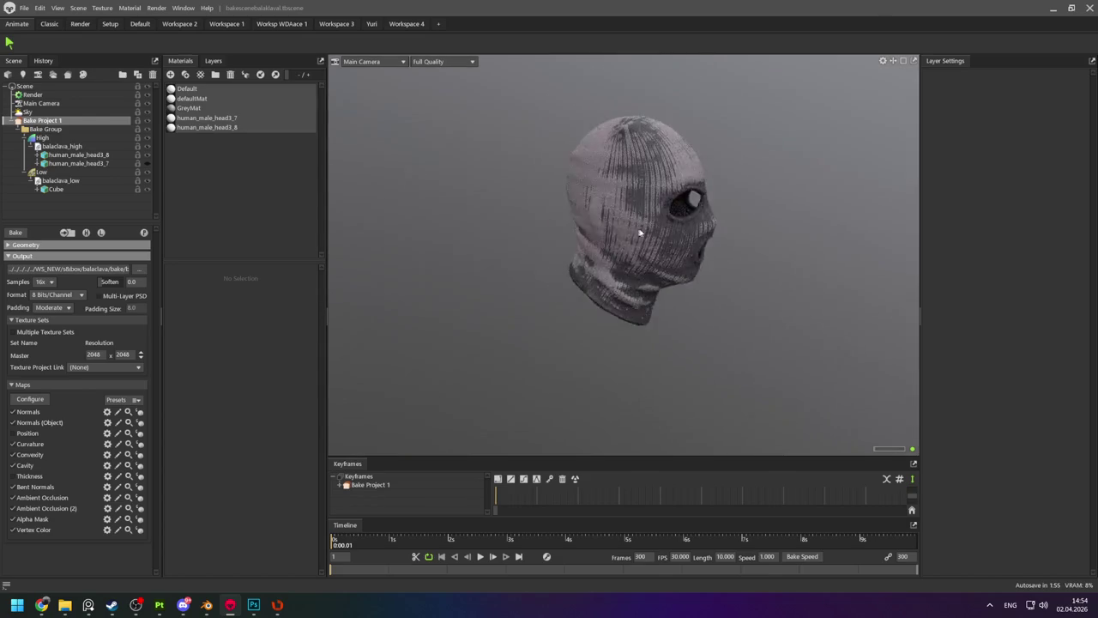
key(alt+Tab)
key(alt+Tab)
key(alt+Tab)
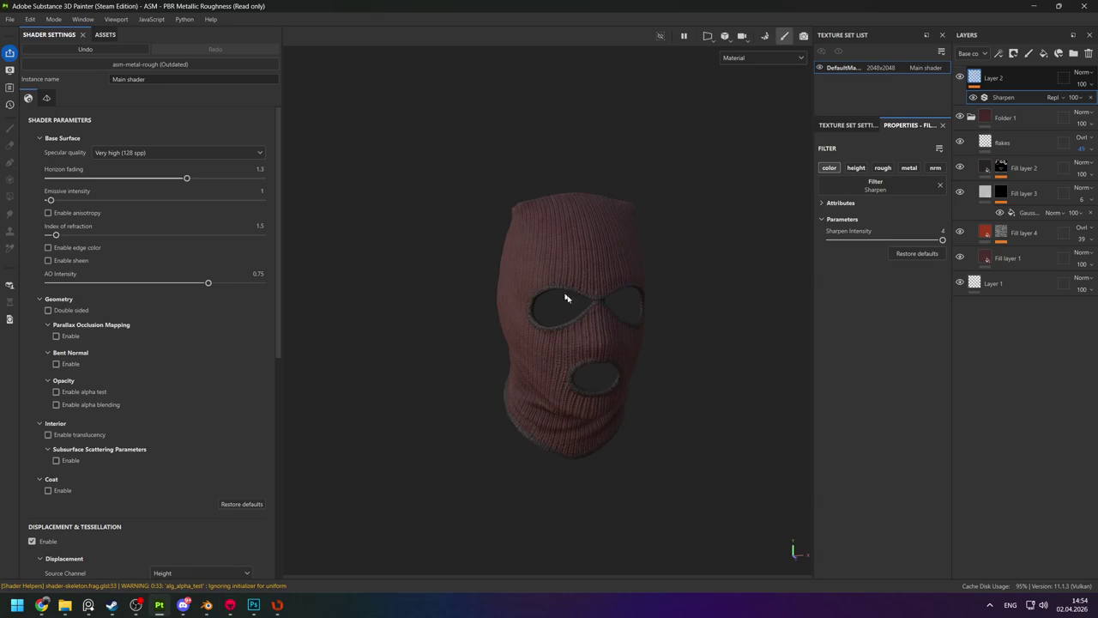
Reimport the balaclava mesh and turn the view to face its front.
click(30, 19)
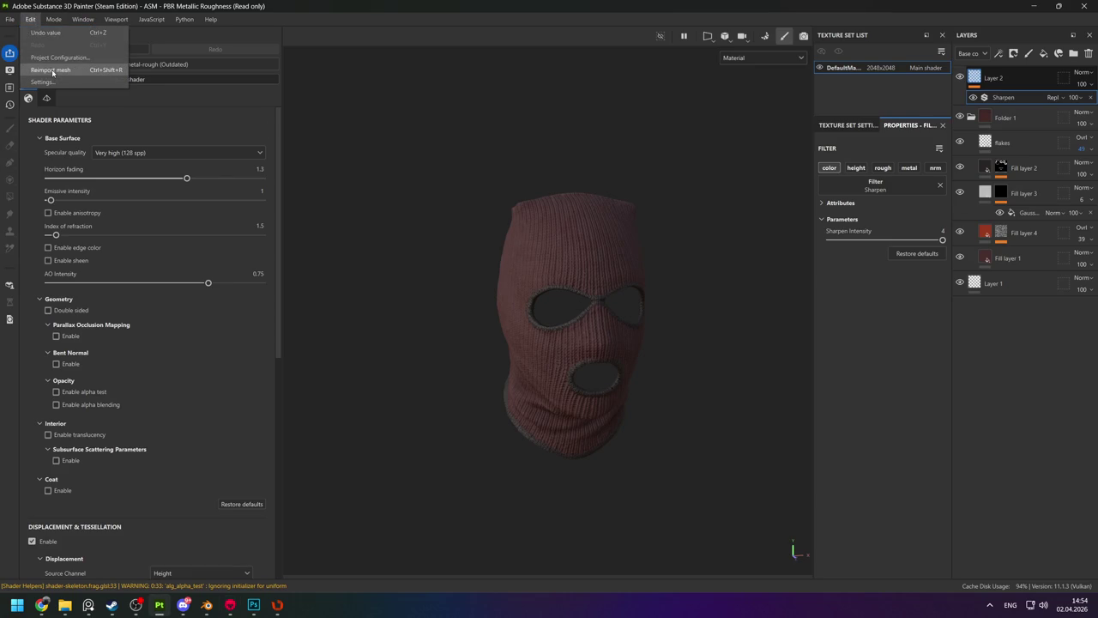
click(54, 70)
mouse_move(466, 208)
alt+mouse_down()
mouse_move(503, 214)
mouse_move(583, 441)
alt+mouse_up()
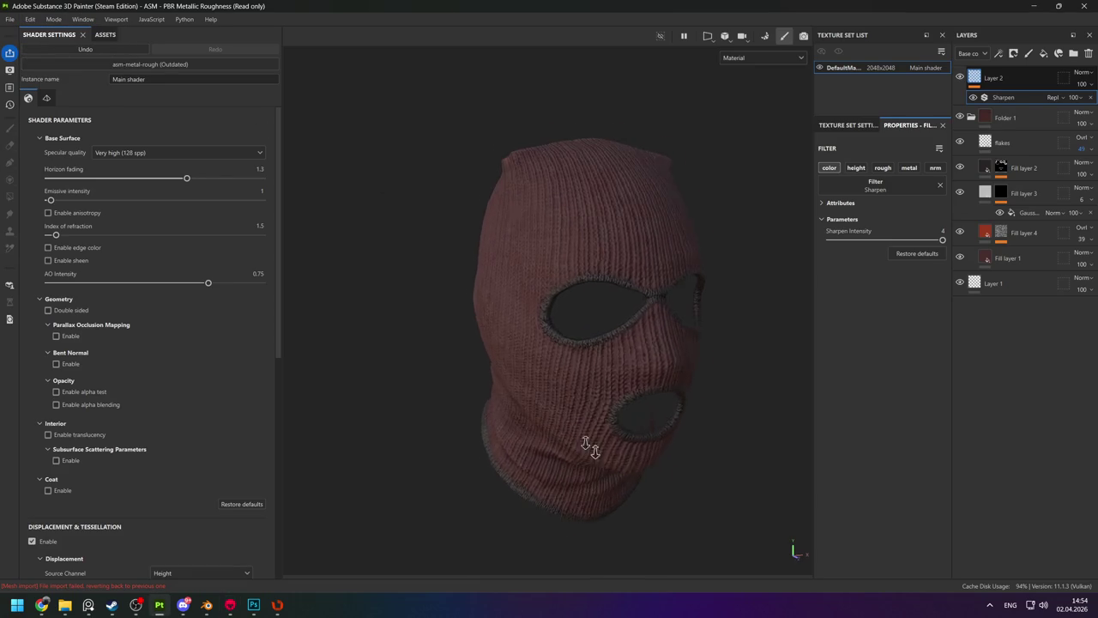
scroll(573, 323, up, 3)
alt+drag(573, 323, 502, 314)
mouse_move(502, 314)
alt+right_down()
mouse_move(514, 311)
mouse_move(453, 306)
alt+right_up()
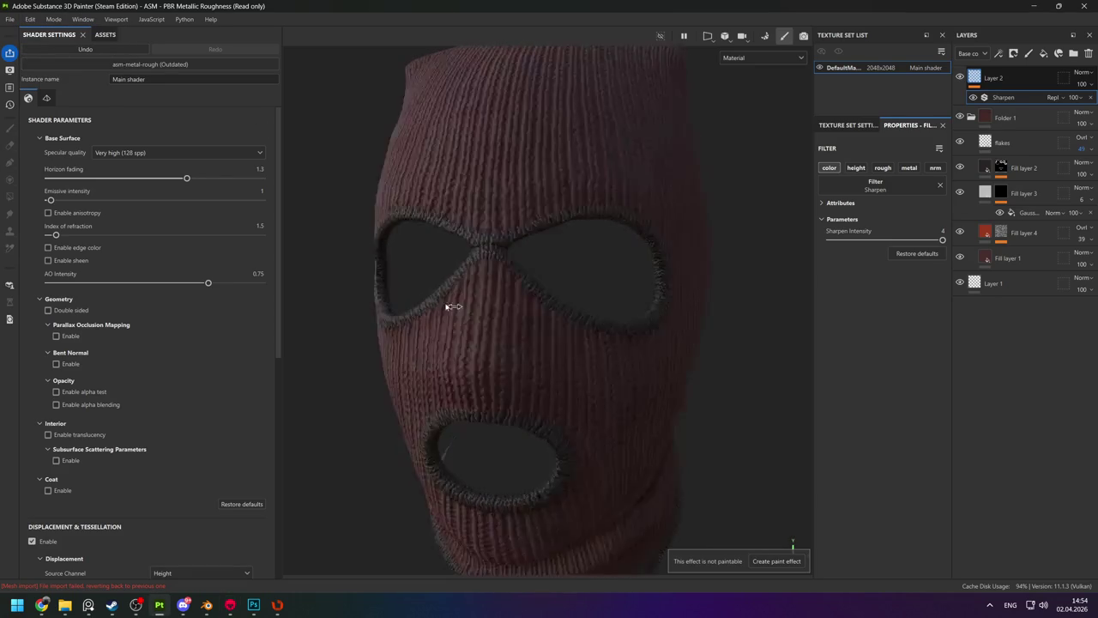
Set balaclava_low.fbx as the project mesh in Project configuration.
click(32, 19)
click(47, 57)
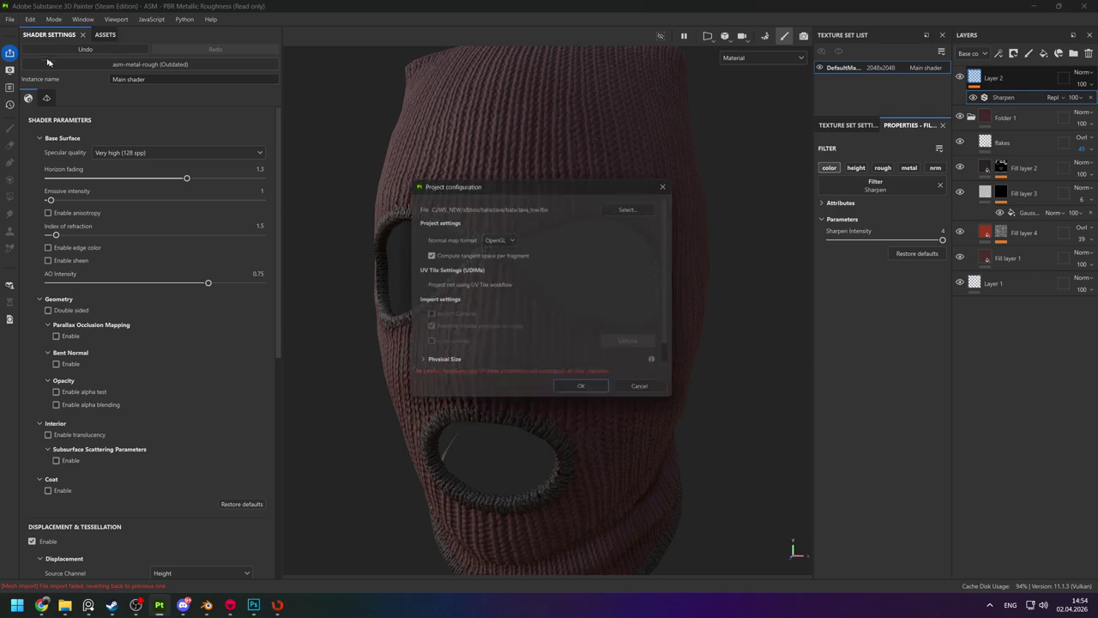
click(634, 205)
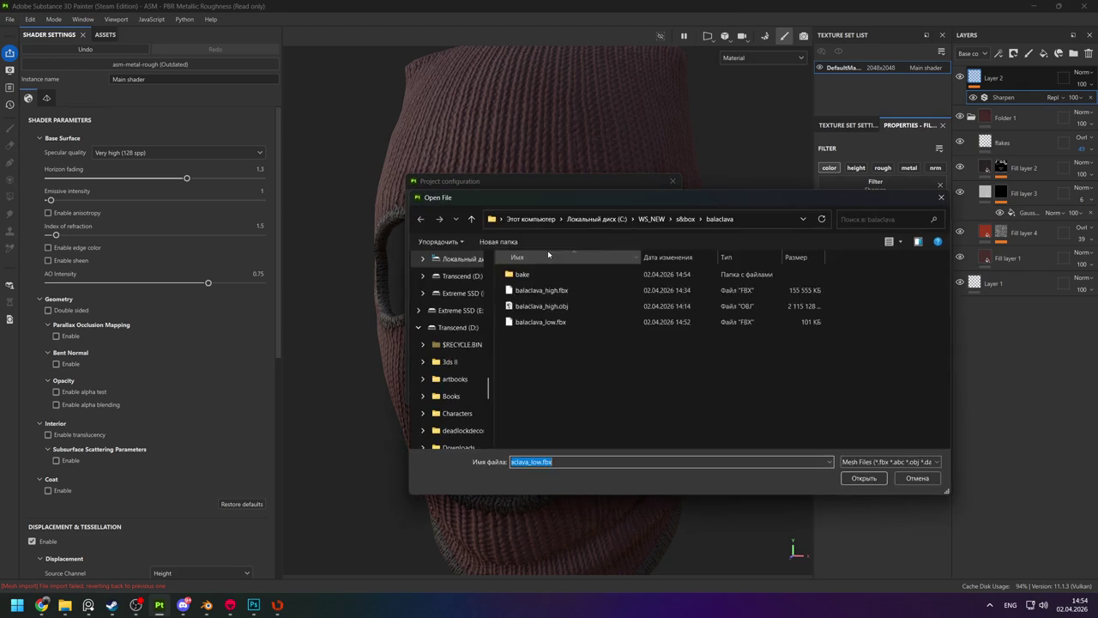
double_click(554, 322)
click(577, 394)
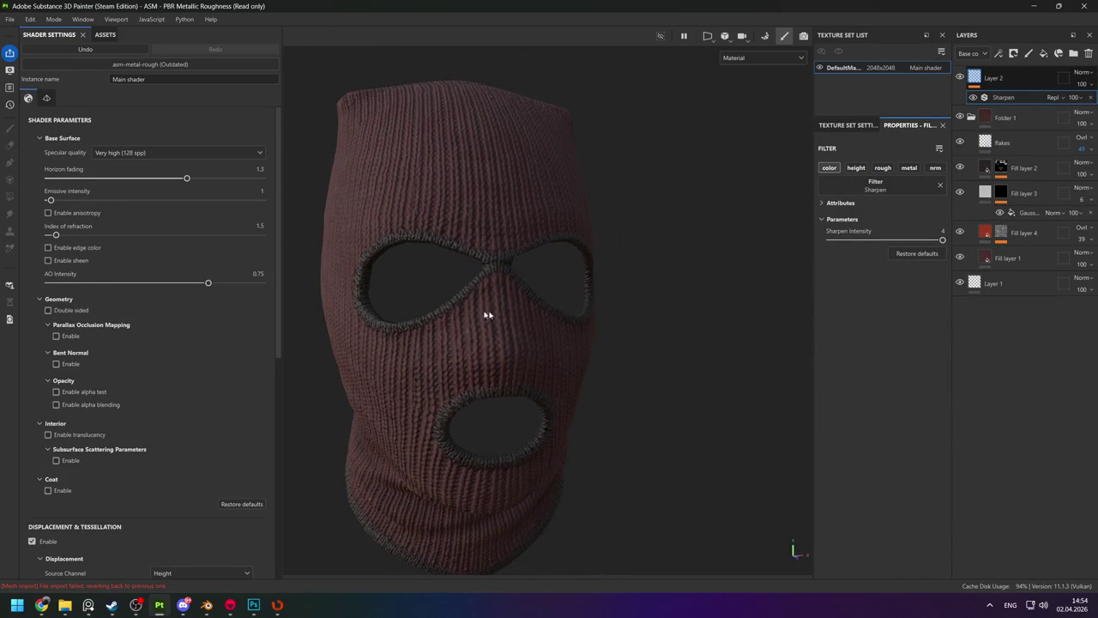
scroll(484, 314, down, 5)
Retry reimporting the balaclava mesh from the Edit menu.
click(30, 19)
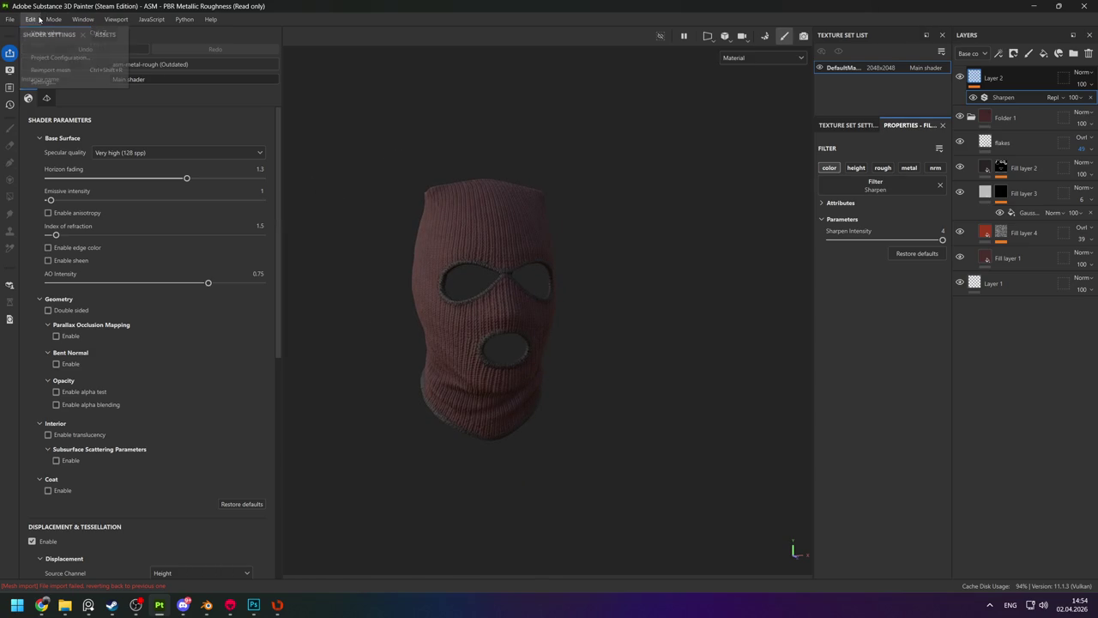
click(48, 82)
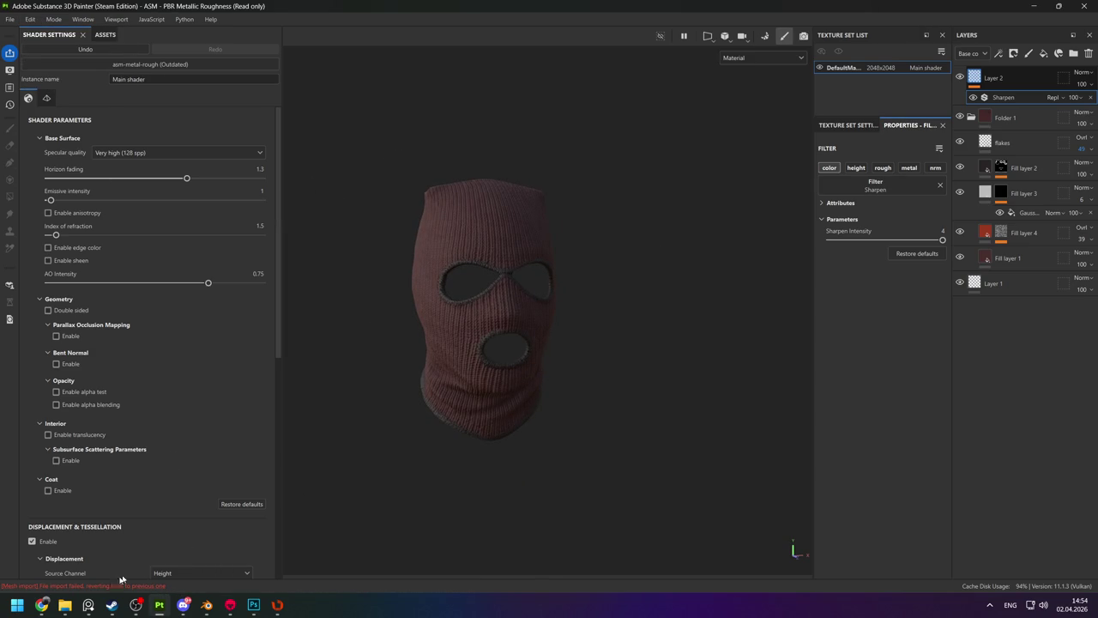
click(30, 19)
click(55, 69)
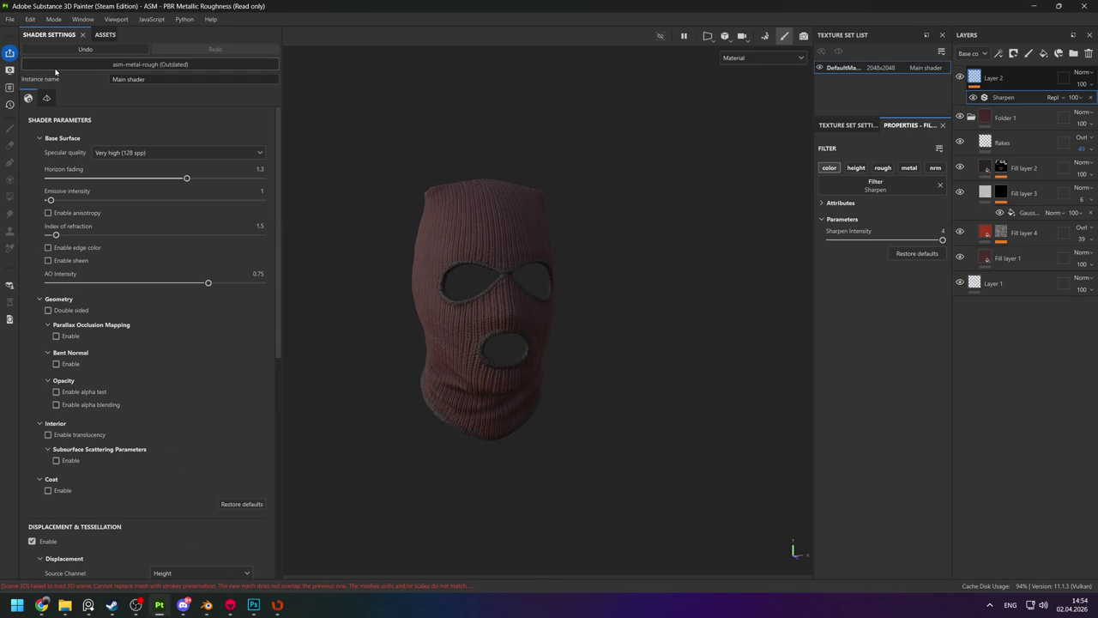
Reselect balaclava_low.fbx in Project configuration, apply it, and select Layer 2.
click(30, 19)
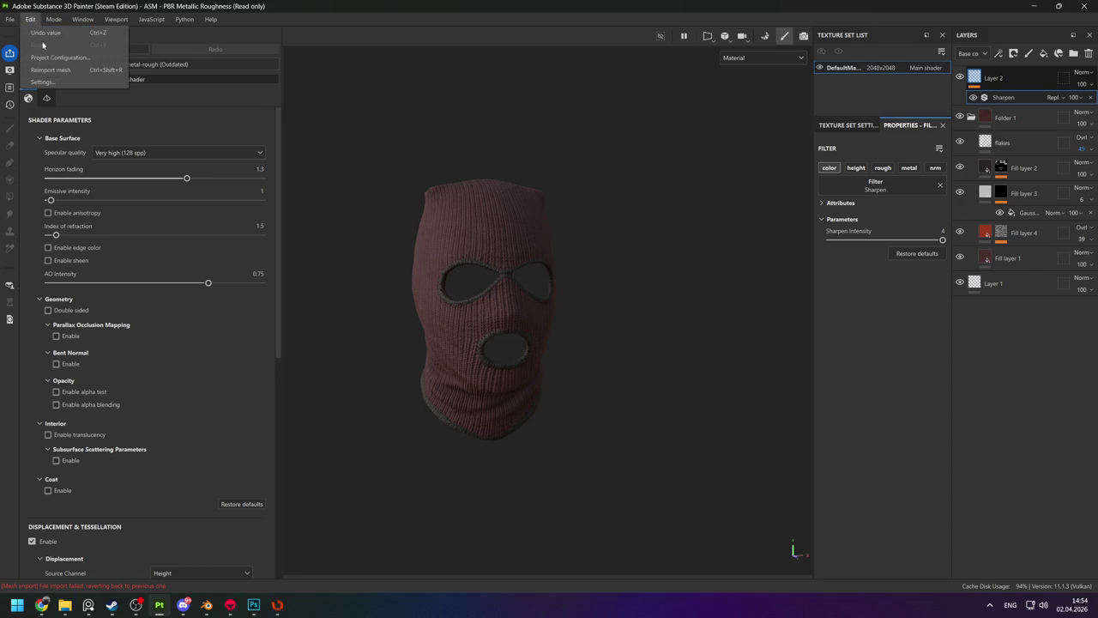
click(51, 56)
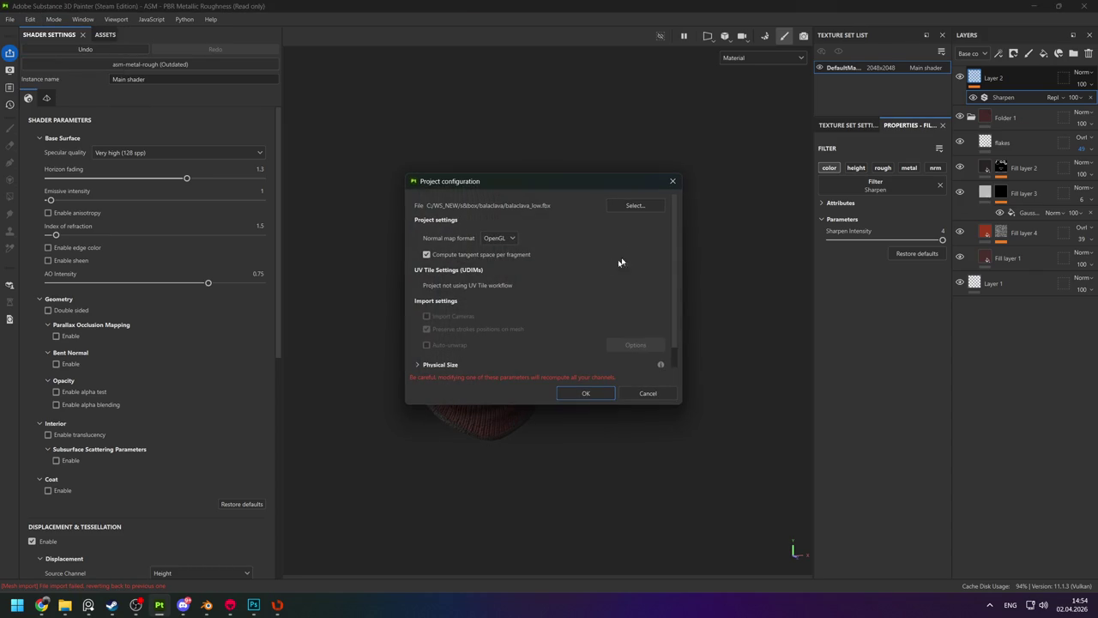
scroll(515, 257, down, 1)
scroll(515, 257, up, 1)
click(645, 207)
double_click(554, 322)
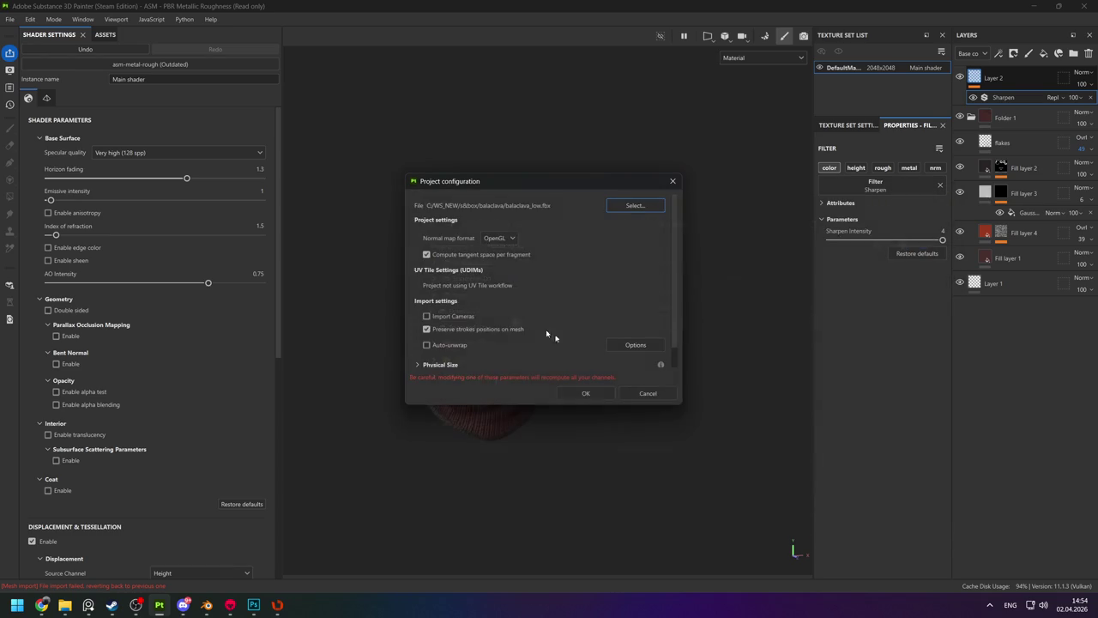
click(587, 395)
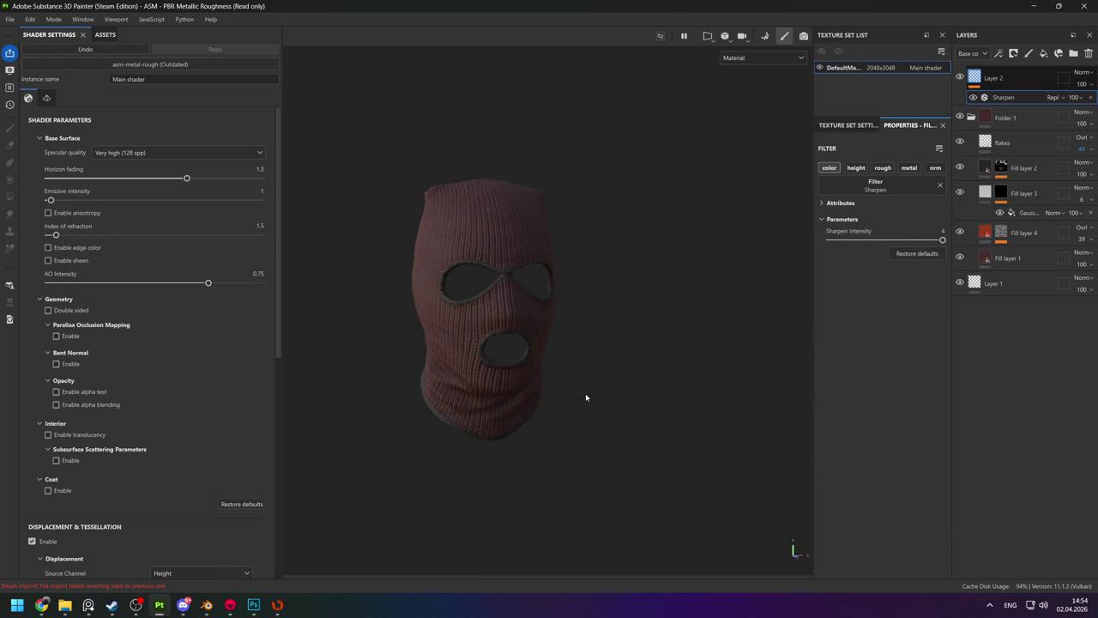
click(992, 78)
Group all layers into a new folder at the top of the stack.
shift+click(1019, 284)
right_click(1019, 284)
click(973, 482)
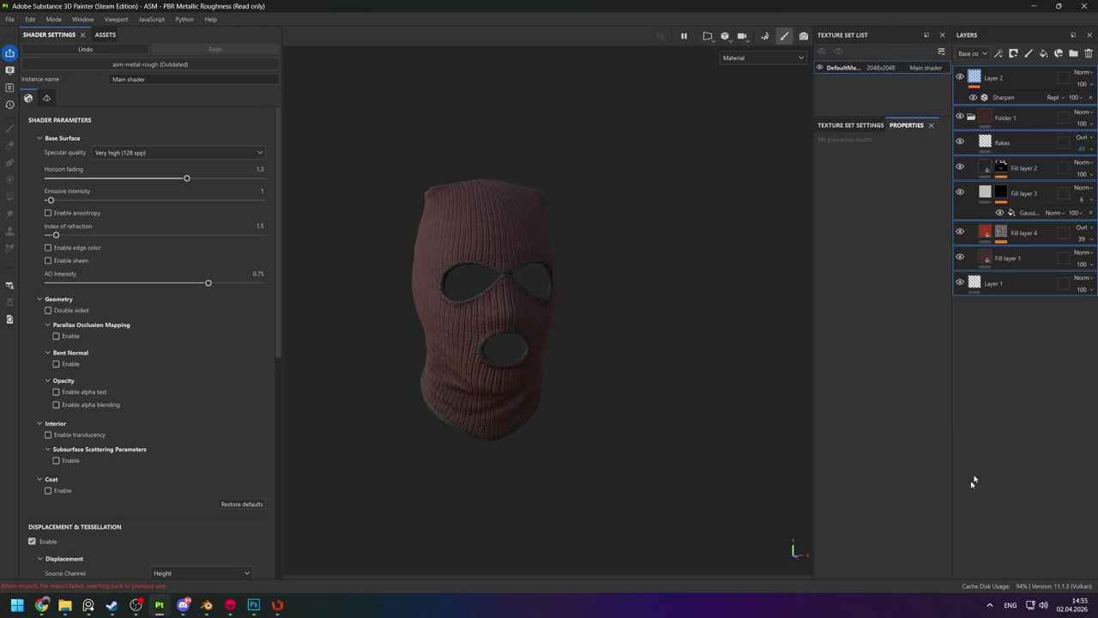
click(1072, 58)
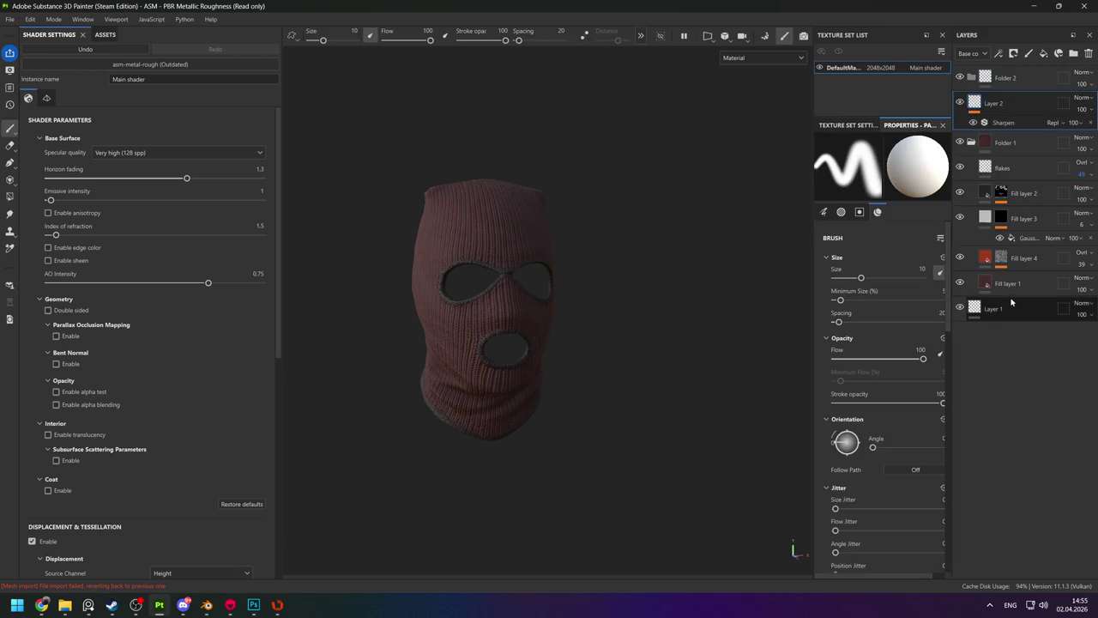
drag(1000, 101, 1012, 84)
Rename the new folder to Balaclava.
double_click(1011, 78)
text(Balac)
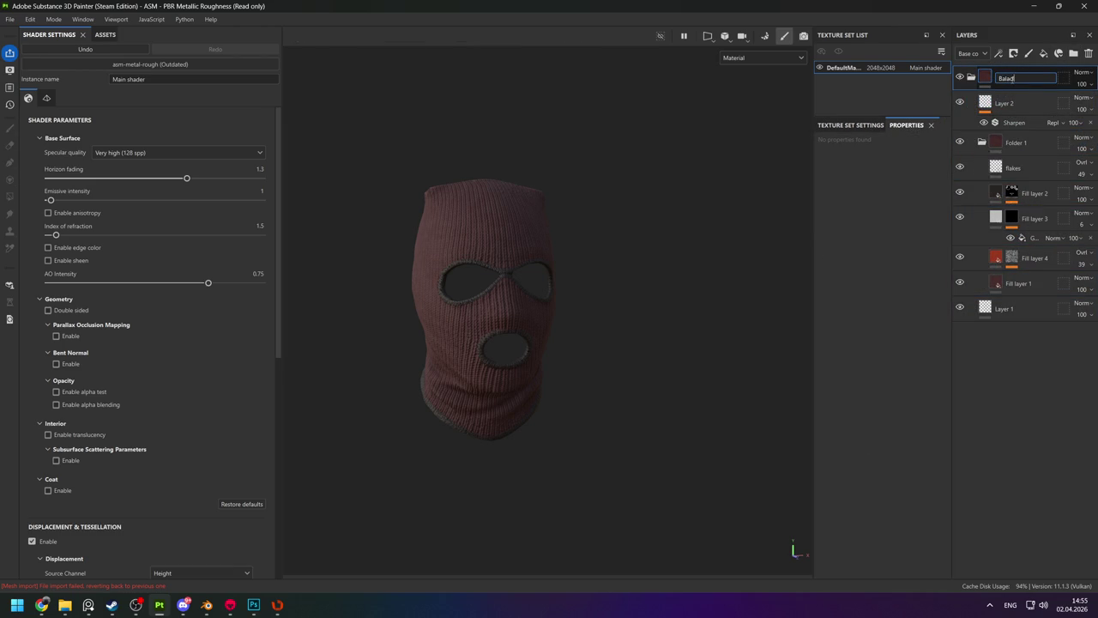
text(ava)
key(Return)
right_click(1012, 81)
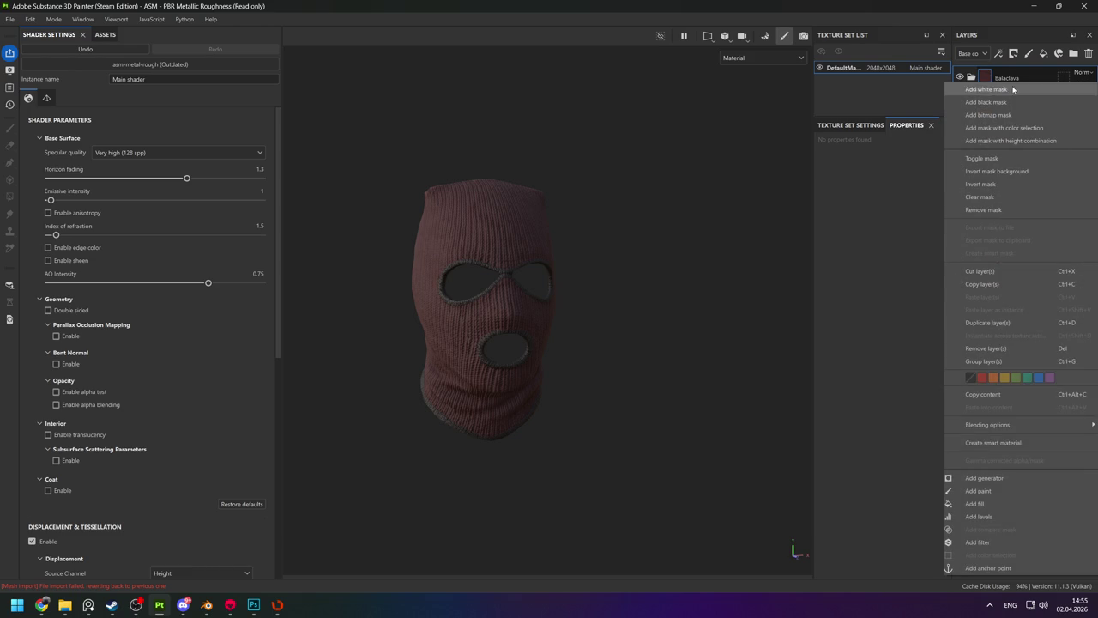
click(995, 444)
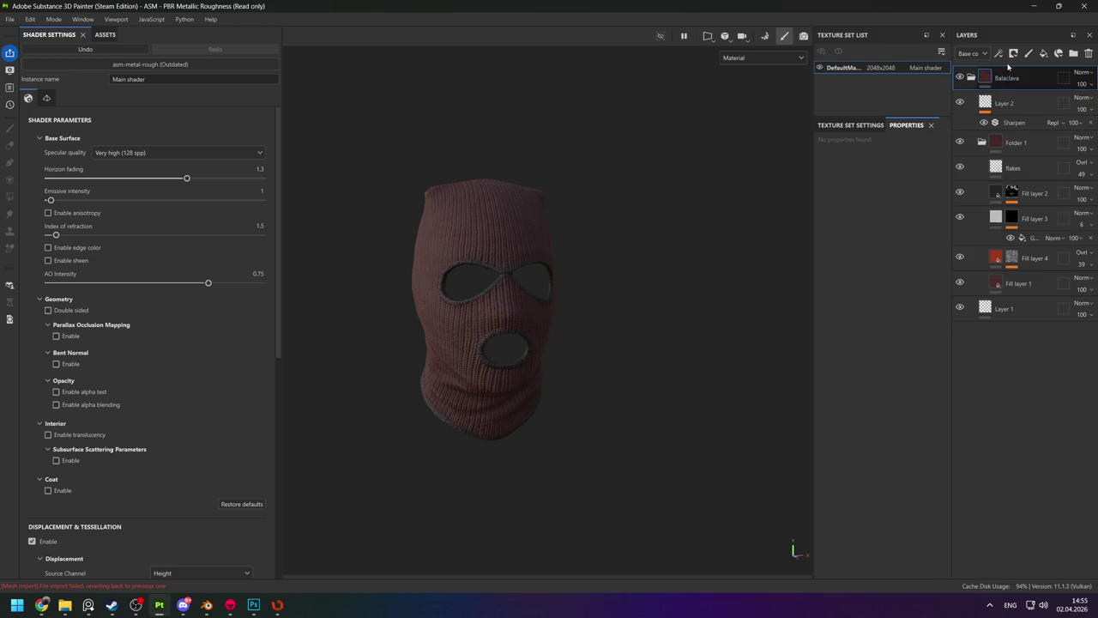
Close Substance Painter, discarding unsaved project changes.
click(1084, 6)
click(515, 313)
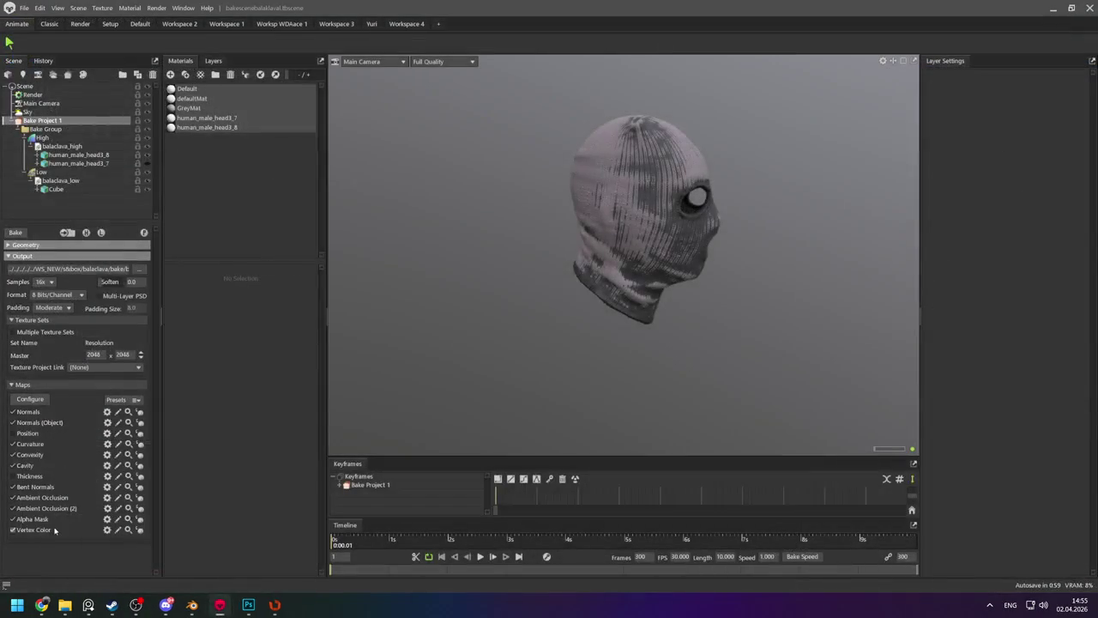
click(19, 607)
click(839, 344)
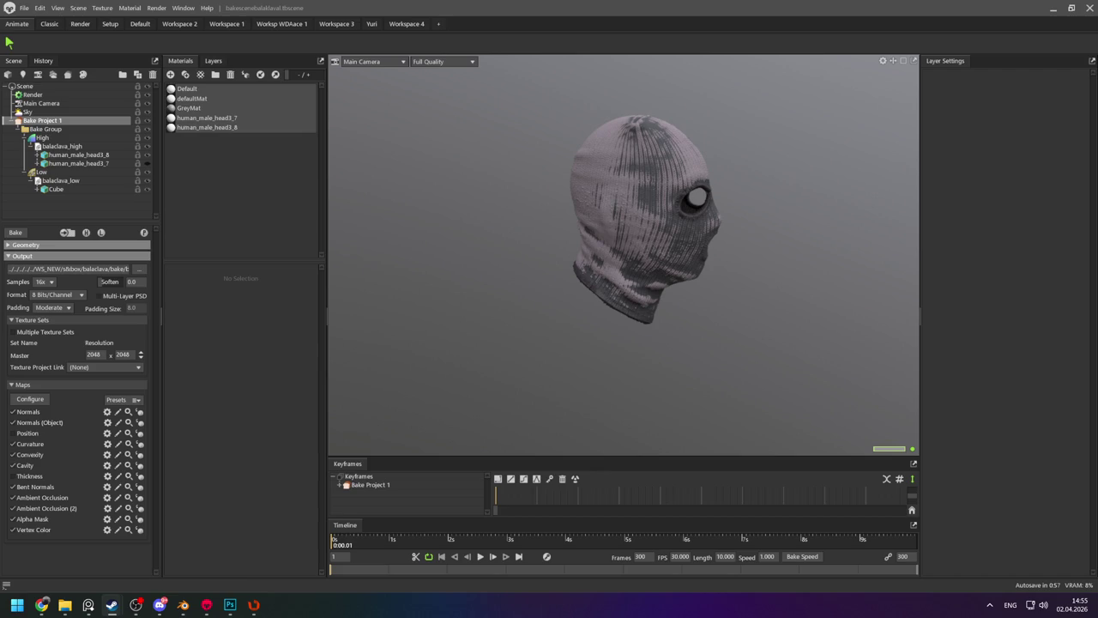
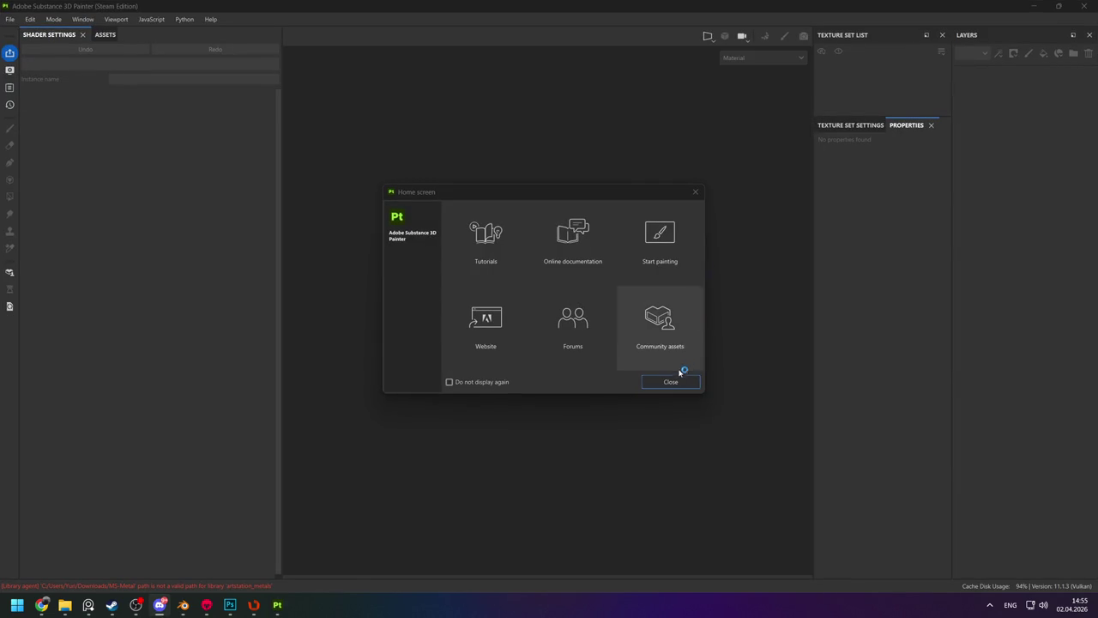
Dismiss the Substance 3D Painter Home screen to begin a new project.
click(674, 378)
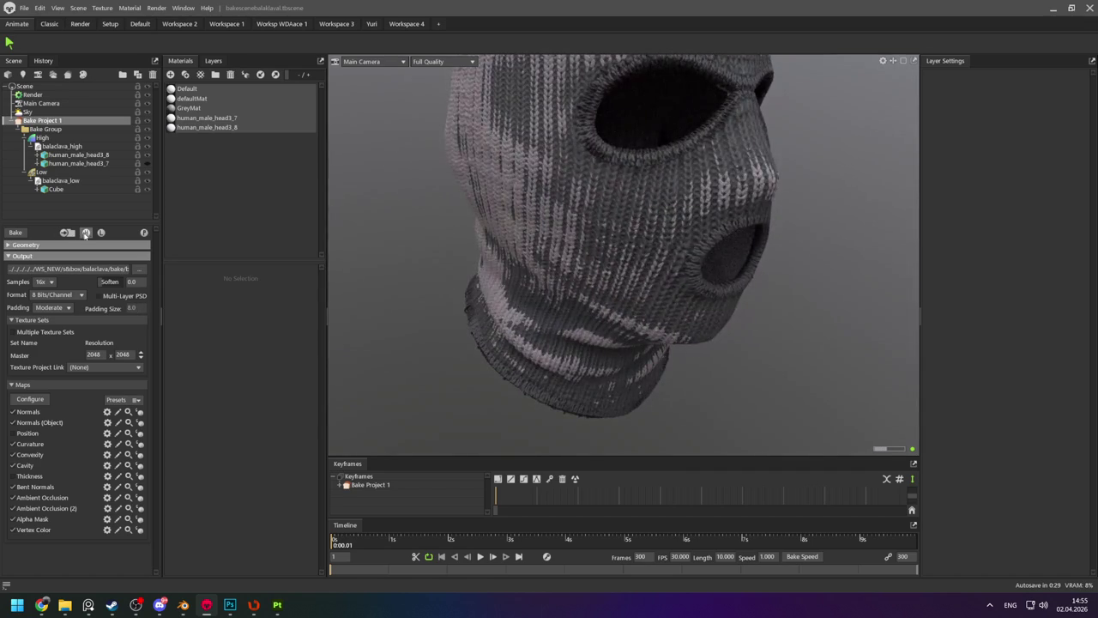
Show the balaclava as plain grey knit bake and inspect it from front and side.
click(86, 233)
mouse_move(464, 258)
mouse_down()
mouse_move(515, 212)
mouse_move(537, 223)
mouse_move(554, 254)
mouse_move(607, 248)
mouse_up()
scroll(613, 301, up, 3)
scroll(612, 361, up, 3)
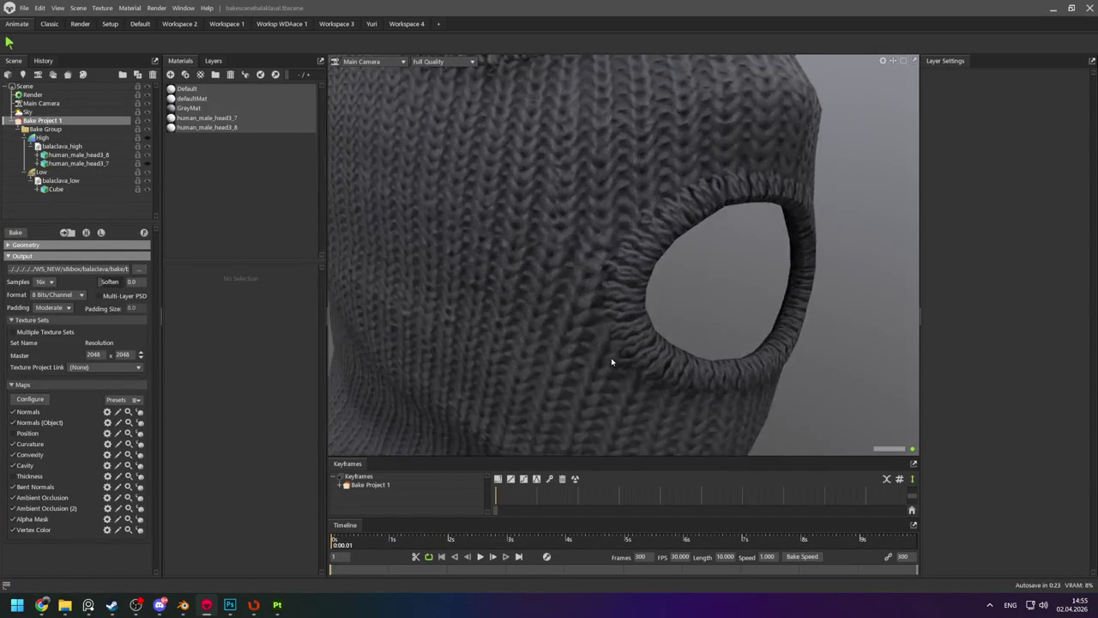
scroll(601, 325, down, 3)
scroll(596, 314, down, 3)
mouse_move(595, 313)
mouse_down()
mouse_move(632, 287)
mouse_move(695, 303)
mouse_move(661, 282)
mouse_move(680, 260)
mouse_move(606, 260)
mouse_move(642, 297)
mouse_move(722, 250)
mouse_move(651, 279)
mouse_move(642, 300)
mouse_move(632, 253)
mouse_move(580, 256)
mouse_move(603, 338)
mouse_move(571, 295)
mouse_move(624, 284)
mouse_move(535, 289)
mouse_move(510, 252)
mouse_move(591, 265)
mouse_move(596, 233)
mouse_up()
Inspect the bake from right three-quarter and front views, then return to Substance Painter.
scroll(666, 291, up, 2)
scroll(662, 283, down, 2)
scroll(578, 256, up, 3)
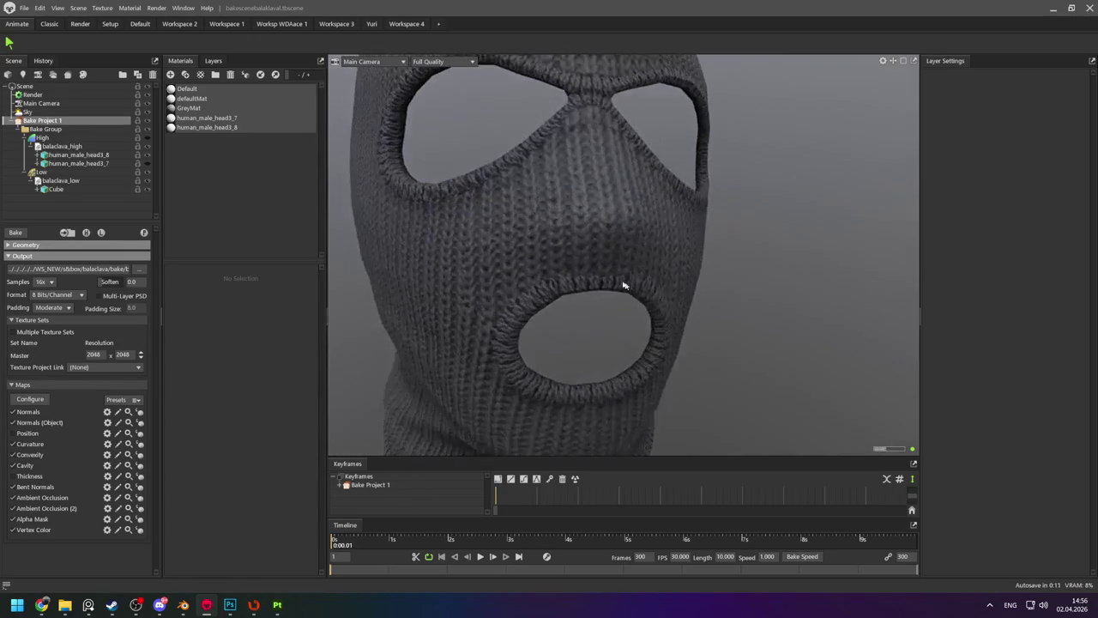
scroll(624, 285, down, 3)
scroll(535, 289, down, 2)
scroll(591, 265, down, 2)
scroll(534, 255, down, 2)
mouse_move(535, 255)
mouse_down()
mouse_move(557, 259)
mouse_move(578, 299)
mouse_move(544, 265)
mouse_up()
scroll(544, 265, up, 5)
scroll(642, 372, down, 2)
scroll(596, 236, down, 3)
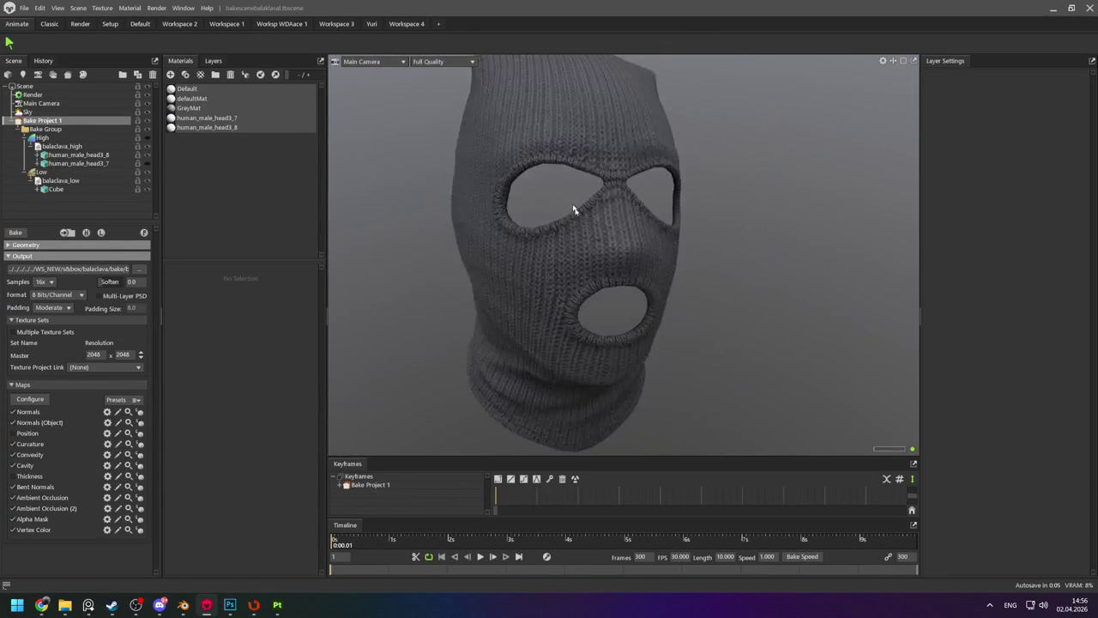
scroll(571, 209, down, 2)
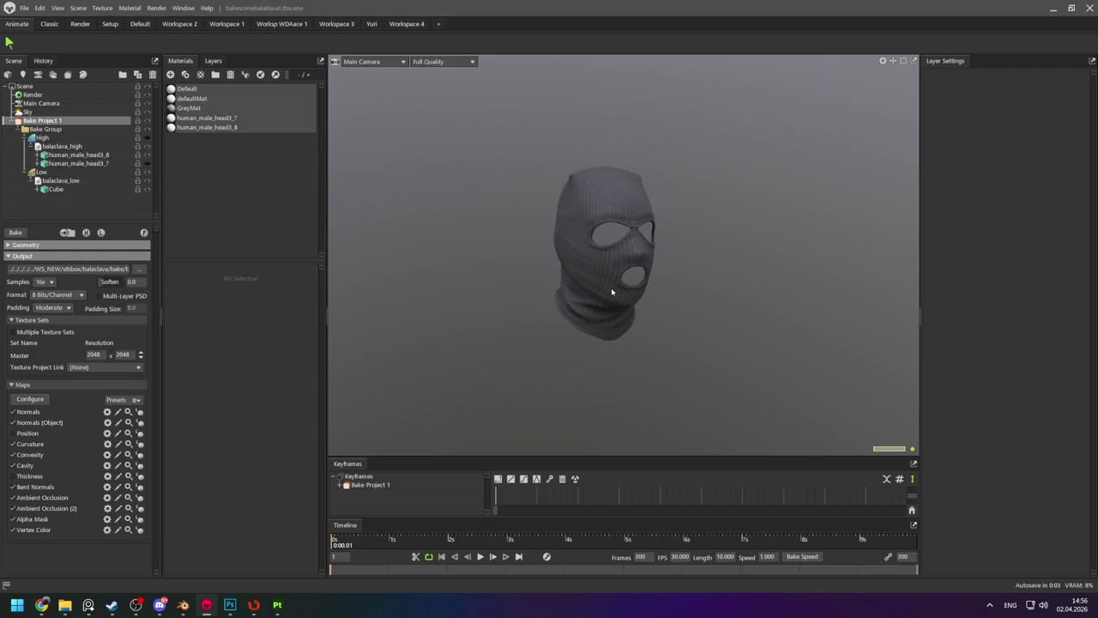
mouse_move(611, 291)
mouse_down()
mouse_move(639, 290)
mouse_move(534, 291)
mouse_move(563, 294)
mouse_up()
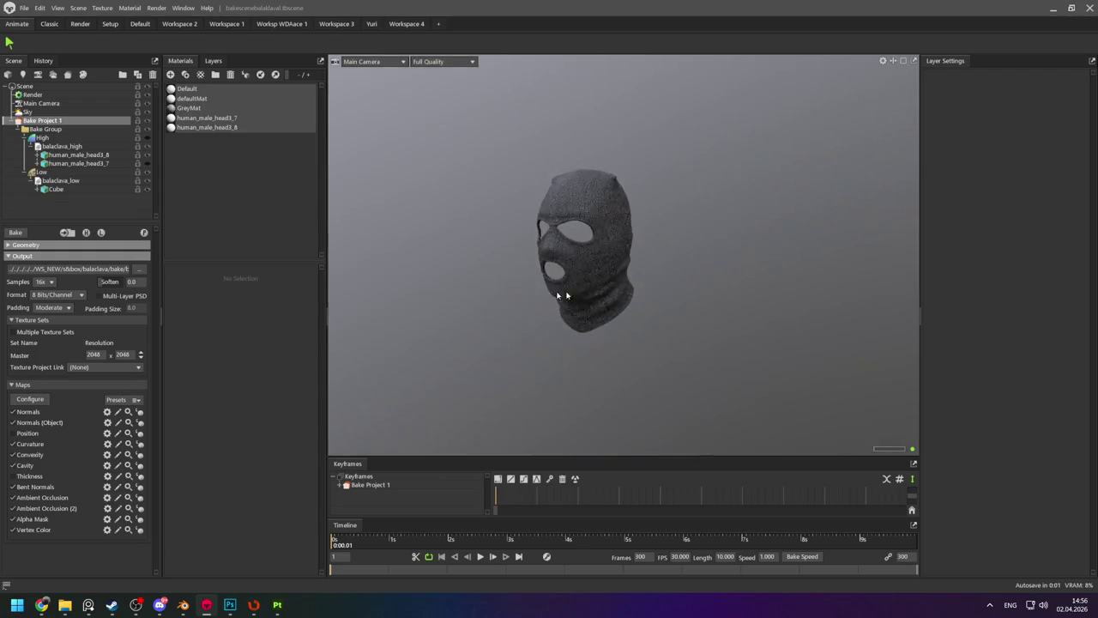
key(alt+Tab)
Start a new project from balaclava_low.fbx at 2048 document resolution.
double_click(540, 274)
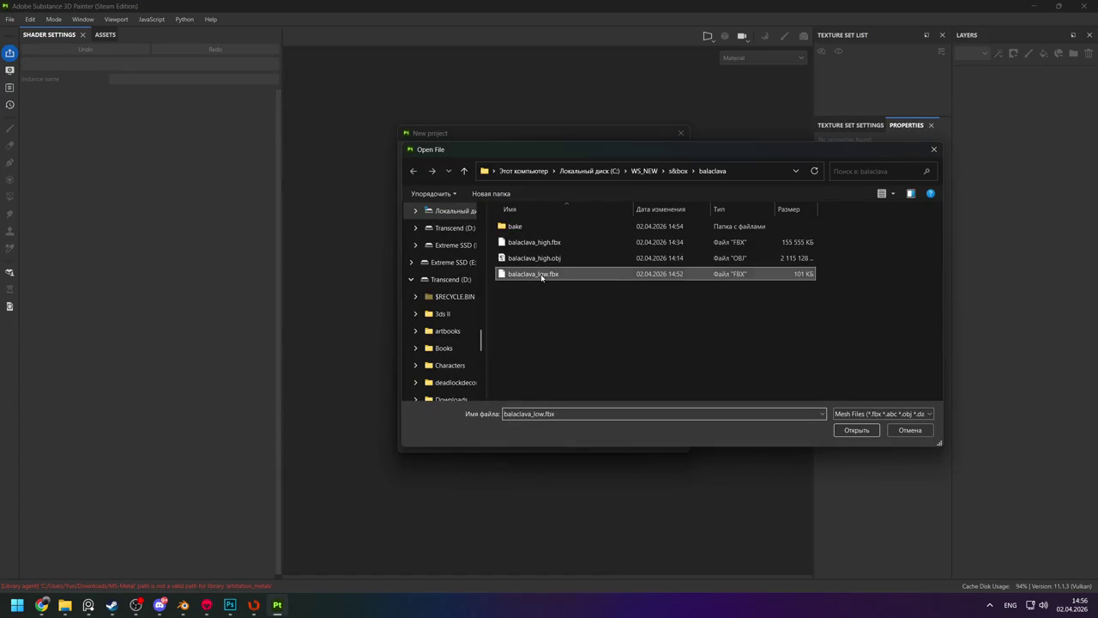
click(506, 208)
click(490, 268)
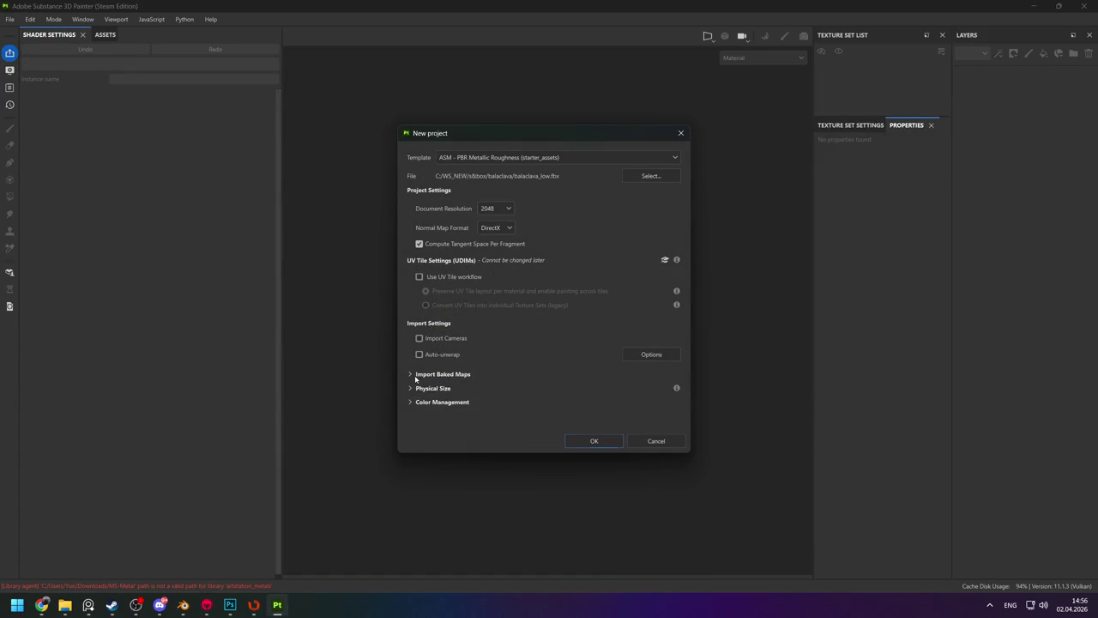
Import all baked PSD maps from the bake folder and create the project.
click(486, 385)
click(572, 394)
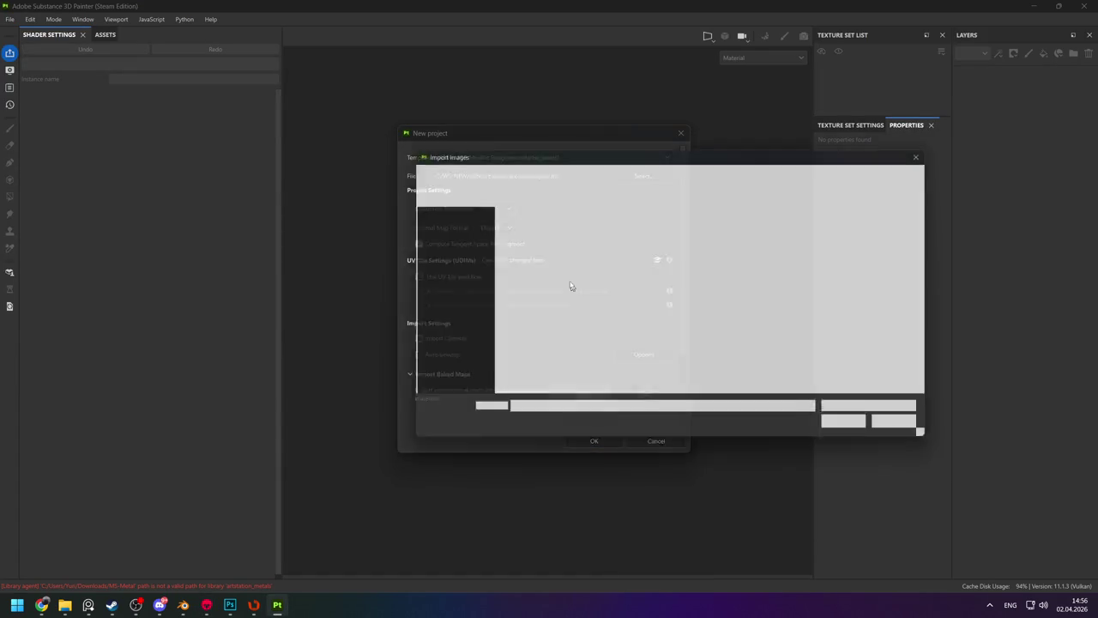
double_click(527, 228)
drag(529, 250, 723, 385)
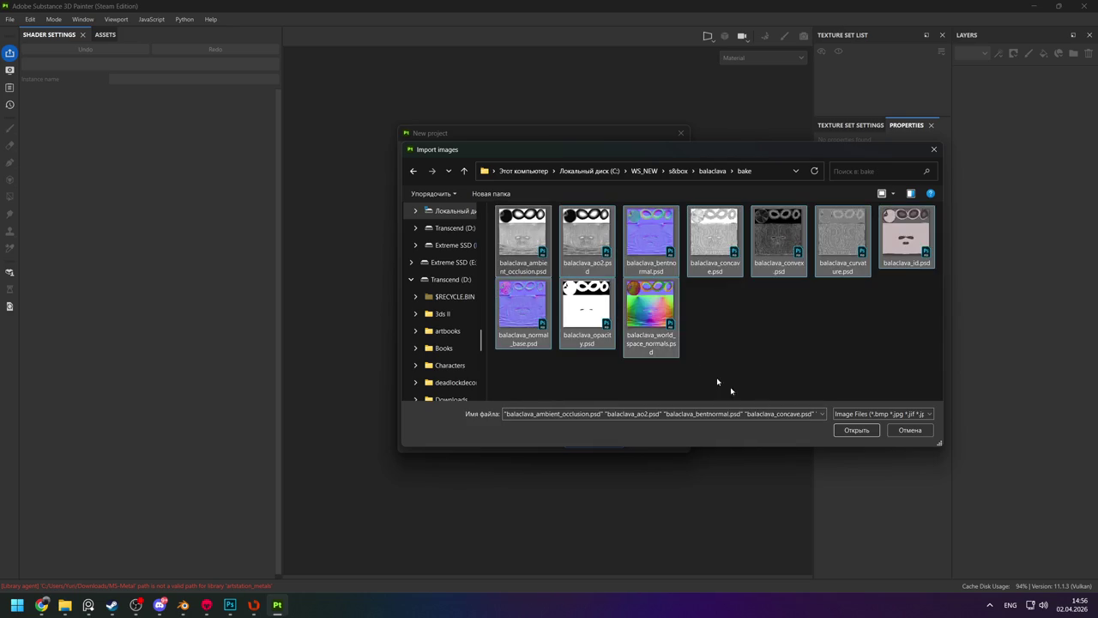
click(856, 430)
click(581, 440)
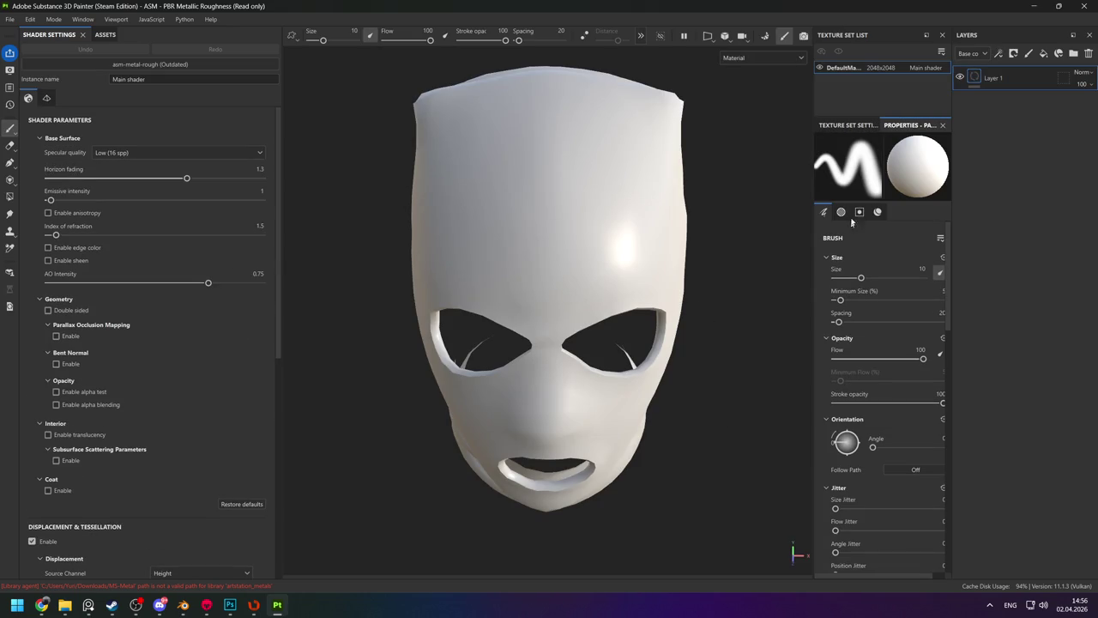
Assign the project's bent normal and ambient occlusion maps to their mesh map slots.
click(862, 127)
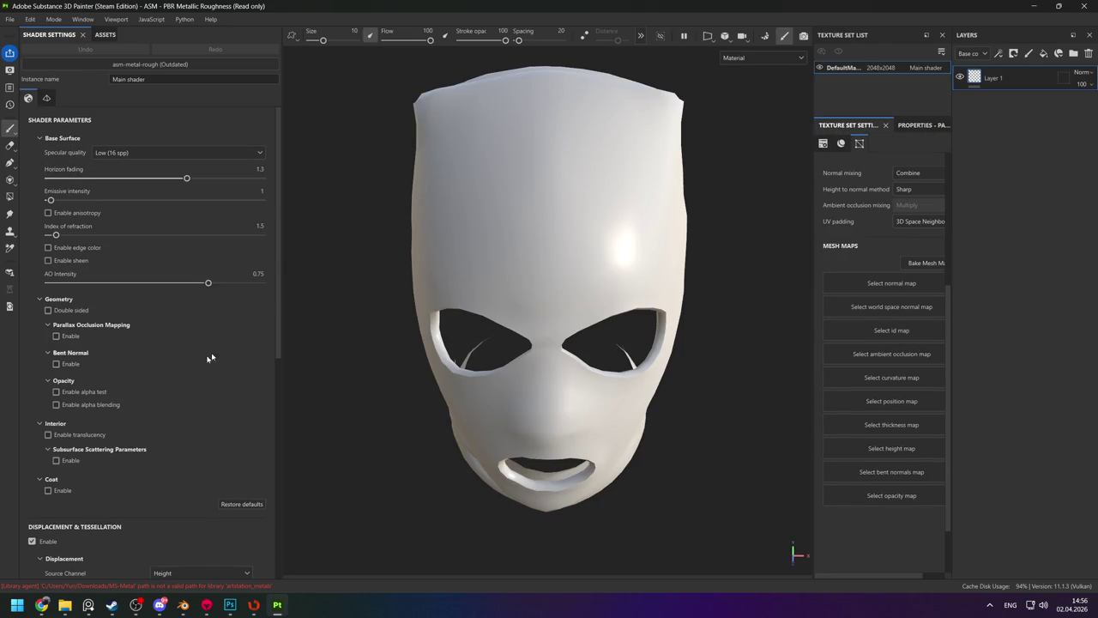
click(64, 605)
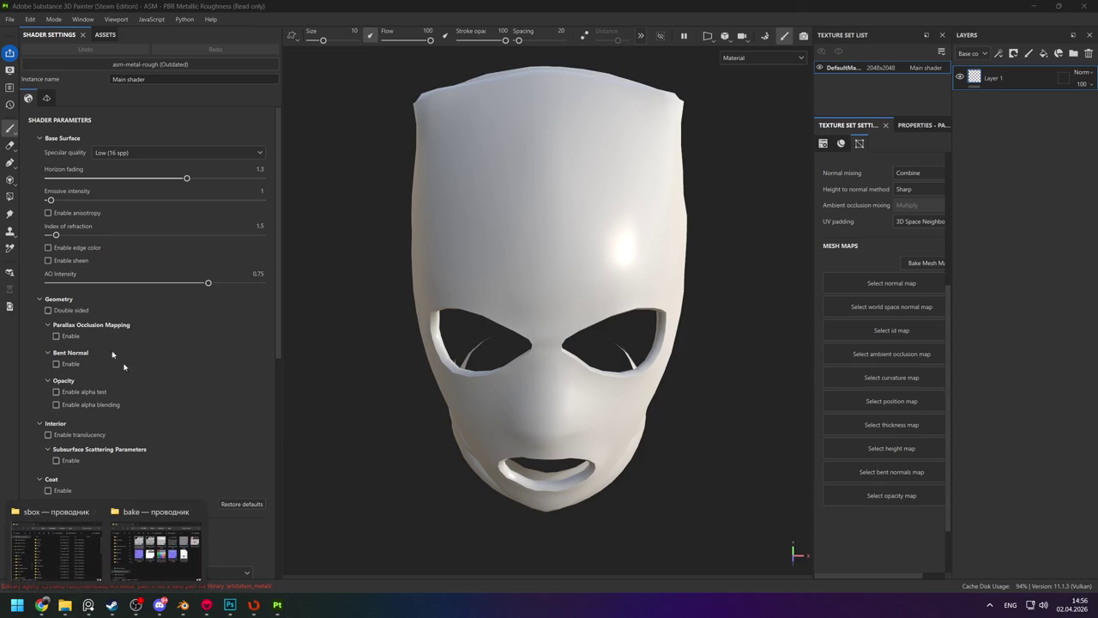
click(117, 34)
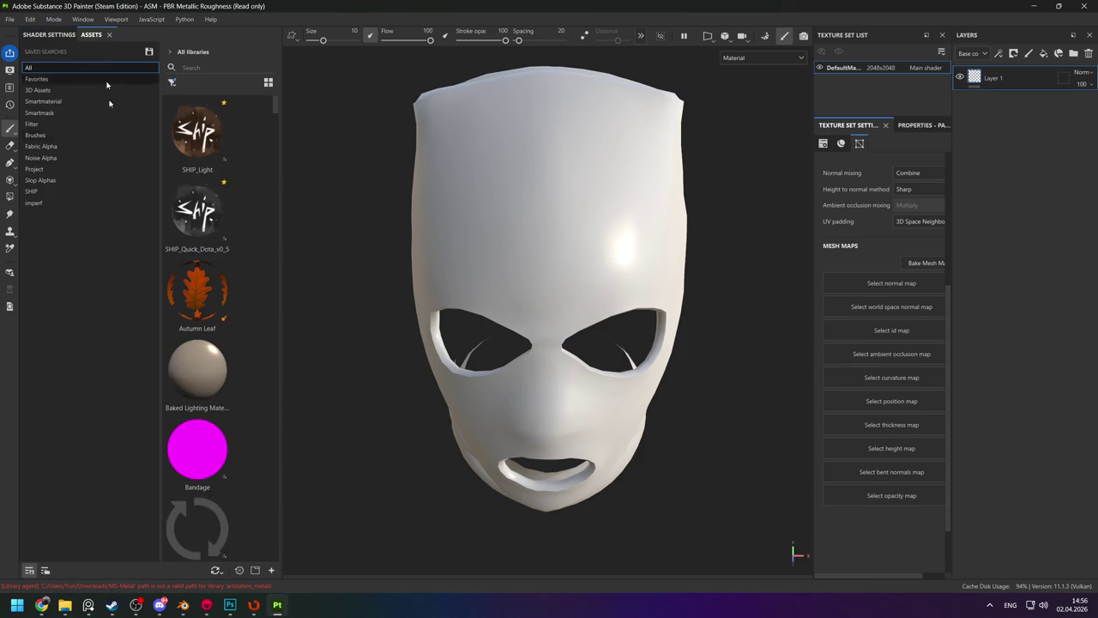
click(35, 169)
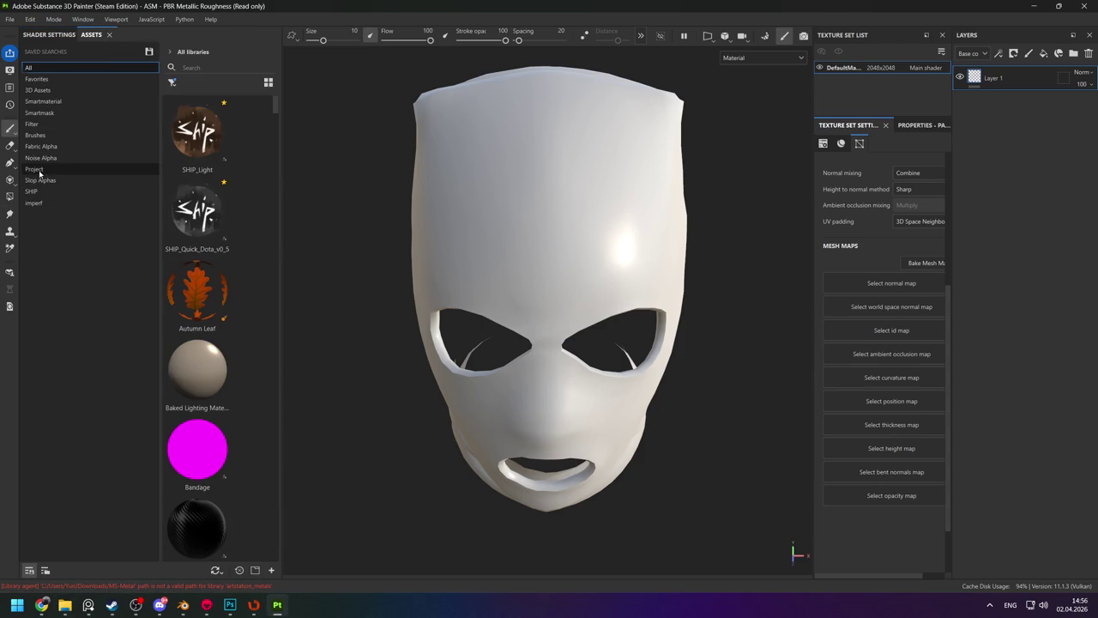
mouse_move(195, 289)
mouse_down()
mouse_move(754, 348)
mouse_move(891, 471)
mouse_up()
drag(197, 131, 891, 354)
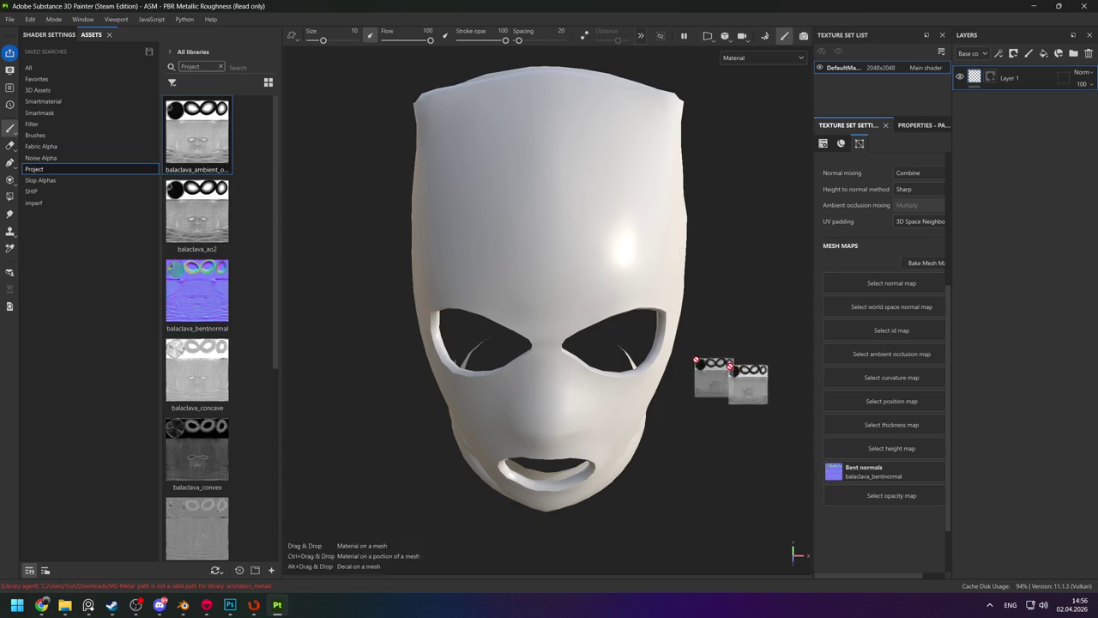
Assign the curvature, normal_base, world space normal and ID maps to their slots.
drag(215, 383, 740, 409)
drag(916, 410, 205, 429)
scroll(203, 377, down, 4)
drag(197, 202, 891, 378)
drag(218, 361, 883, 285)
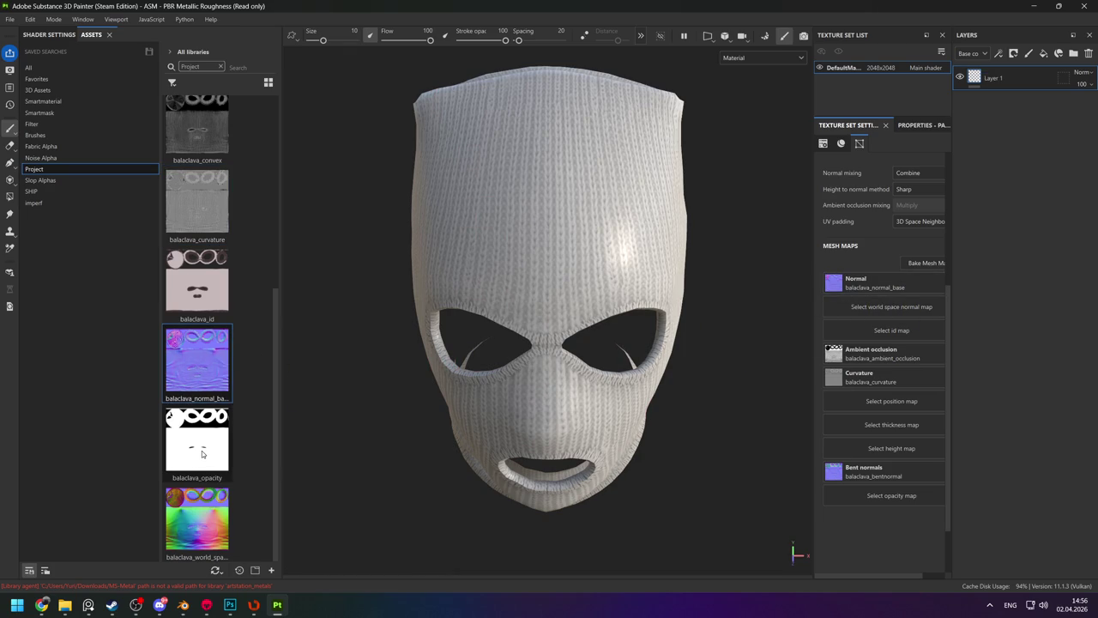
mouse_move(197, 440)
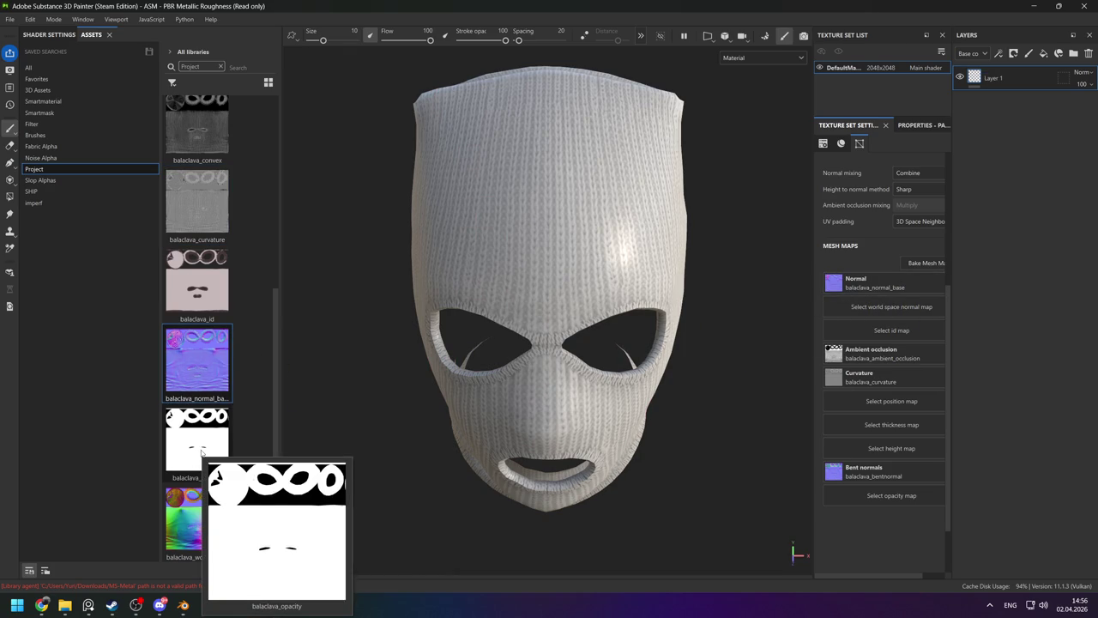
drag(186, 516, 888, 307)
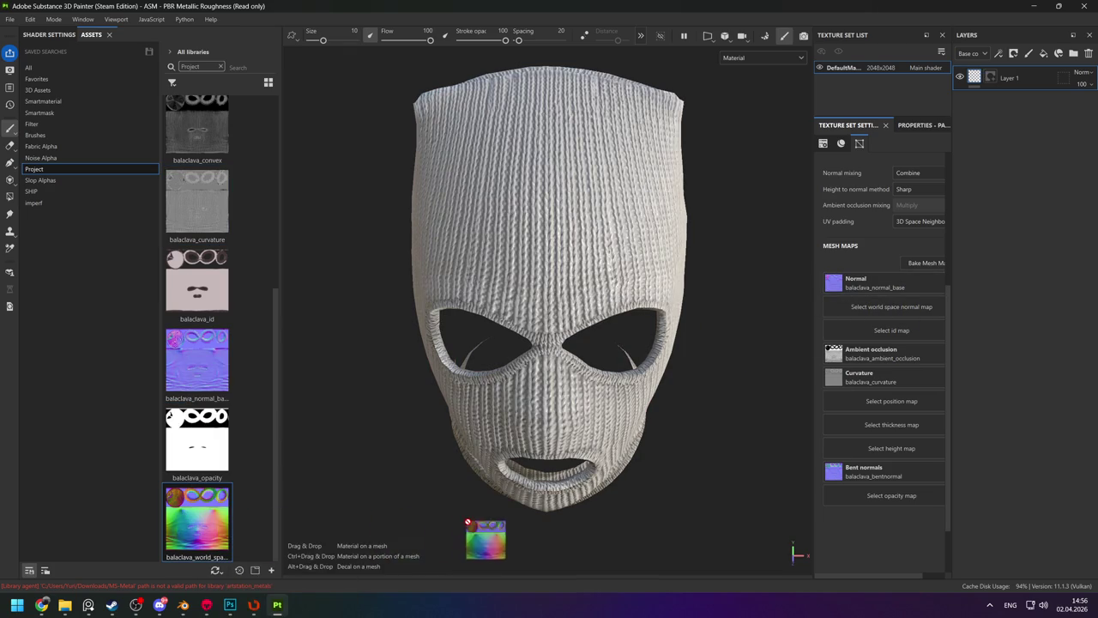
drag(198, 283, 911, 450)
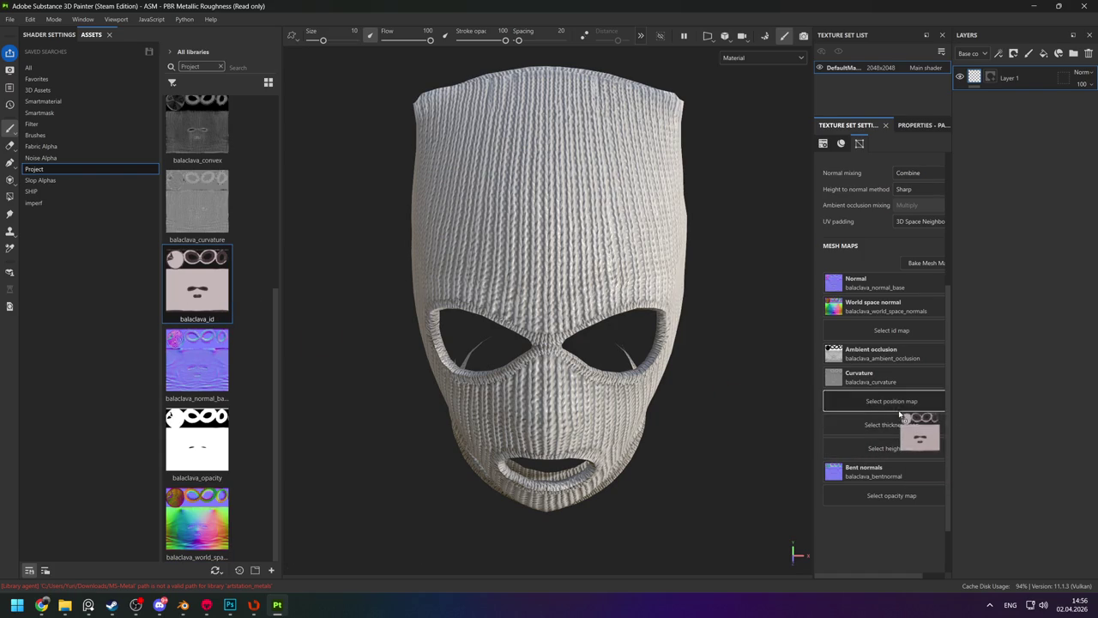
drag(912, 450, 851, 337)
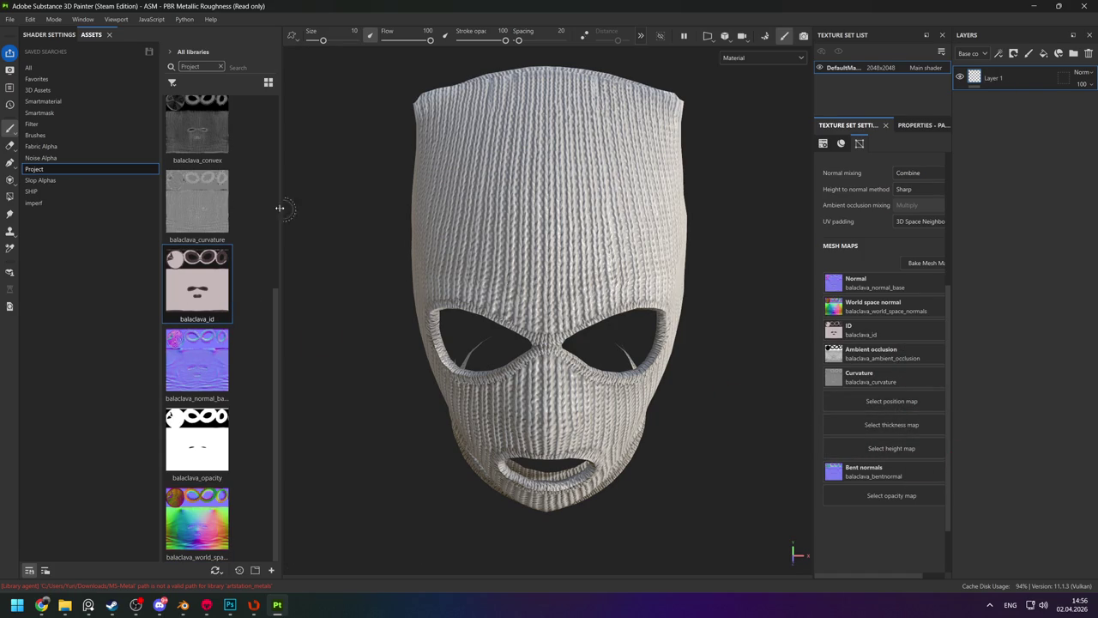
scroll(192, 335, up, 3)
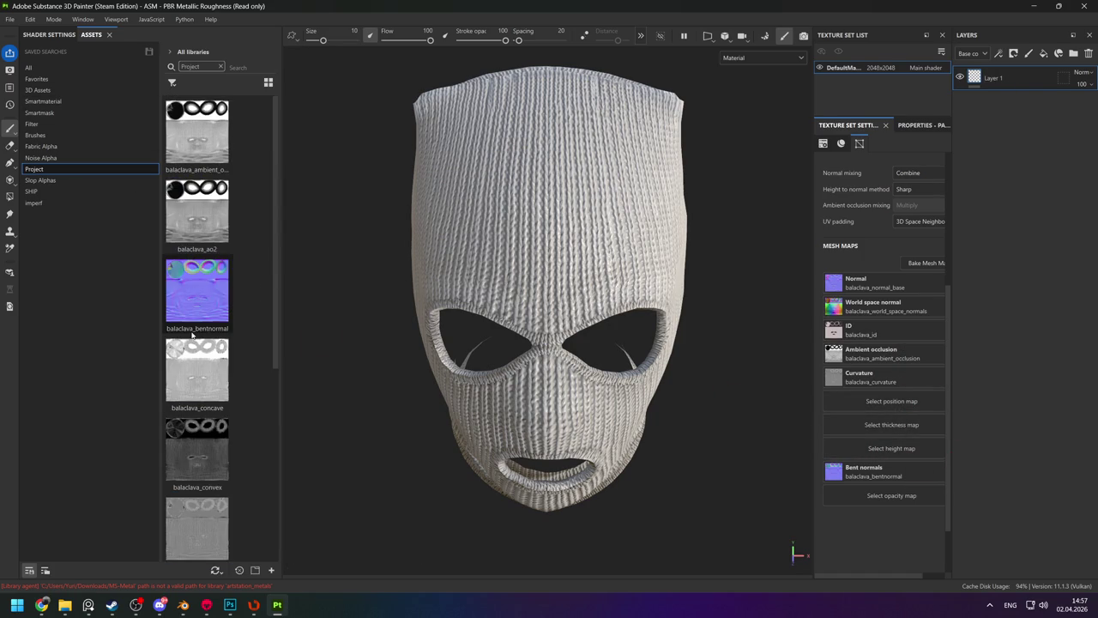
Find the Balaclava smart material by searching 'balac' and drop it onto the layer stack.
click(29, 67)
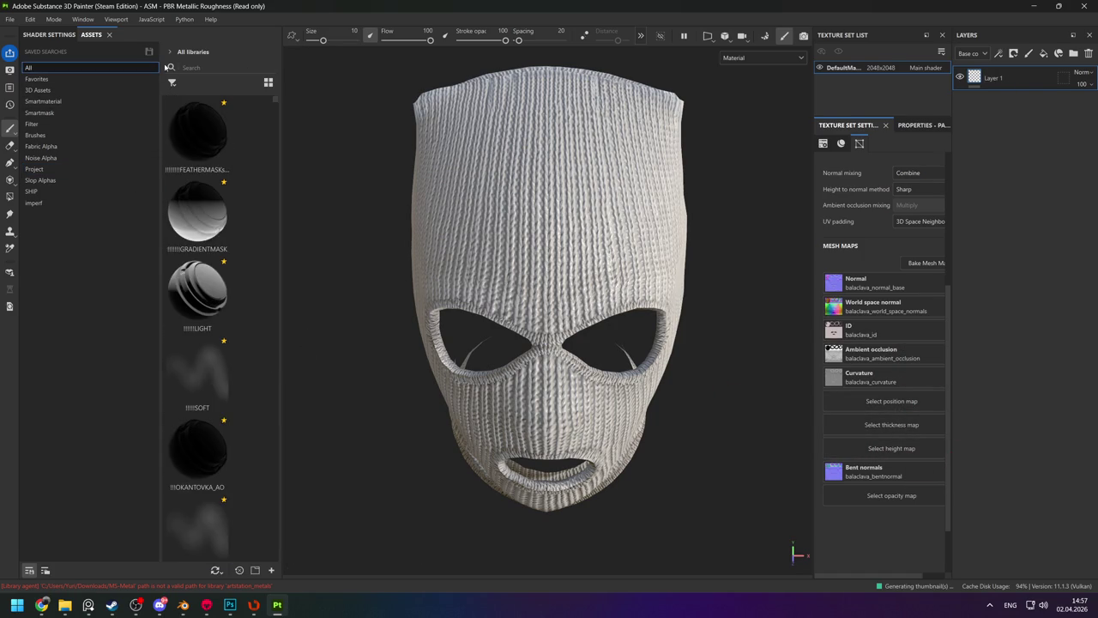
text(s)
click(201, 67)
text(balac)
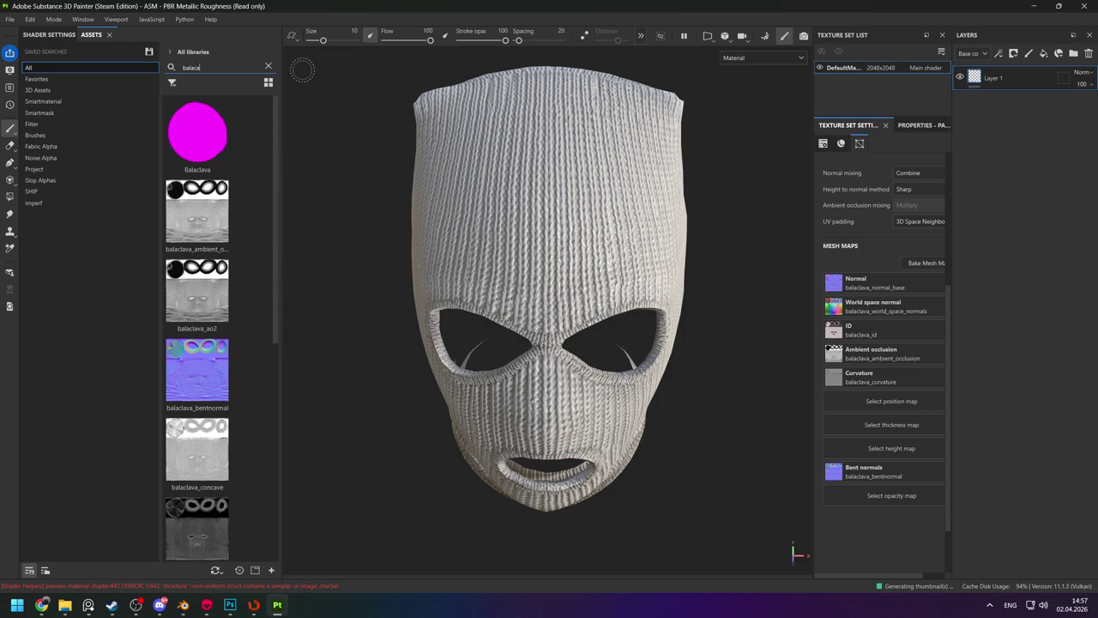
drag(197, 133, 1004, 84)
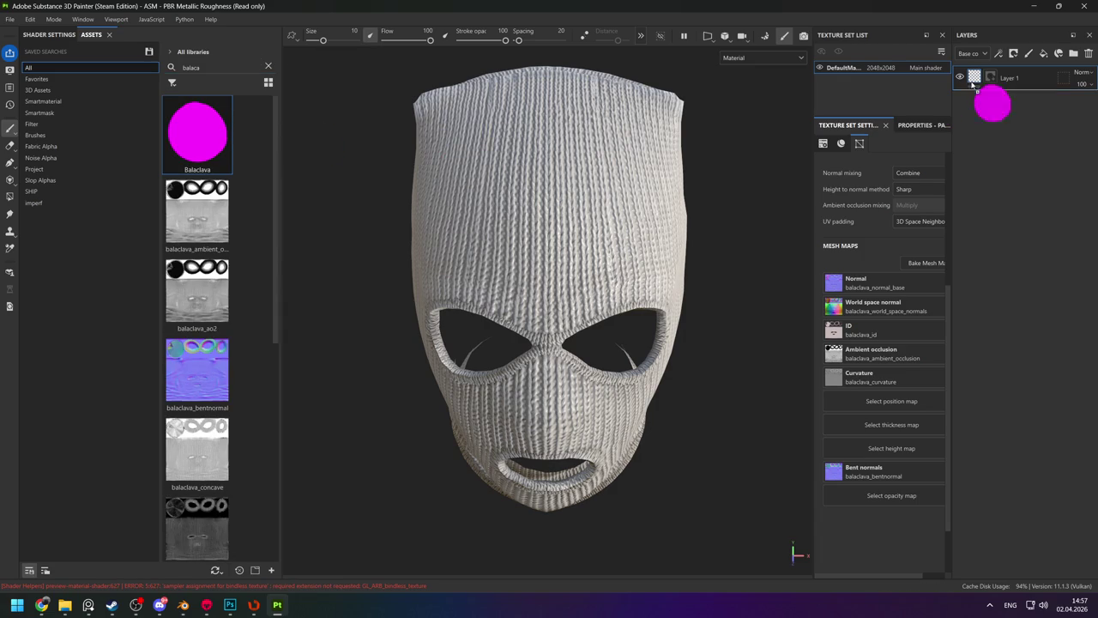
Orbit and zoom around the red balaclava and rotate the lighting to inspect it.
mouse_move(684, 234)
alt+mouse_down()
mouse_move(578, 273)
mouse_move(495, 221)
mouse_move(728, 228)
mouse_move(596, 228)
mouse_move(541, 405)
mouse_move(503, 304)
mouse_move(583, 272)
alt+mouse_up()
scroll(569, 404, up, 3)
scroll(588, 351, up, 2)
mouse_move(587, 352)
alt+mouse_down()
mouse_move(532, 321)
mouse_move(612, 321)
mouse_move(572, 292)
alt+mouse_up()
shift+right_drag(571, 292, 510, 286)
mouse_move(510, 285)
alt+mouse_down()
mouse_move(465, 286)
mouse_move(492, 292)
mouse_move(527, 264)
alt+mouse_up()
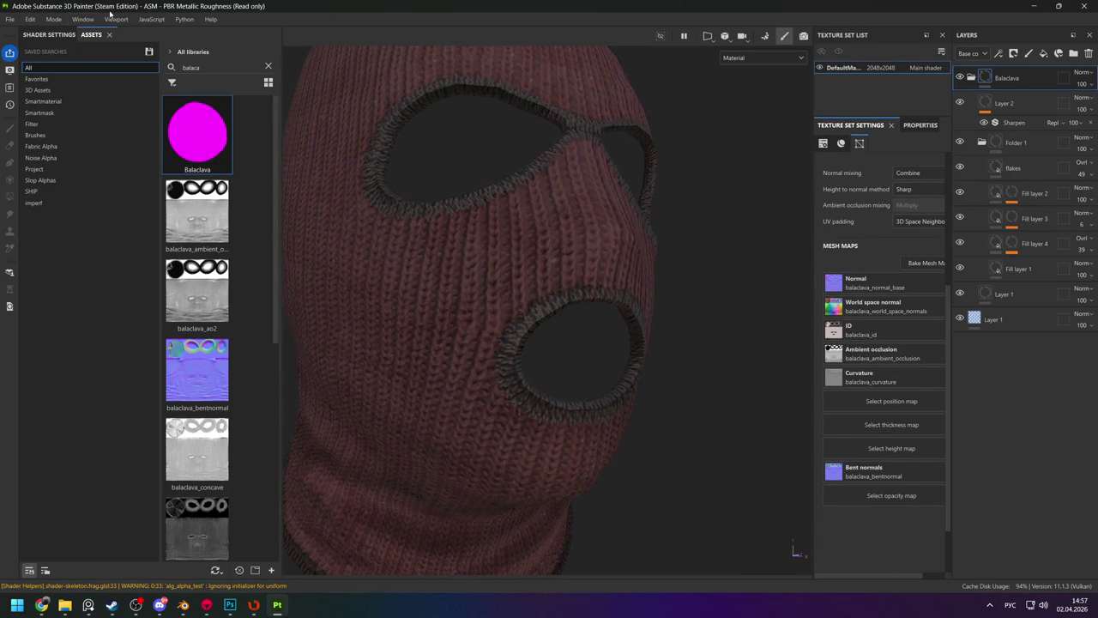
click(30, 19)
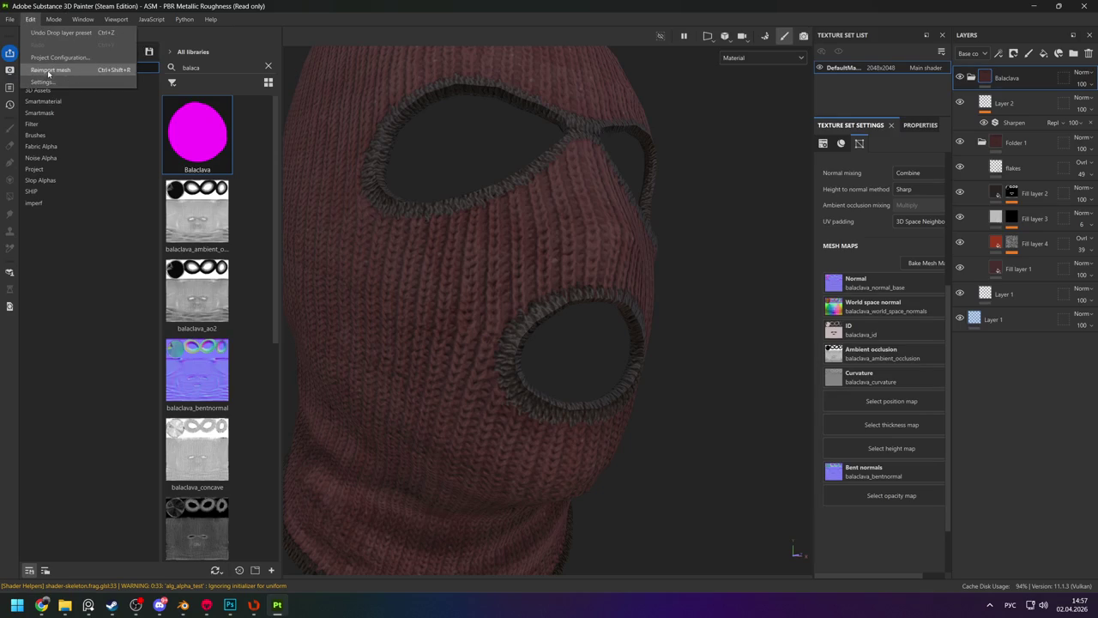
click(41, 81)
drag(378, 147, 34, 34)
click(30, 19)
click(51, 52)
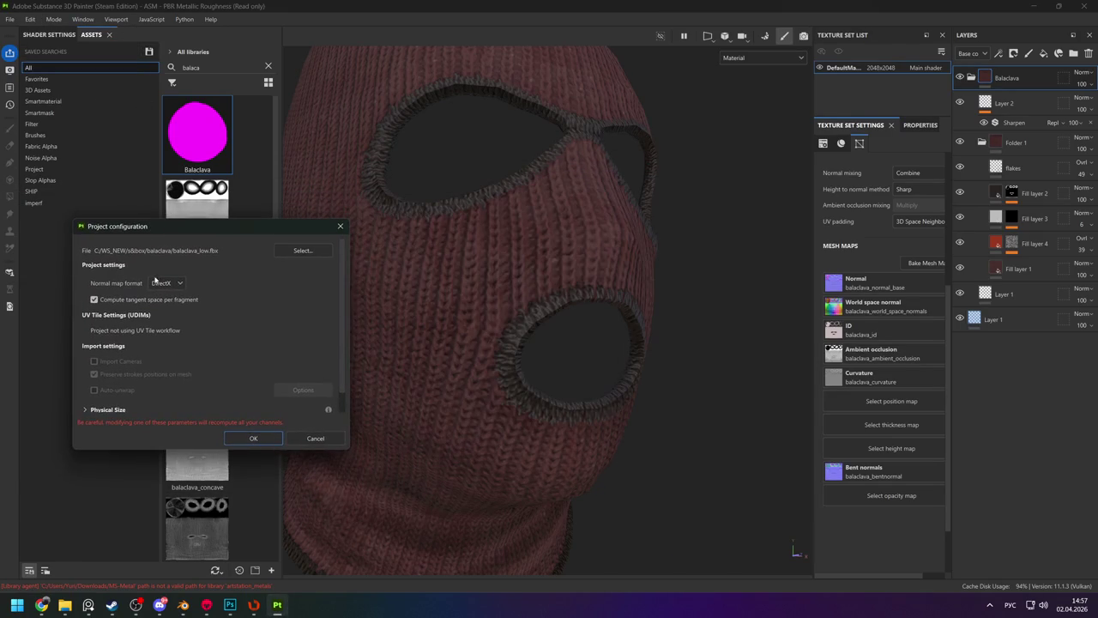
click(163, 294)
click(253, 438)
mouse_move(361, 343)
alt+mouse_down()
mouse_move(429, 271)
mouse_move(431, 232)
alt+mouse_up()
scroll(534, 218, down, 5)
mouse_move(535, 206)
alt+mouse_down()
mouse_move(584, 195)
mouse_move(596, 385)
mouse_move(444, 311)
mouse_move(598, 314)
mouse_move(480, 300)
mouse_move(460, 277)
mouse_move(527, 300)
mouse_move(442, 167)
mouse_move(659, 223)
mouse_move(629, 233)
mouse_move(725, 238)
mouse_move(624, 216)
alt+mouse_up()
scroll(584, 195, up, 5)
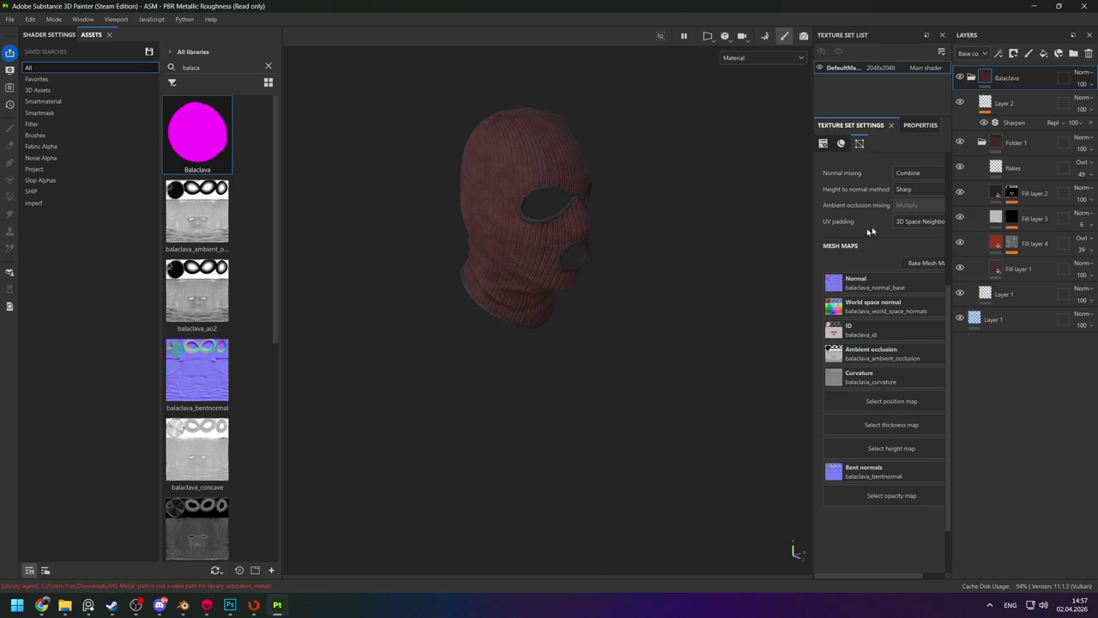
click(1018, 269)
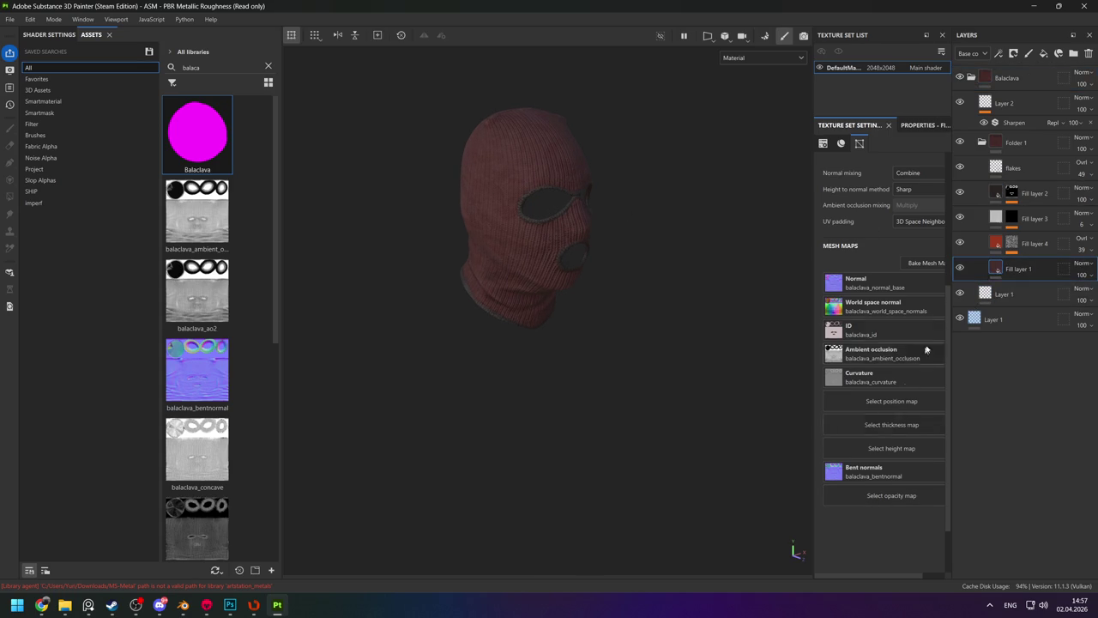
Set Fill layer 1's base colour to a muted dark red.
click(909, 125)
click(889, 499)
click(918, 507)
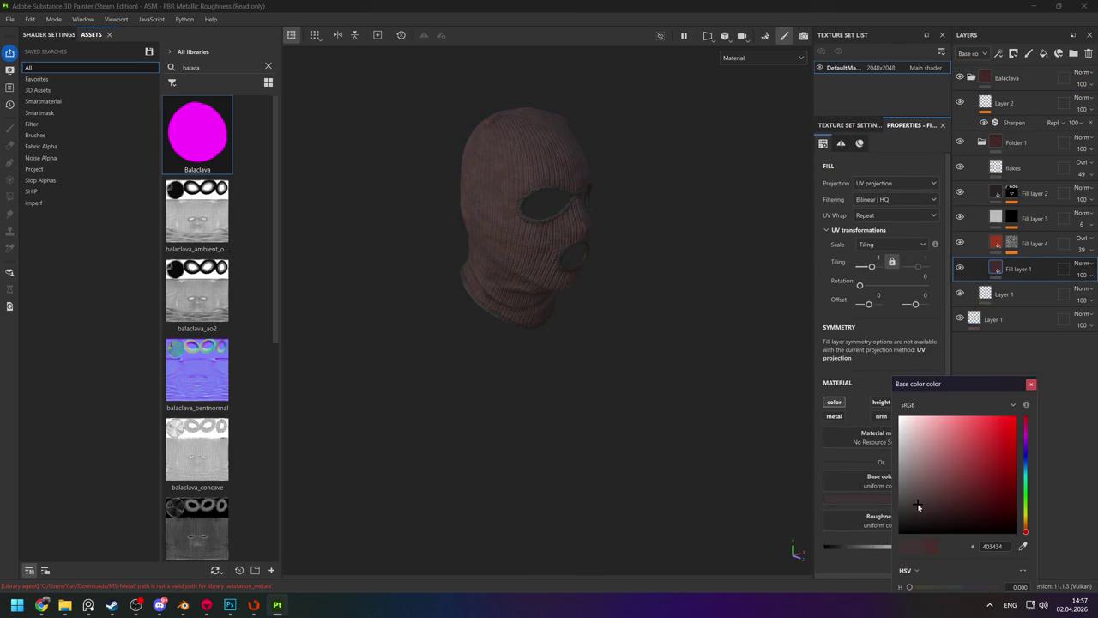
alt+drag(600, 294, 635, 296)
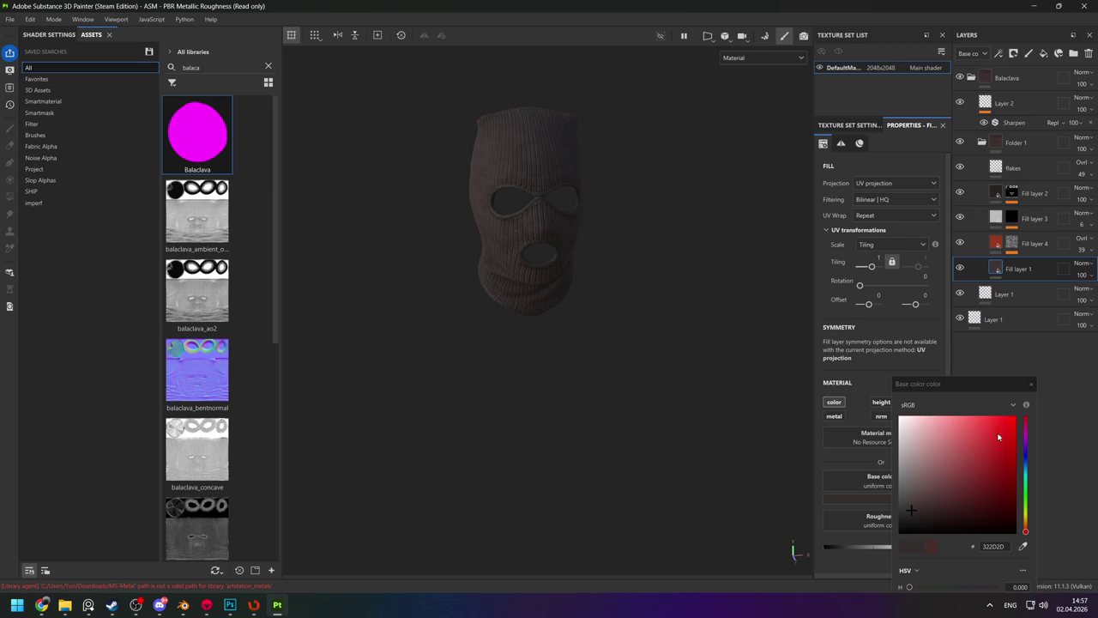
click(946, 377)
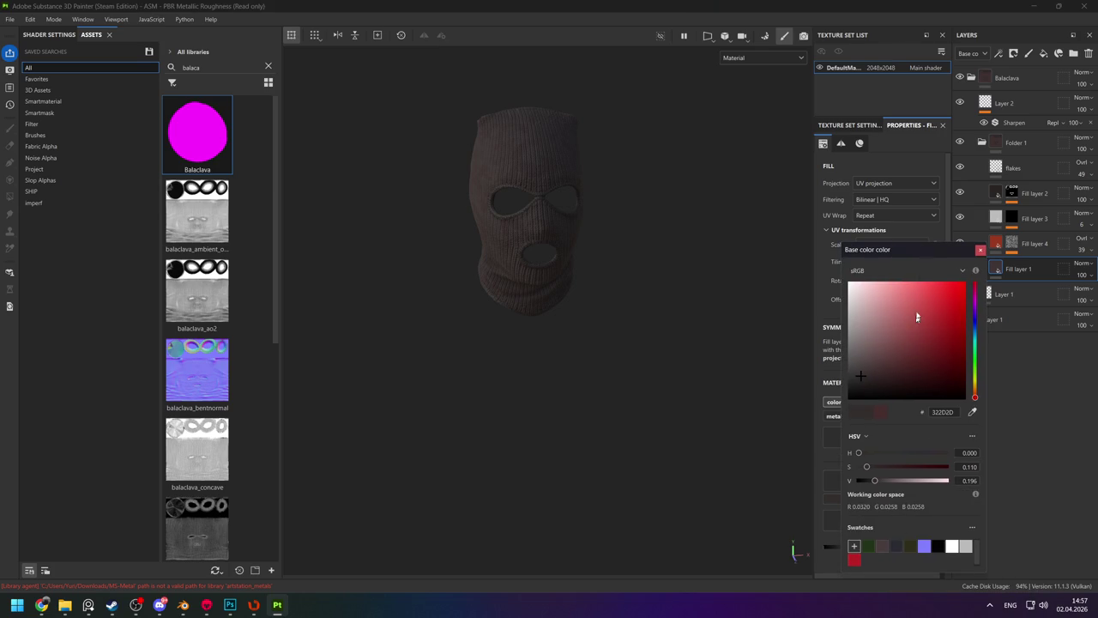
drag(976, 251, 946, 150)
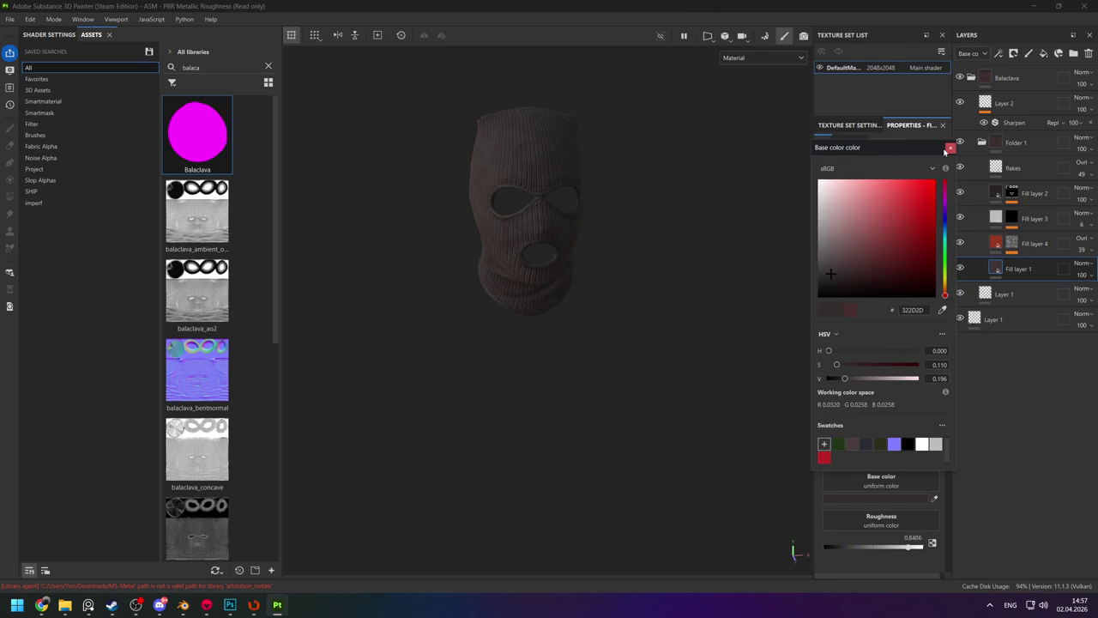
click(949, 147)
Inspect the balaclava up close, then change Fill layer 1's knit colour to green.
mouse_move(591, 209)
alt+right_down()
mouse_move(533, 269)
mouse_move(466, 226)
alt+right_up()
alt+drag(563, 274, 369, 262)
mouse_move(370, 262)
alt+right_down()
mouse_move(571, 351)
mouse_move(696, 227)
alt+right_up()
alt+drag(677, 231, 635, 203)
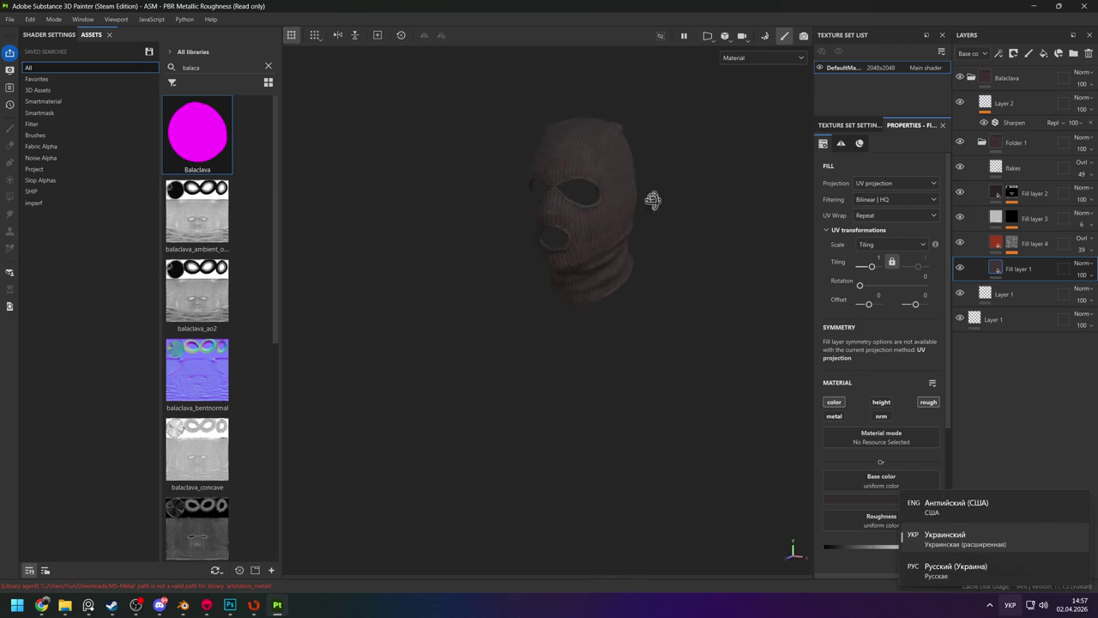
alt+right_drag(635, 203, 593, 271)
alt+drag(593, 271, 629, 226)
mouse_move(630, 226)
alt+right_down()
mouse_move(543, 283)
mouse_move(608, 277)
alt+right_up()
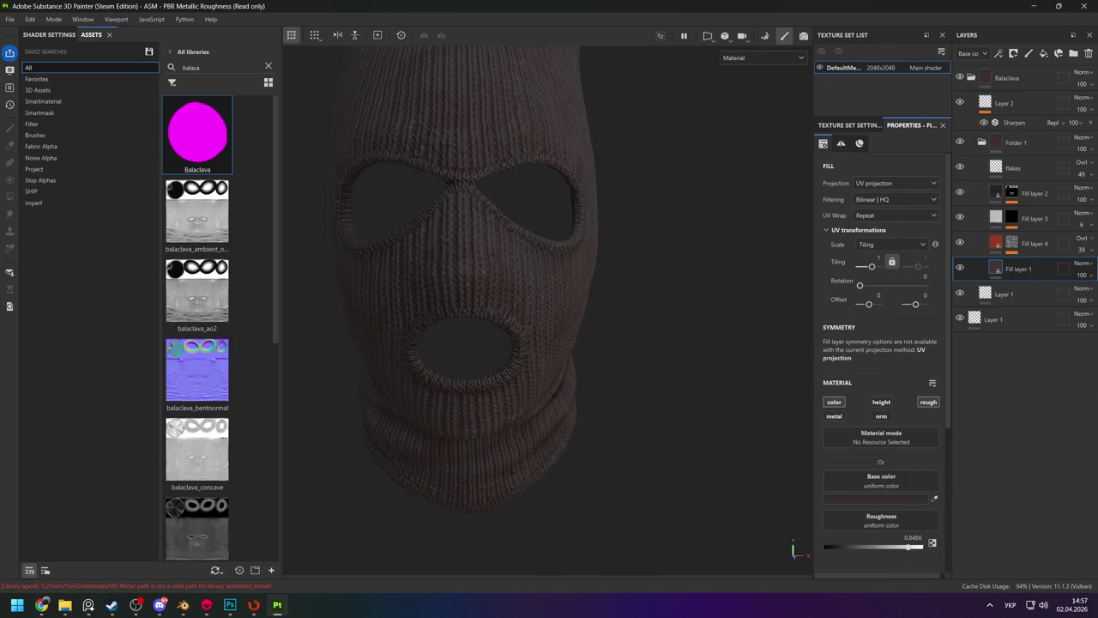
click(881, 499)
click(1016, 386)
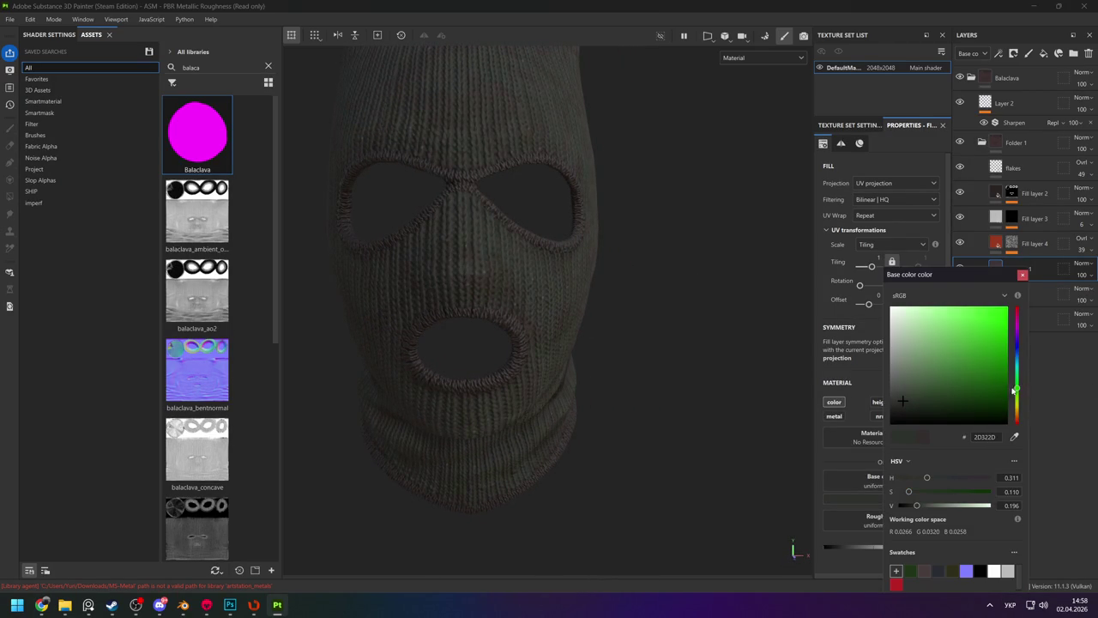
drag(927, 395, 925, 401)
key(f)
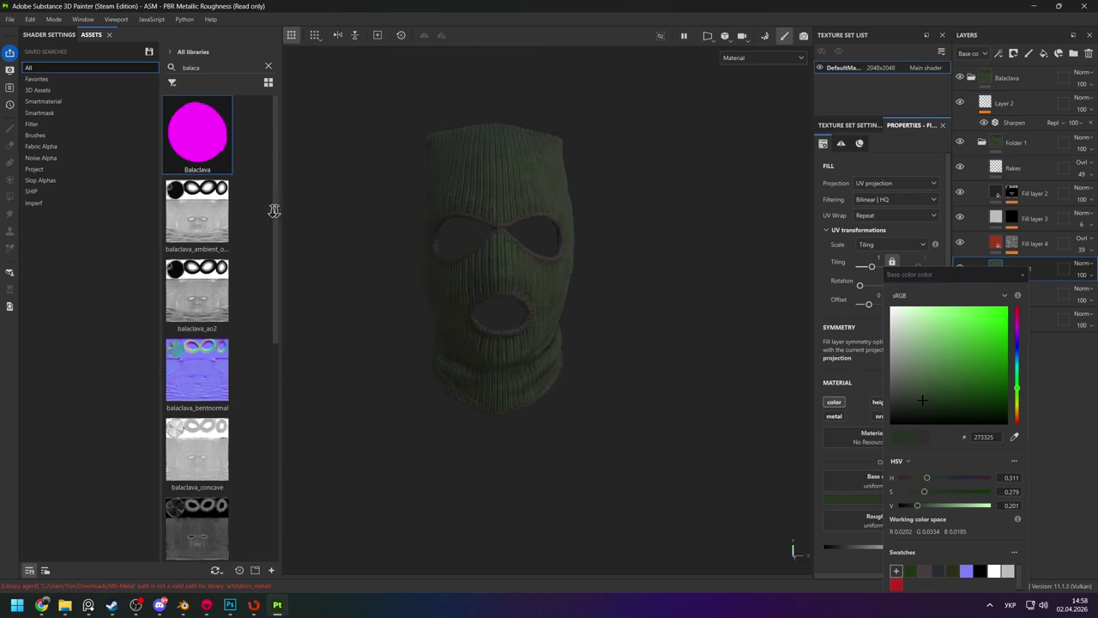
click(1021, 275)
Set Fill layer 2's trim base colour to a dark brown.
mouse_move(586, 254)
alt+mouse_down()
mouse_move(609, 253)
mouse_move(563, 270)
alt+mouse_up()
scroll(563, 270, up, 2)
click(87, 605)
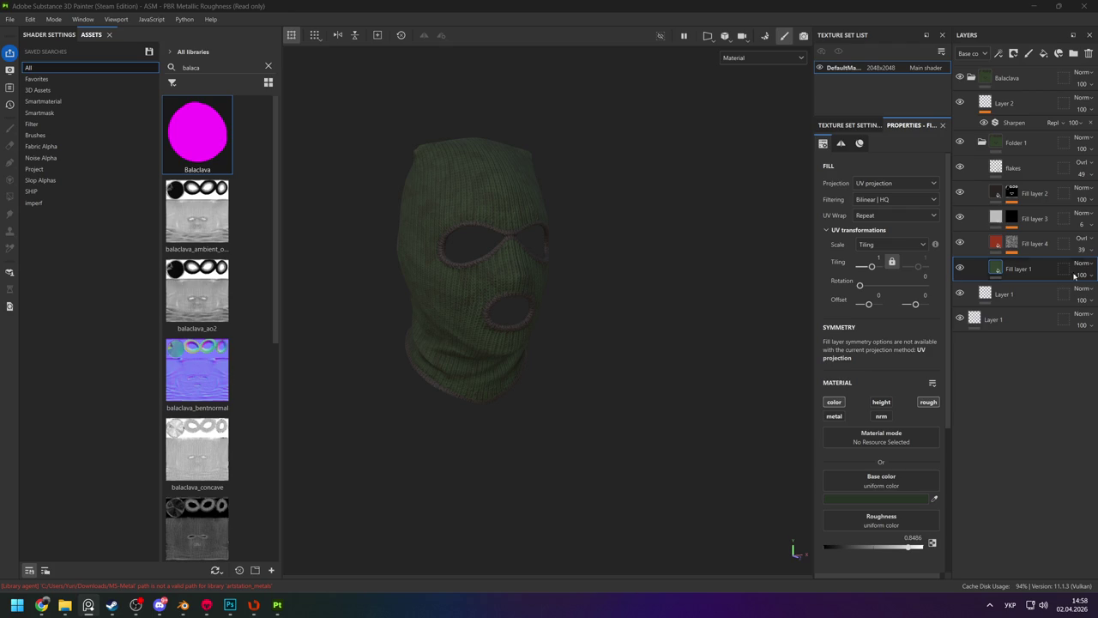
scroll(513, 255, up, 3)
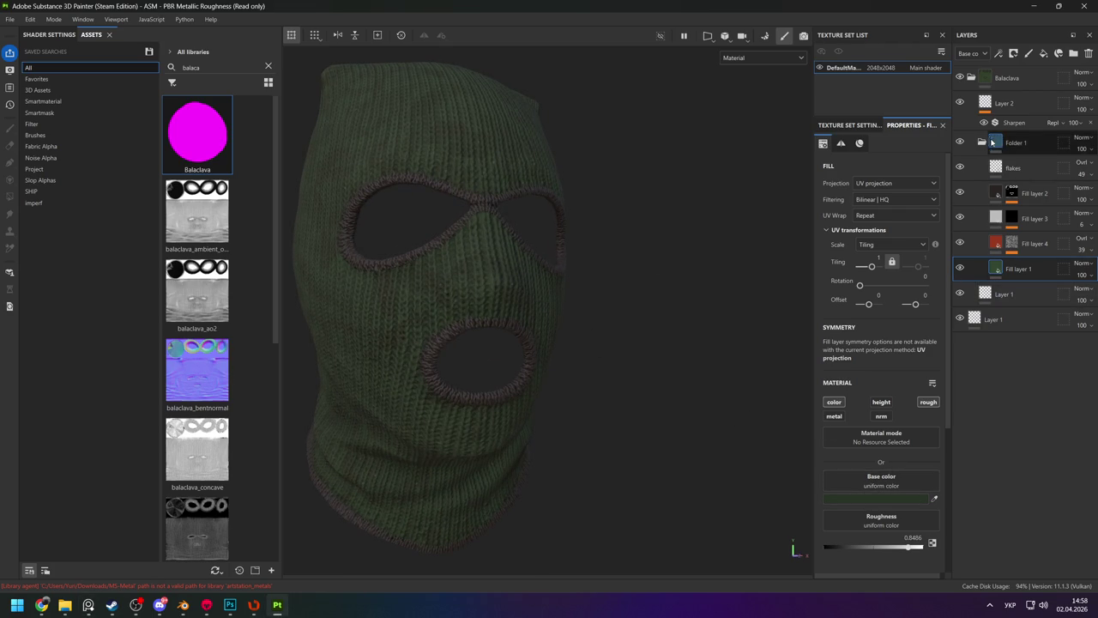
click(1032, 193)
click(885, 496)
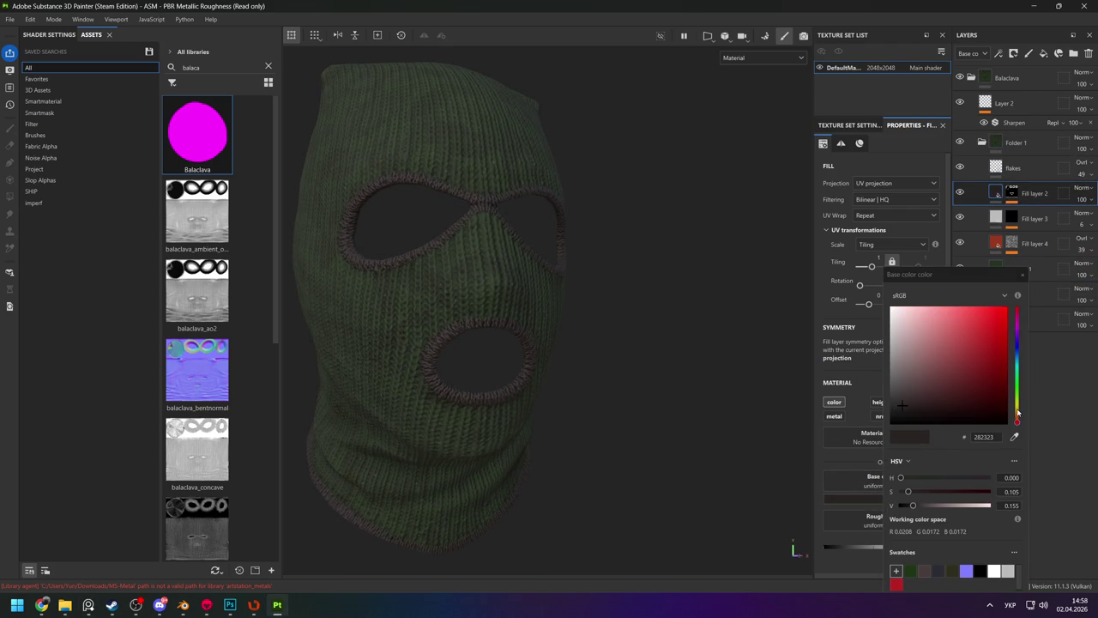
click(1017, 411)
click(966, 413)
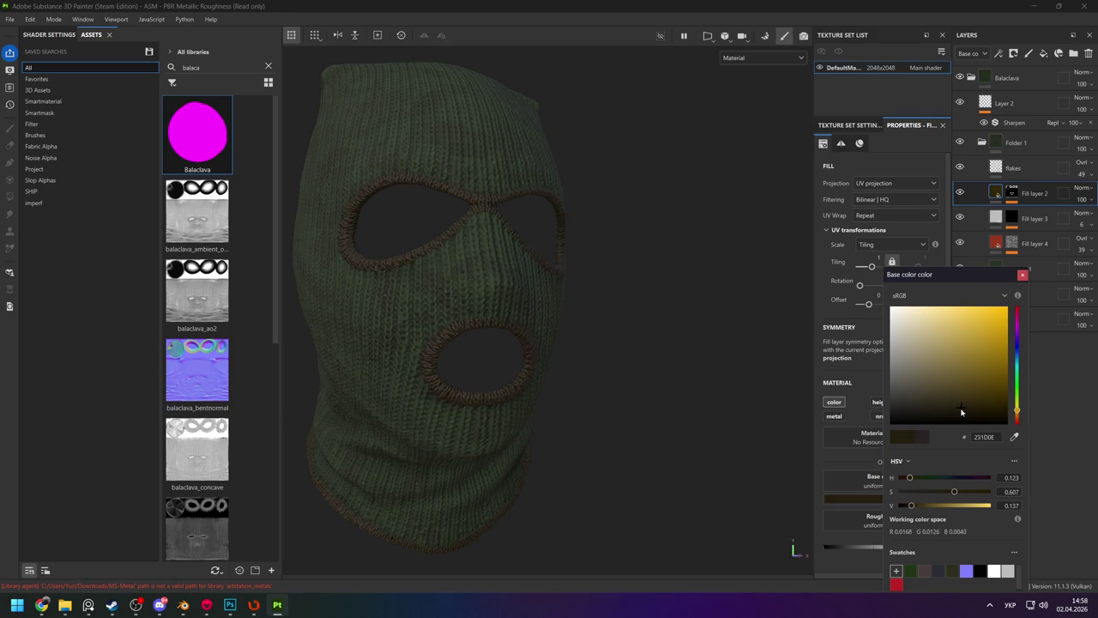
scroll(515, 299, down, 3)
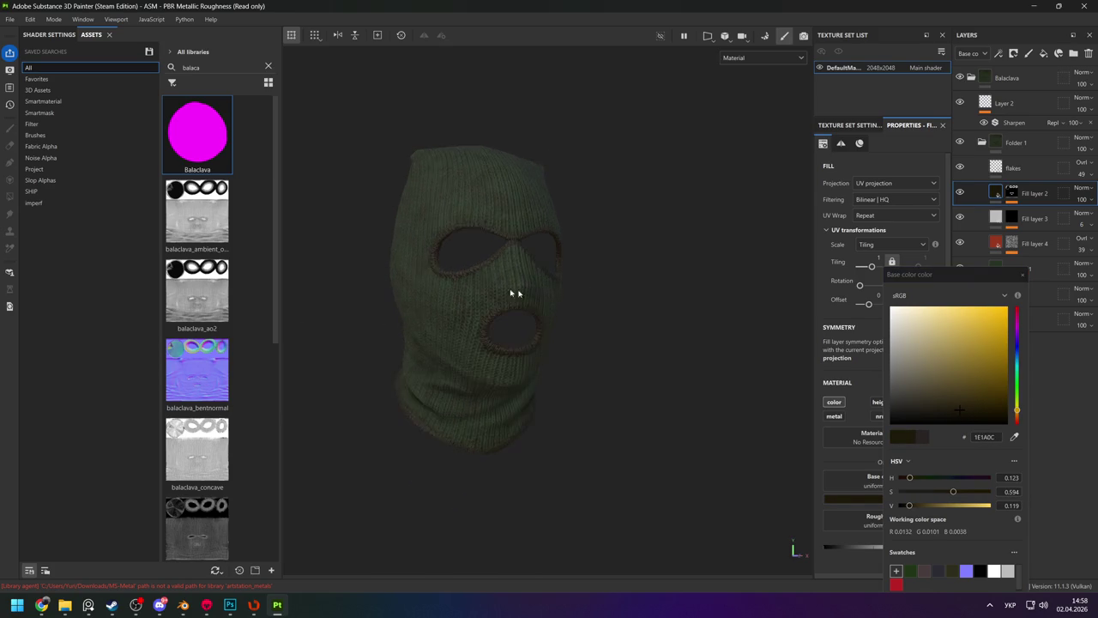
scroll(514, 299, down, 2)
click(1022, 274)
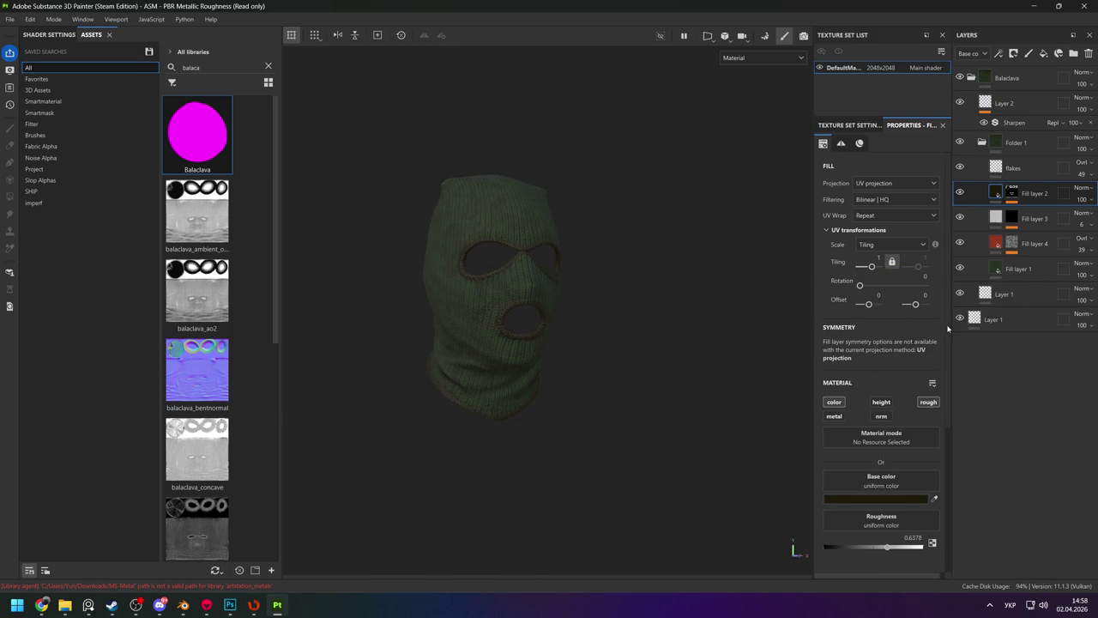
Settle Fill layer 1's knit on dark green 25332A and view the base colour channel.
click(1018, 269)
click(858, 496)
drag(999, 396, 997, 420)
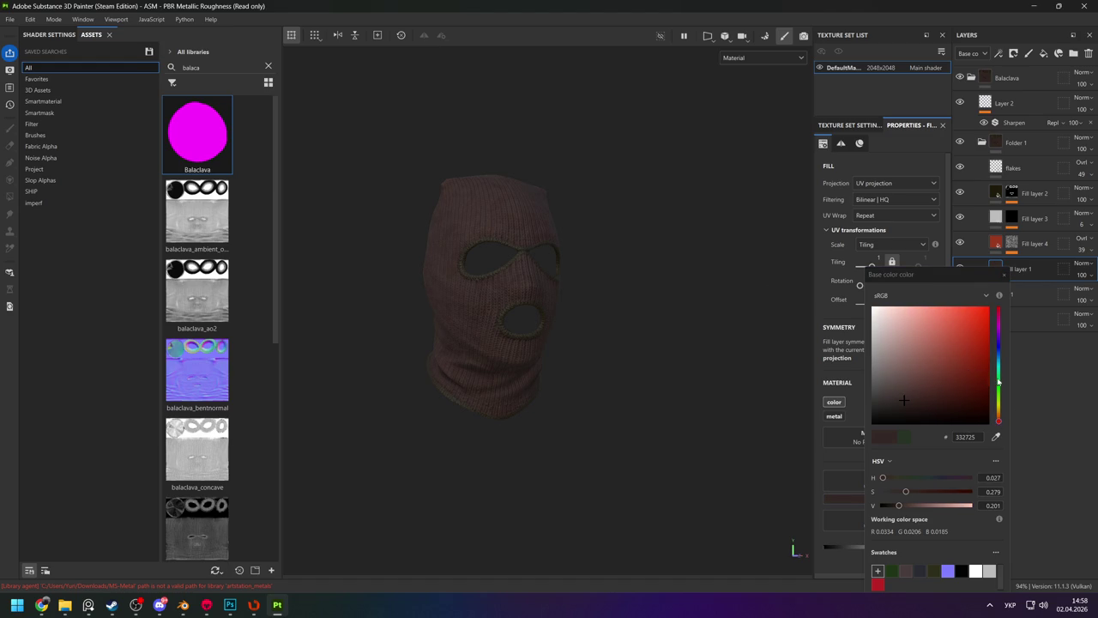
click(999, 382)
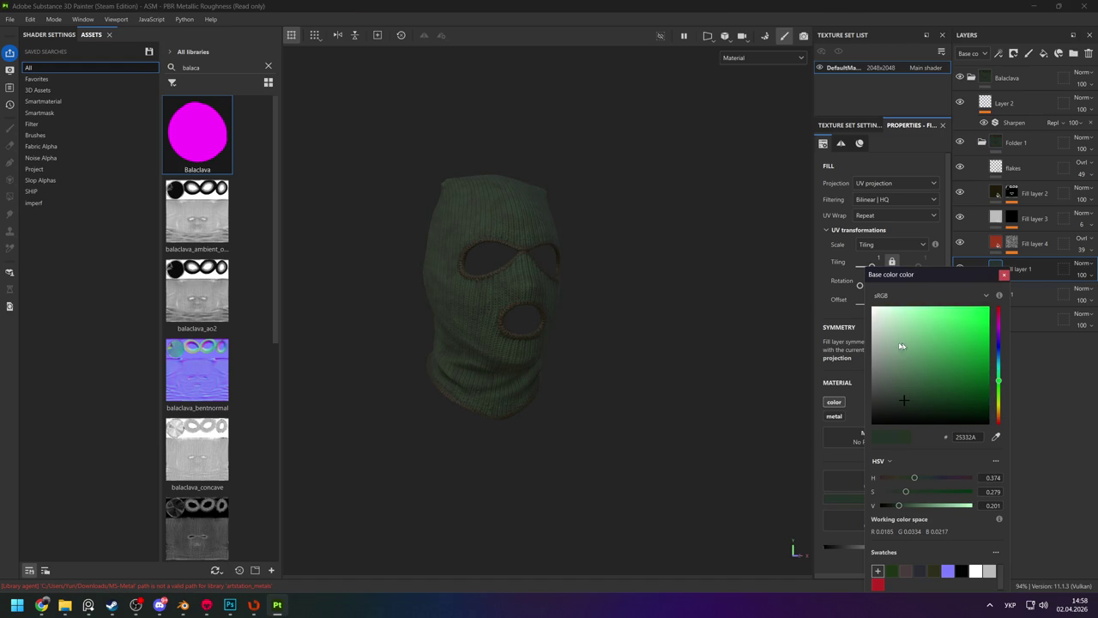
alt+drag(591, 311, 817, 326)
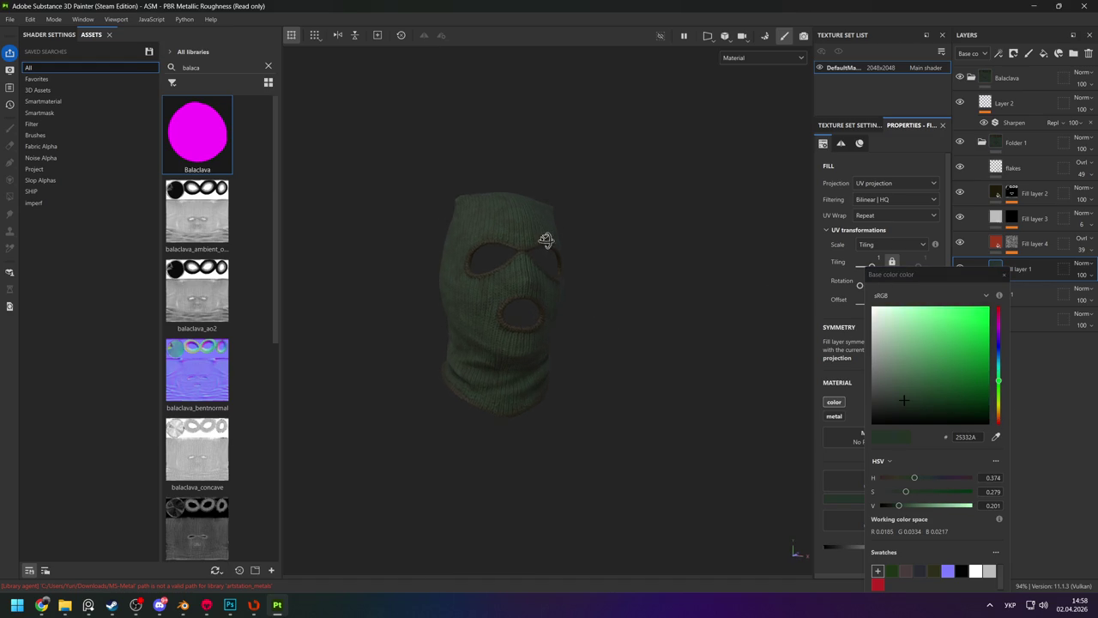
click(1007, 276)
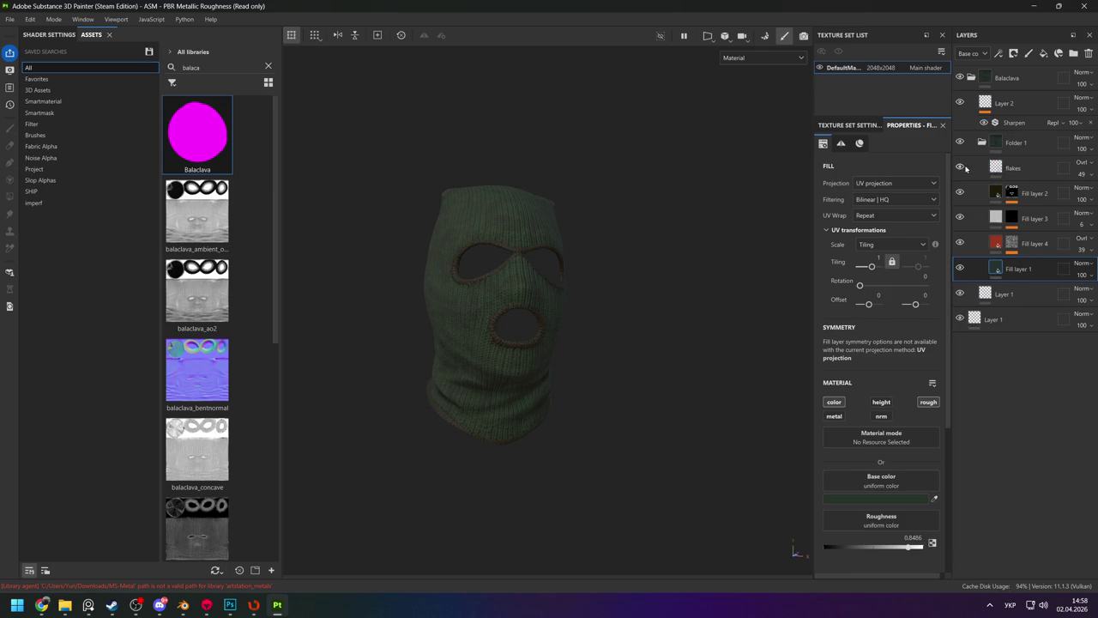
alt+drag(589, 270, 630, 282)
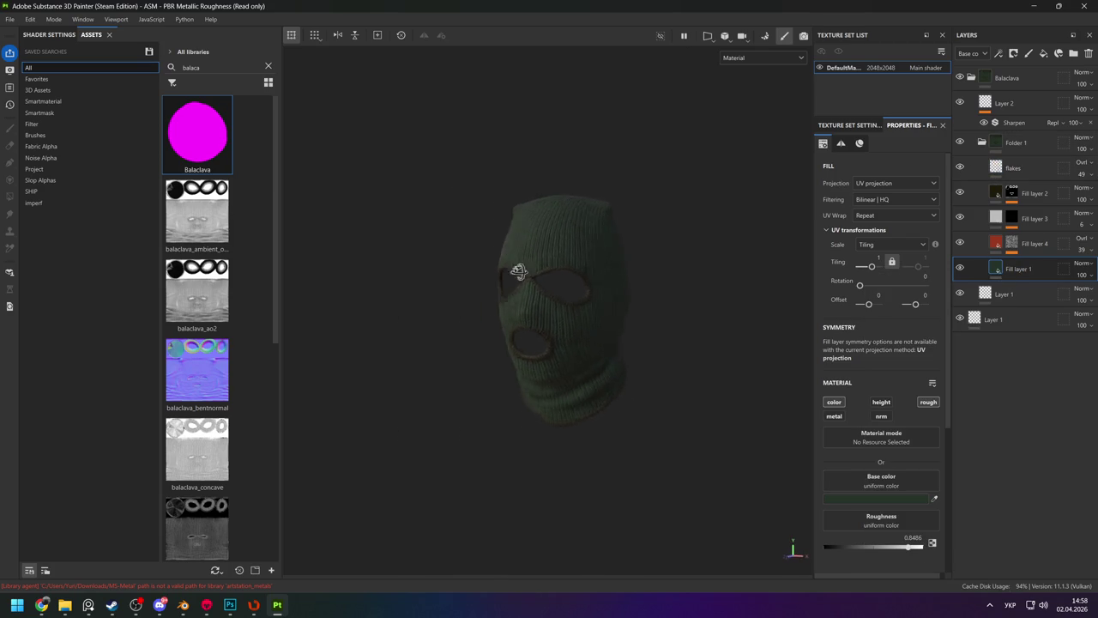
key(c)
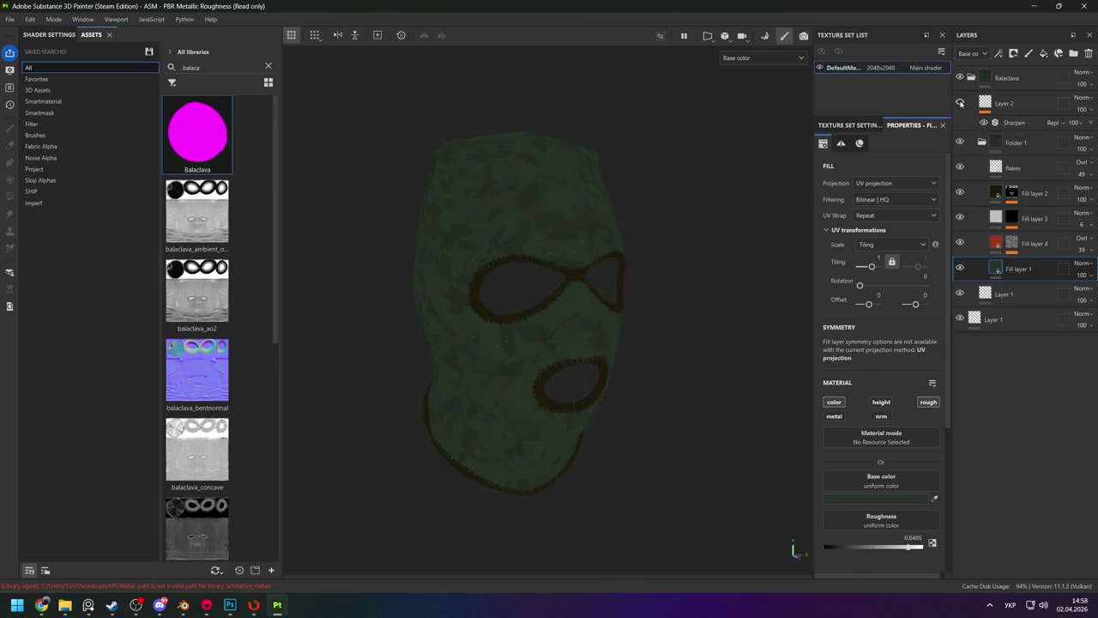
Compare the trim layer on and off, then move Fill layer 2 below Fill layer 4.
click(958, 193)
click(959, 193)
double_click(958, 193)
click(959, 193)
click(959, 193)
drag(1029, 193, 1026, 254)
Inspect the knit close up in full material view, then switch to base colour only.
scroll(592, 335, up, 1)
scroll(624, 387, up, 2)
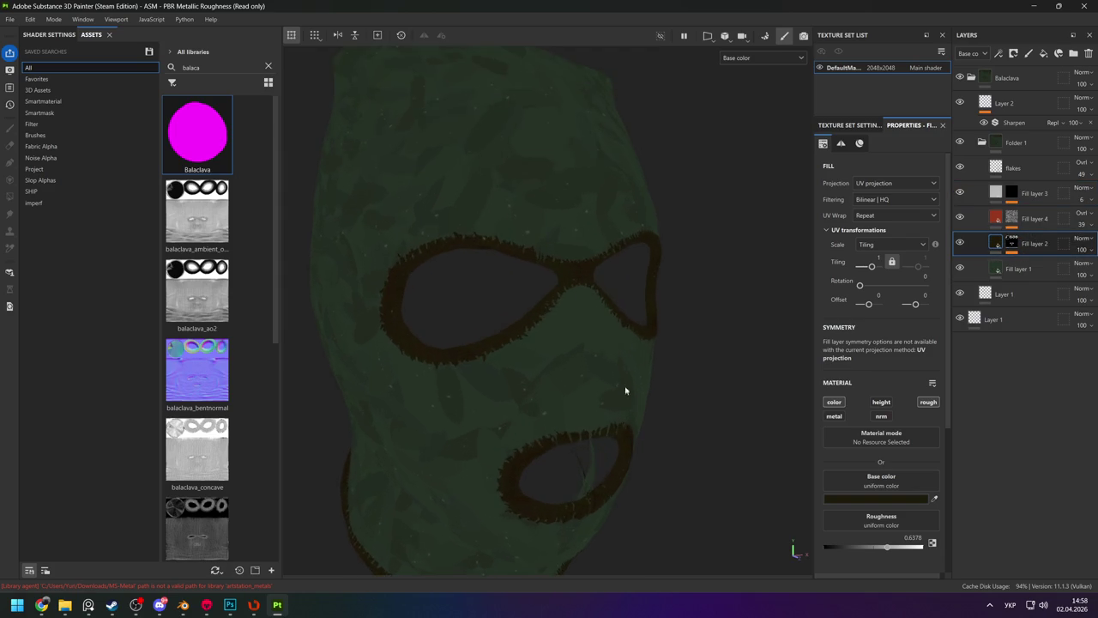
key(m)
scroll(564, 312, up, 2)
scroll(540, 341, up, 2)
alt+drag(540, 341, 661, 289)
scroll(652, 287, up, 3)
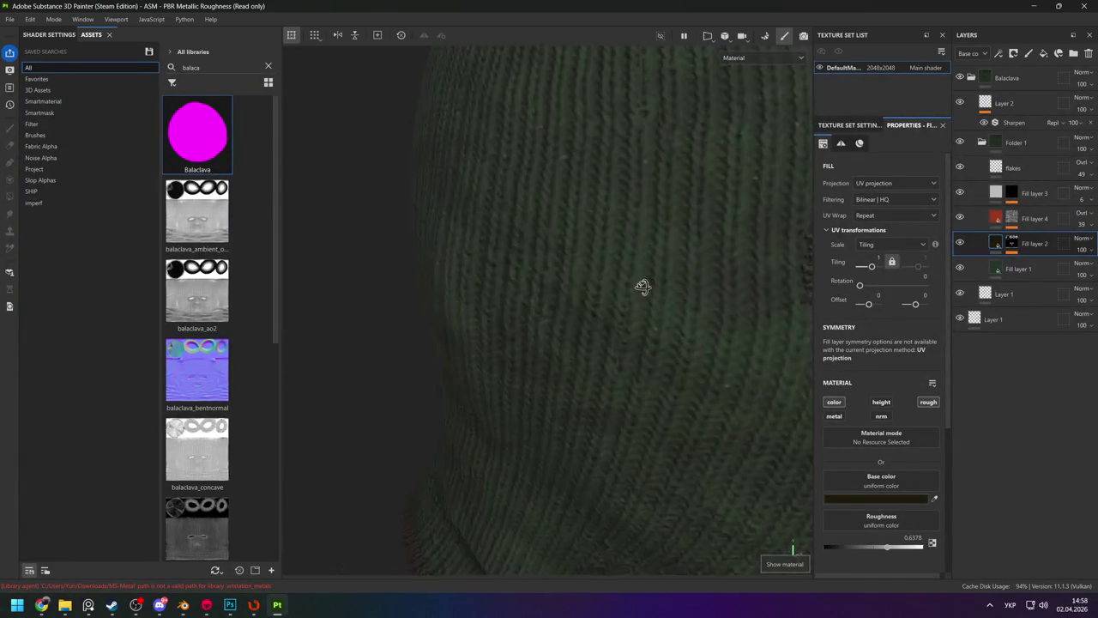
scroll(613, 288, down, 4)
mouse_move(583, 289)
alt+mouse_down()
mouse_move(564, 259)
mouse_move(687, 272)
alt+mouse_up()
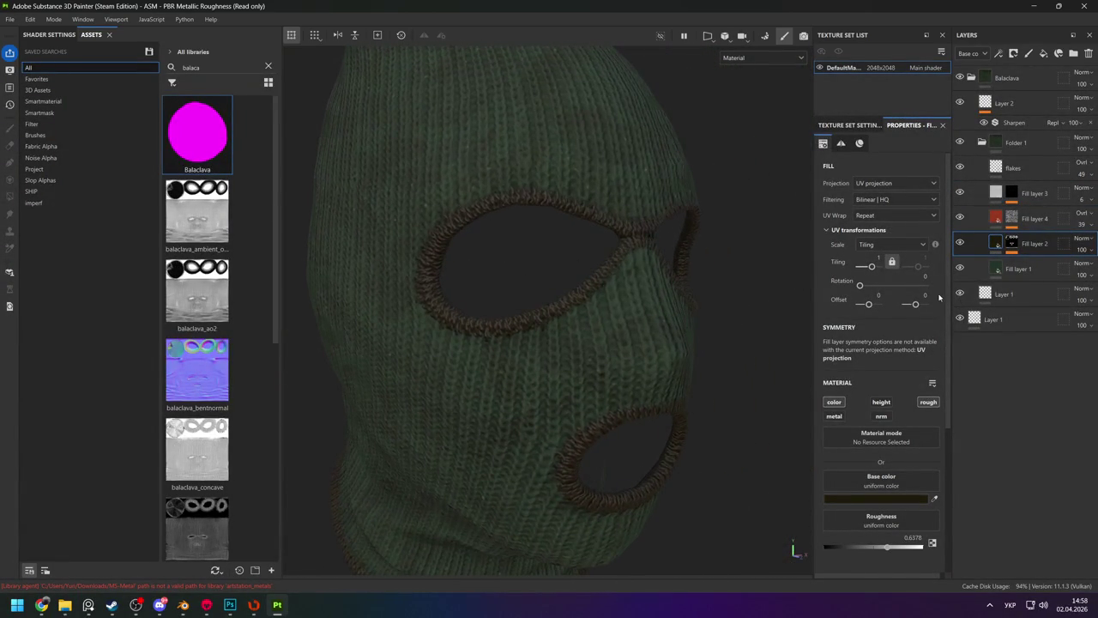
key(c)
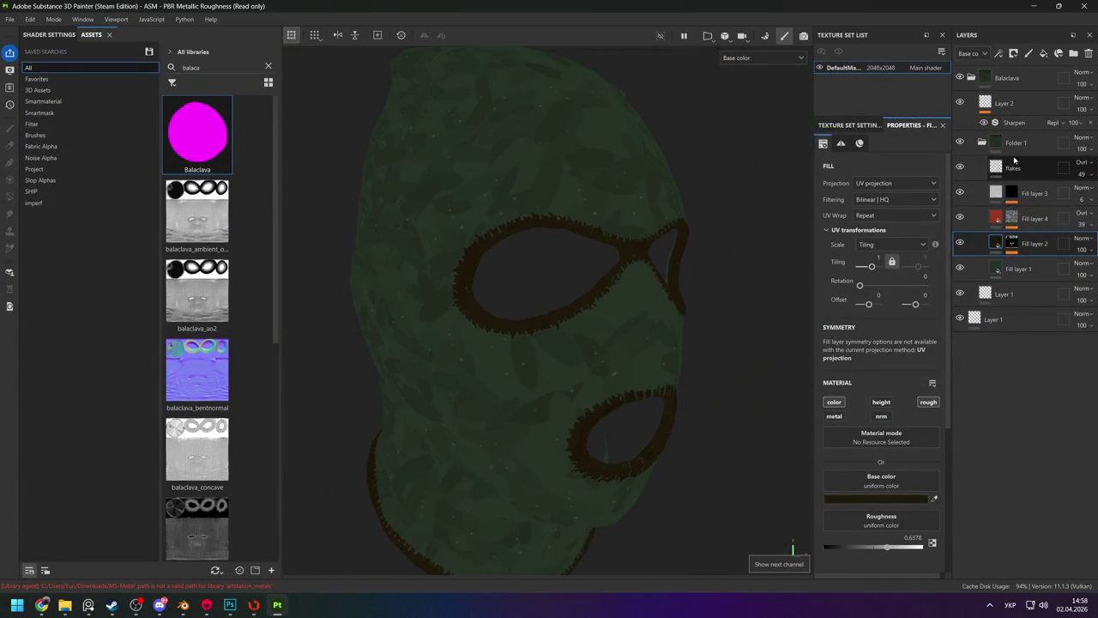
Add a light grey fill layer named AO above flakes.
click(1015, 165)
click(1043, 53)
text(AO)
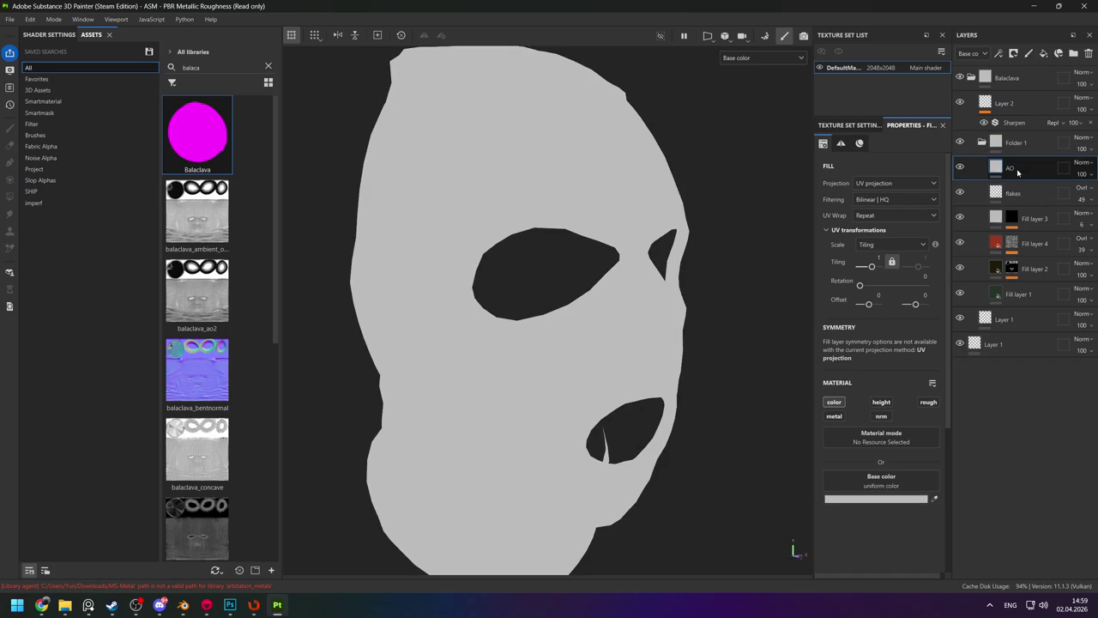
right_click(1017, 172)
Try a Dirt generator directly on the AO layer, then undo it.
click(947, 406)
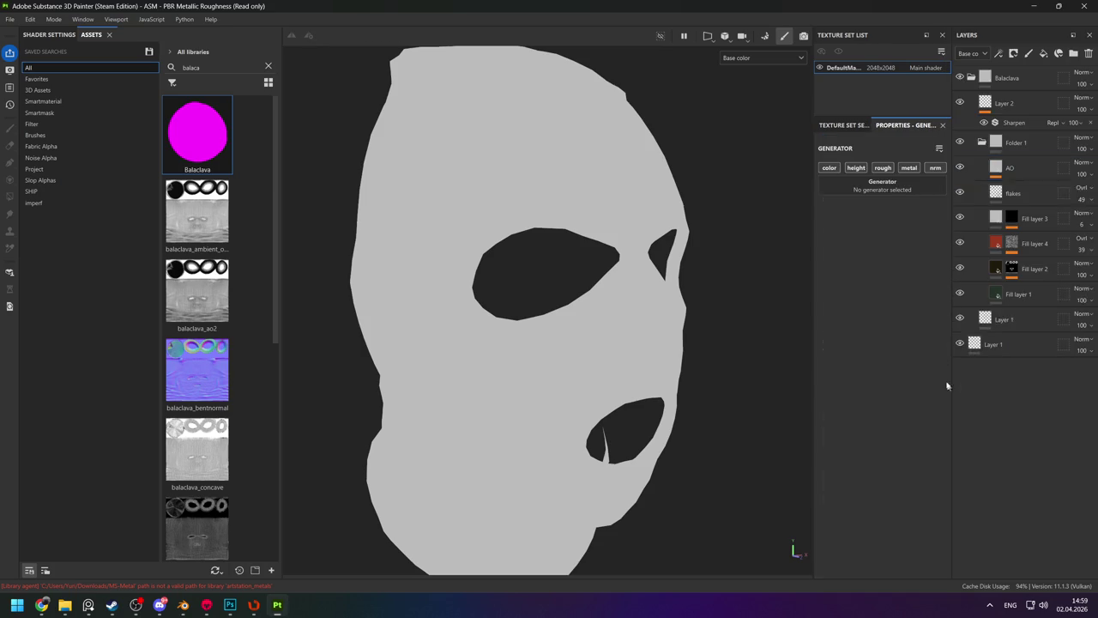
click(869, 187)
text(di)
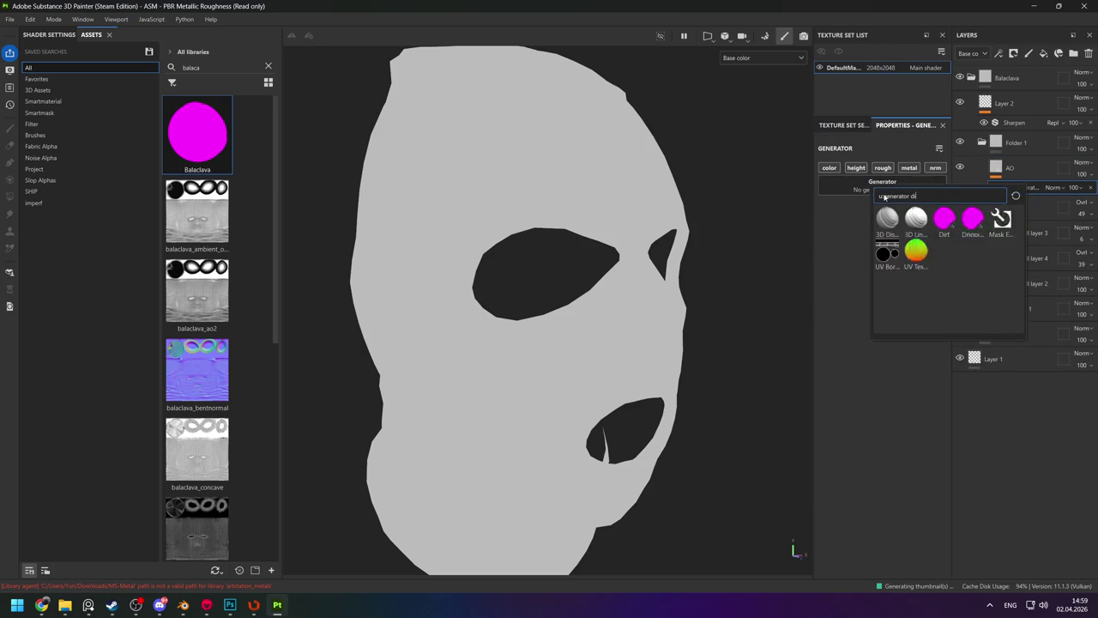
text(rt)
click(887, 220)
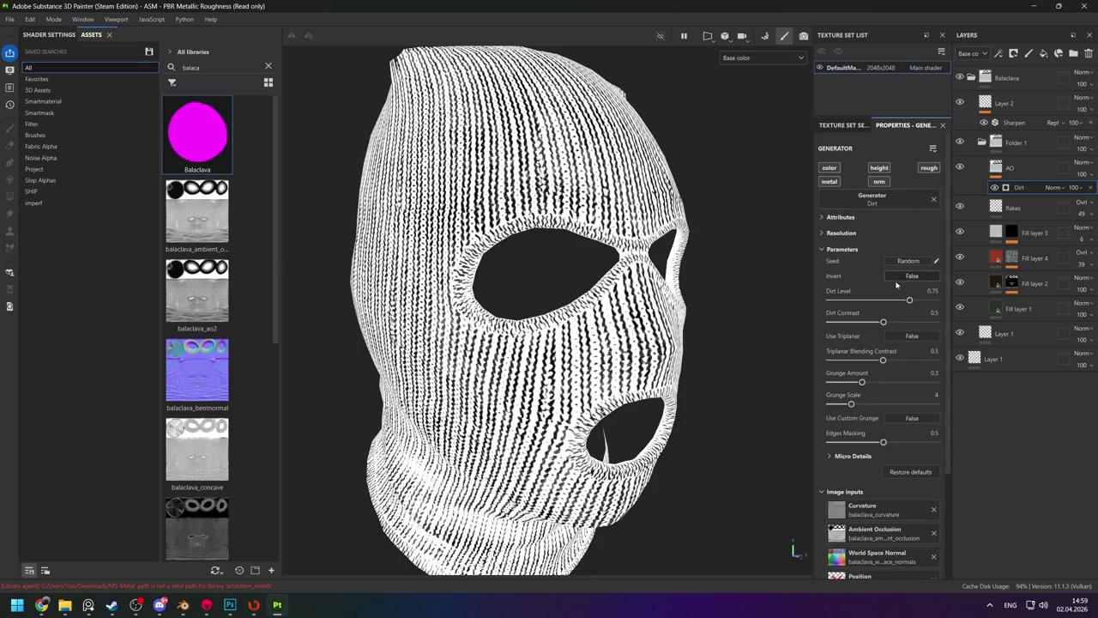
key(m)
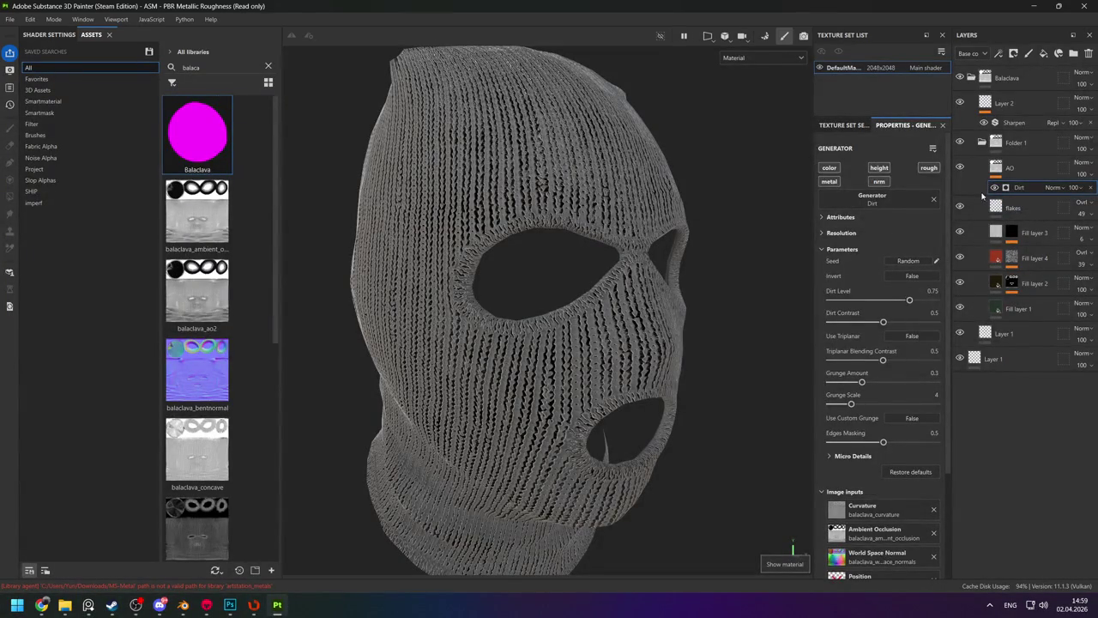
key(ctrl+z)
Give the AO layer a black mask driven by a Dirt generator and check its colour channel.
click(1015, 189)
right_click(1015, 188)
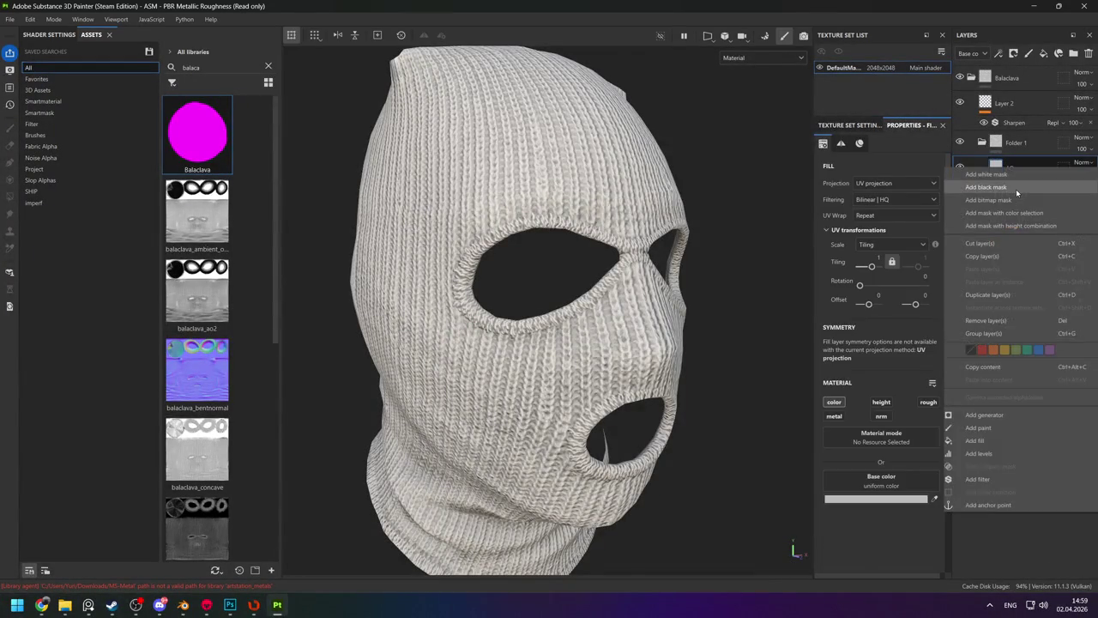
click(966, 211)
right_click(1012, 167)
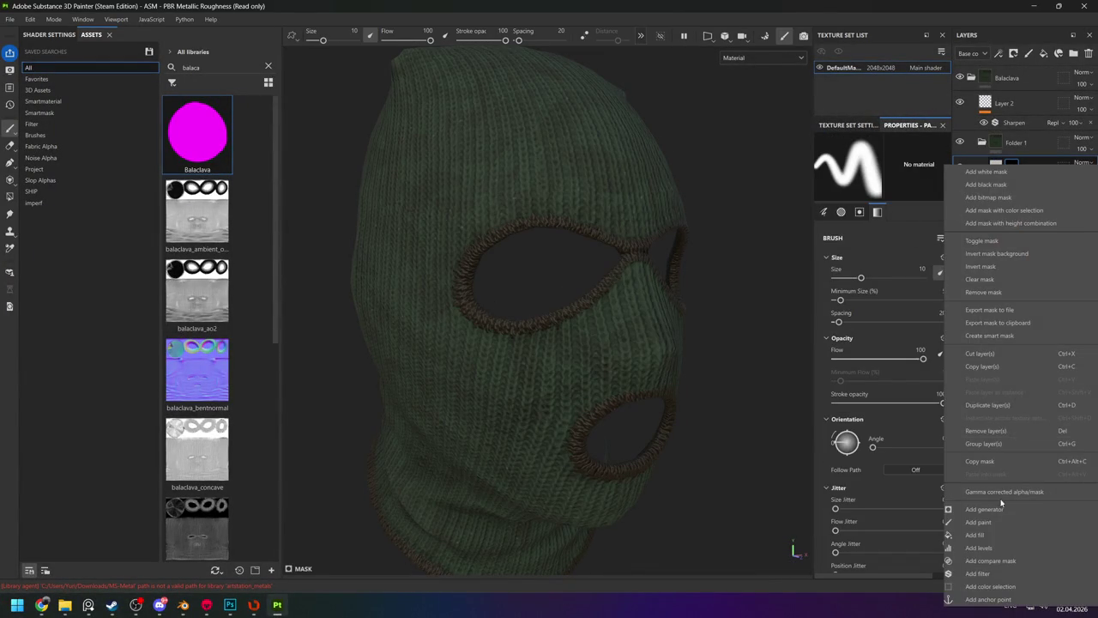
click(1001, 506)
click(896, 179)
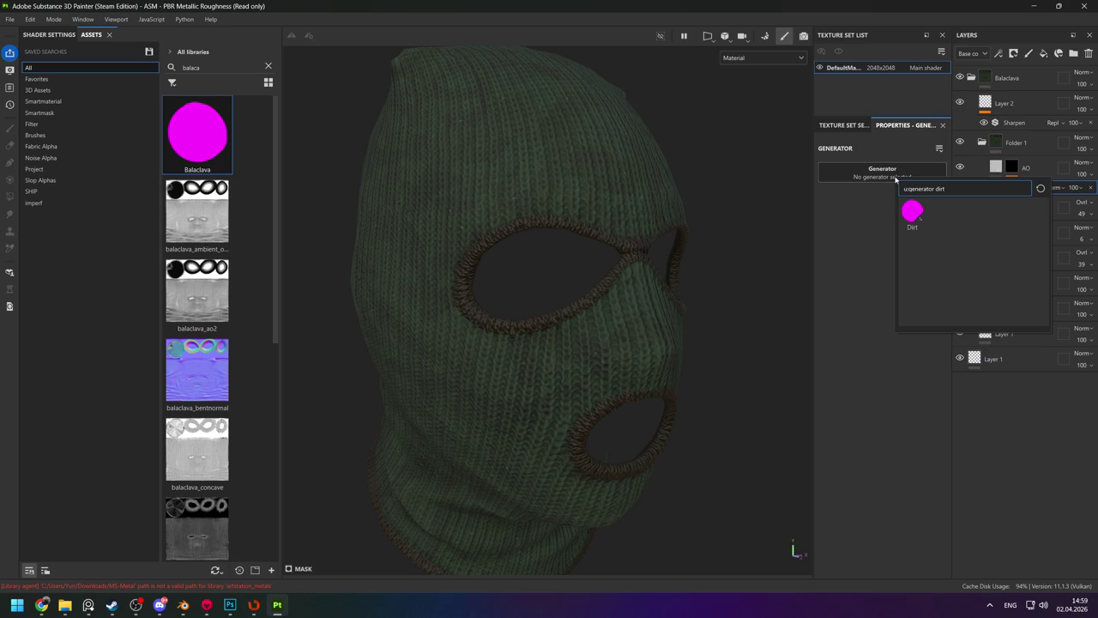
click(911, 209)
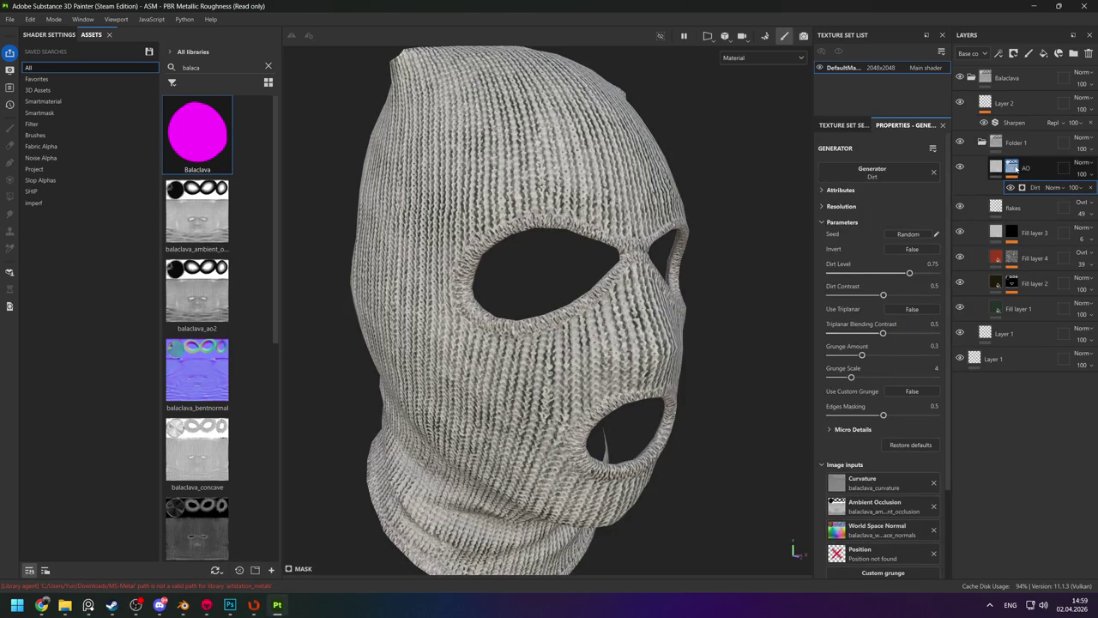
click(999, 167)
click(834, 402)
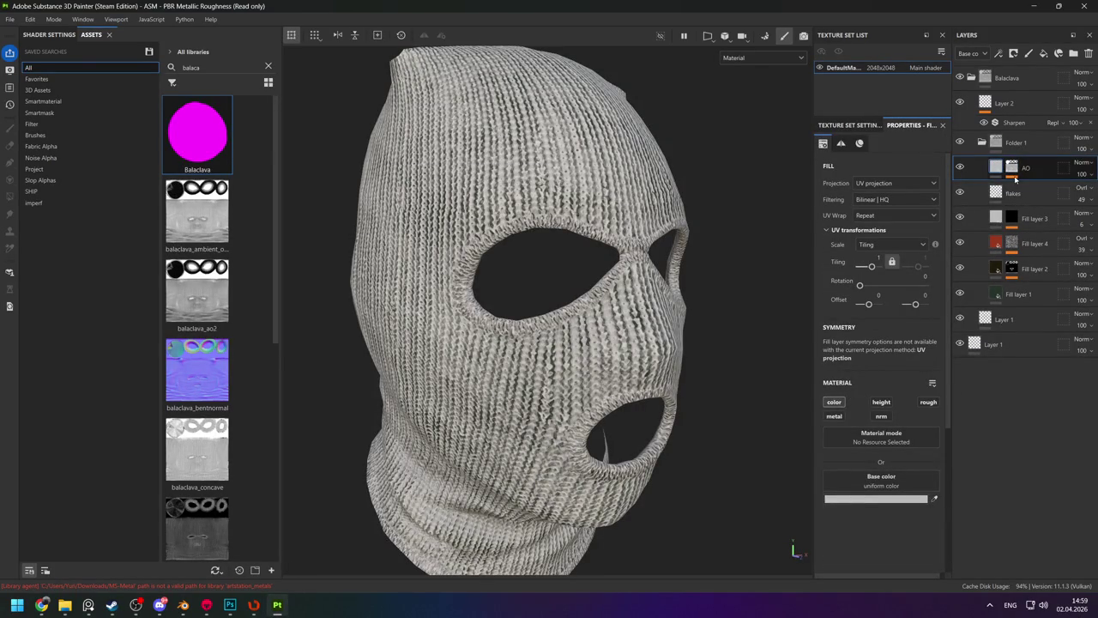
Select the AO layer's Dirt generator and lower its Dirt Level to about 0.23.
click(1011, 167)
scroll(888, 410, down, 4)
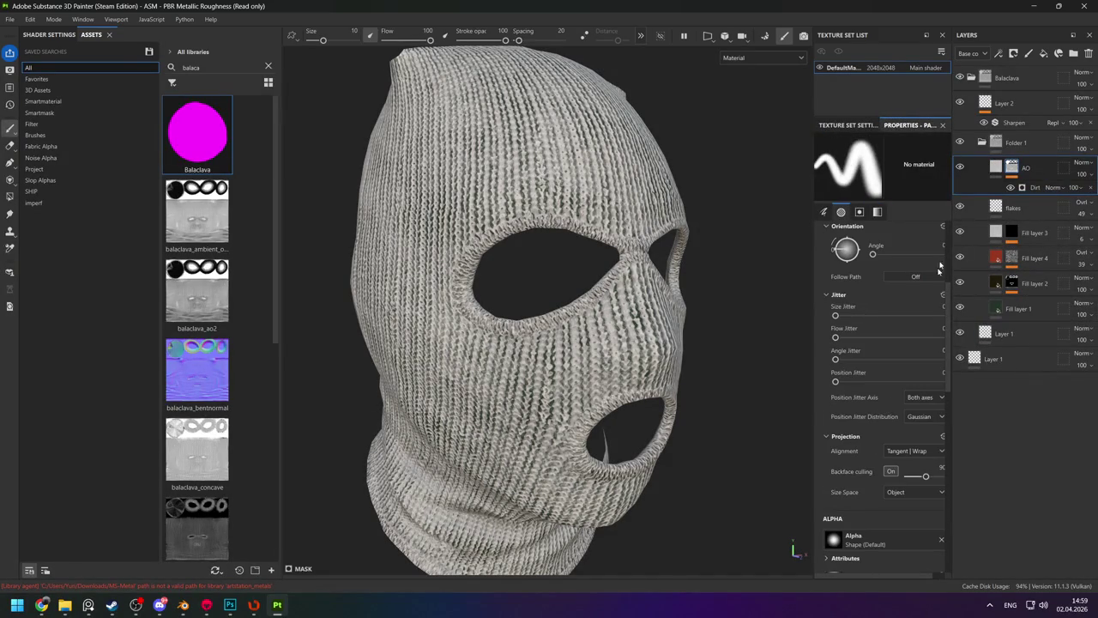
click(1029, 188)
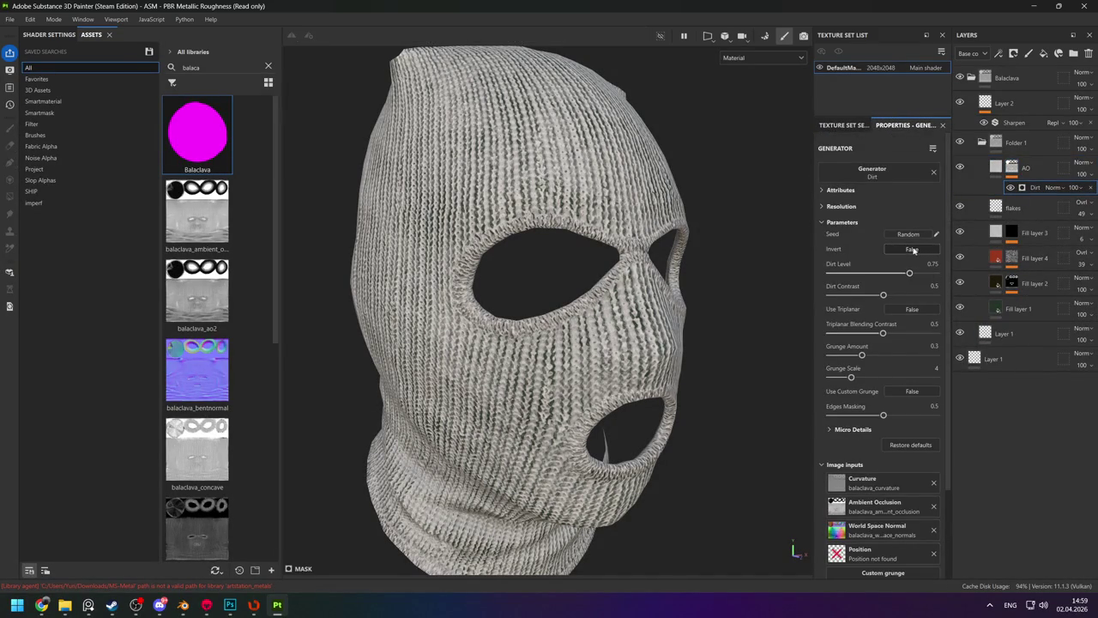
click(914, 250)
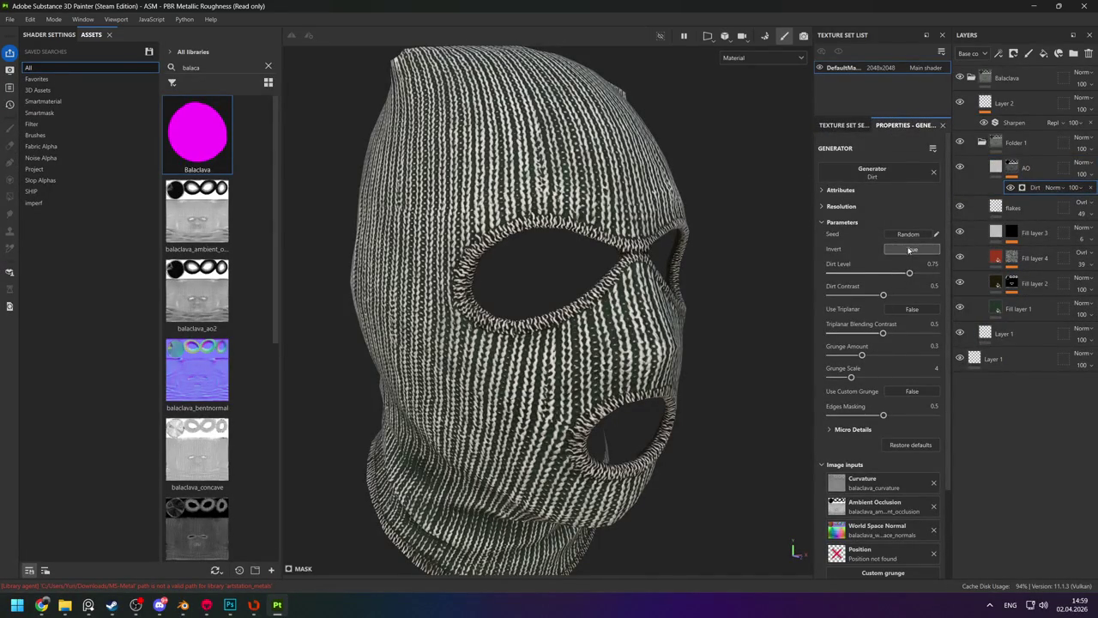
click(909, 250)
drag(884, 273, 855, 275)
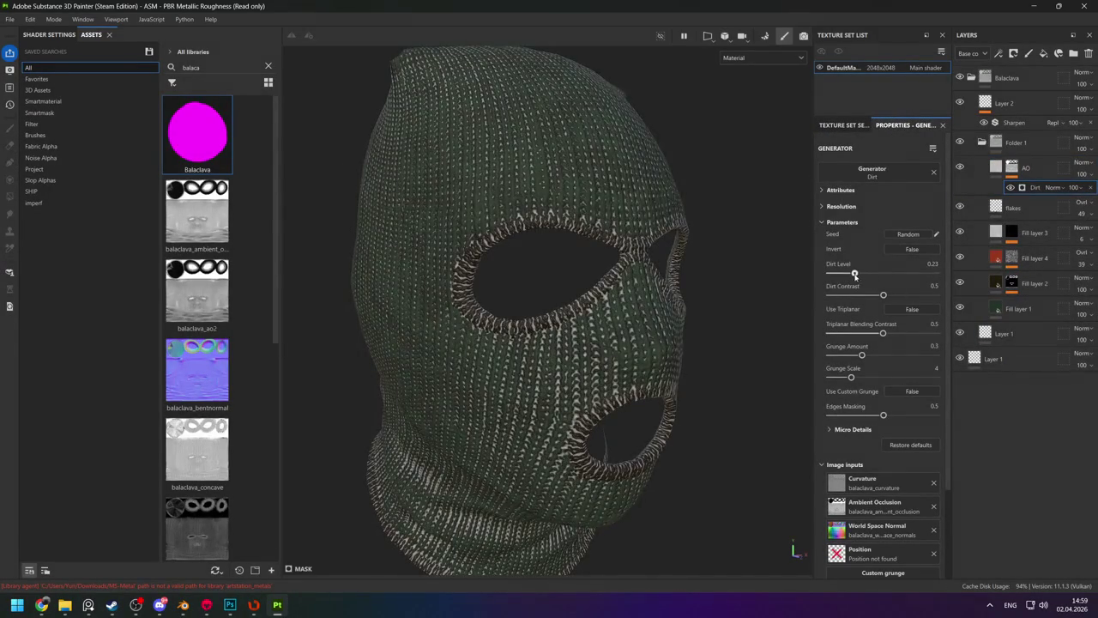
Set the AO fill's base colour to dark brown 211E18.
key(Delete)
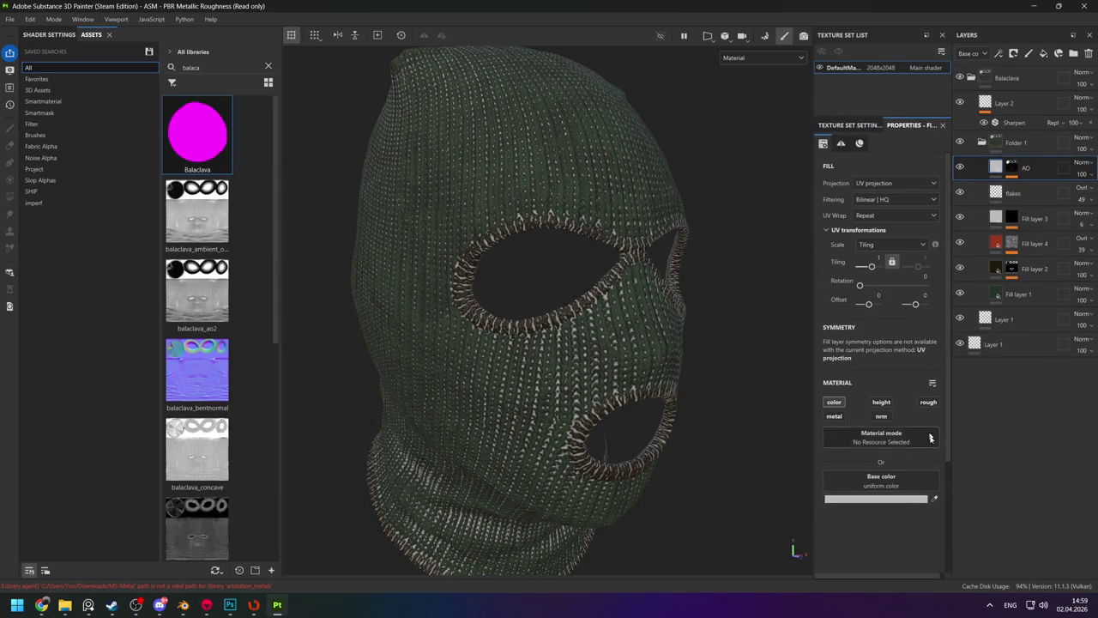
click(934, 500)
click(600, 326)
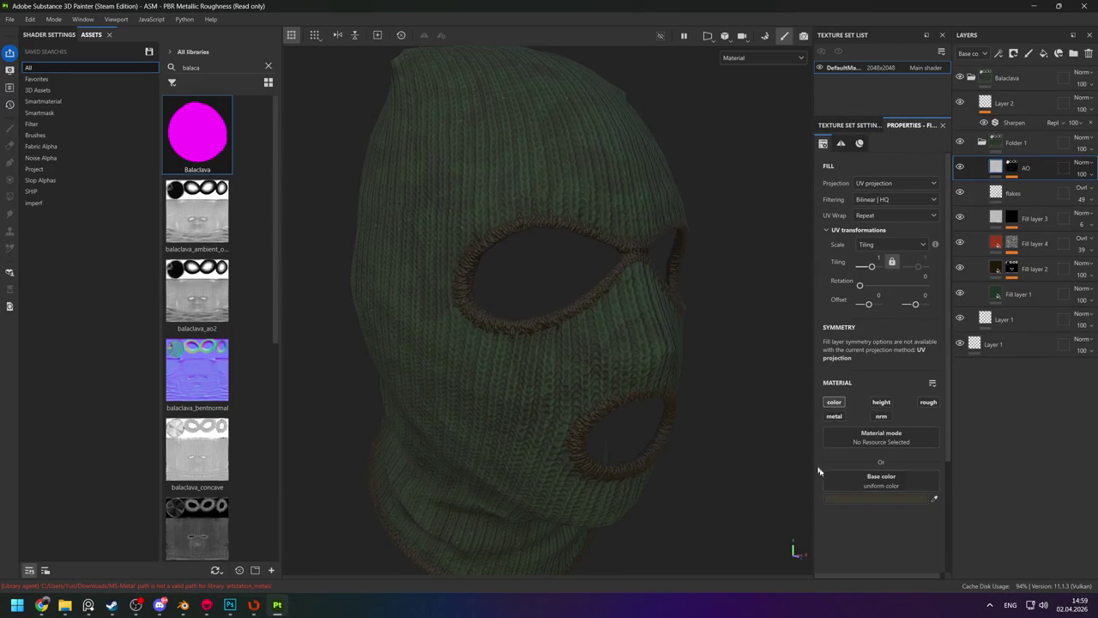
click(858, 497)
drag(976, 414, 974, 412)
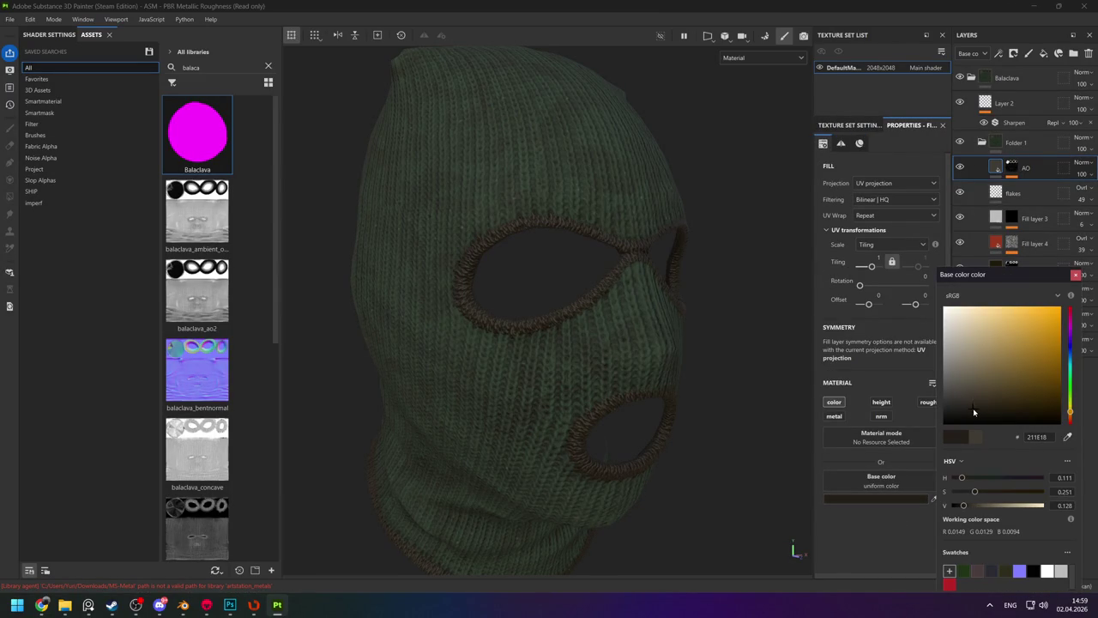
click(679, 331)
alt+drag(679, 331, 571, 286)
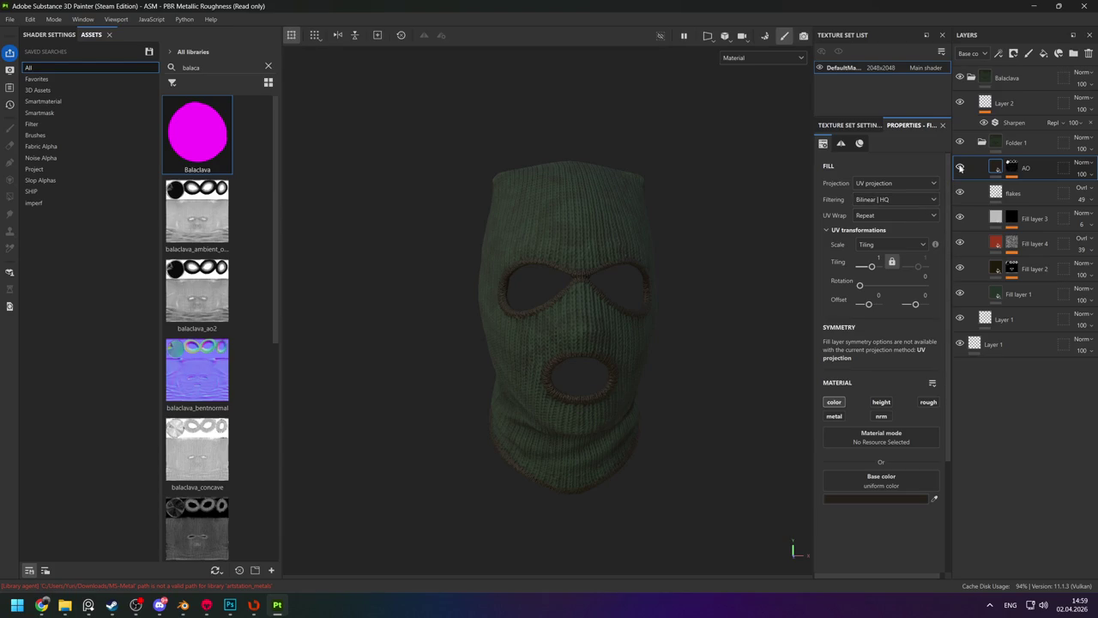
Fine-tune the Dirt generator to Dirt Level and Dirt Contrast of about 0.2.
alt+click(1012, 166)
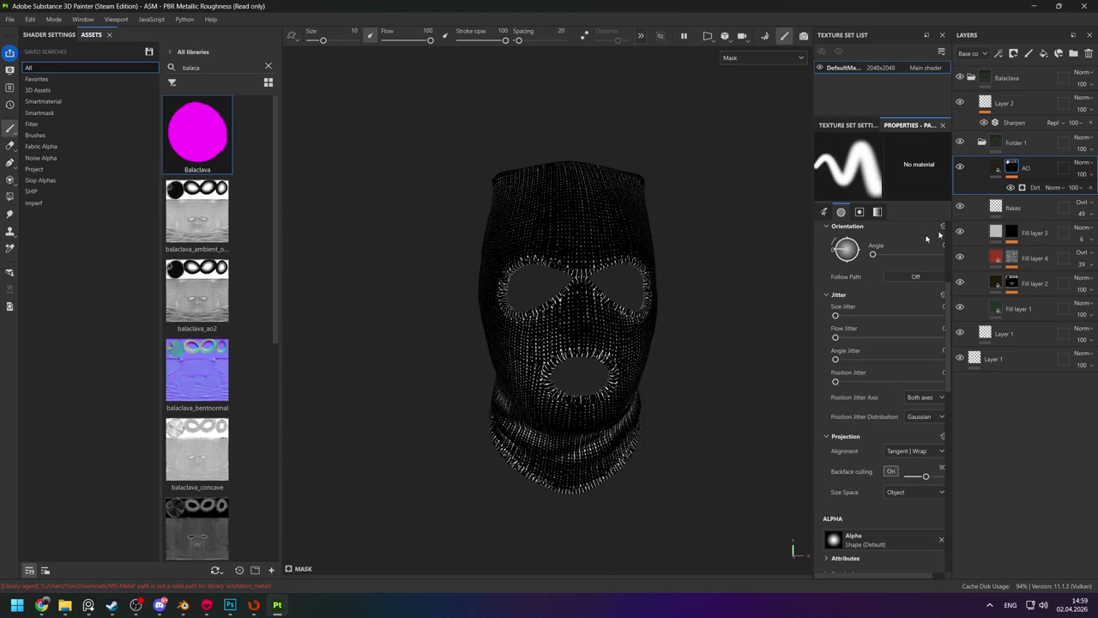
scroll(657, 531, up, 3)
scroll(657, 532, up, 2)
click(1034, 187)
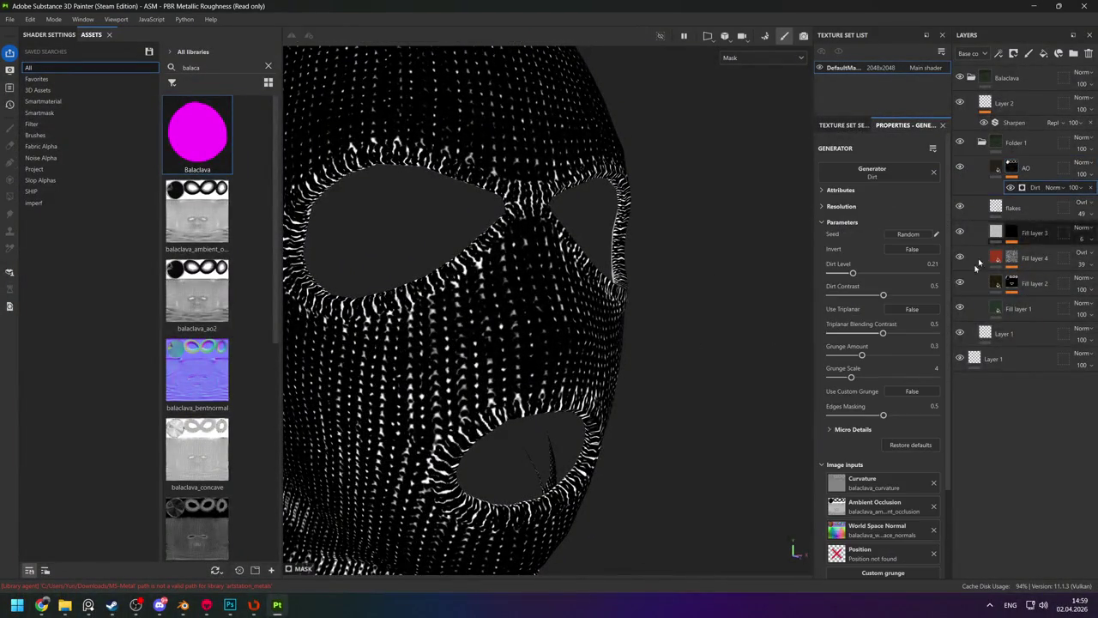
mouse_move(858, 278)
mouse_down()
mouse_move(869, 274)
mouse_move(852, 295)
mouse_move(852, 274)
mouse_up()
key(m)
key(m)
key(m)
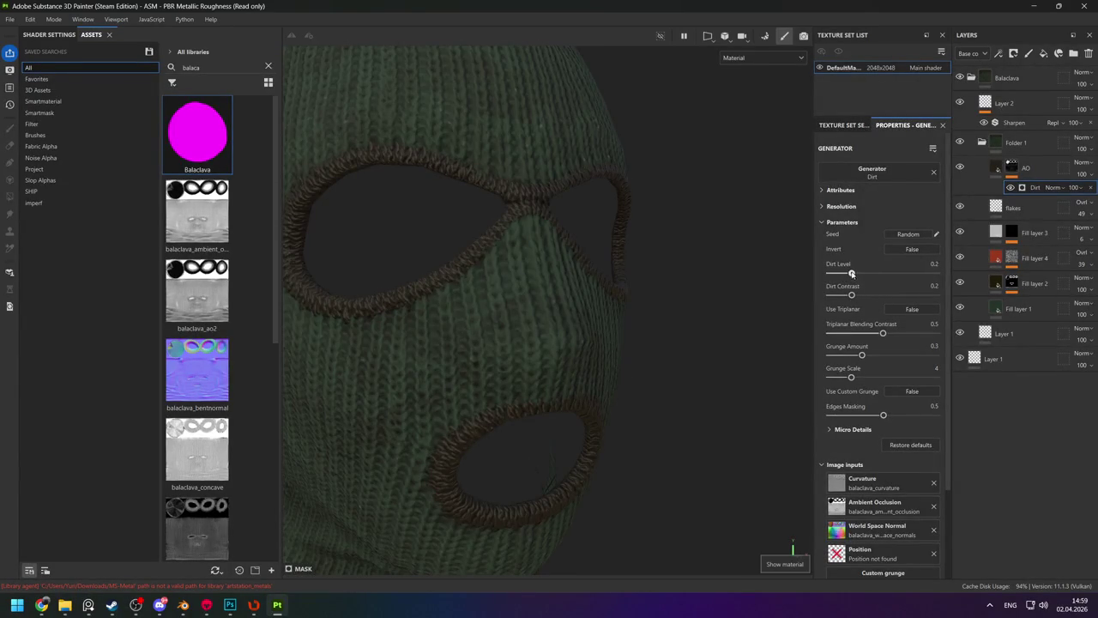
Lower Fill layer 4's opacity to 15 and inspect the balaclava from the side.
click(1021, 168)
right_click(1021, 168)
click(981, 491)
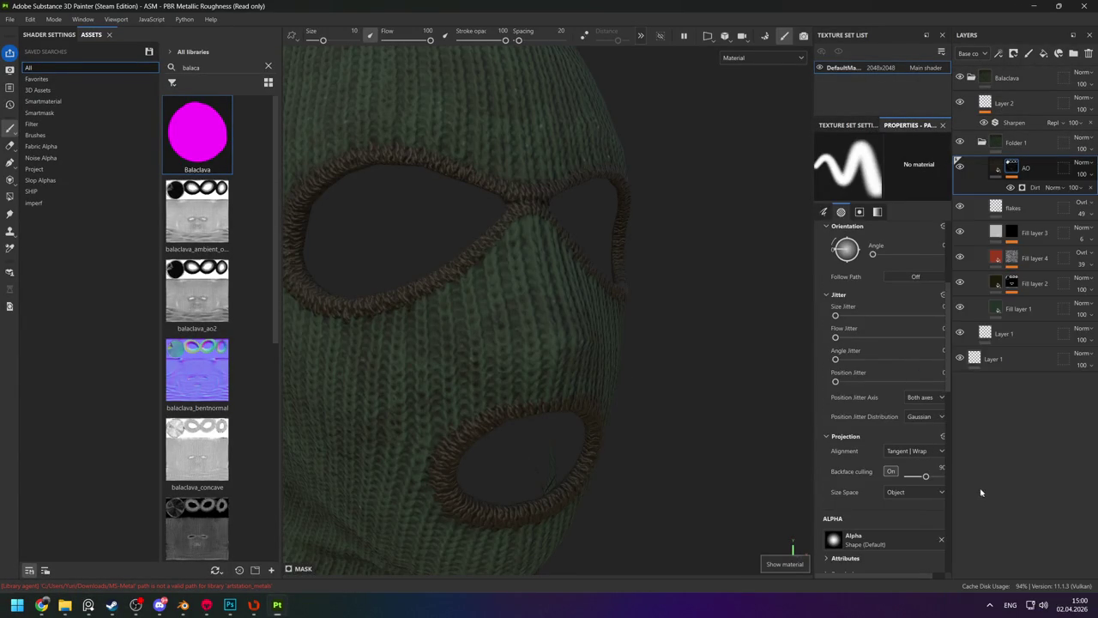
key(f)
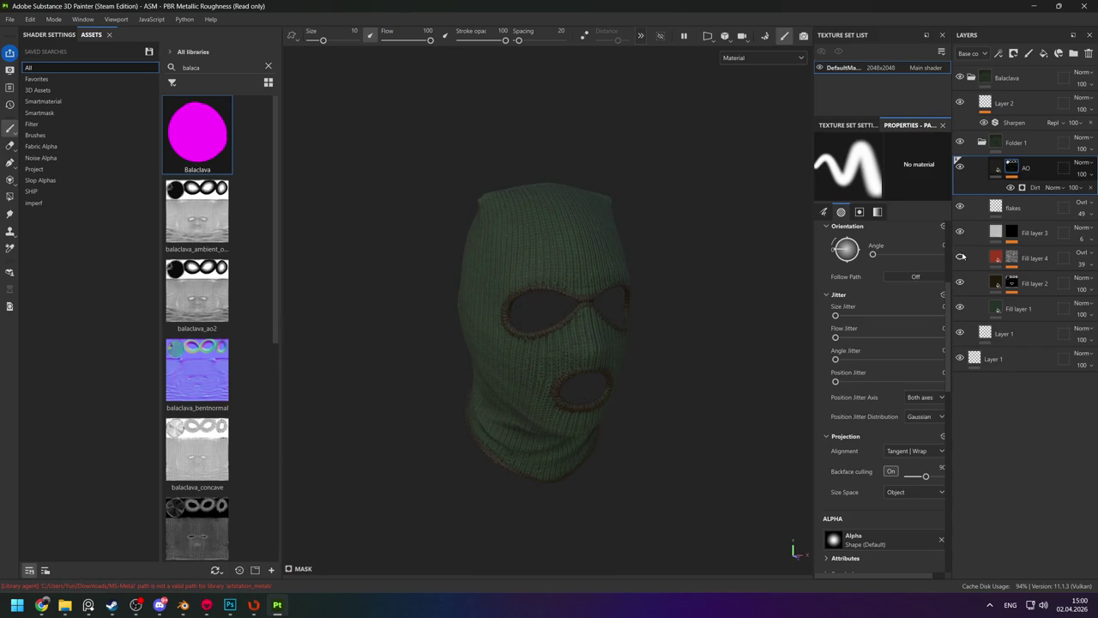
drag(1082, 264, 1054, 285)
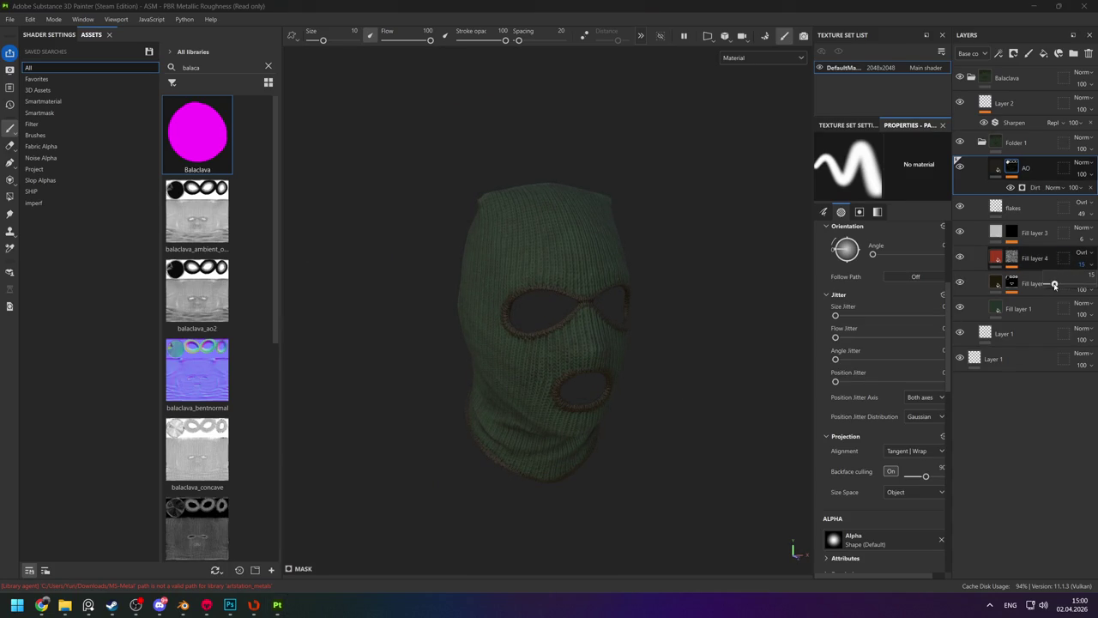
scroll(583, 300, down, 3)
mouse_move(514, 249)
alt+mouse_down()
mouse_move(519, 293)
mouse_move(605, 404)
mouse_move(657, 318)
alt+mouse_up()
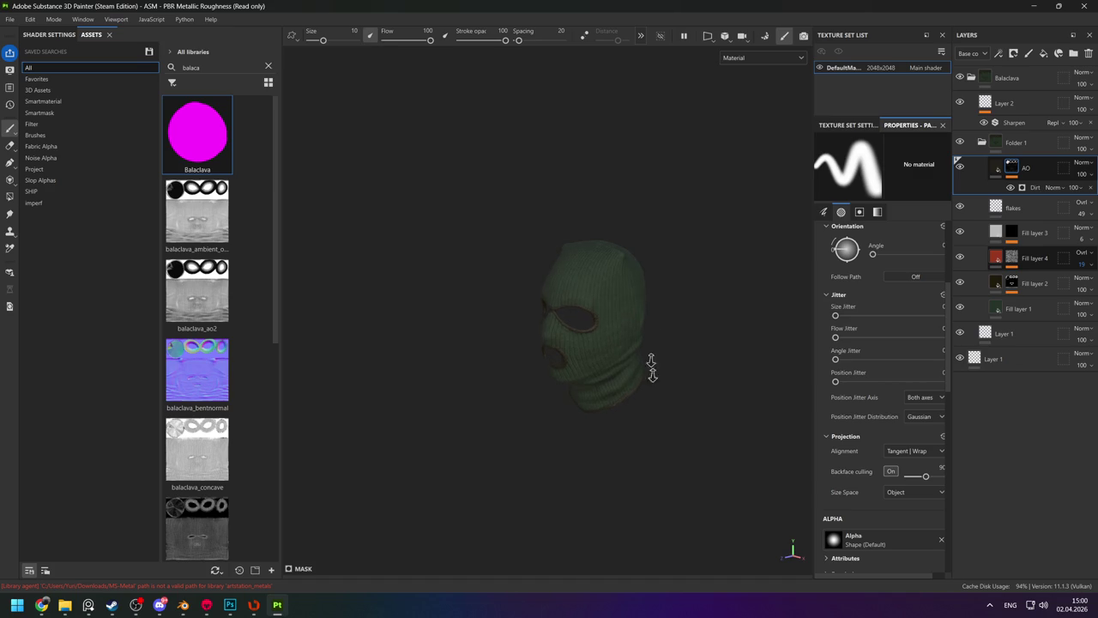
scroll(592, 397, up, 3)
alt+drag(591, 397, 603, 385)
alt+right_drag(588, 380, 618, 390)
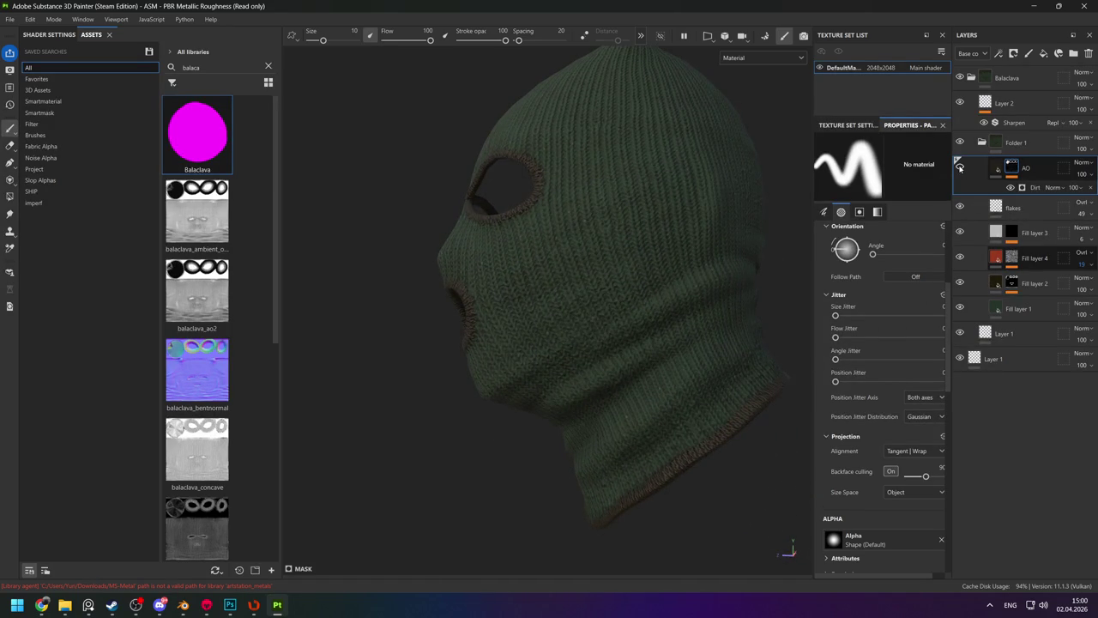
Reduce the AO Dirt generator's Edges Masking to 0.32.
alt+click(1012, 168)
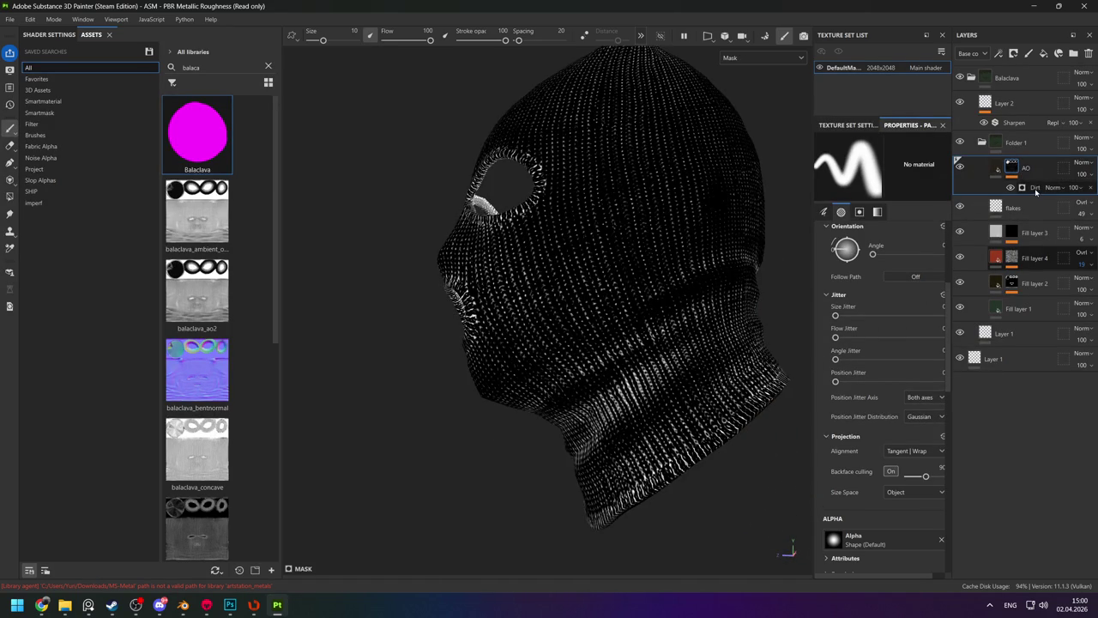
click(1035, 187)
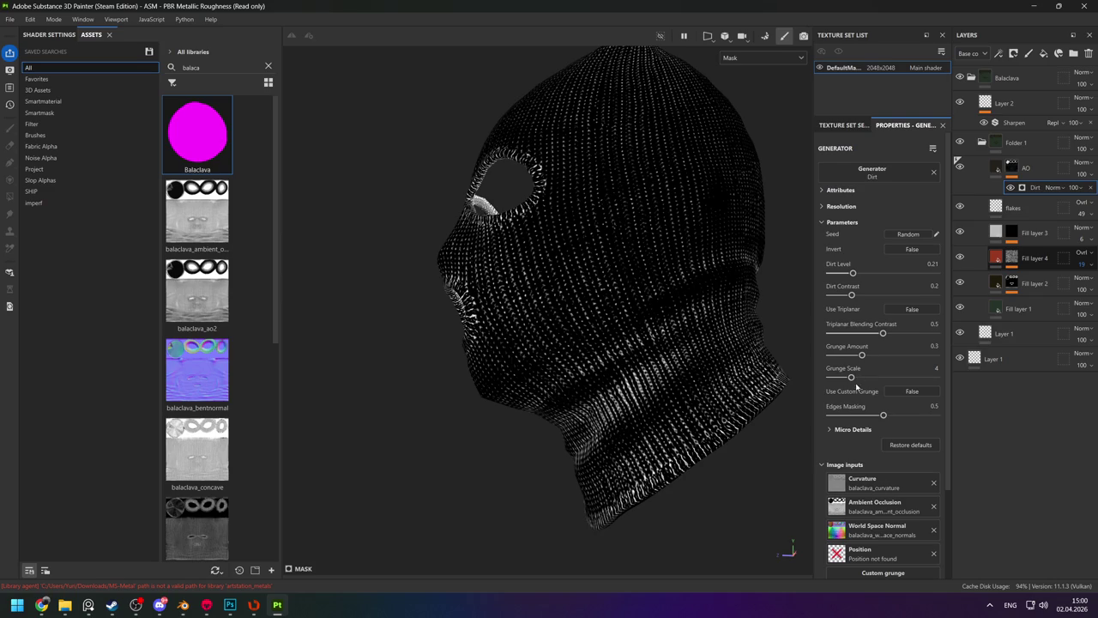
drag(883, 414, 864, 414)
alt+drag(635, 378, 701, 378)
key(m)
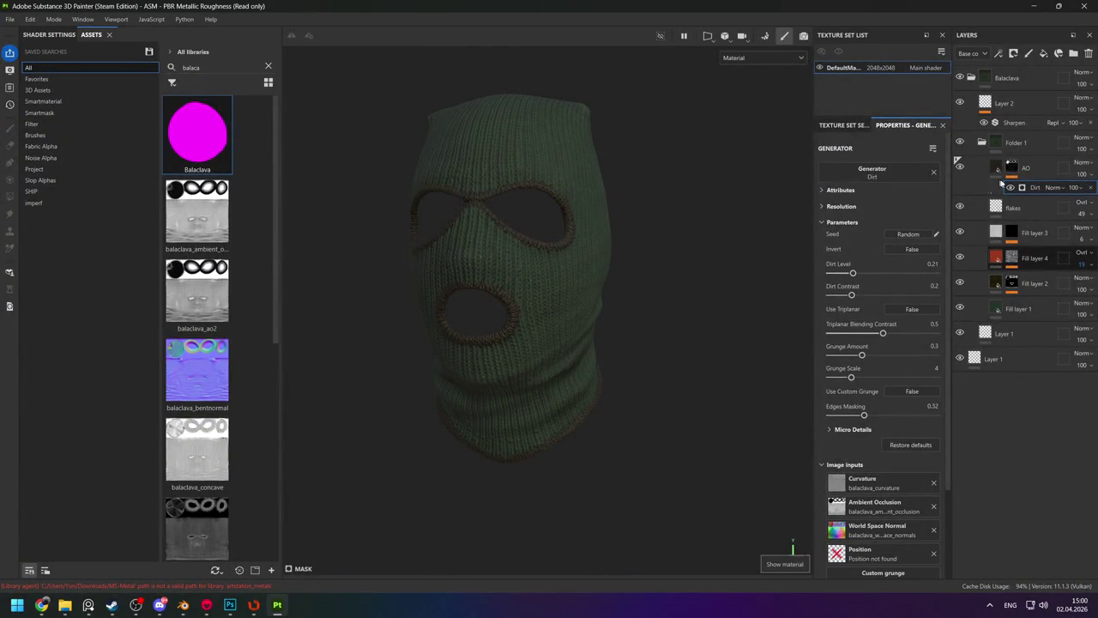
click(1012, 168)
key(ctrl+d)
click(1034, 187)
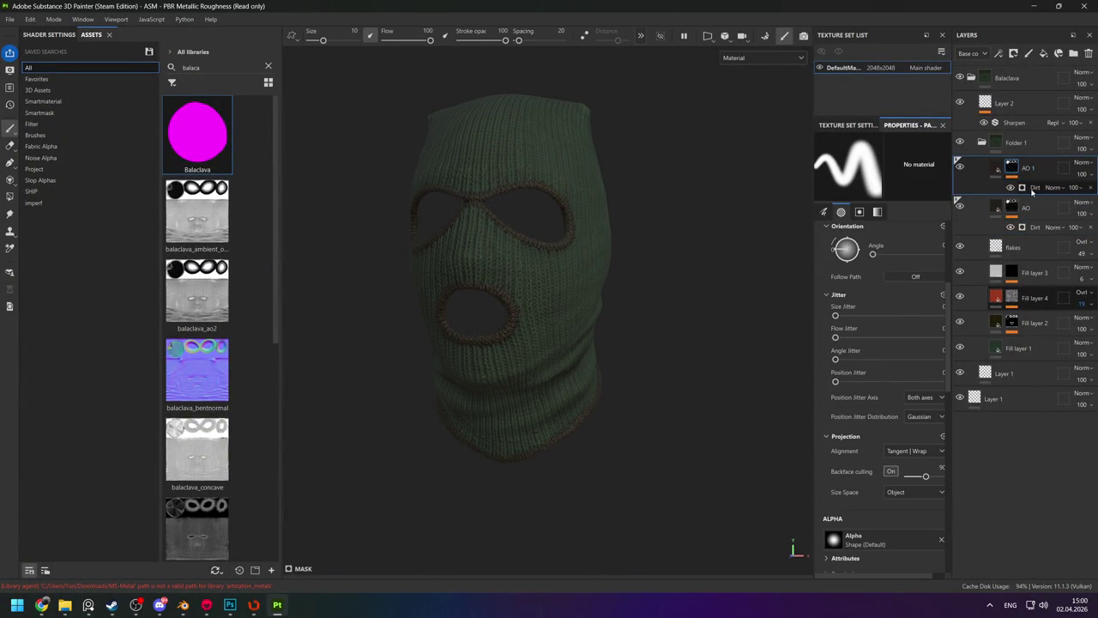
click(871, 175)
key(BackSpace)
key(BackSpace)
key(BackSpace)
text(curv)
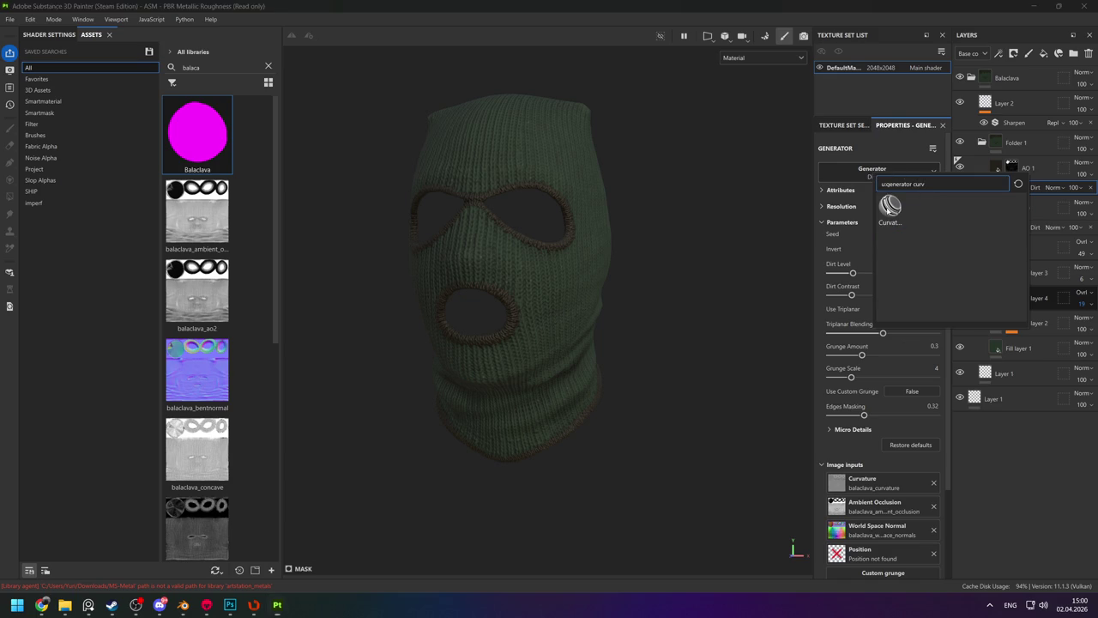
click(889, 205)
alt+drag(613, 243, 687, 223)
alt+click(1012, 168)
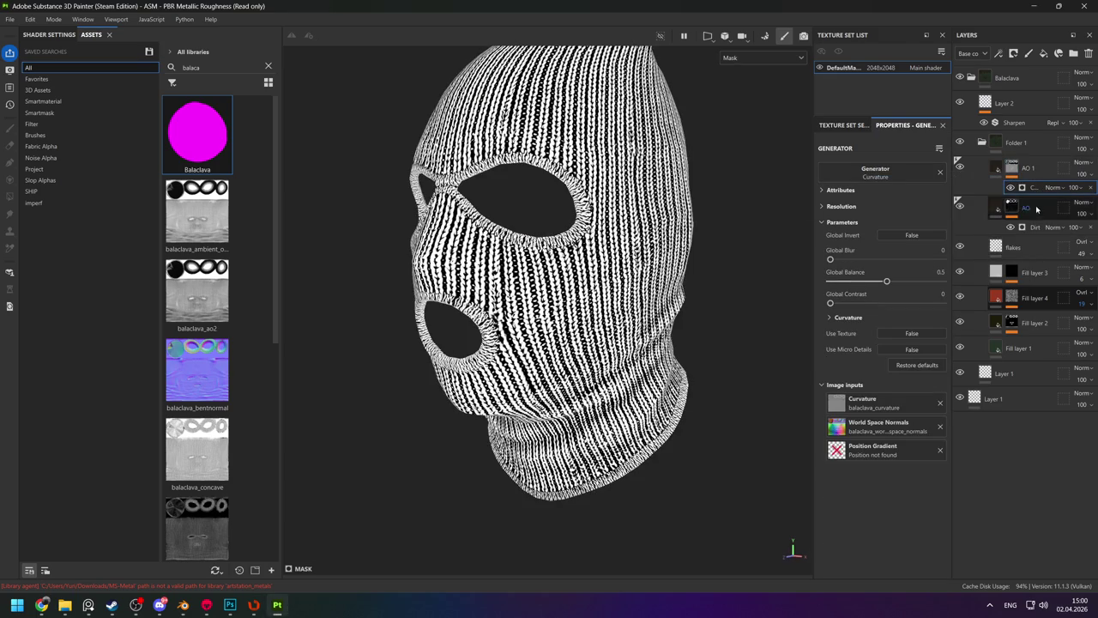
click(903, 235)
key(m)
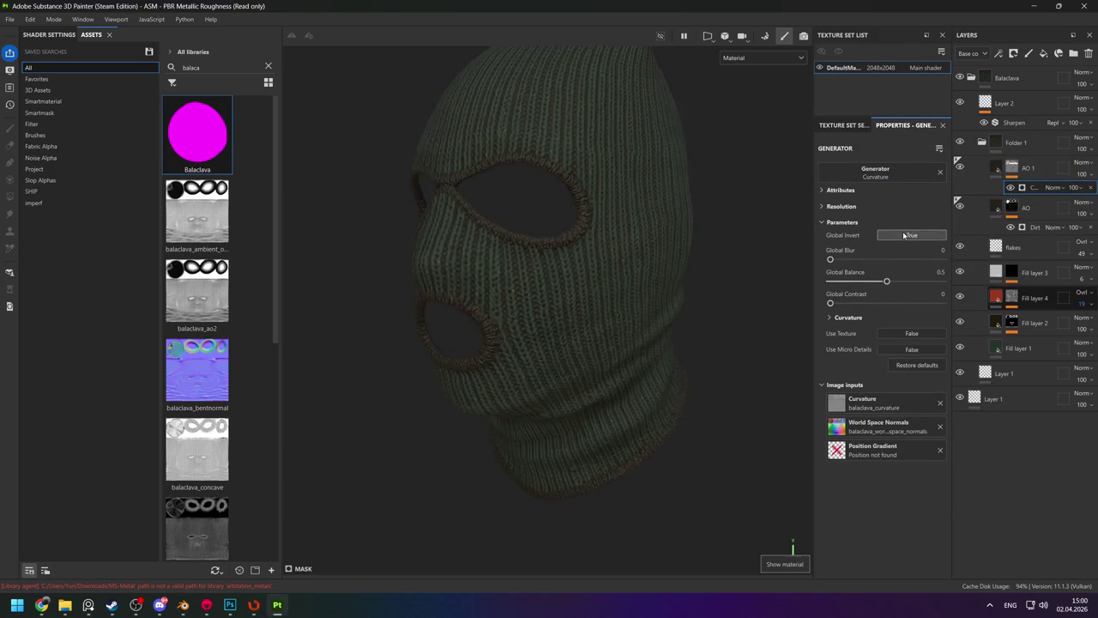
alt+drag(587, 259, 670, 269)
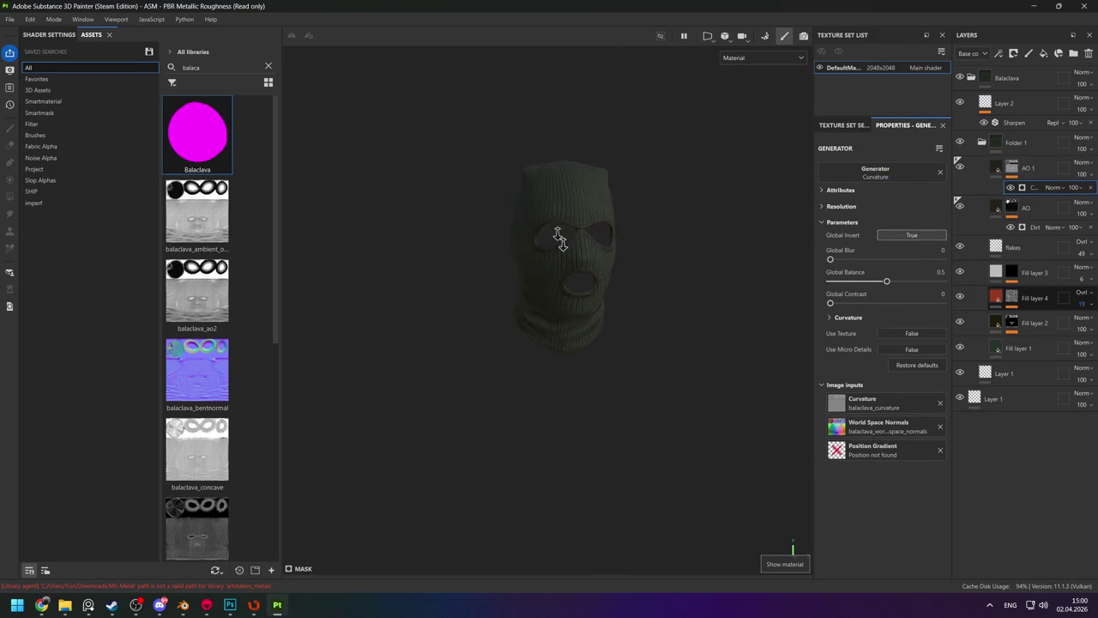
scroll(670, 270, up, 2)
drag(1075, 187, 1063, 194)
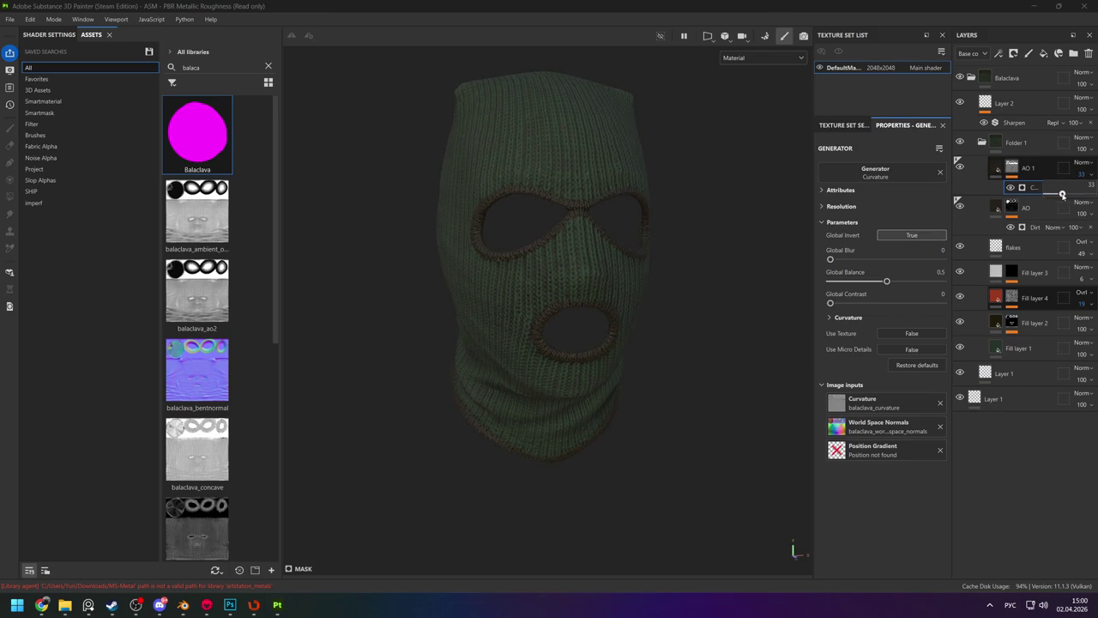
click(995, 168)
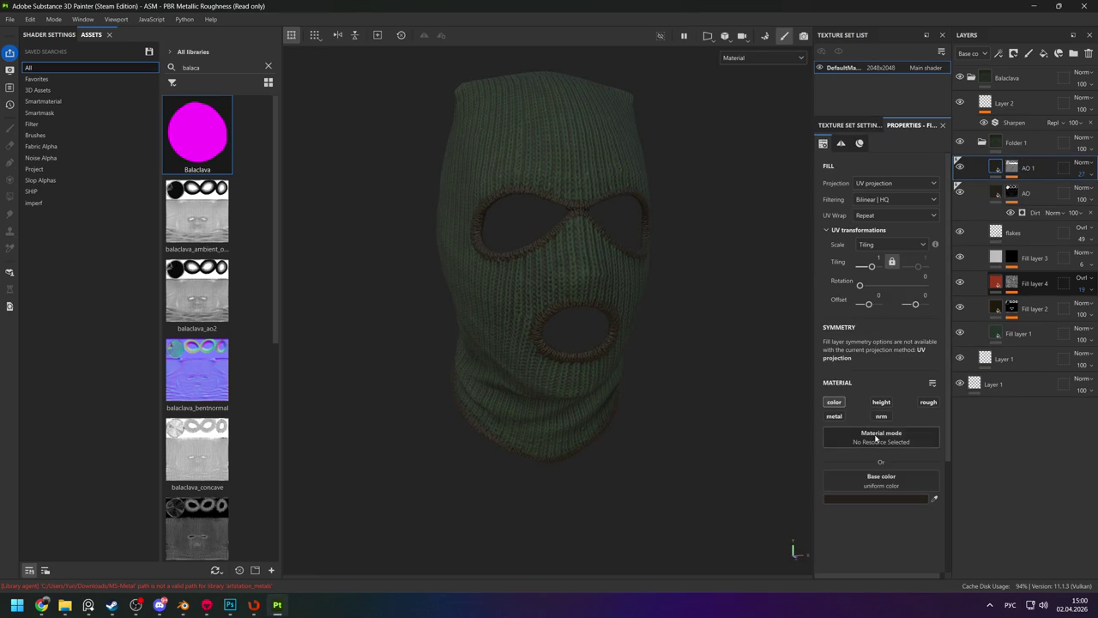
click(918, 402)
key(c)
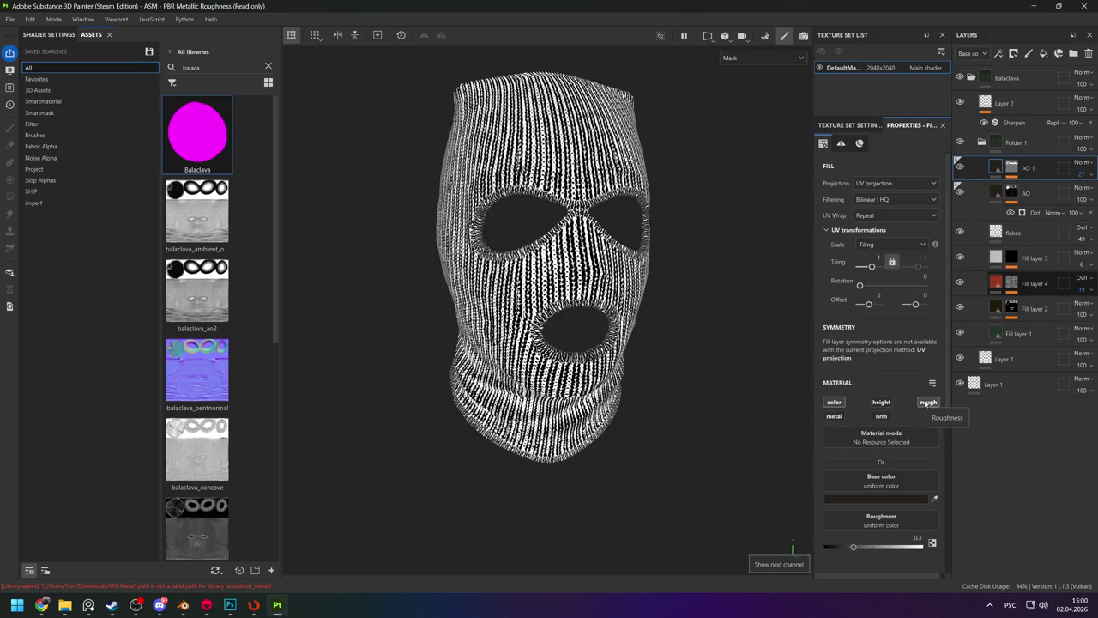
key(c)
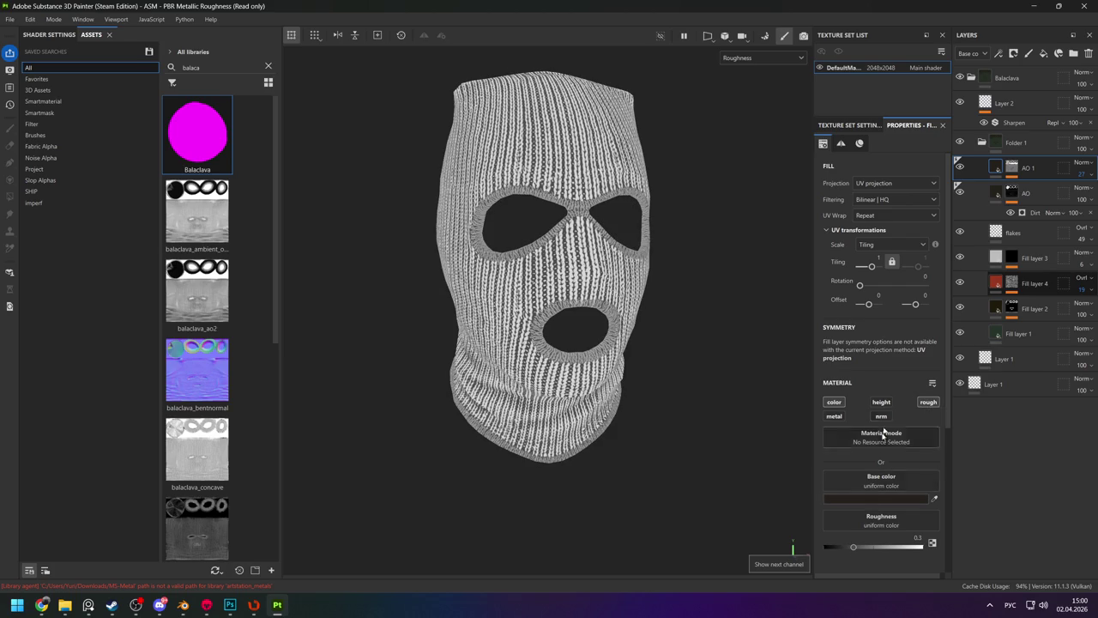
click(925, 402)
click(925, 402)
drag(854, 546, 916, 546)
key(m)
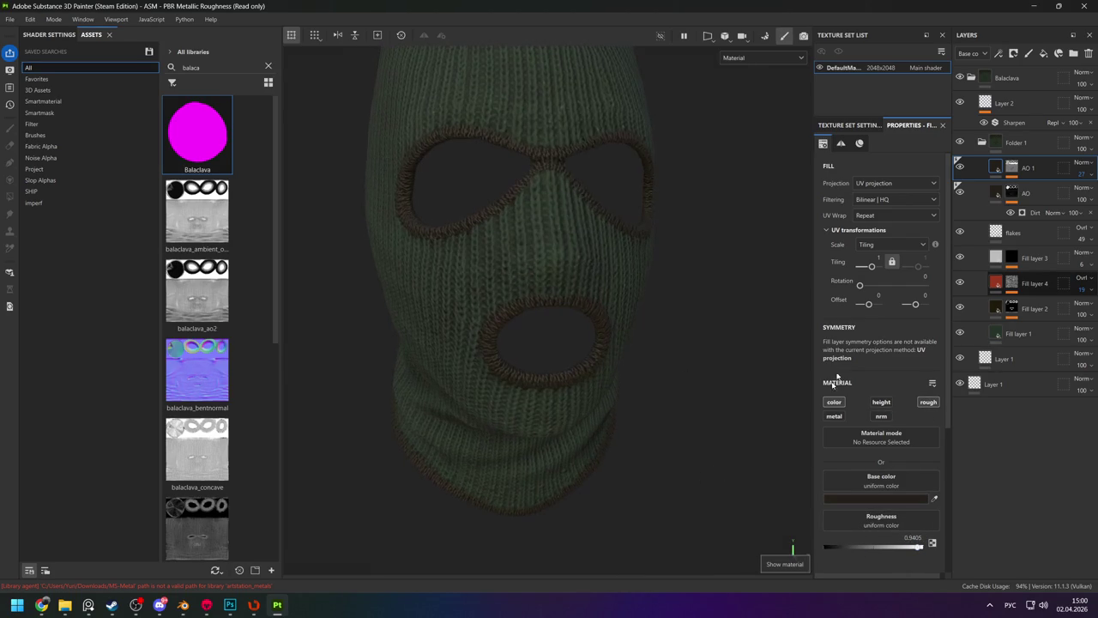
key(c)
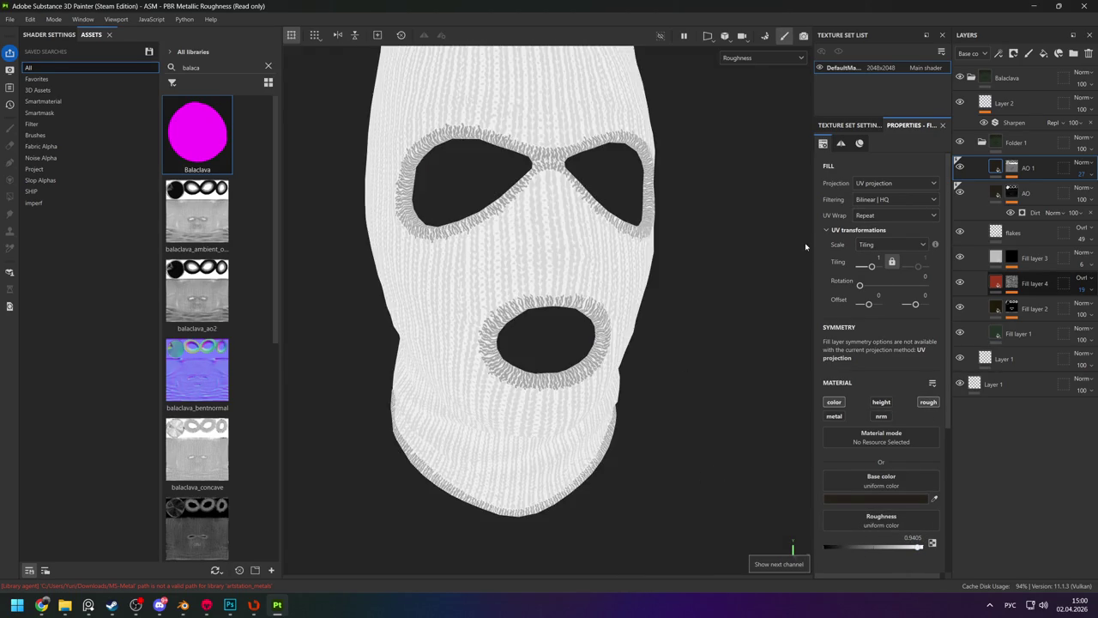
alt+drag(549, 262, 599, 262)
key(m)
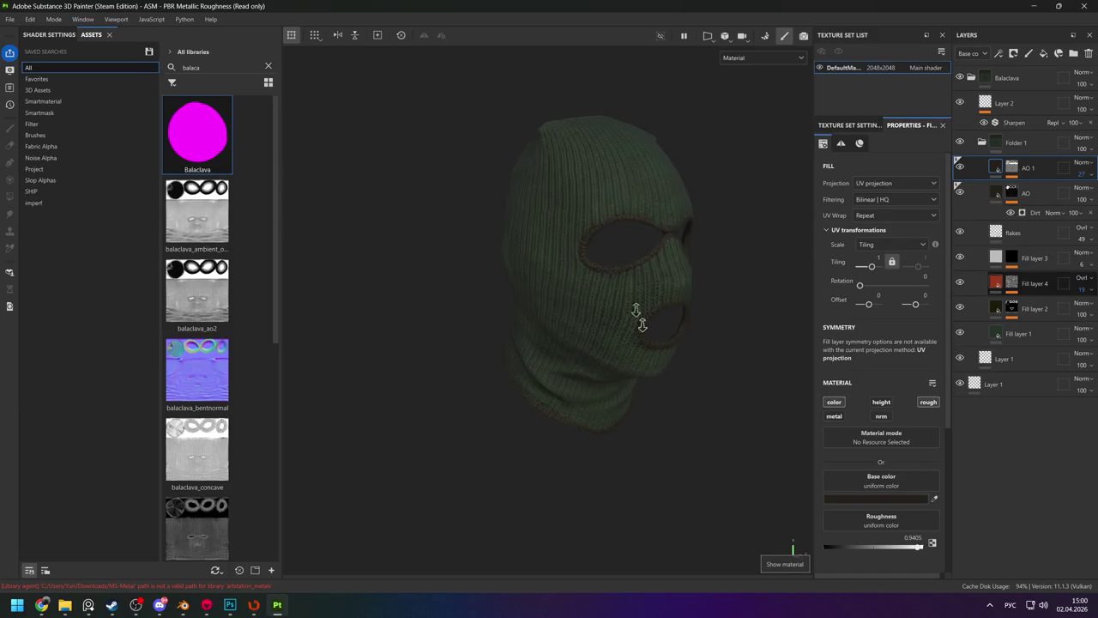
scroll(632, 314, up, 3)
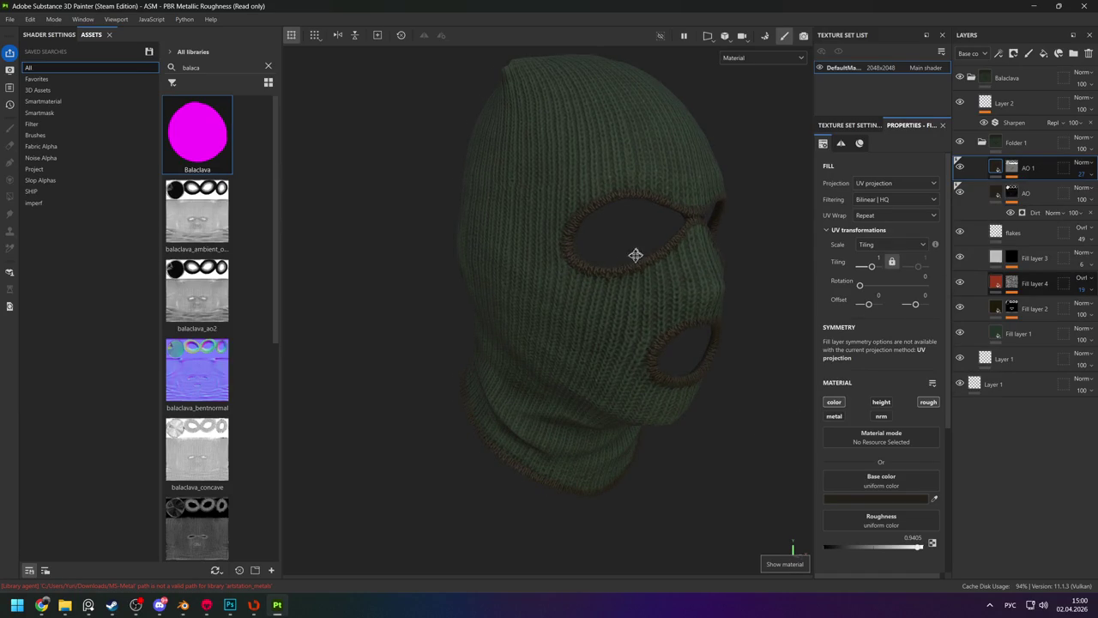
alt+drag(635, 254, 588, 357)
key(c)
key(m)
key(c)
scroll(596, 314, down, 2)
alt+drag(652, 299, 516, 315)
key(m)
mouse_move(624, 299)
alt+mouse_down()
mouse_move(632, 319)
mouse_move(588, 316)
mouse_move(568, 299)
alt+mouse_up()
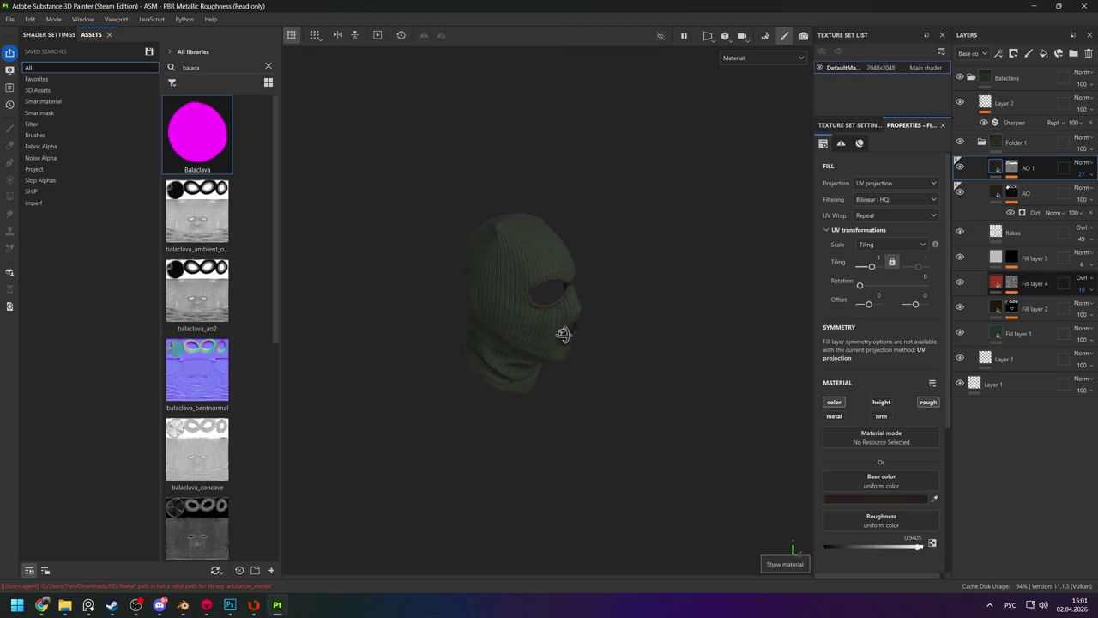
scroll(553, 335, up, 3)
scroll(642, 328, up, 3)
mouse_move(642, 329)
alt+mouse_down()
mouse_move(558, 348)
mouse_move(411, 326)
alt+mouse_up()
scroll(411, 326, down, 2)
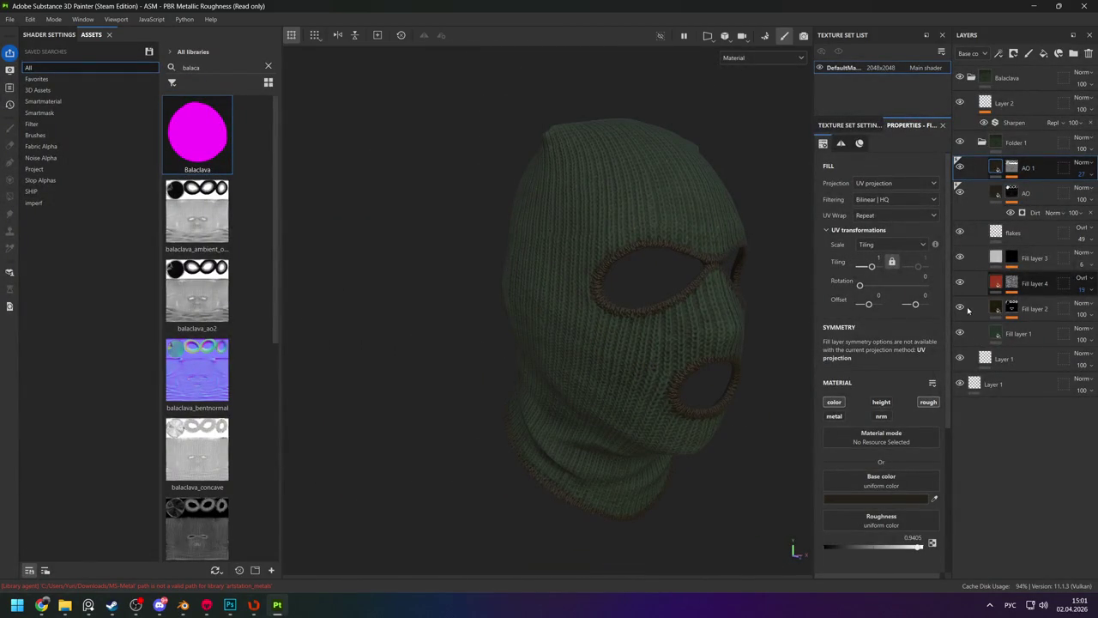
Set Fill layer 3's blend mode to Overlay.
click(965, 259)
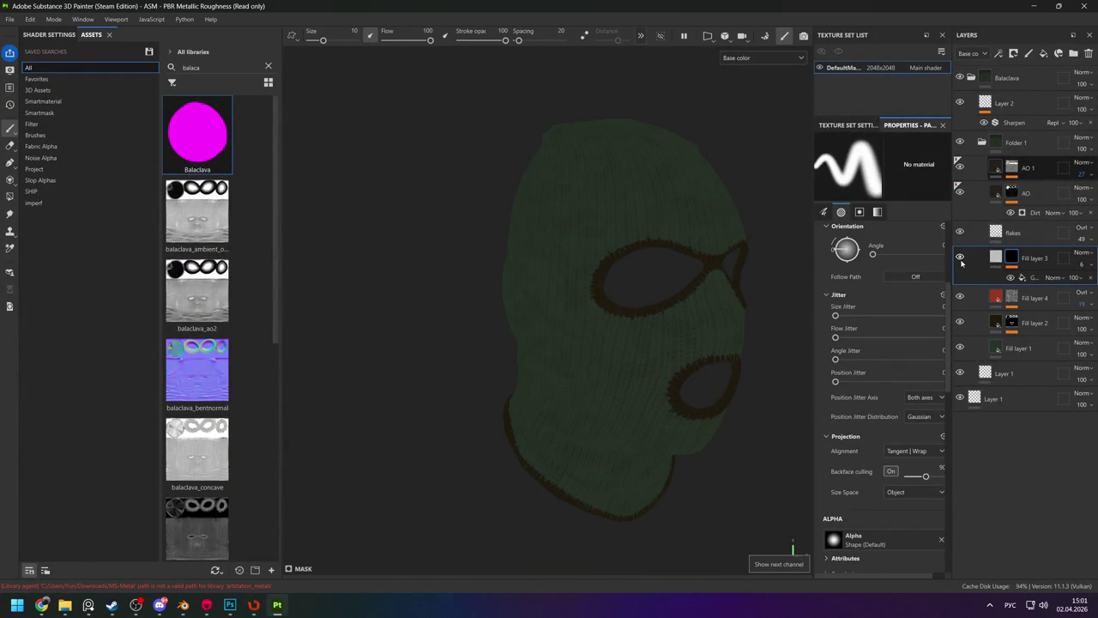
key(m)
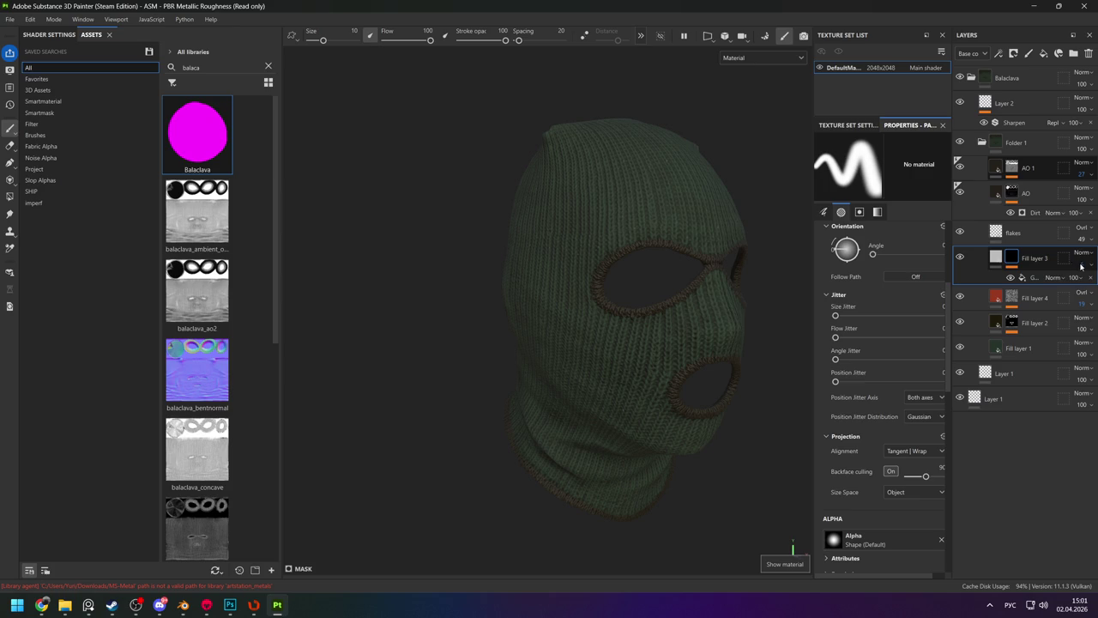
click(1075, 277)
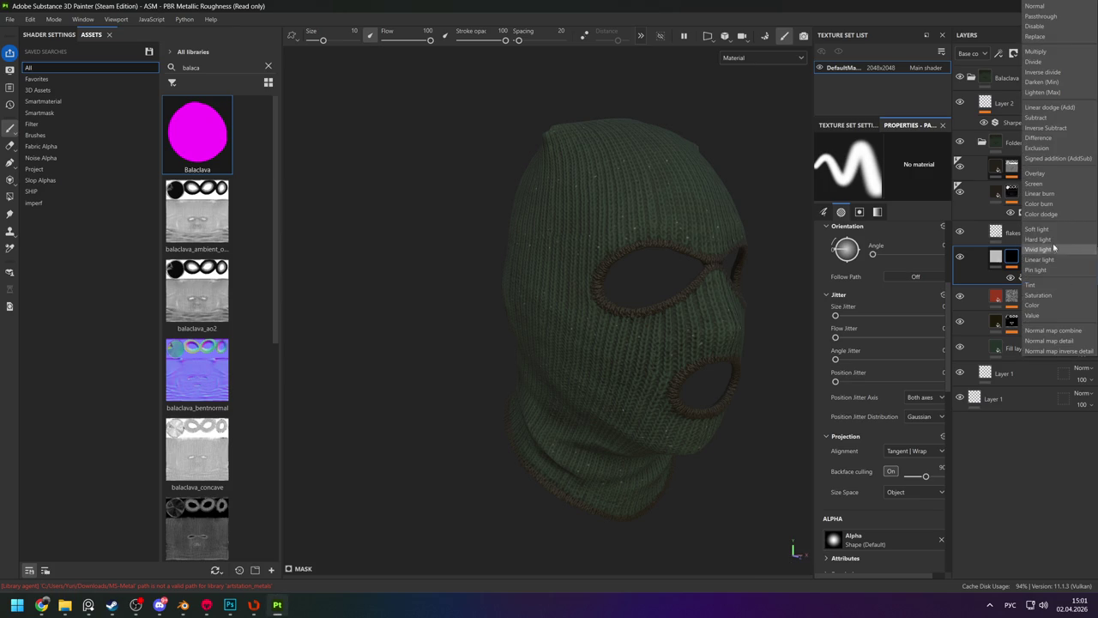
click(1038, 174)
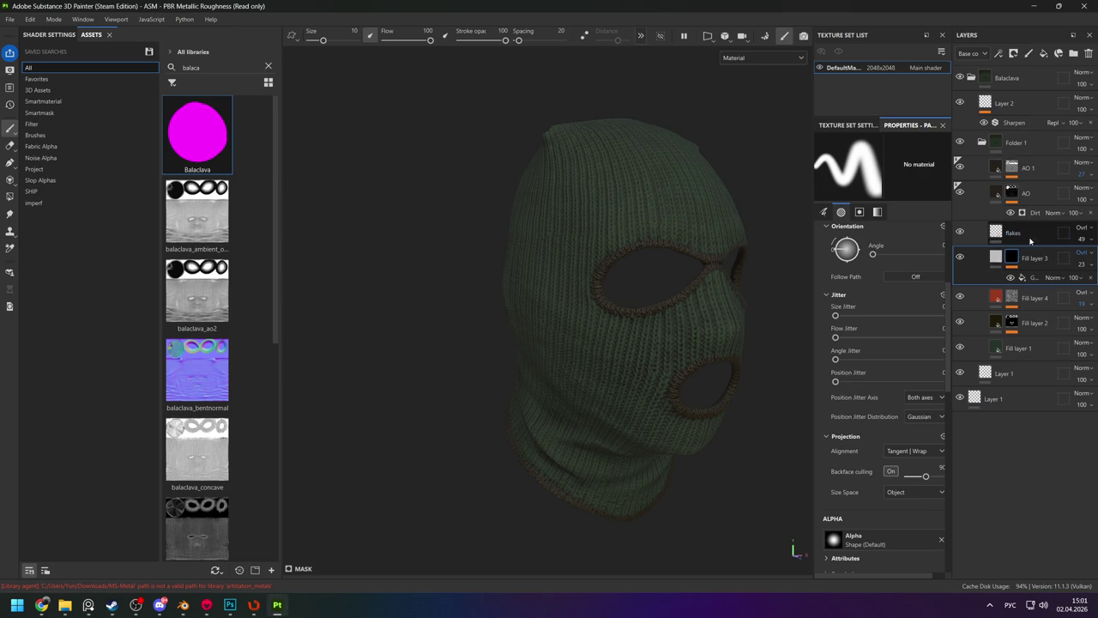
Give Fill layer 3 a pale pinkish ECDDDD base colour and opacity 86.
click(995, 257)
click(875, 499)
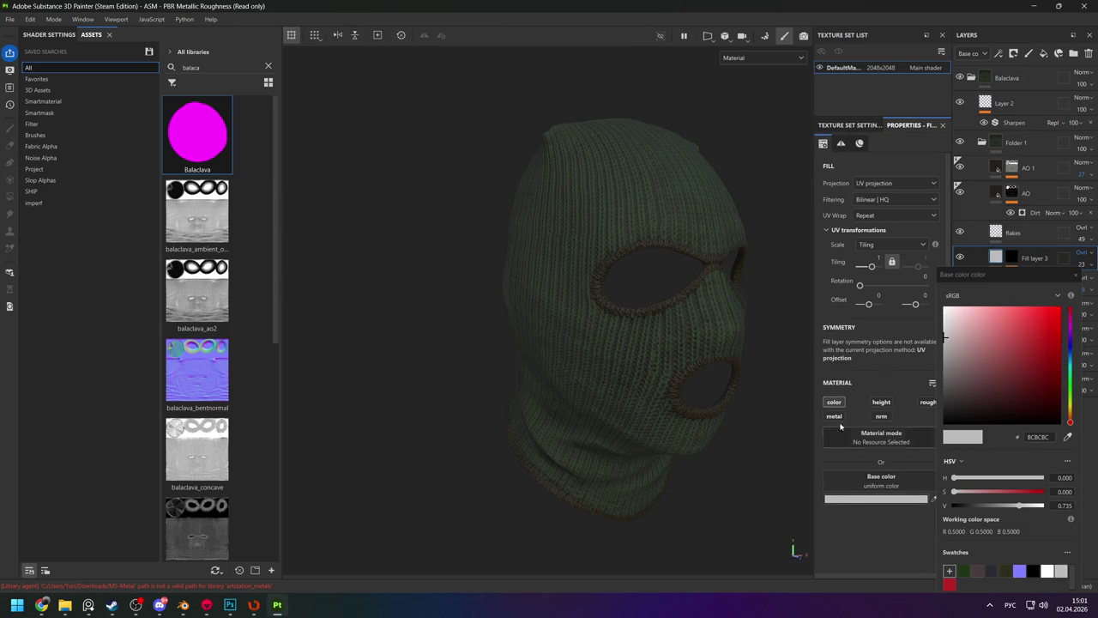
click(950, 315)
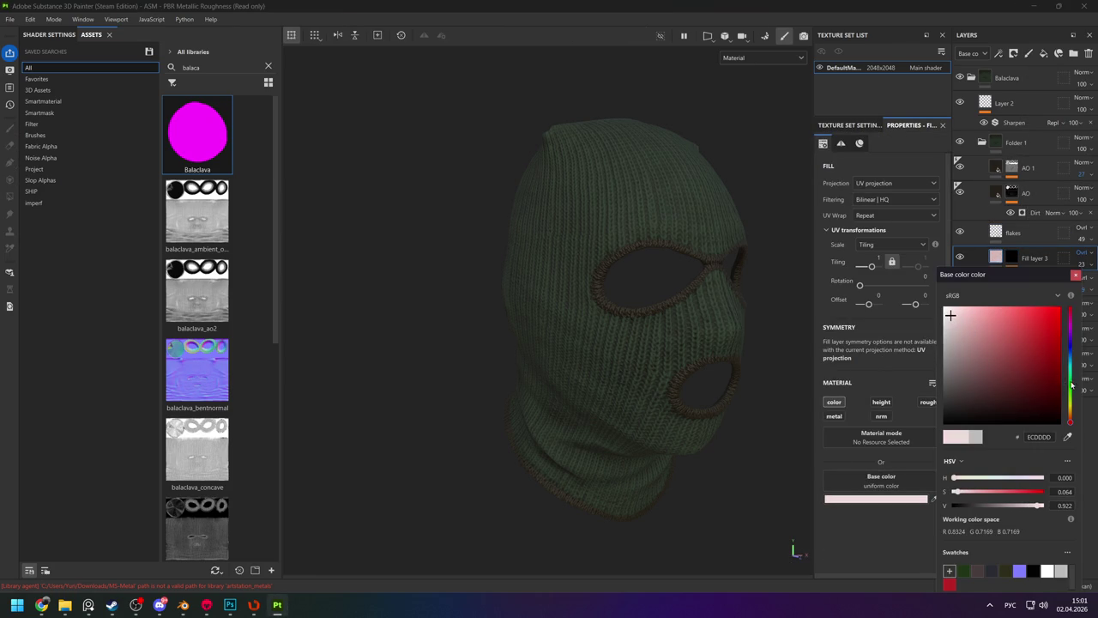
click(1076, 274)
alt+click(1012, 258)
key(c)
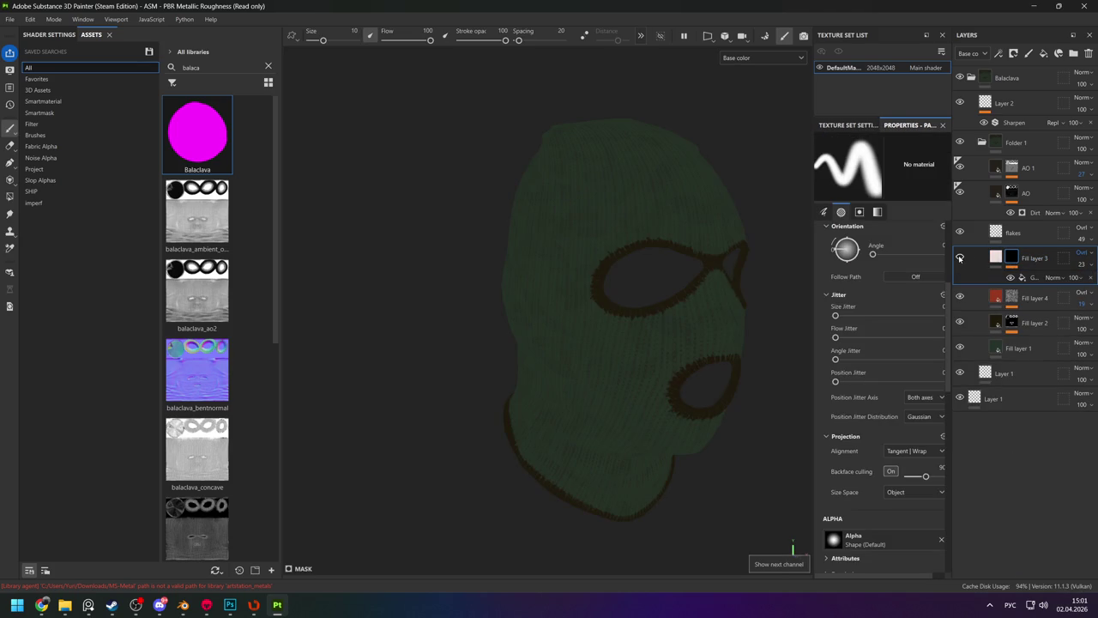
drag(1079, 264, 1085, 285)
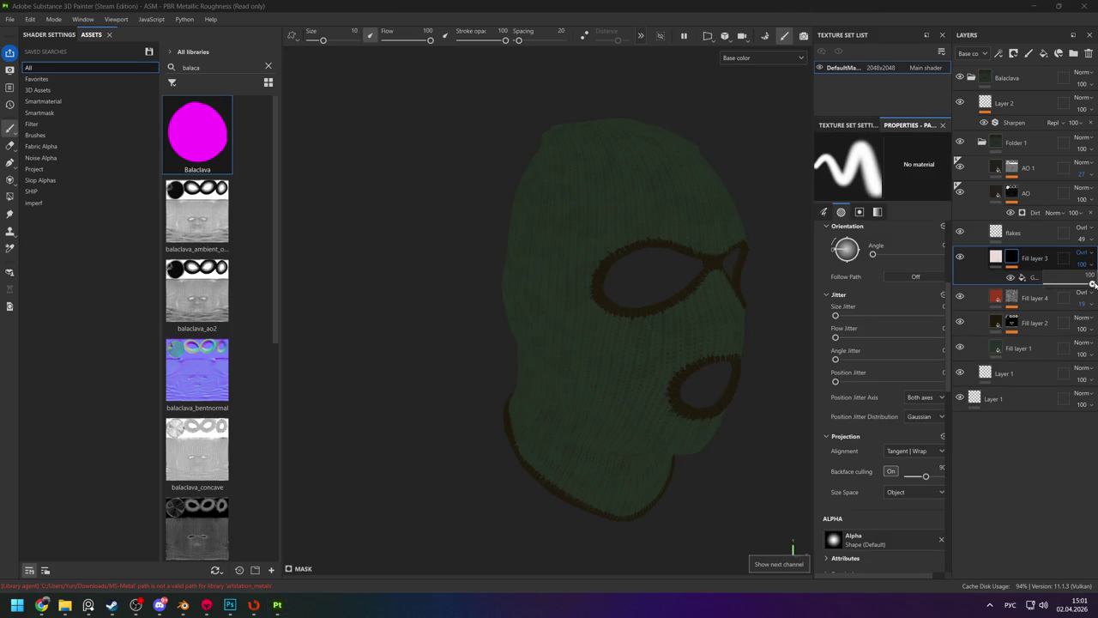
key(m)
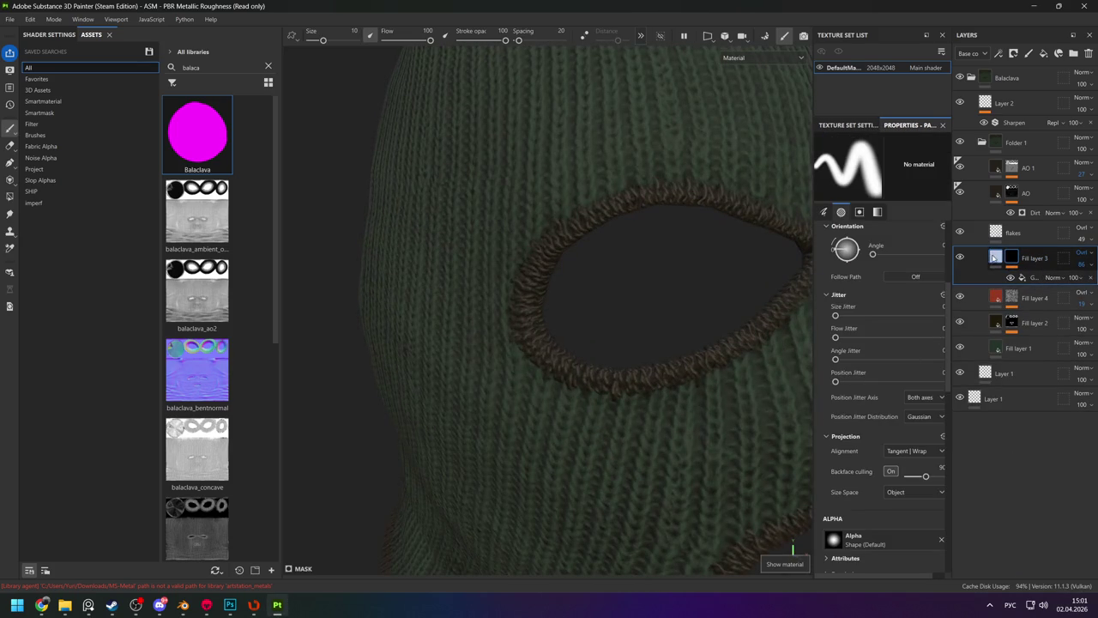
Enable the height channel on Fill layer 3 and check the head from several angles.
click(994, 258)
click(883, 404)
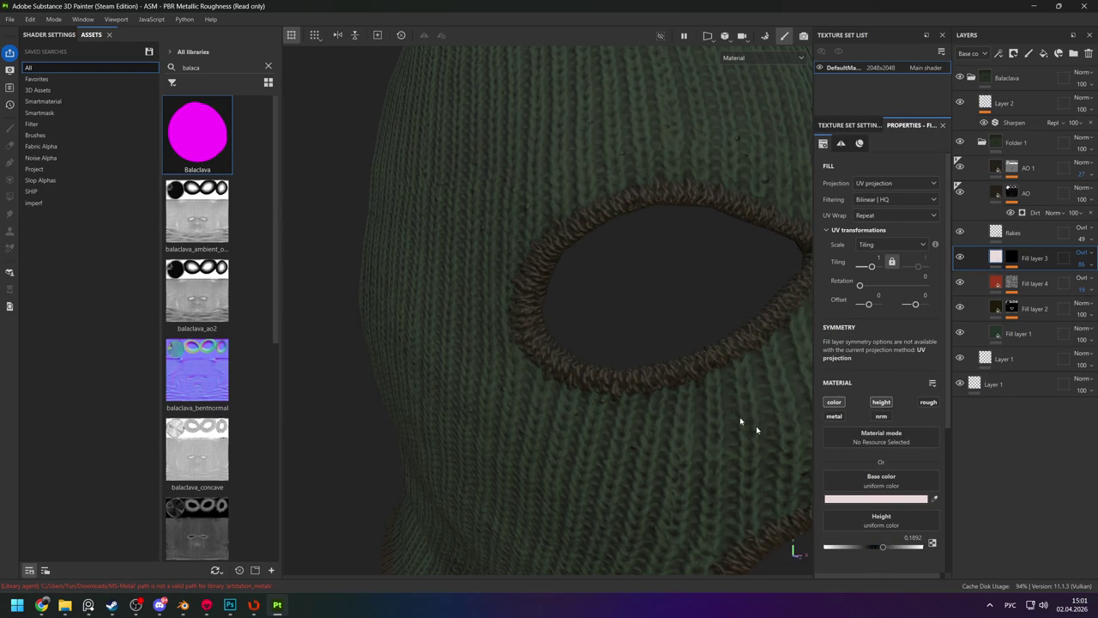
key(f)
alt+drag(583, 297, 657, 382)
scroll(657, 429, up, 5)
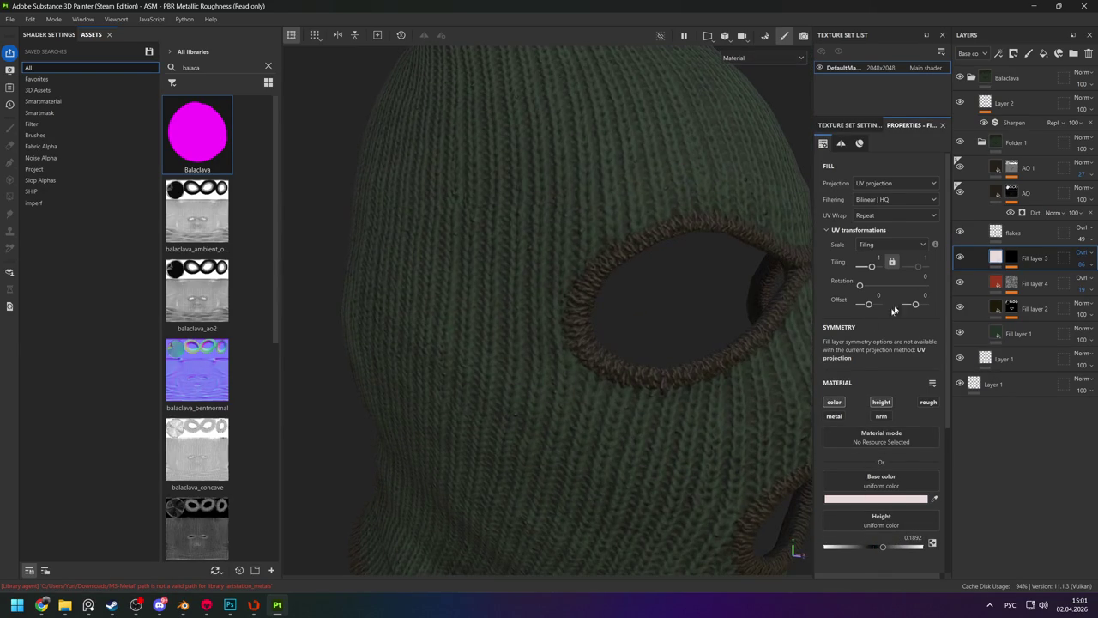
mouse_move(592, 257)
alt+mouse_down()
mouse_move(552, 284)
mouse_move(602, 268)
mouse_move(523, 260)
mouse_move(541, 273)
alt+mouse_up()
scroll(599, 266, down, 3)
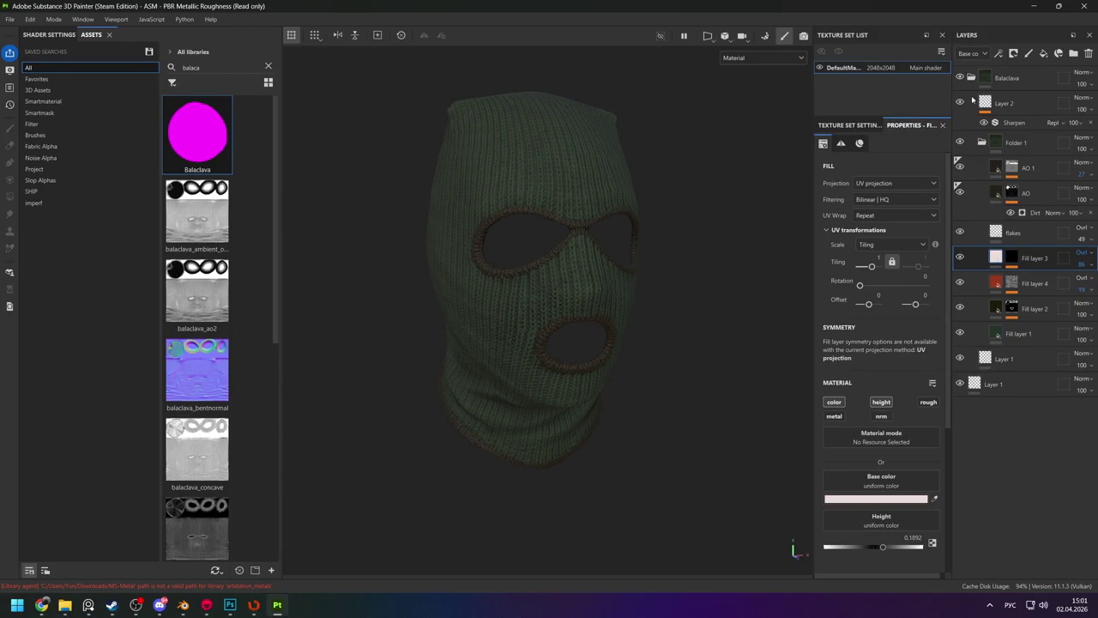
click(1014, 122)
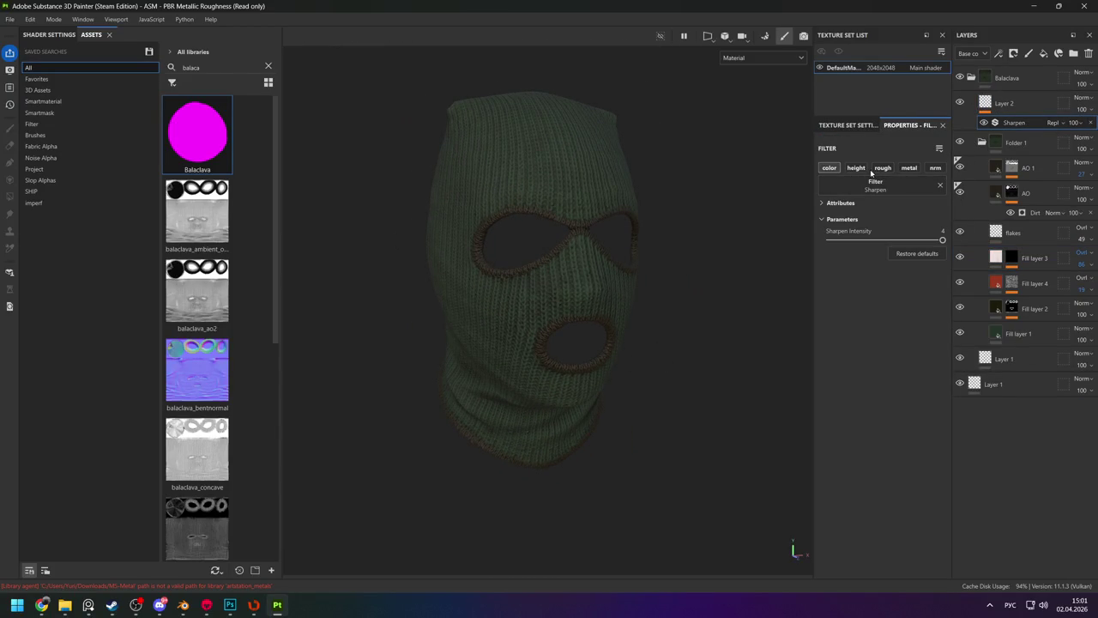
Apply the Sharpen filter to the normal channel, keeping Replace blending.
scroll(571, 404, up, 5)
click(935, 168)
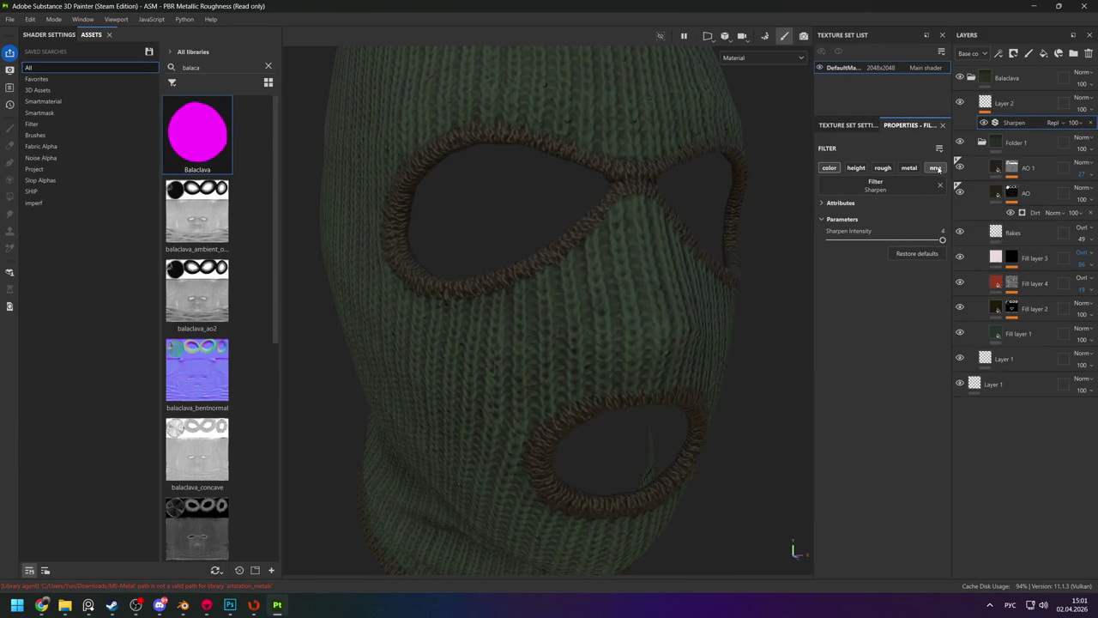
click(1057, 123)
click(1056, 122)
Move Layer 2 to the top of the stack with Passthrough blending at opacity 6.
drag(1019, 103, 1021, 71)
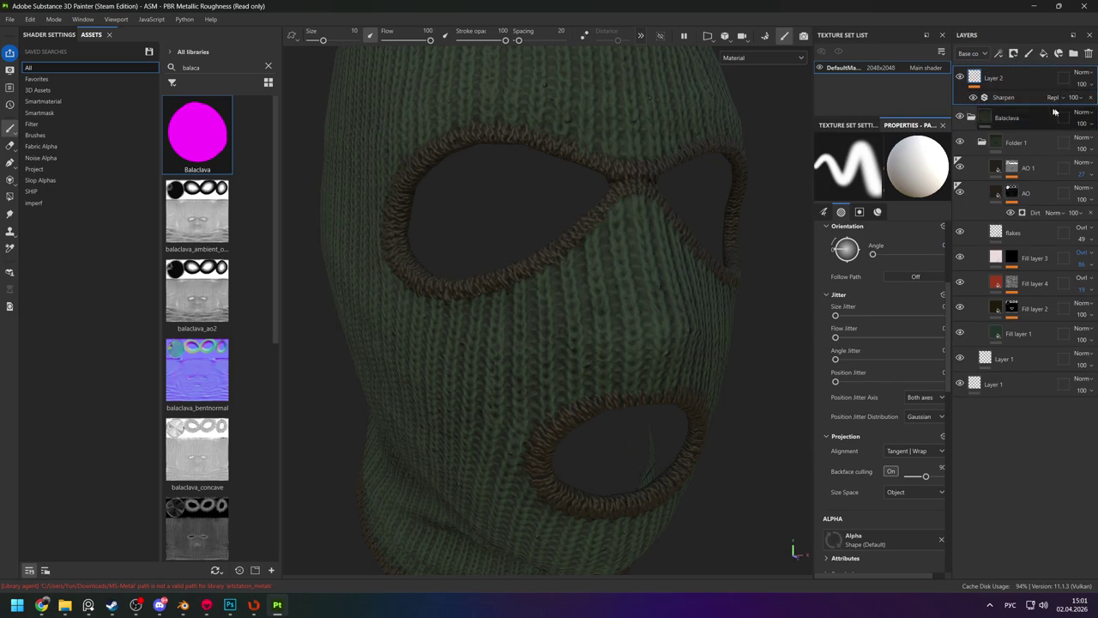
click(1078, 72)
click(1068, 96)
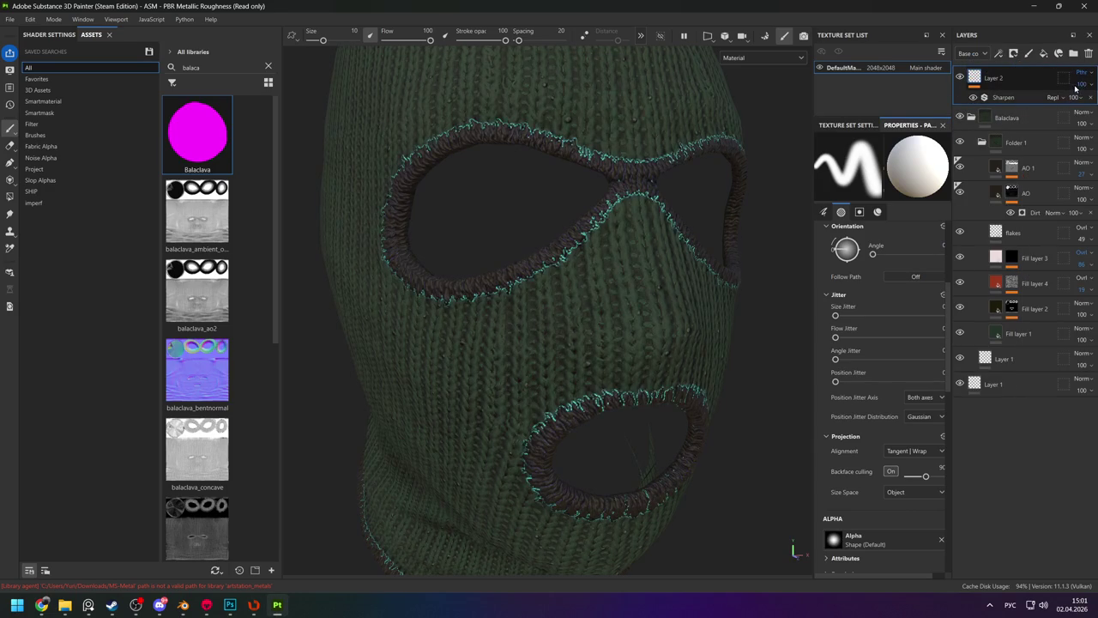
drag(1089, 103, 1046, 102)
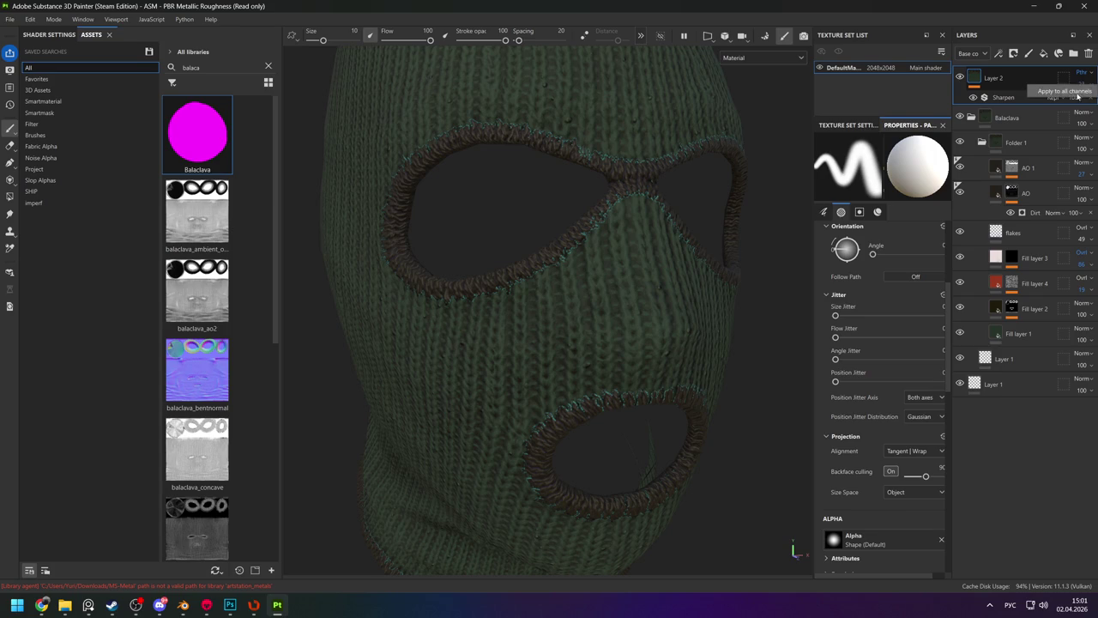
click(1079, 86)
drag(1057, 103, 1049, 103)
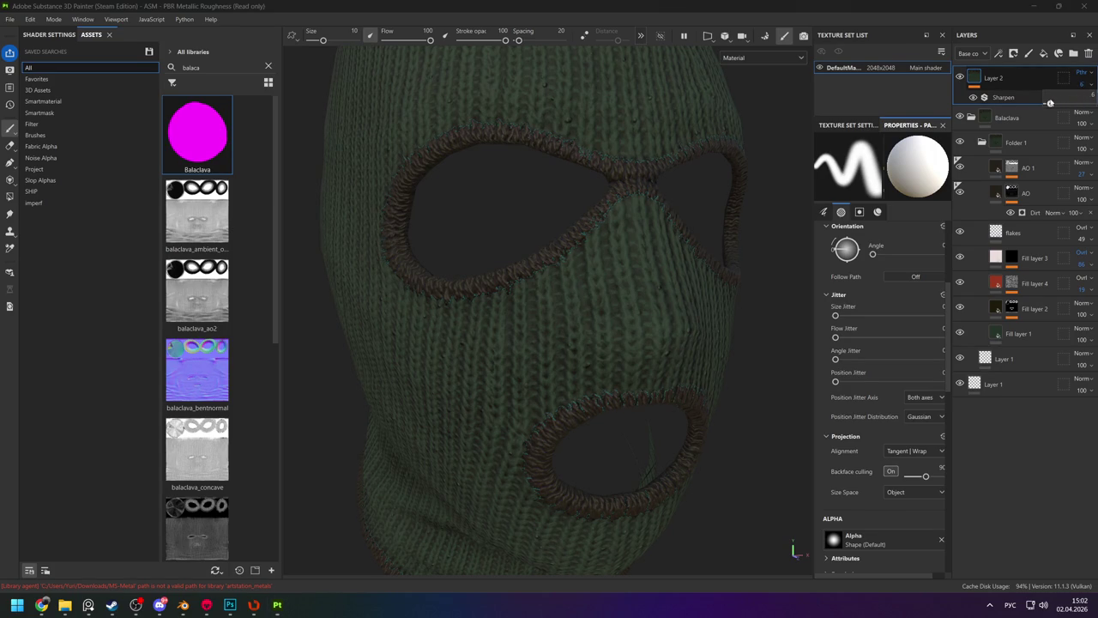
Orbit and zoom around the balaclava to inspect the sharpened stitch detail.
scroll(620, 189, down, 3)
scroll(620, 189, down, 2)
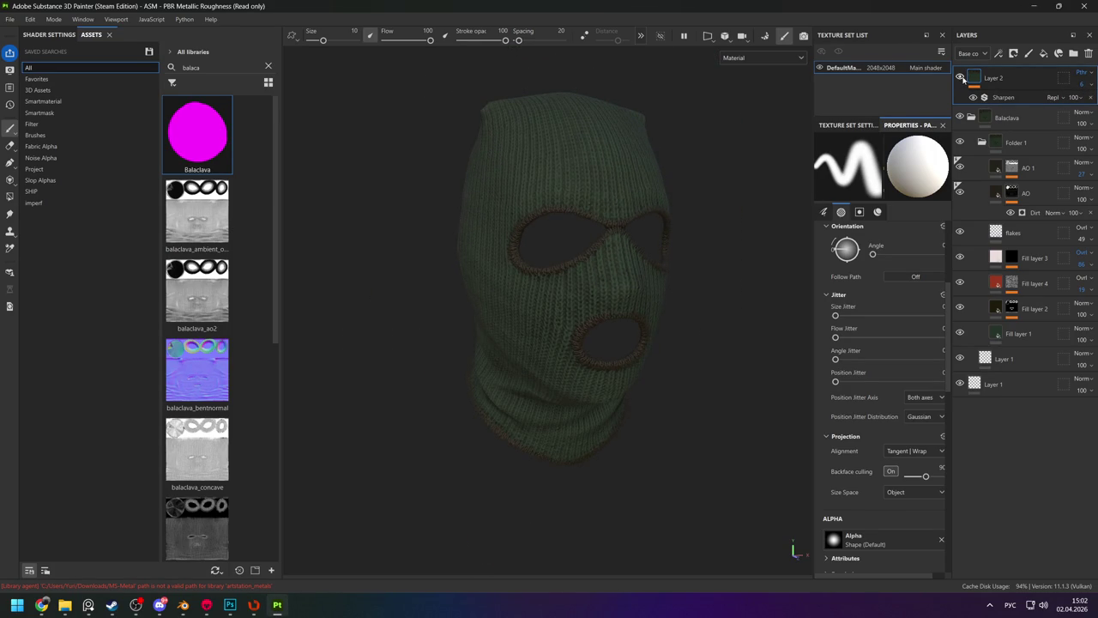
scroll(612, 392, up, 2)
scroll(613, 392, up, 2)
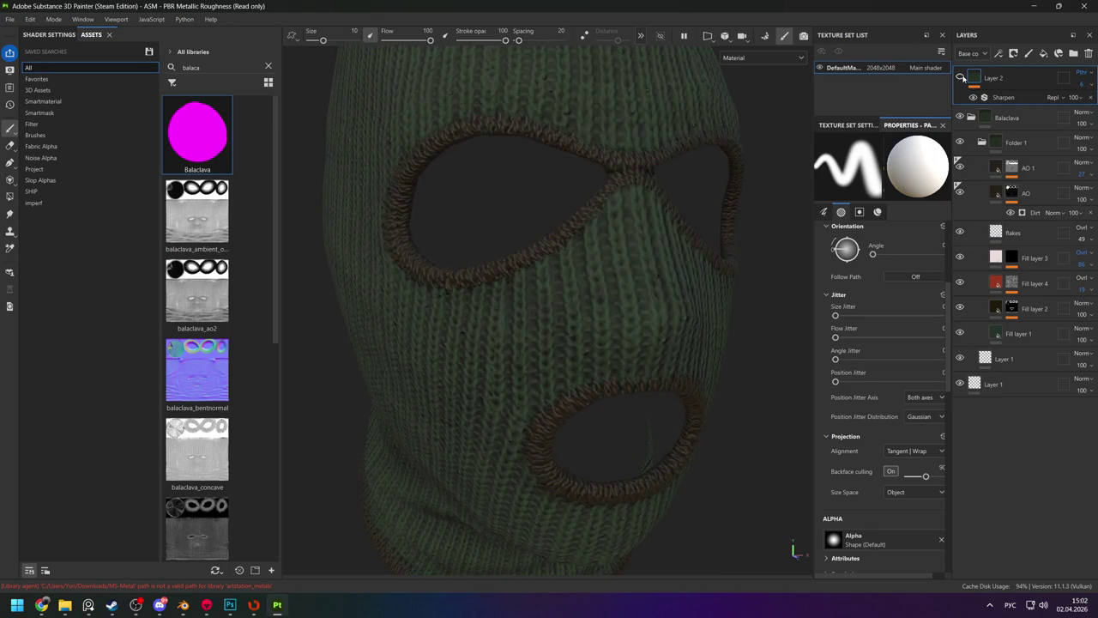
scroll(329, 184, down, 3)
scroll(598, 211, down, 2)
mouse_move(599, 211)
alt+mouse_down()
mouse_move(515, 244)
mouse_move(605, 240)
alt+mouse_up()
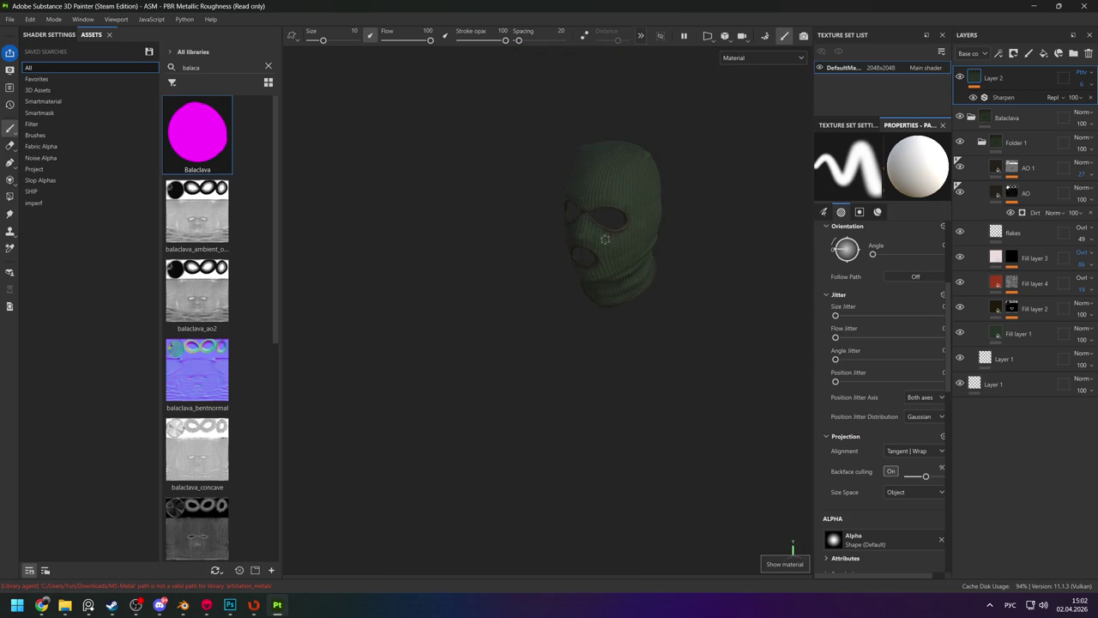
alt+right_drag(645, 287, 598, 283)
alt+drag(598, 284, 567, 279)
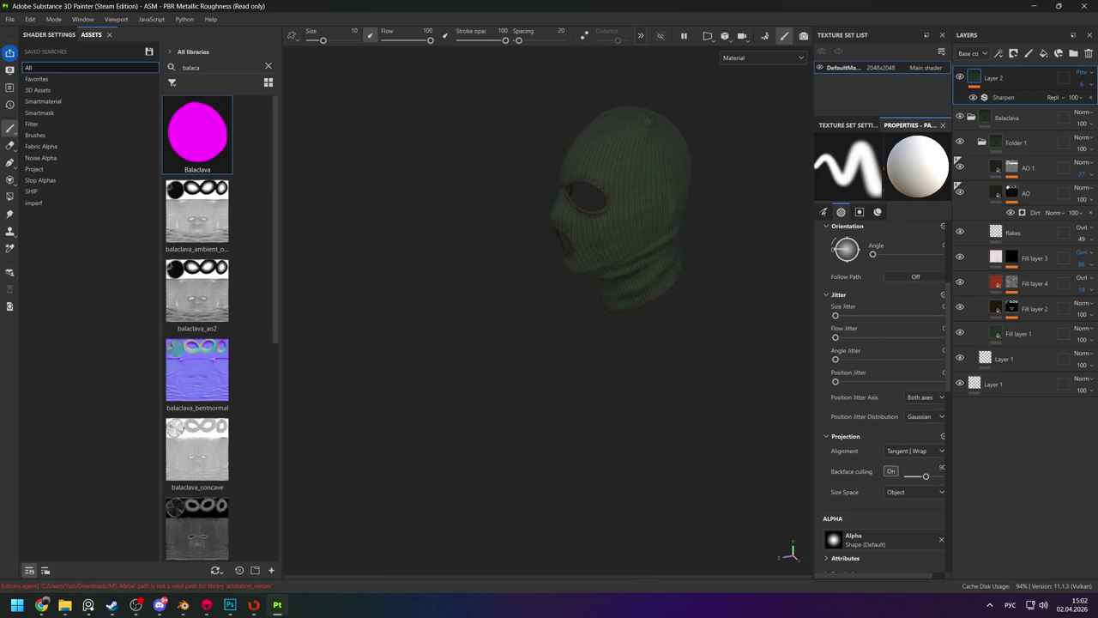
alt+right_drag(600, 232, 613, 225)
mouse_move(612, 226)
alt+mouse_down()
mouse_move(632, 238)
mouse_move(632, 206)
mouse_move(754, 211)
alt+mouse_up()
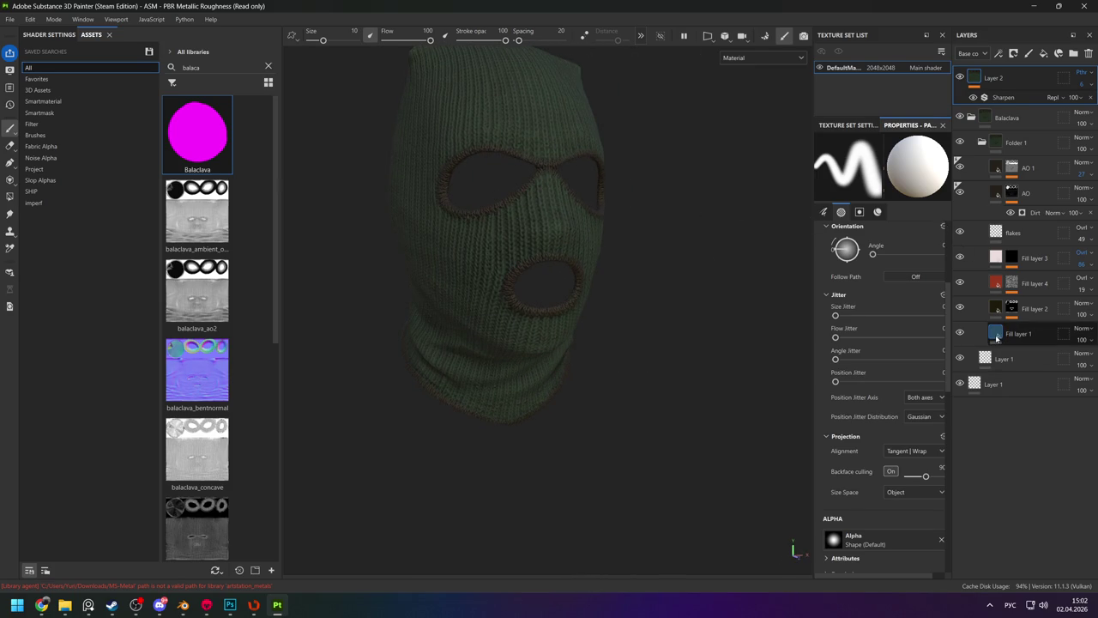
Inspect the fill layer masks and rename the AO 1 layer to Curve.
alt+click(1013, 310)
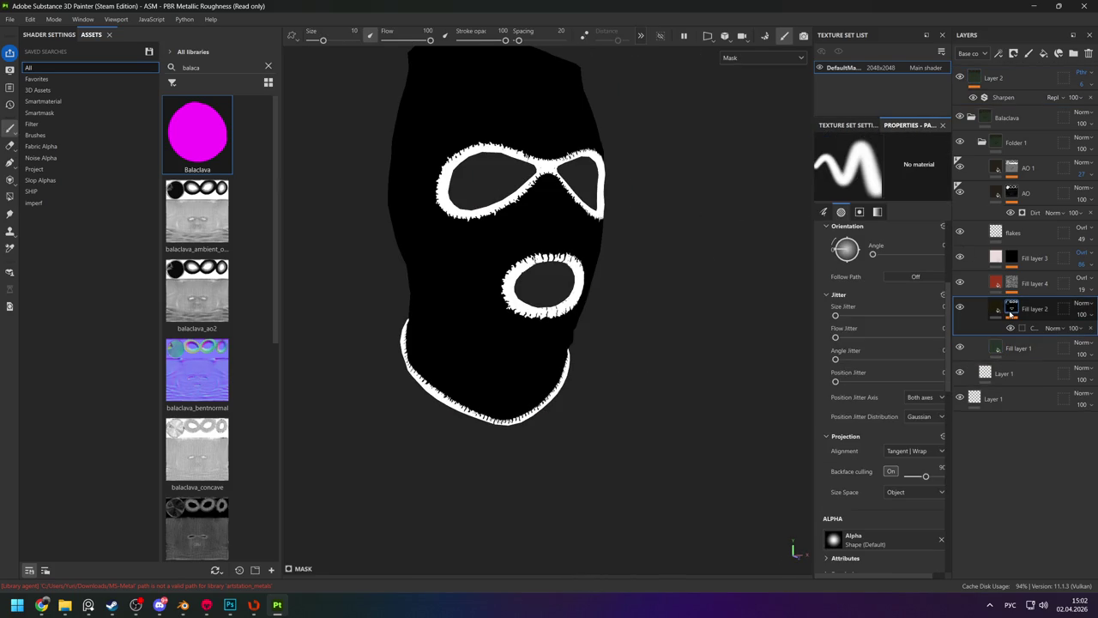
alt+click(1012, 283)
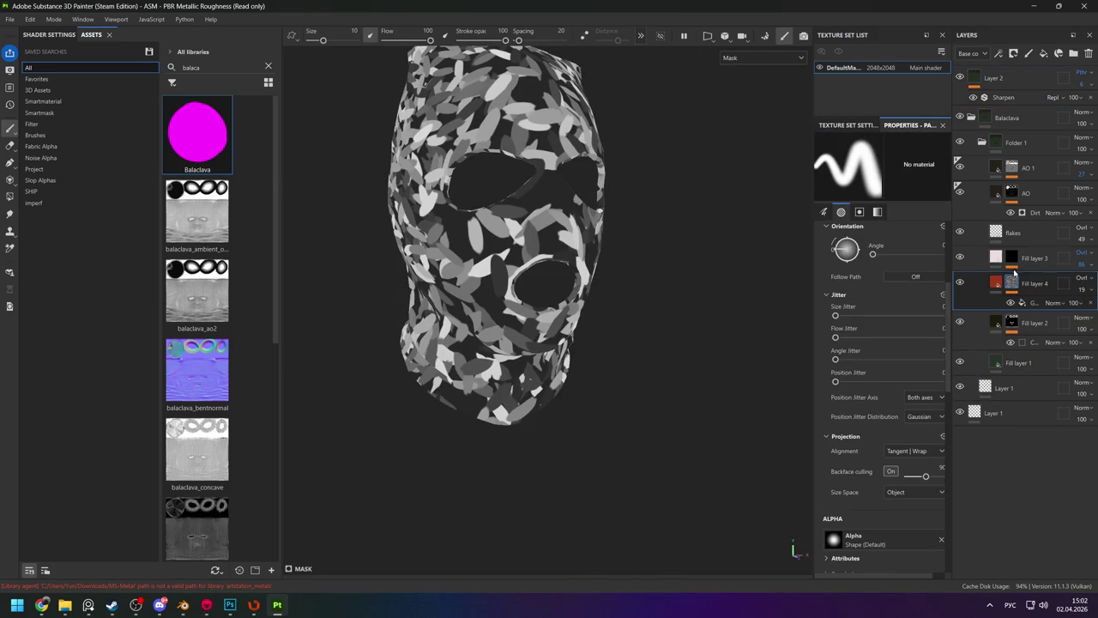
alt+click(1012, 257)
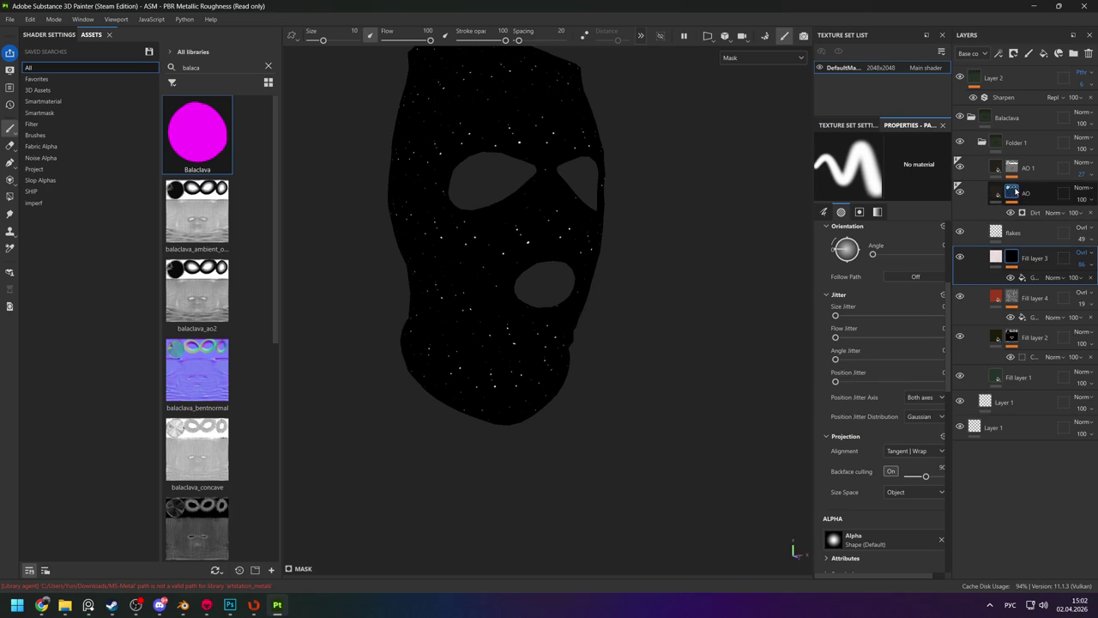
alt+click(1013, 168)
double_click(1027, 168)
text(easy)
key(Return)
double_click(1025, 169)
text(Curve)
key(Return)
Duplicate Curve as Curve 1, try Cavities with zeroed weights, then delete its curvature generator.
key(ctrl+d)
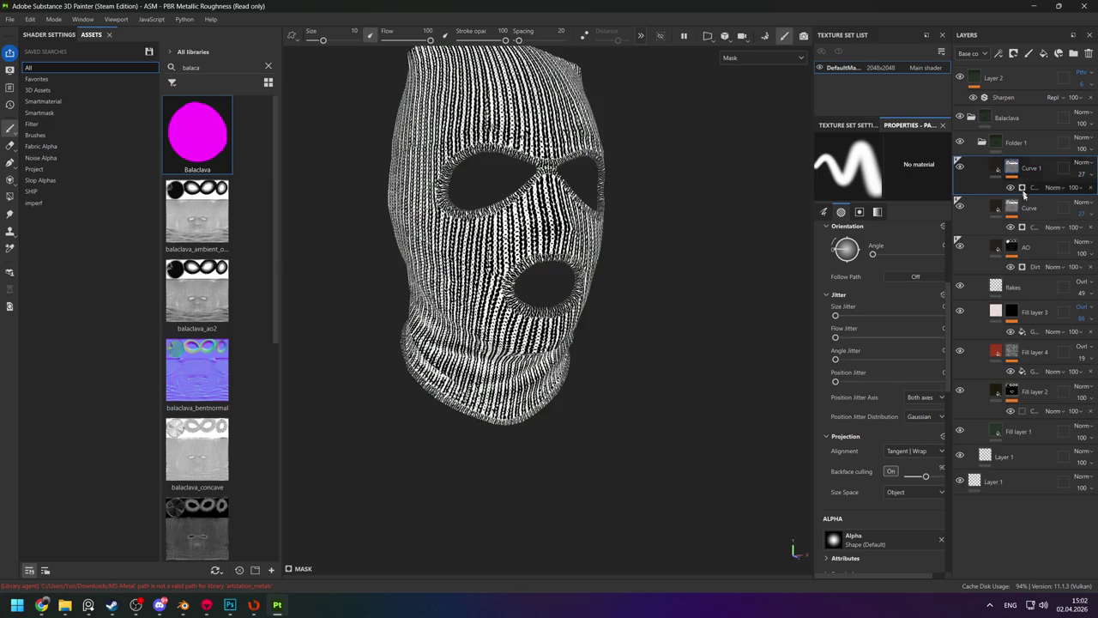
click(1042, 187)
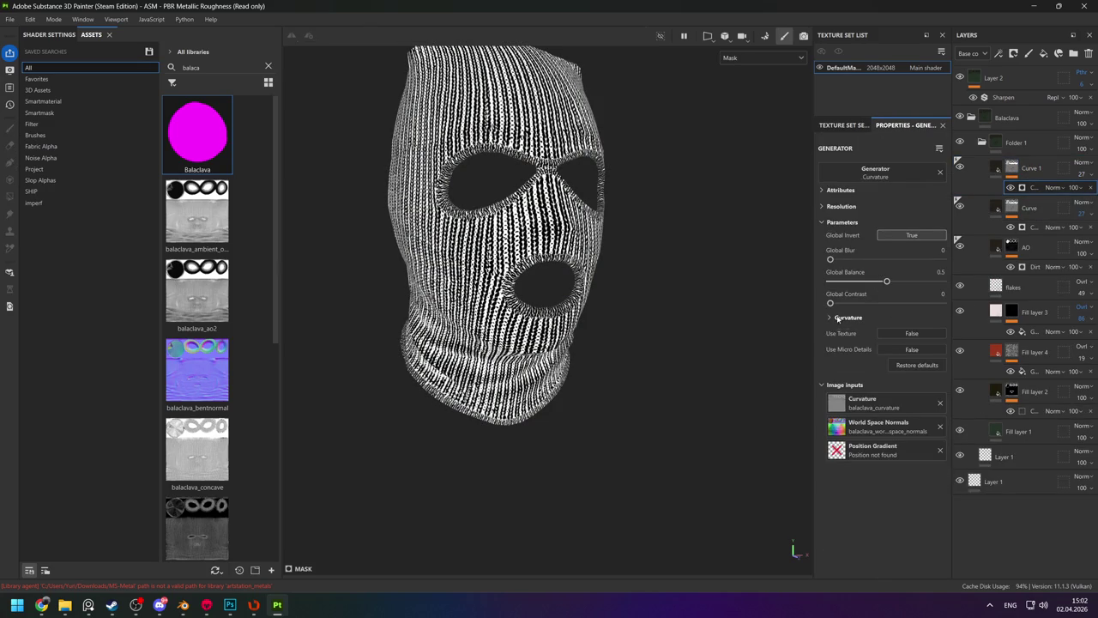
click(837, 318)
click(901, 348)
click(892, 360)
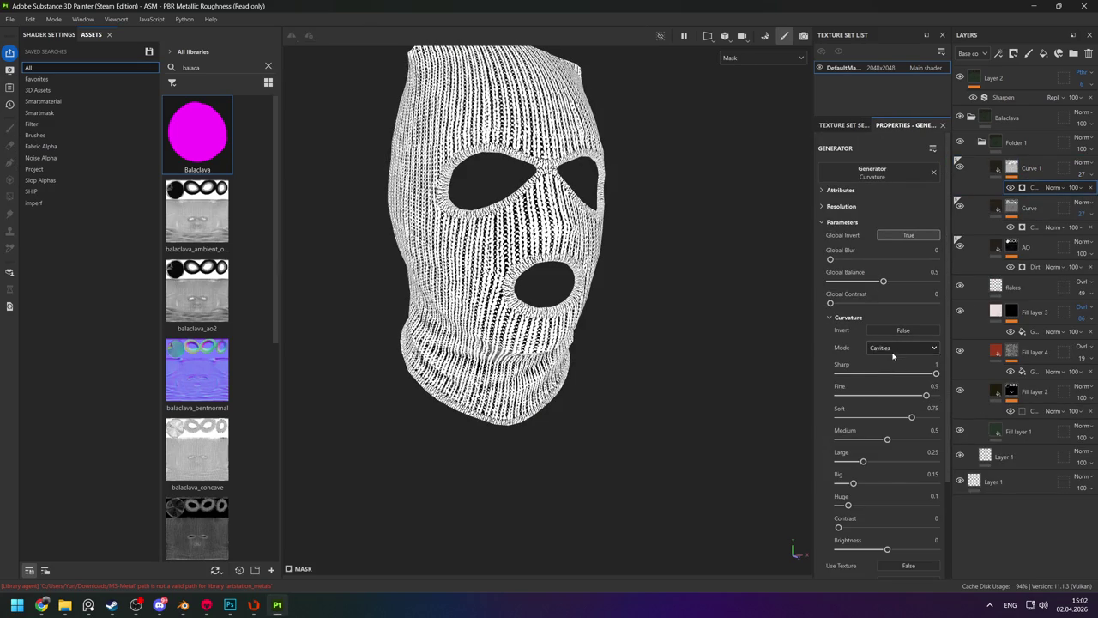
drag(858, 466, 827, 463)
drag(887, 439, 812, 444)
drag(880, 417, 813, 416)
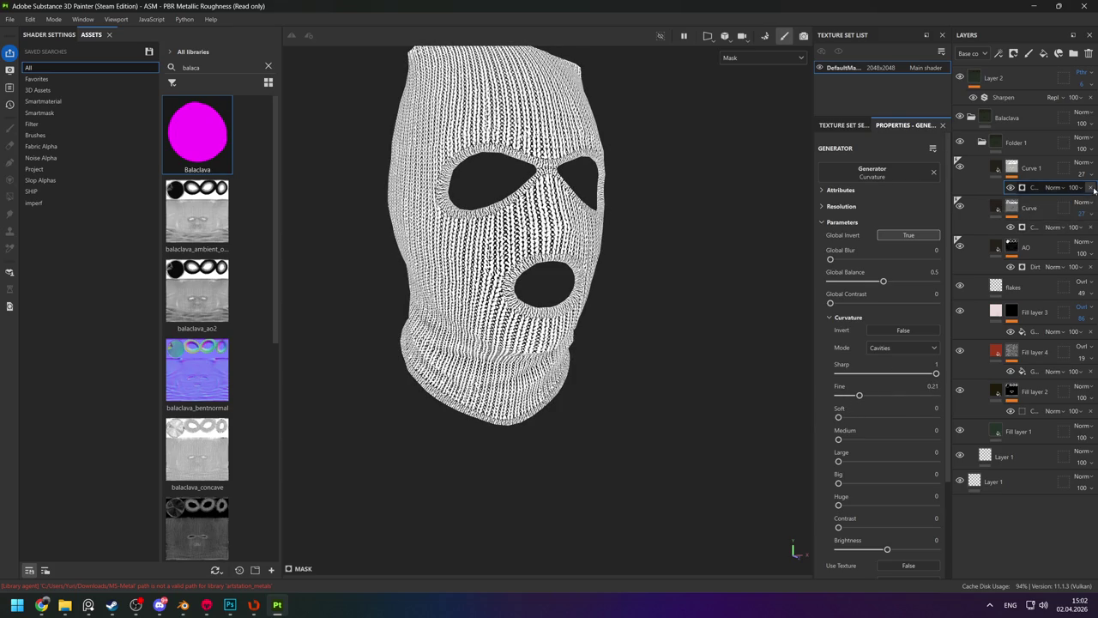
key(Delete)
scroll(240, 376, down, 3)
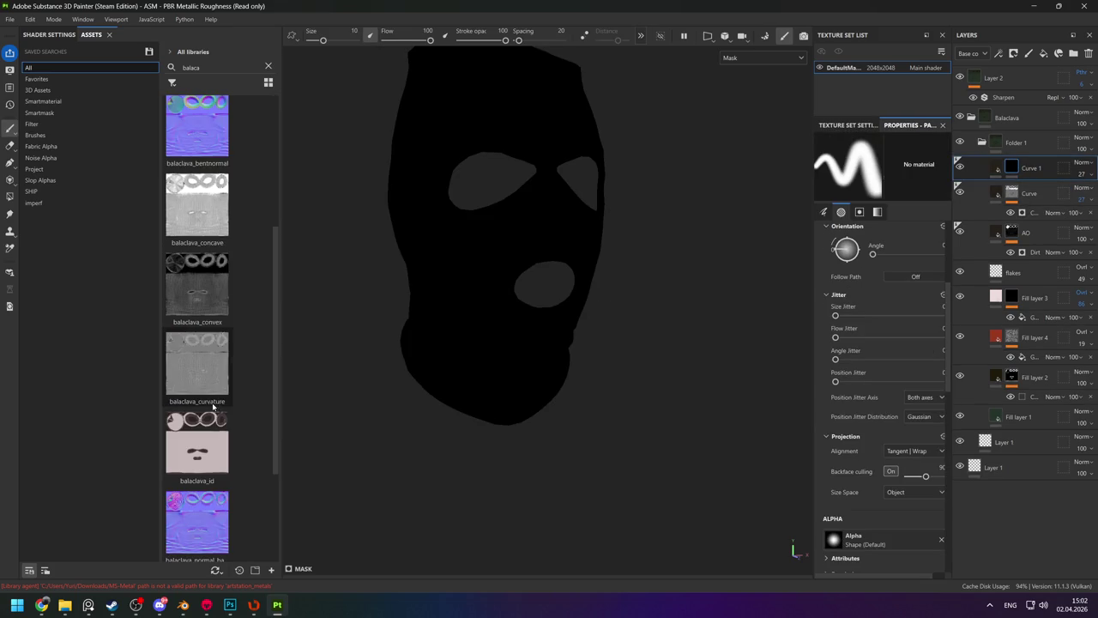
Put balaclava_convex into Curve 1's mask and balaclava_concave into Curve's mask.
drag(198, 287, 1012, 169)
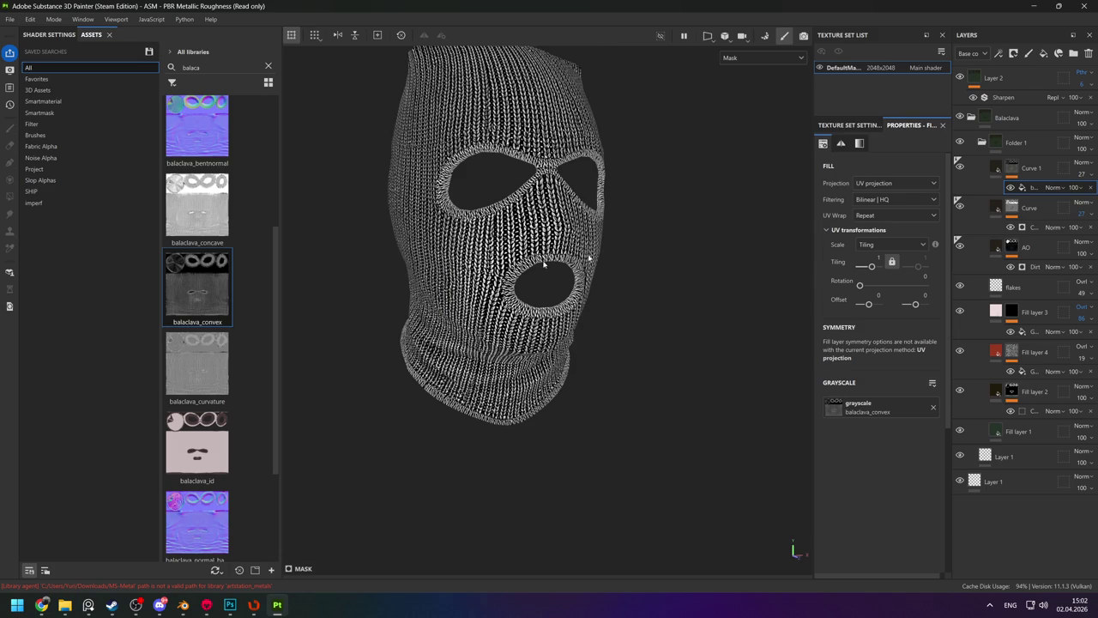
click(1012, 210)
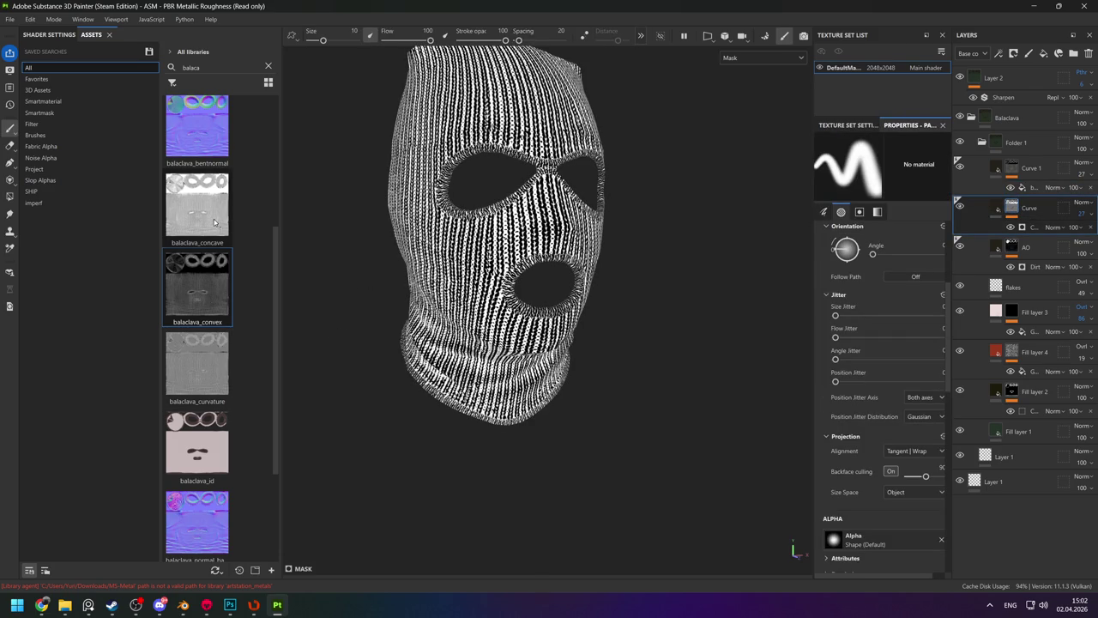
drag(216, 224, 1012, 206)
key(c)
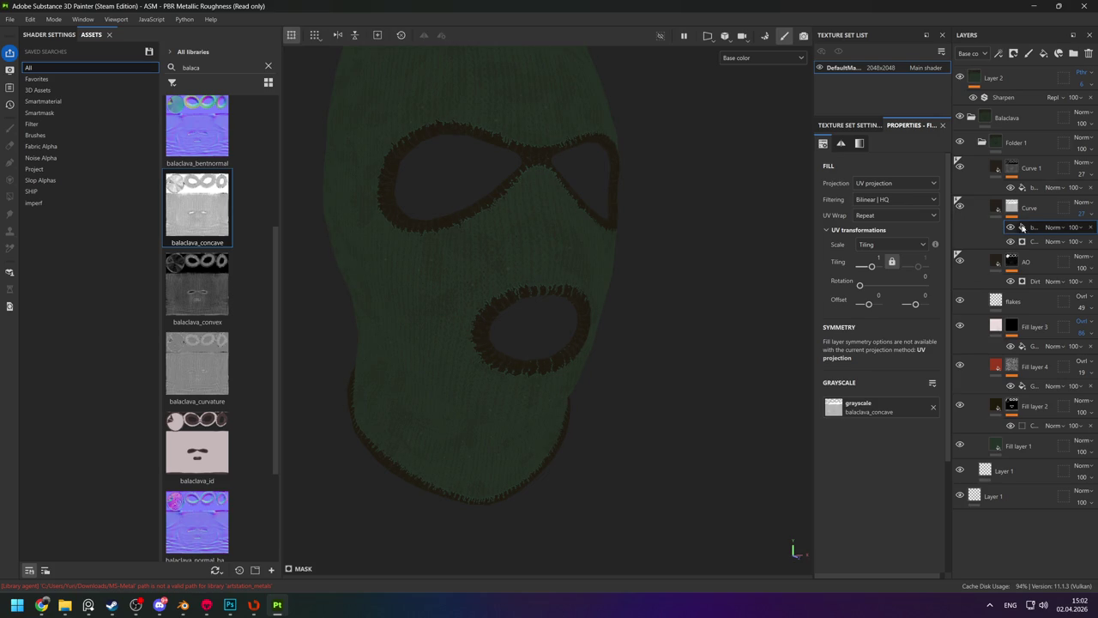
alt+click(1014, 211)
click(1012, 225)
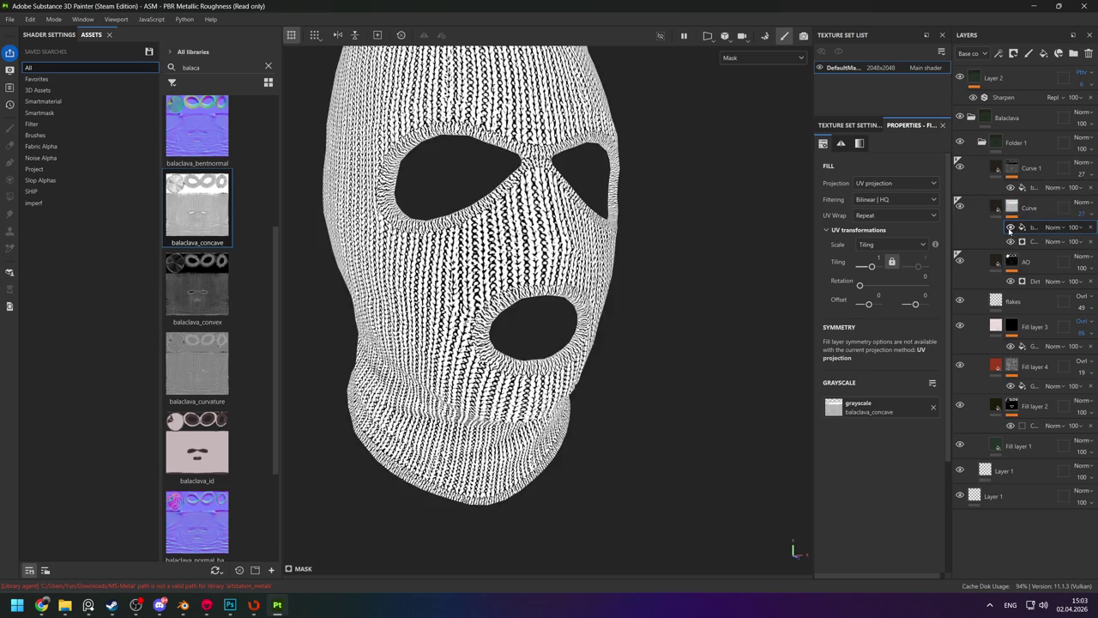
click(1009, 243)
click(1012, 227)
click(1015, 228)
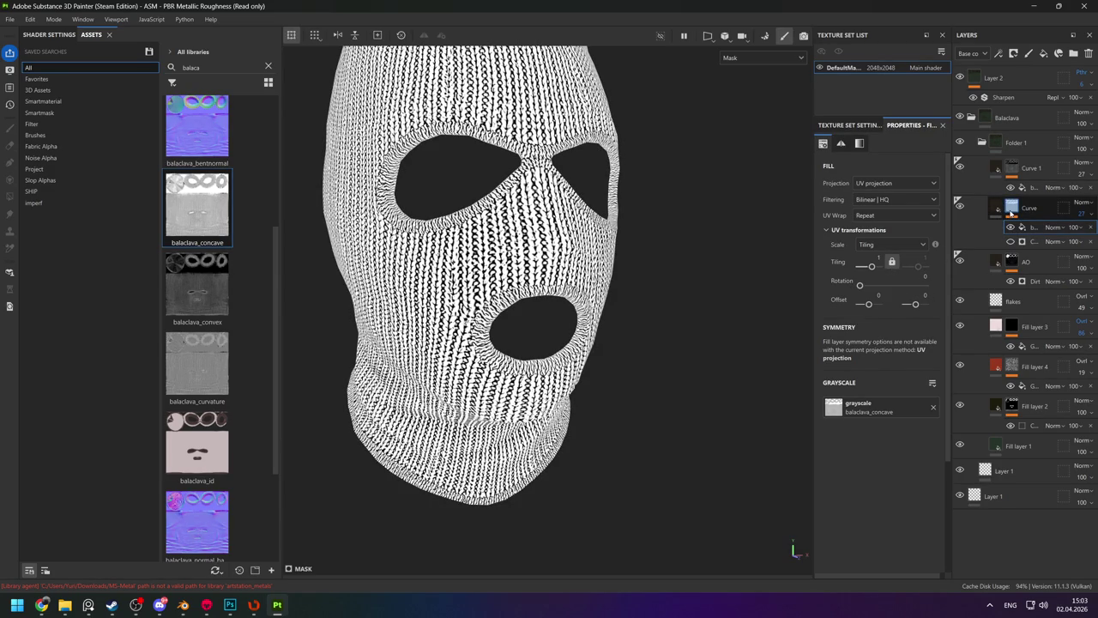
Check the full material up close and raise the Curve layer's opacity to 100.
alt+drag(712, 253, 608, 361)
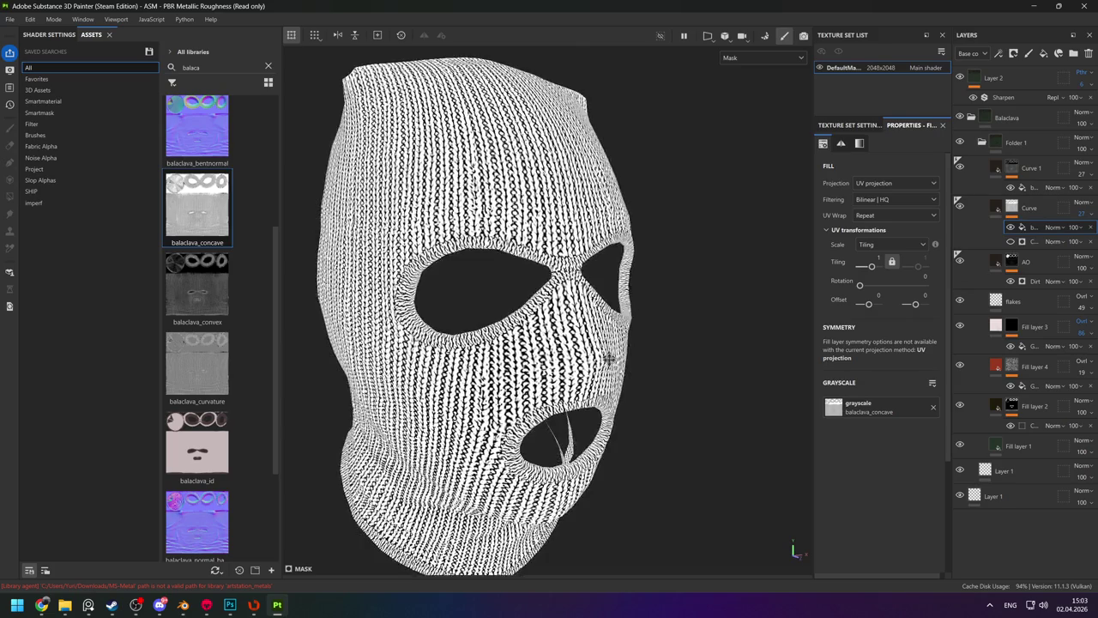
key(m)
alt+right_drag(540, 232, 607, 500)
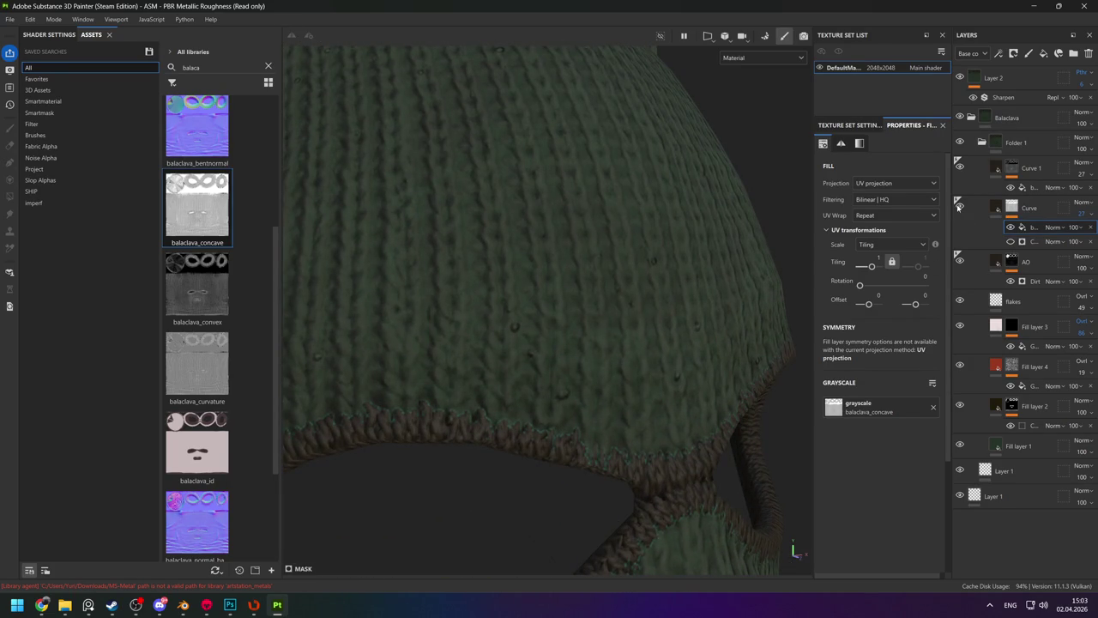
click(1072, 213)
drag(1062, 232, 1092, 231)
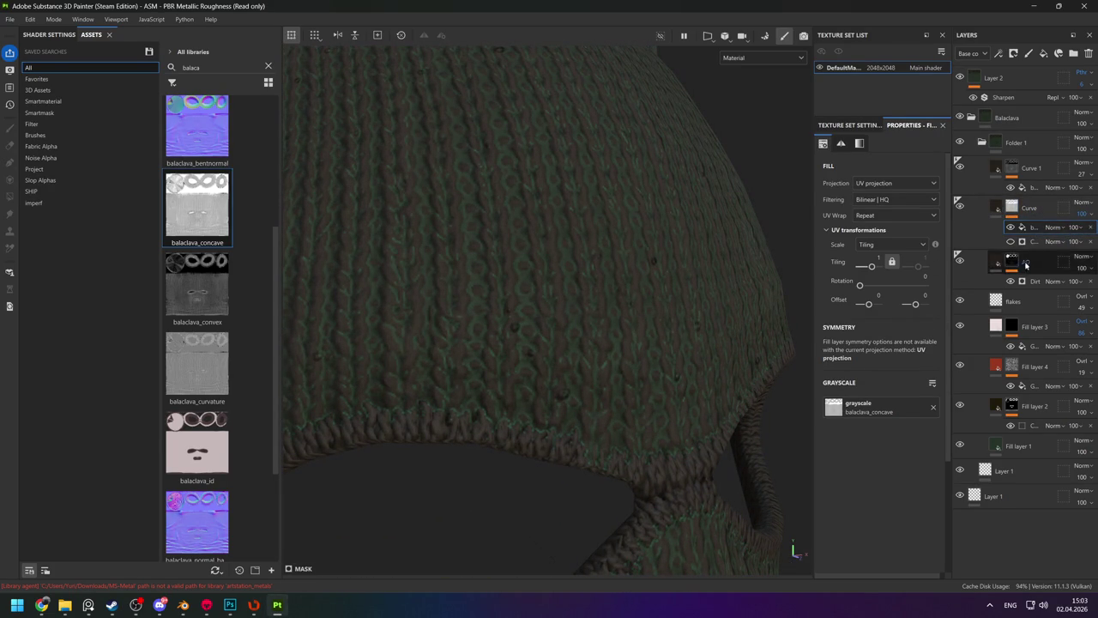
Add an inverted Levels effect to the Curve mask and set Curve's opacity to 20.
right_click(1033, 227)
click(988, 418)
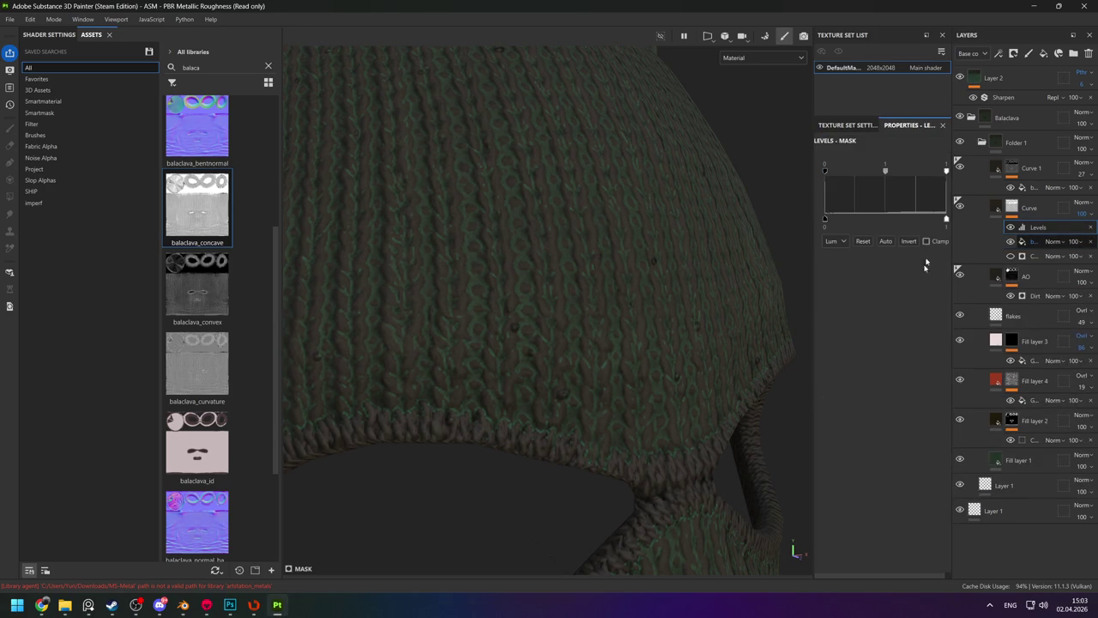
click(908, 241)
alt+right_drag(587, 217, 554, 208)
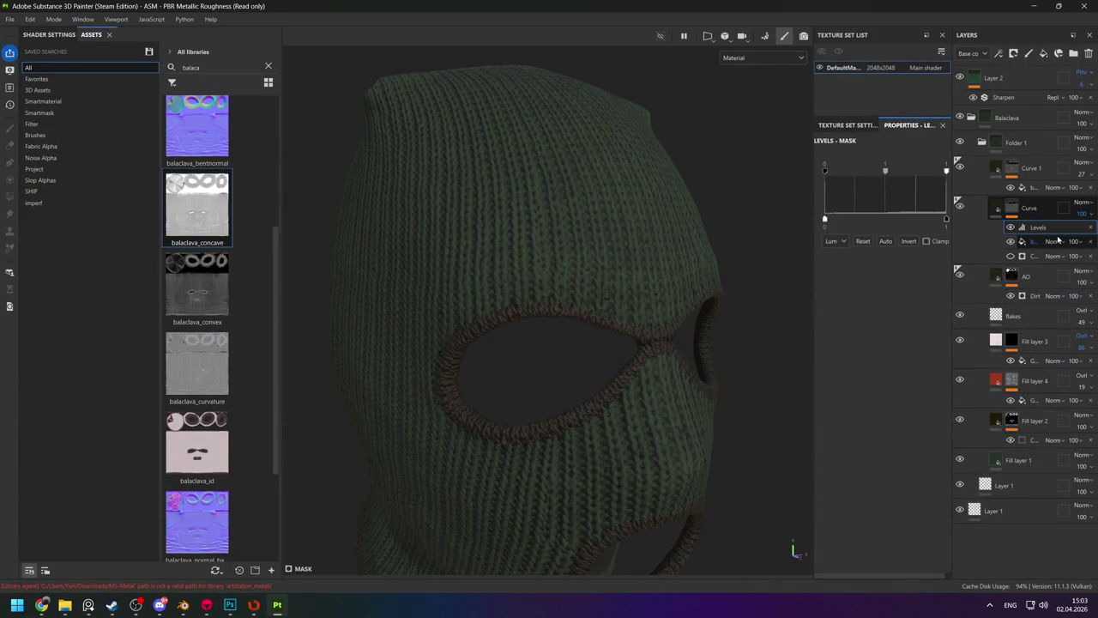
drag(1082, 225, 1046, 213)
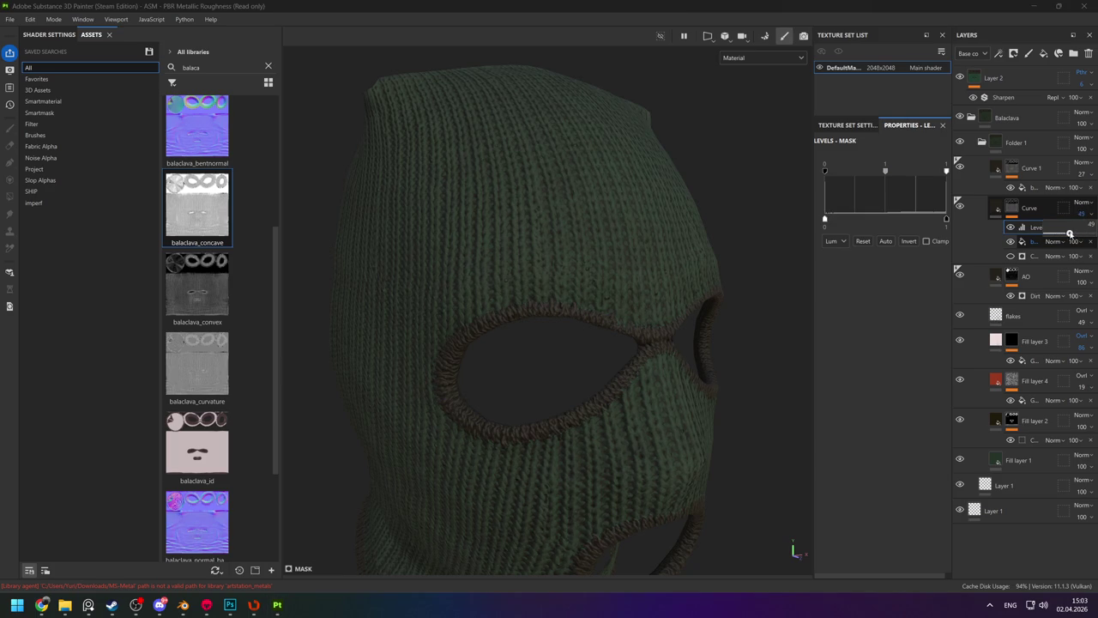
click(1011, 168)
Set Curve 1 to Overlay blending with a pure white base colour.
key(c)
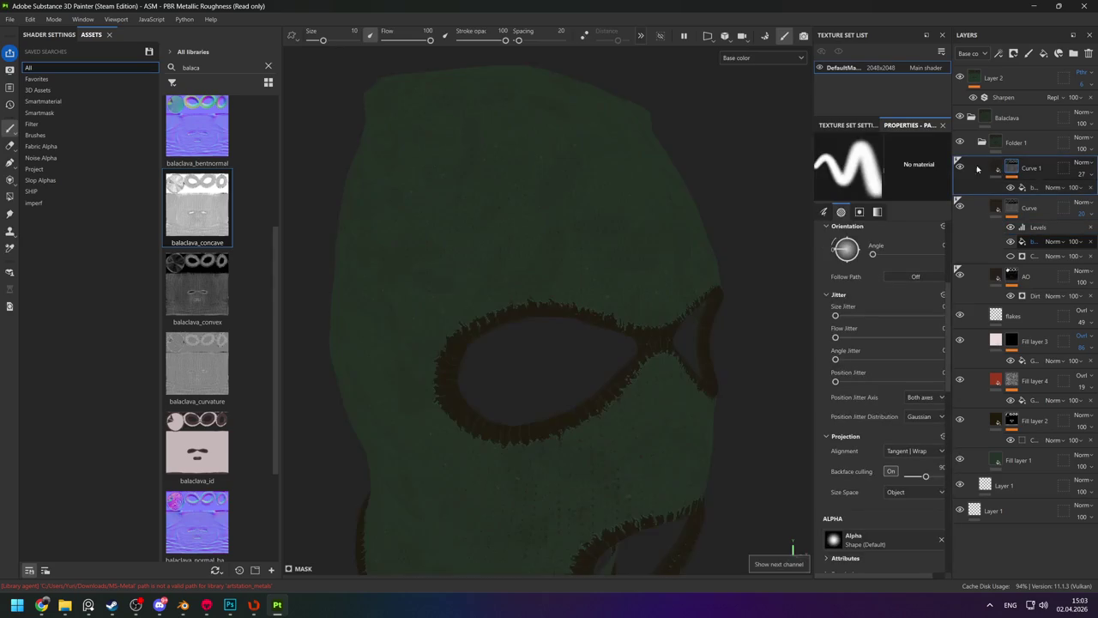
click(1080, 162)
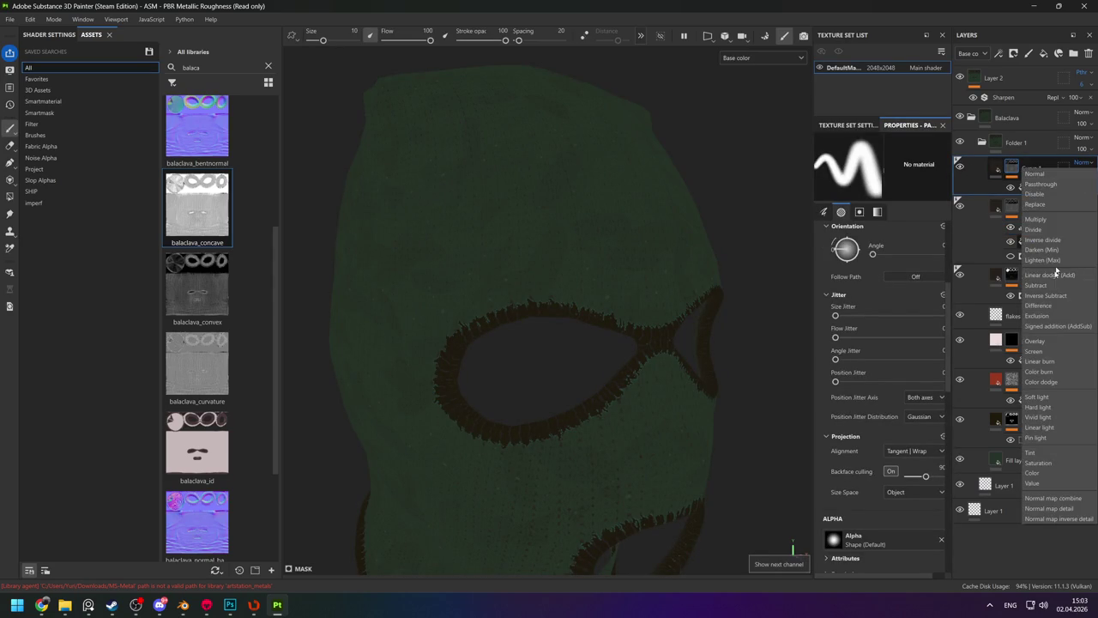
click(1044, 343)
click(995, 168)
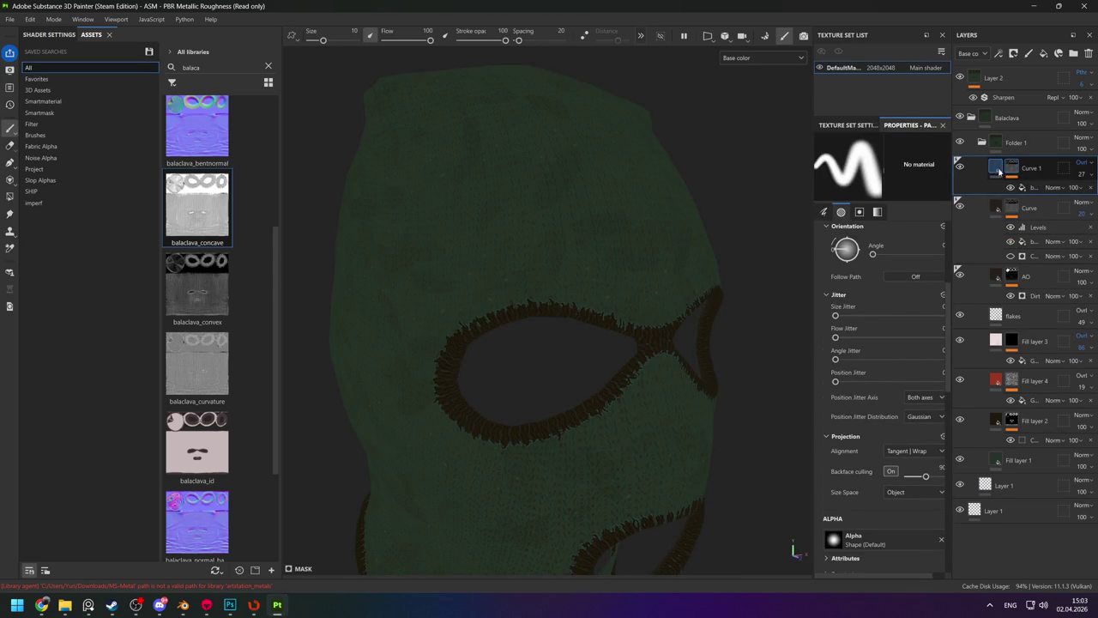
click(879, 497)
drag(956, 394, 943, 309)
click(1075, 275)
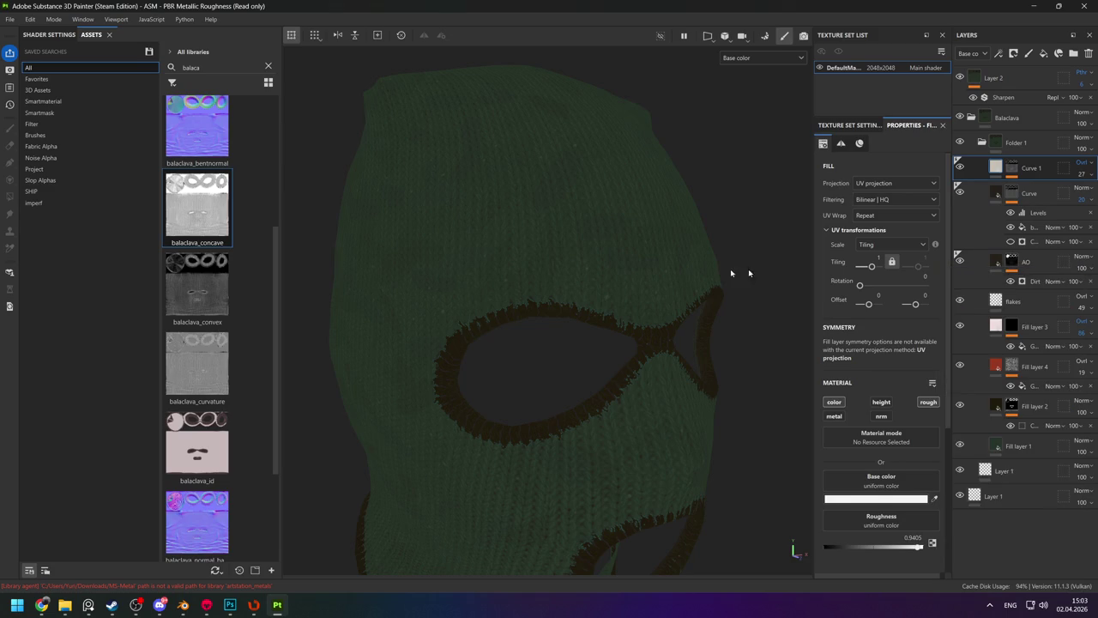
Check Curve 1's effect in the full material view and inspect its mask fill.
alt+drag(735, 274, 394, 199)
key(f)
key(m)
mouse_move(625, 318)
alt+mouse_down()
mouse_move(583, 228)
mouse_move(452, 205)
mouse_move(532, 231)
alt+mouse_up()
scroll(452, 204, down, 2)
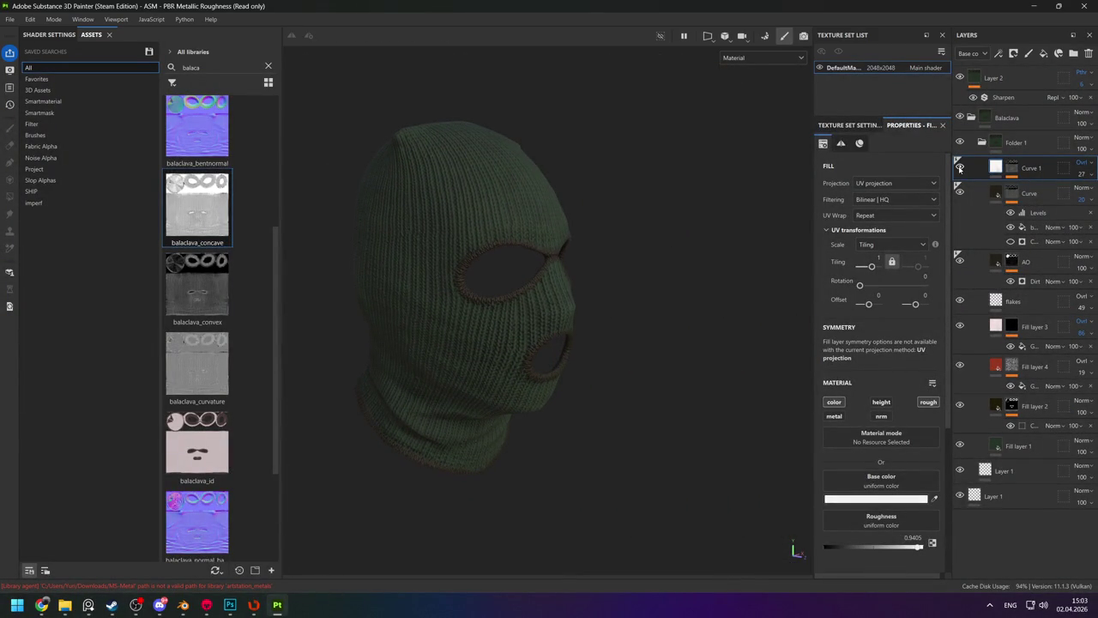
alt+click(994, 167)
scroll(626, 309, up, 2)
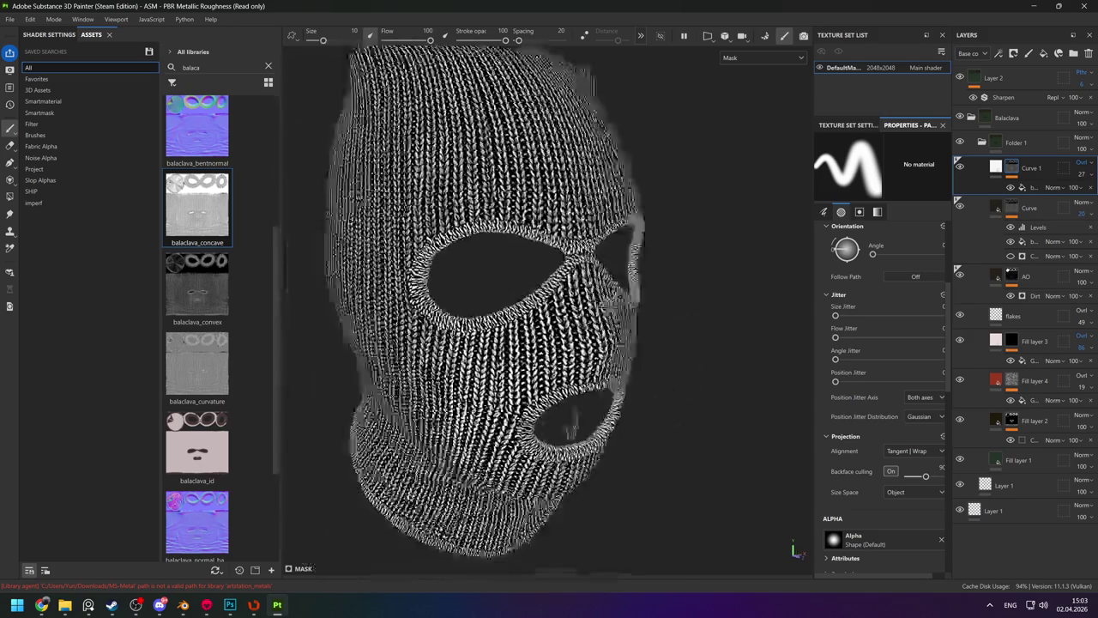
click(1041, 189)
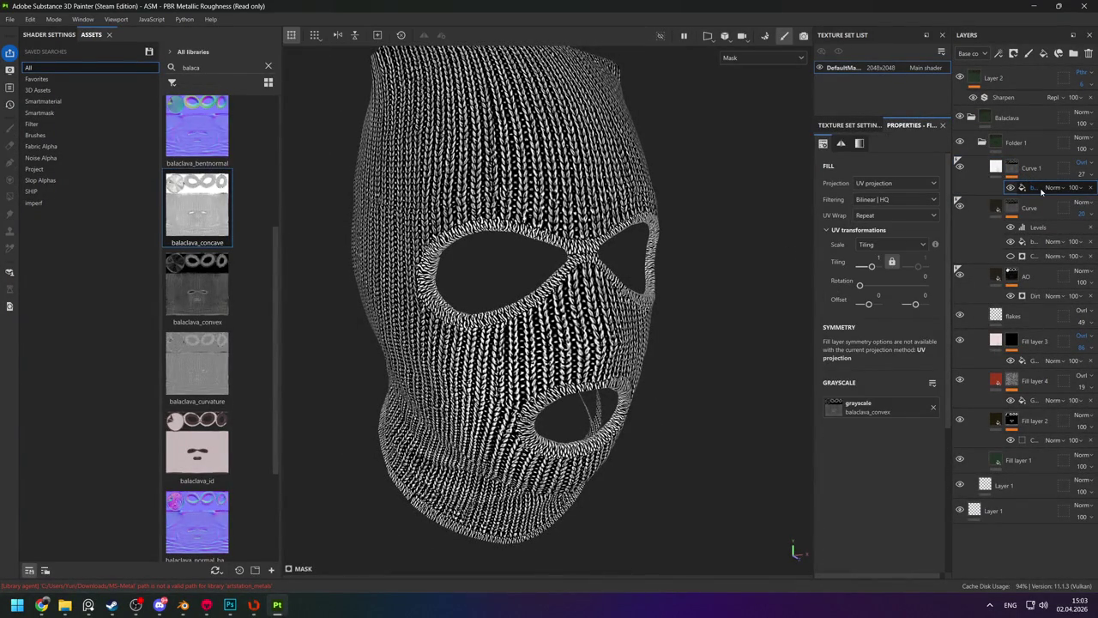
alt+click(1013, 170)
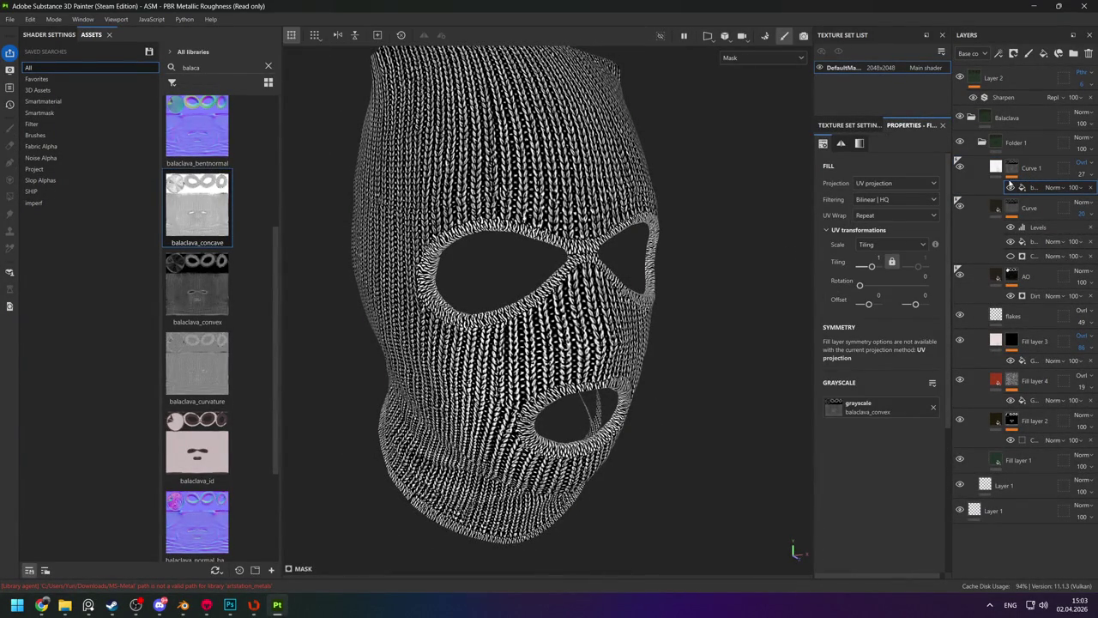
Orbit and zoom in on the finished balaclava, then go to the File menu.
alt+drag(669, 240, 600, 240)
scroll(600, 239, down, 5)
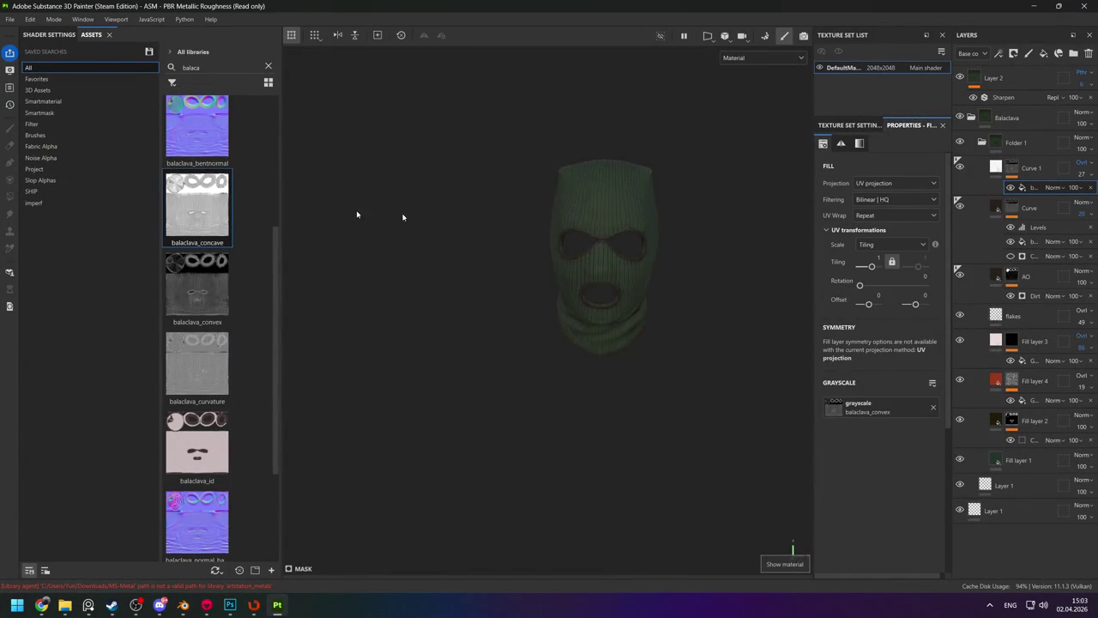
alt+drag(358, 213, 464, 215)
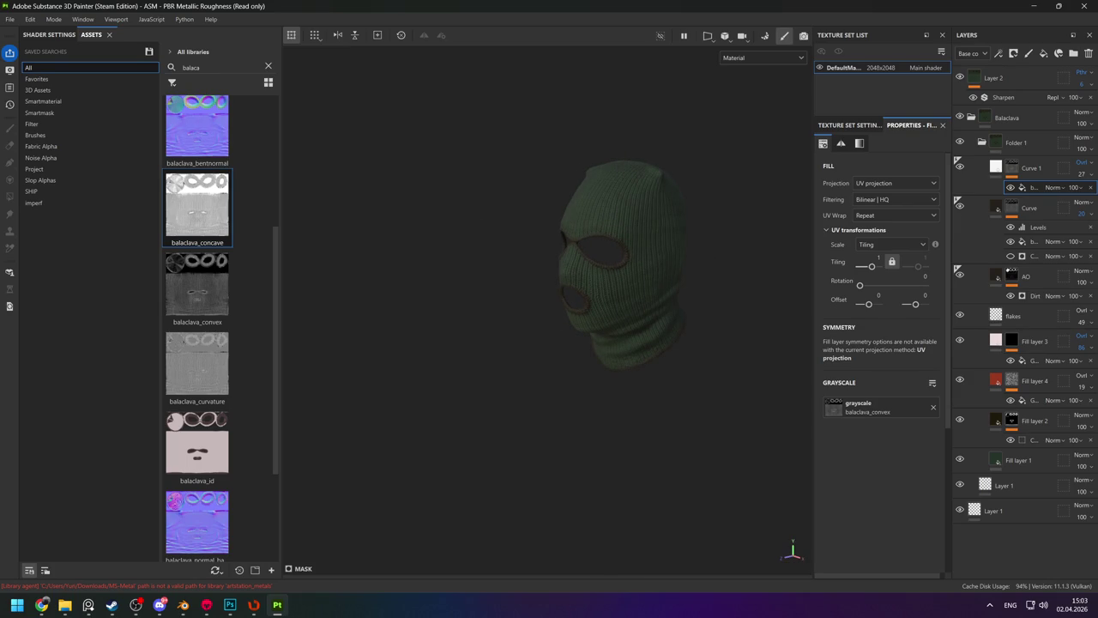
click(41, 604)
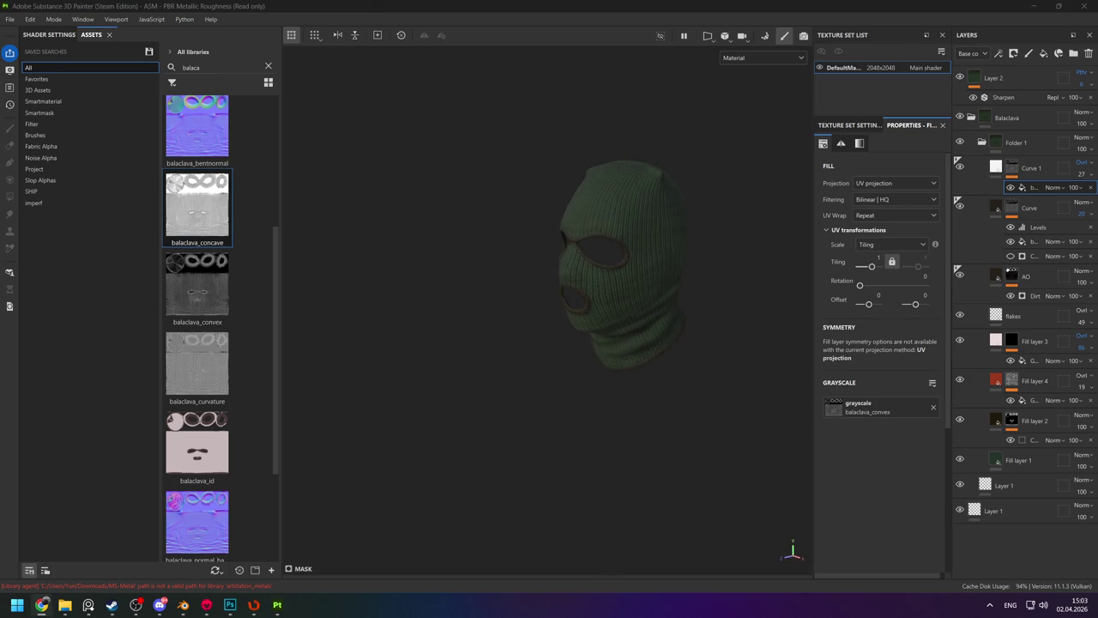
mouse_move(675, 233)
alt+right_down()
mouse_move(632, 245)
mouse_move(600, 289)
alt+right_up()
alt+middle_drag(601, 289, 498, 289)
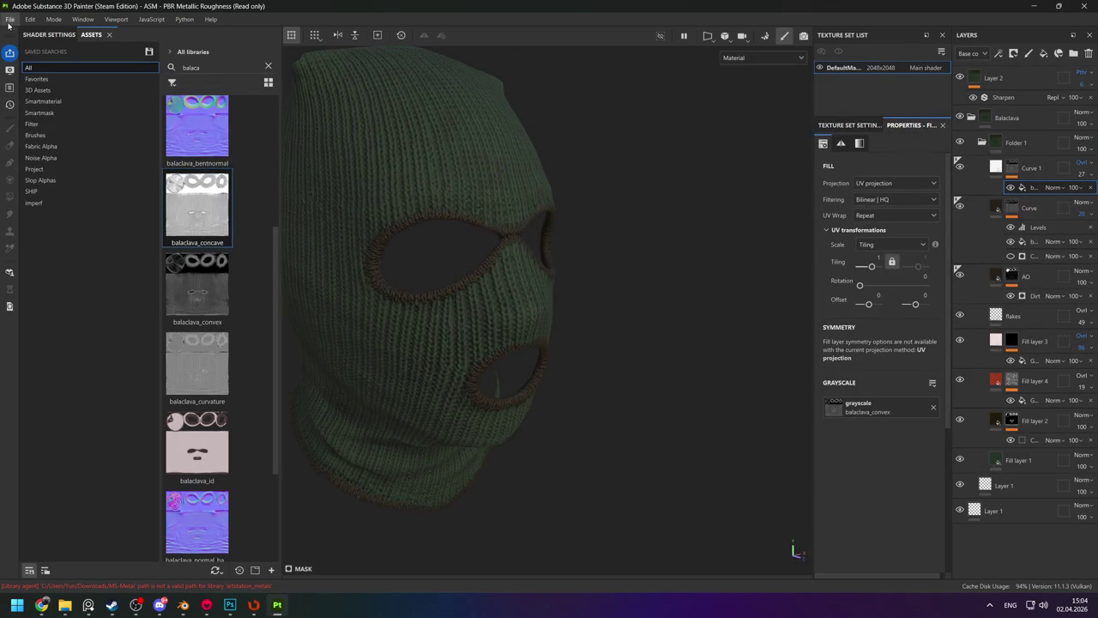
click(9, 18)
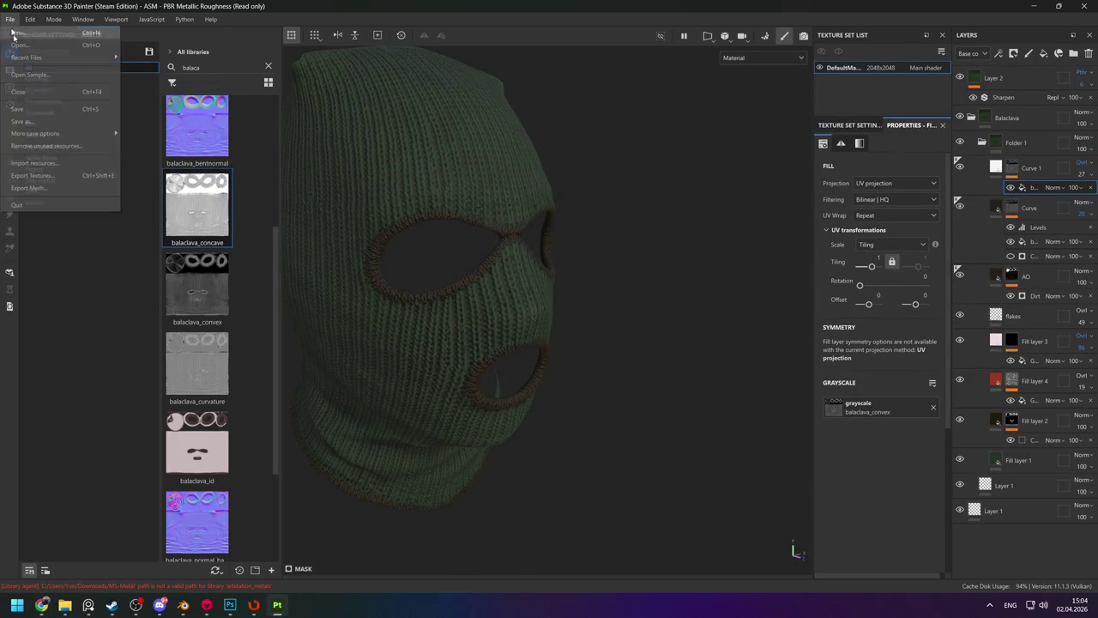
Save the Painter project as 'bala clava' in C:\WS_NEW\s&box\balaclava.
click(22, 112)
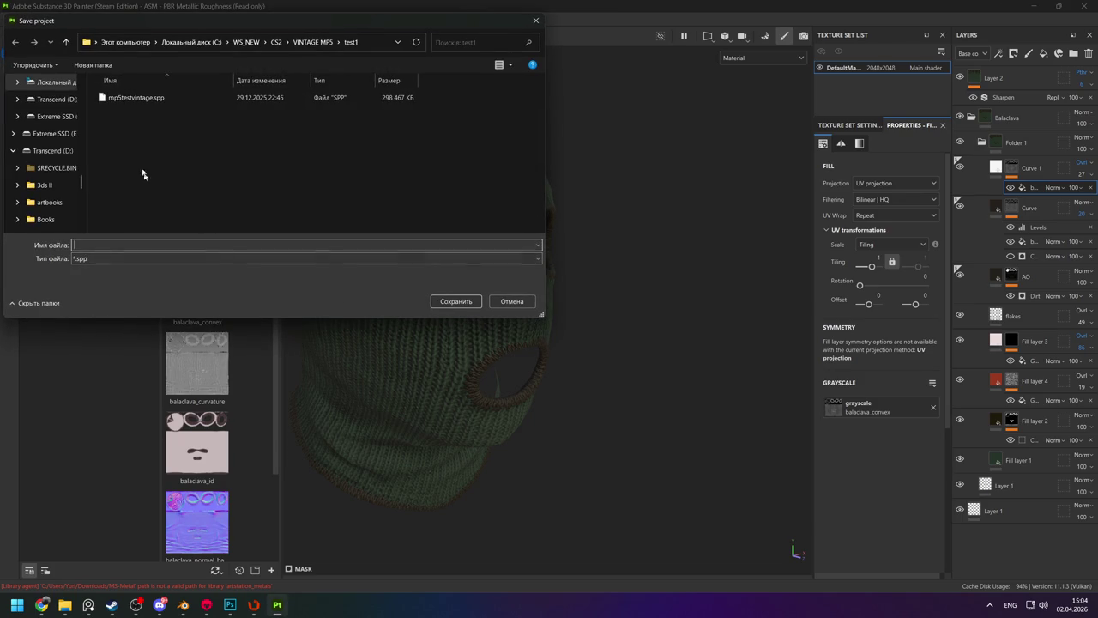
click(247, 42)
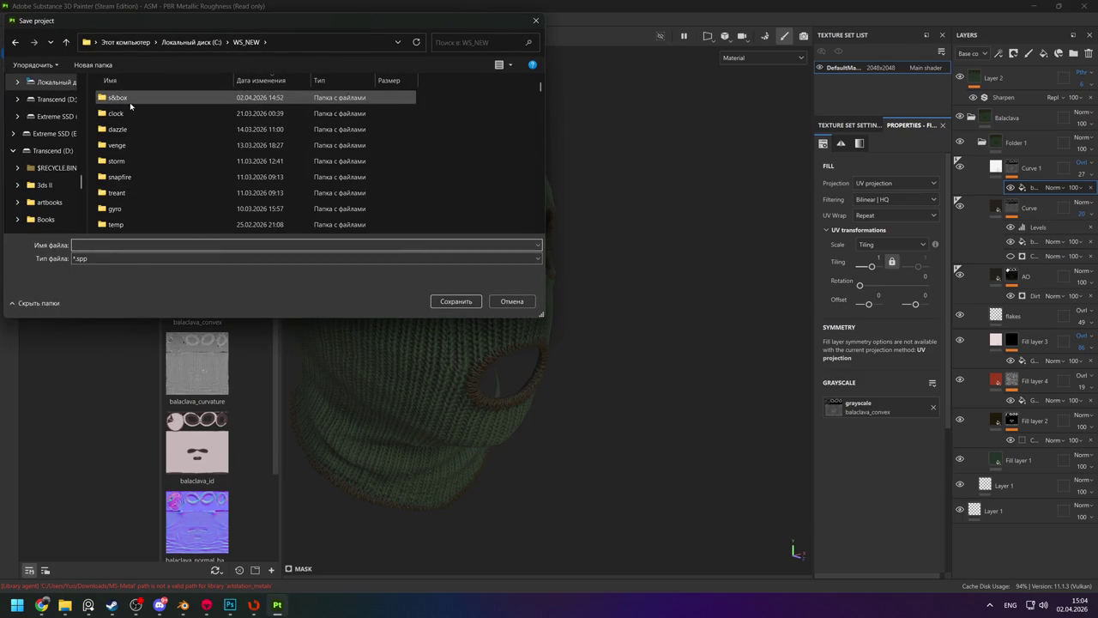
double_click(118, 97)
double_click(121, 97)
click(124, 245)
text(bala)
text(va)
key(Return)
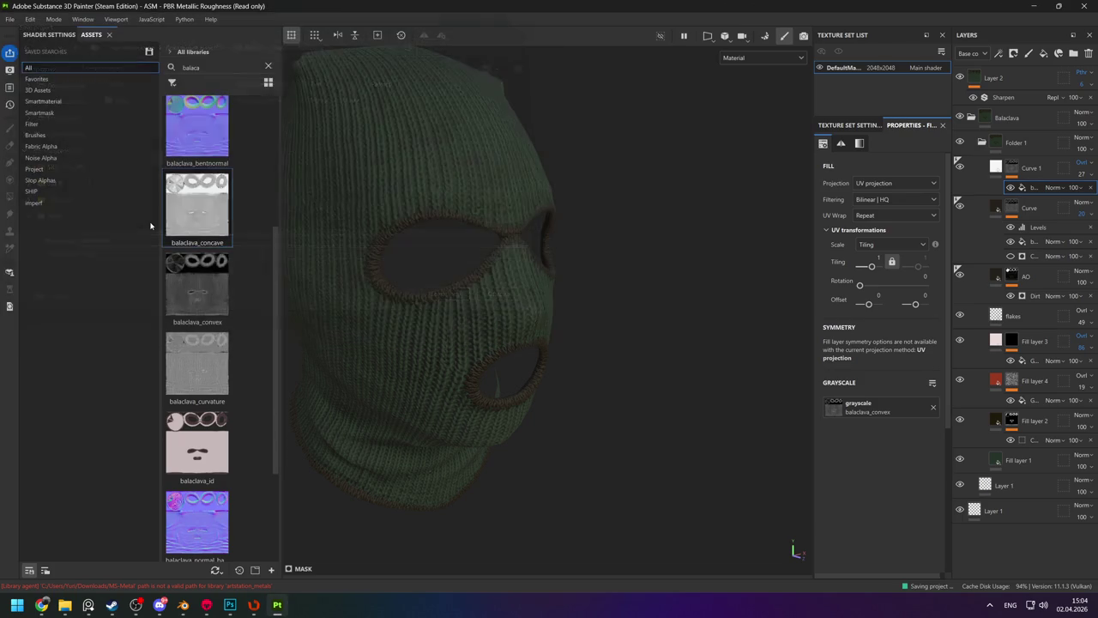
mouse_move(270, 177)
alt+right_down()
mouse_move(306, 152)
mouse_move(398, 203)
mouse_move(569, 331)
alt+right_up()
alt+drag(569, 331, 455, 220)
Rename the DefaultMaterial texture set to Balaclava.
key(ctrl+shift+e)
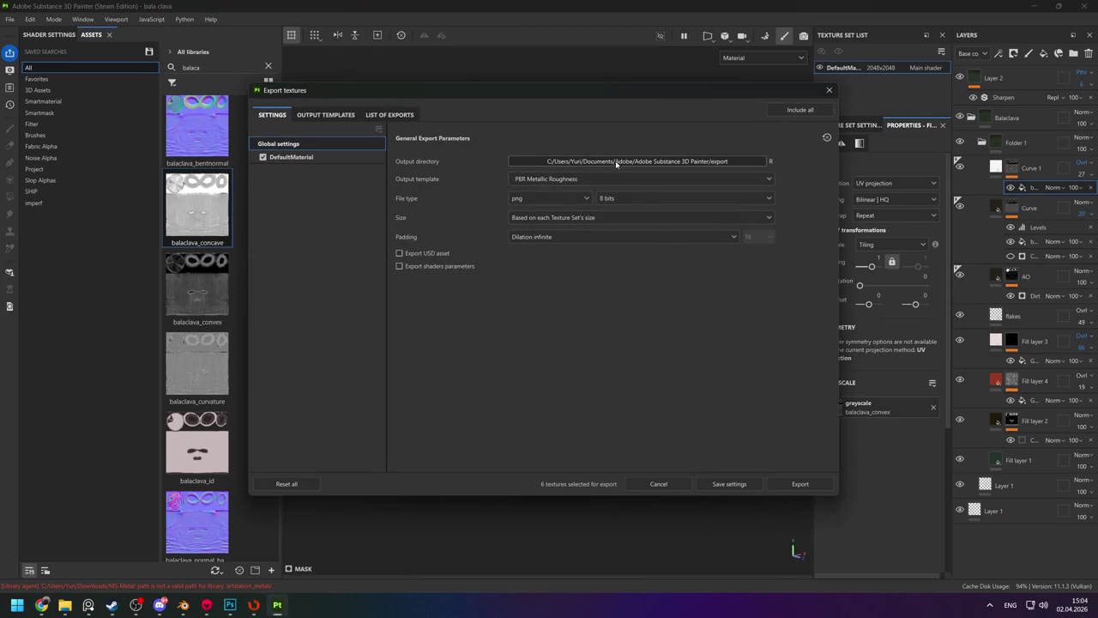
click(321, 159)
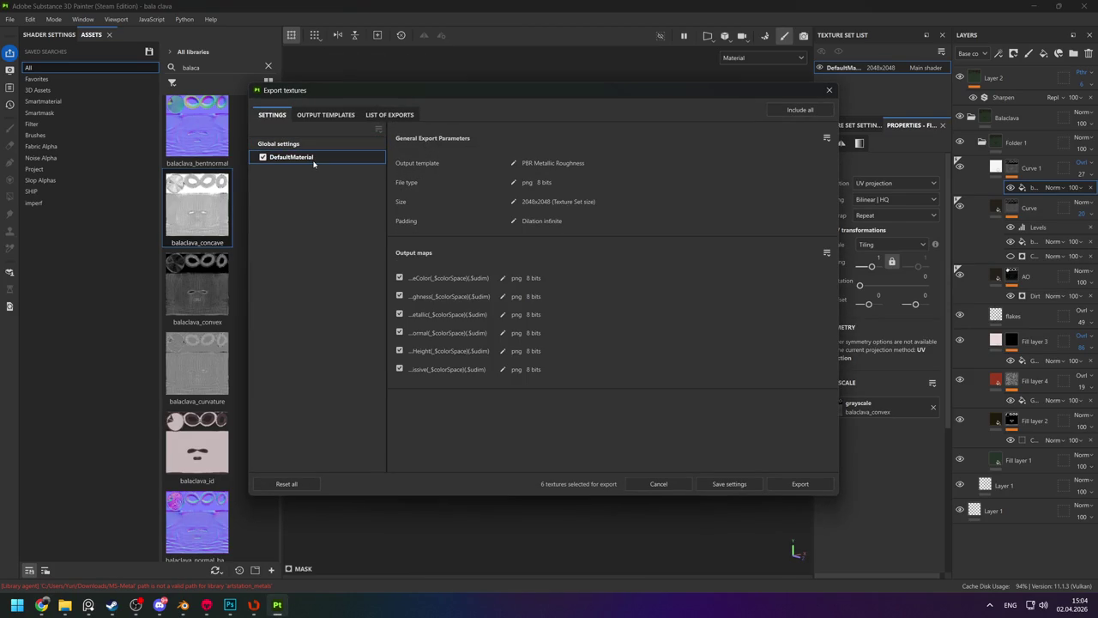
click(828, 91)
double_click(841, 67)
text(Balaclava)
key(Return)
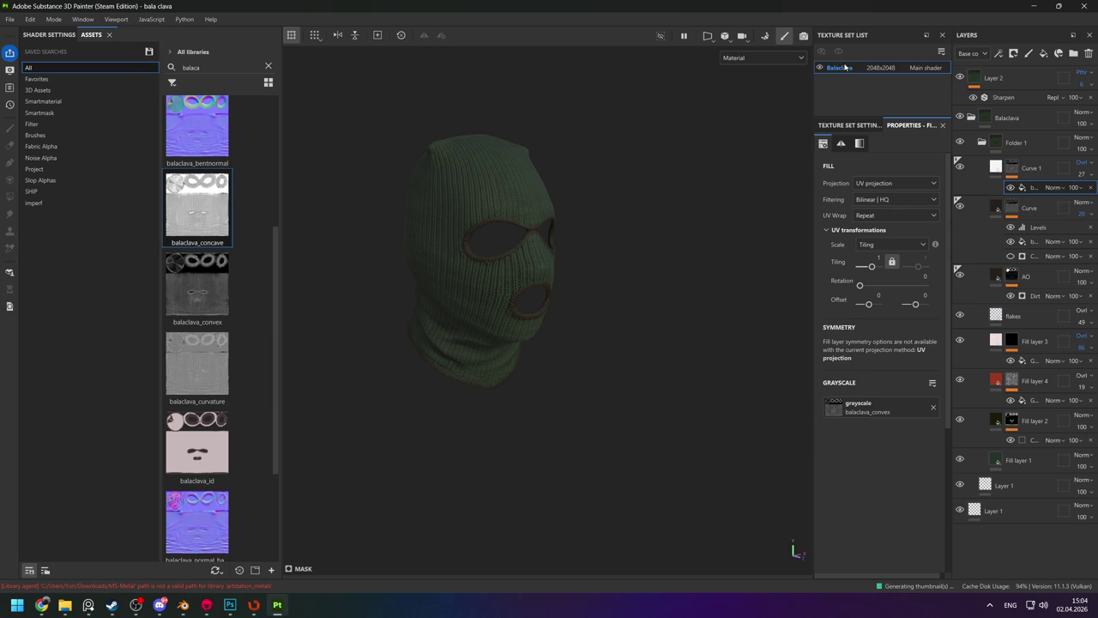
Create a new 'texture' folder under s&box\balaclava for the texture export output.
key(ctrl+shift+e)
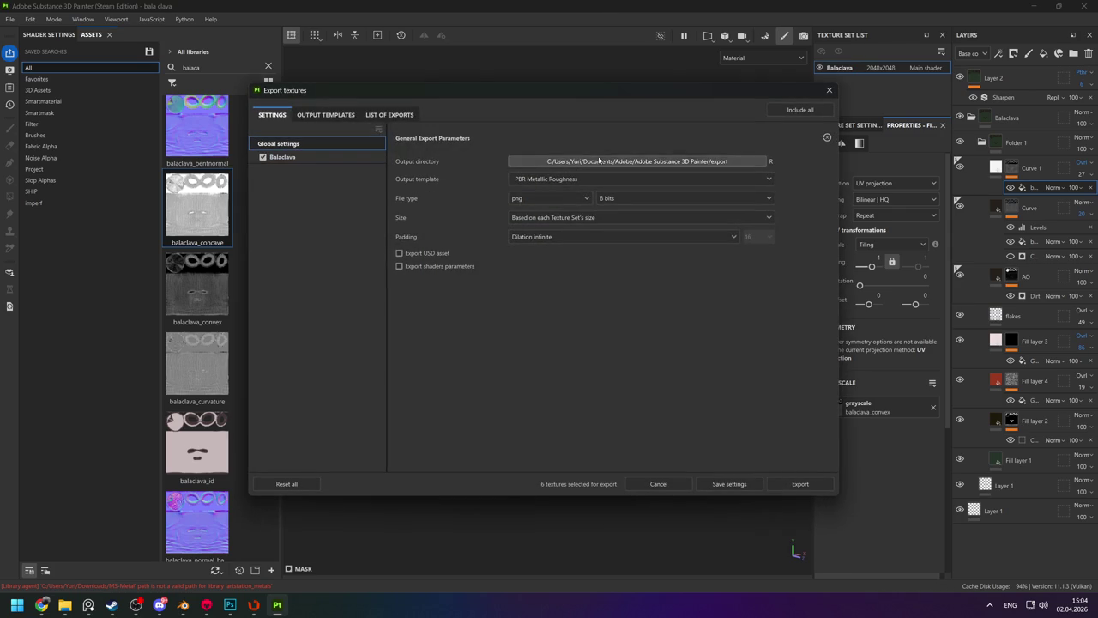
click(524, 163)
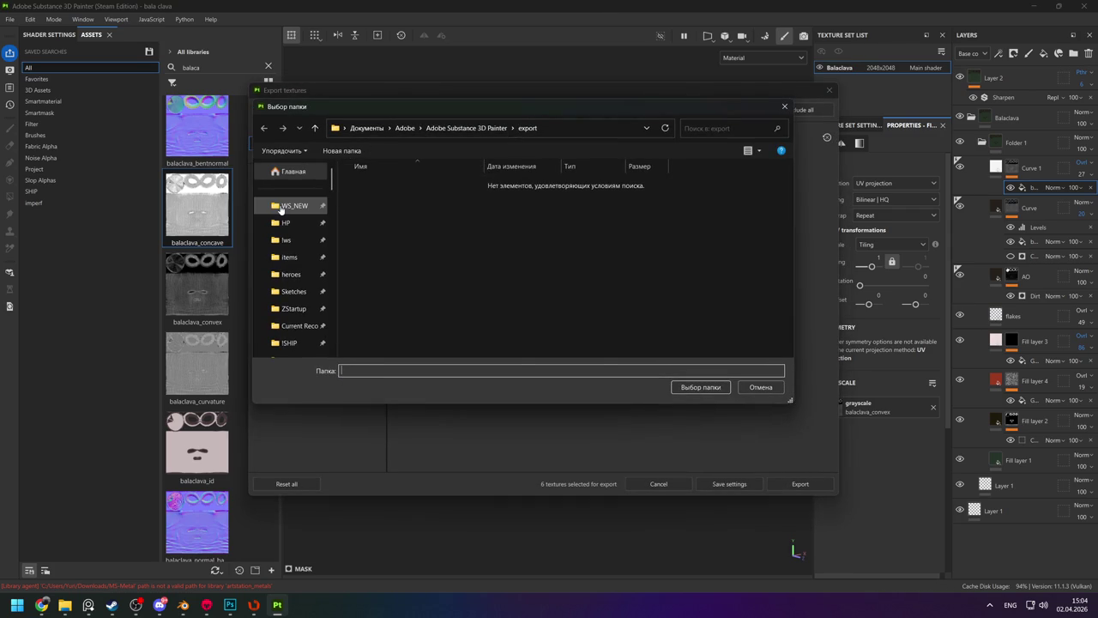
click(295, 205)
double_click(369, 183)
double_click(373, 183)
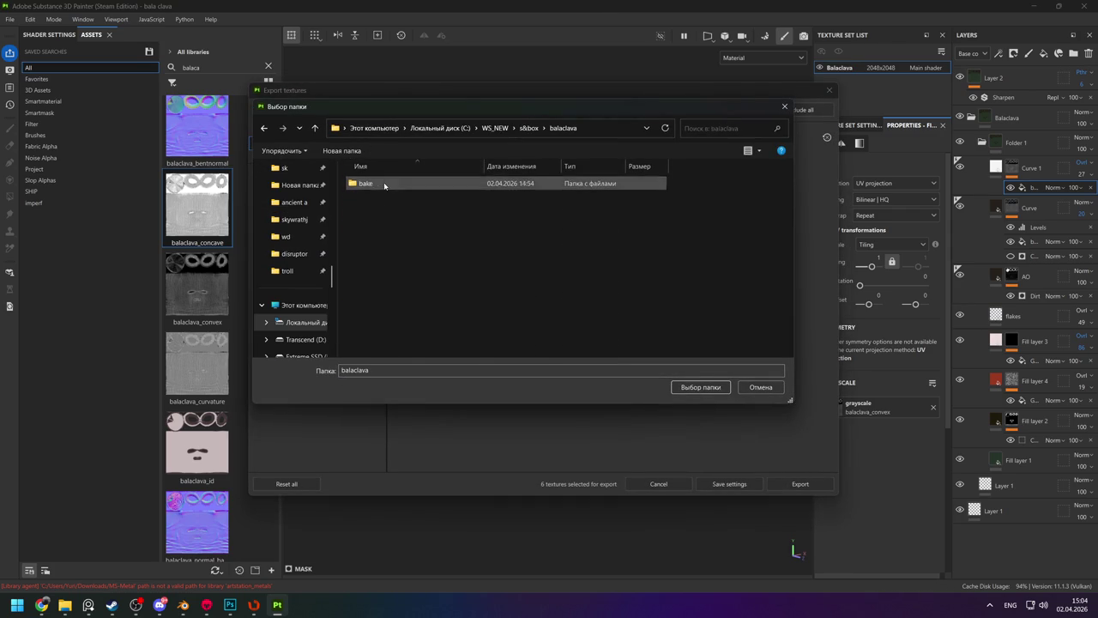
right_click(395, 251)
click(586, 361)
text(texture)
key(Return)
key(Return)
double_click(585, 369)
Export the Balaclava textures into the texture folder and view the output folder.
text(br)
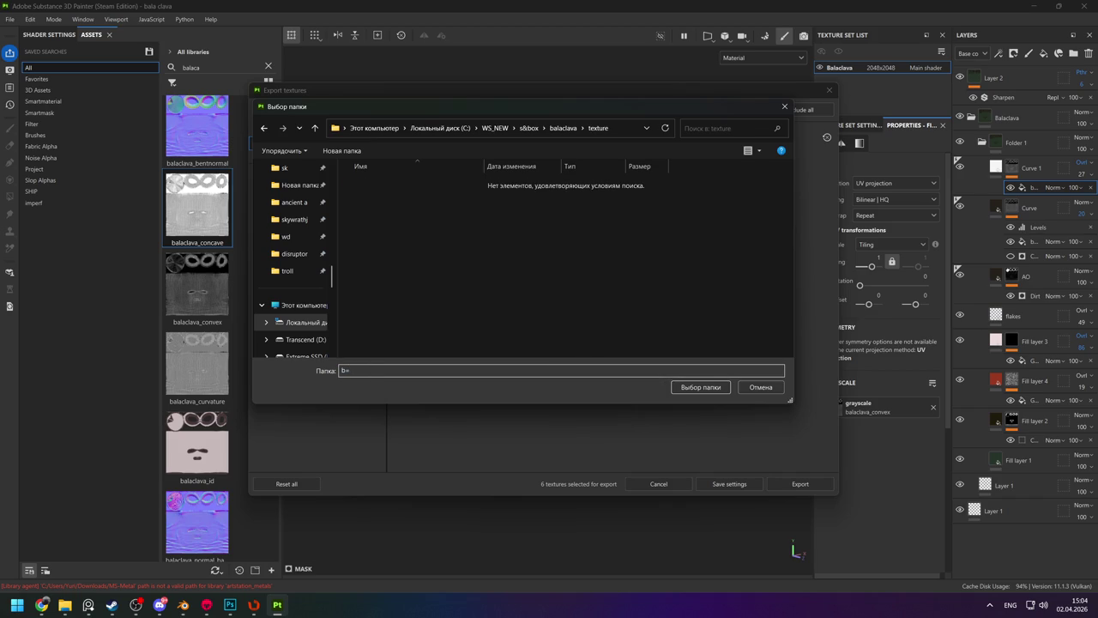
text(ava)
double_click(553, 373)
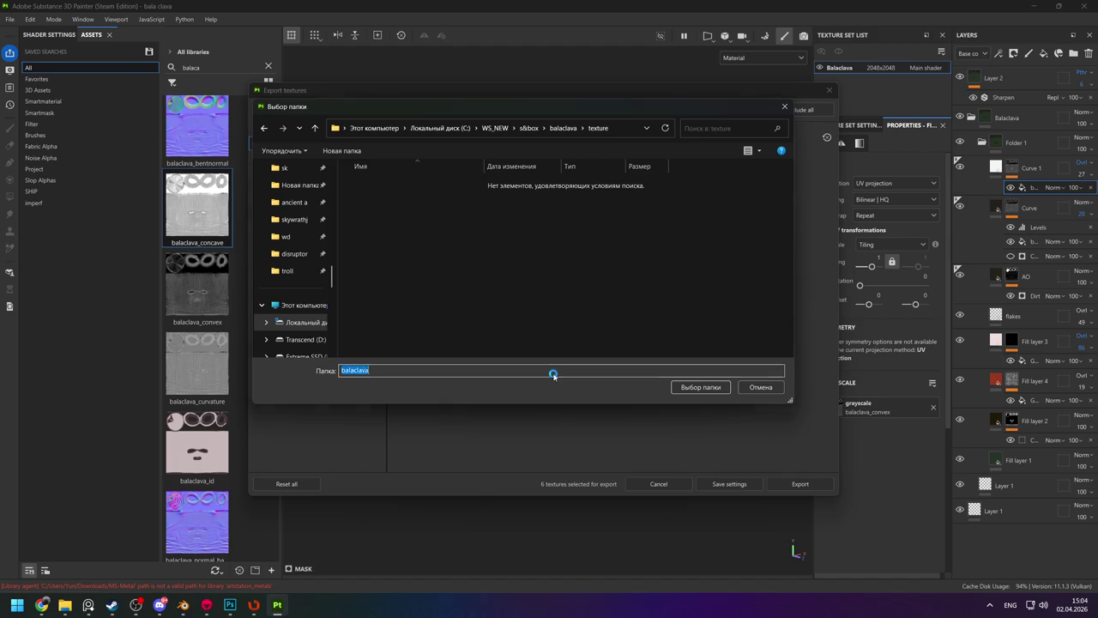
click(588, 371)
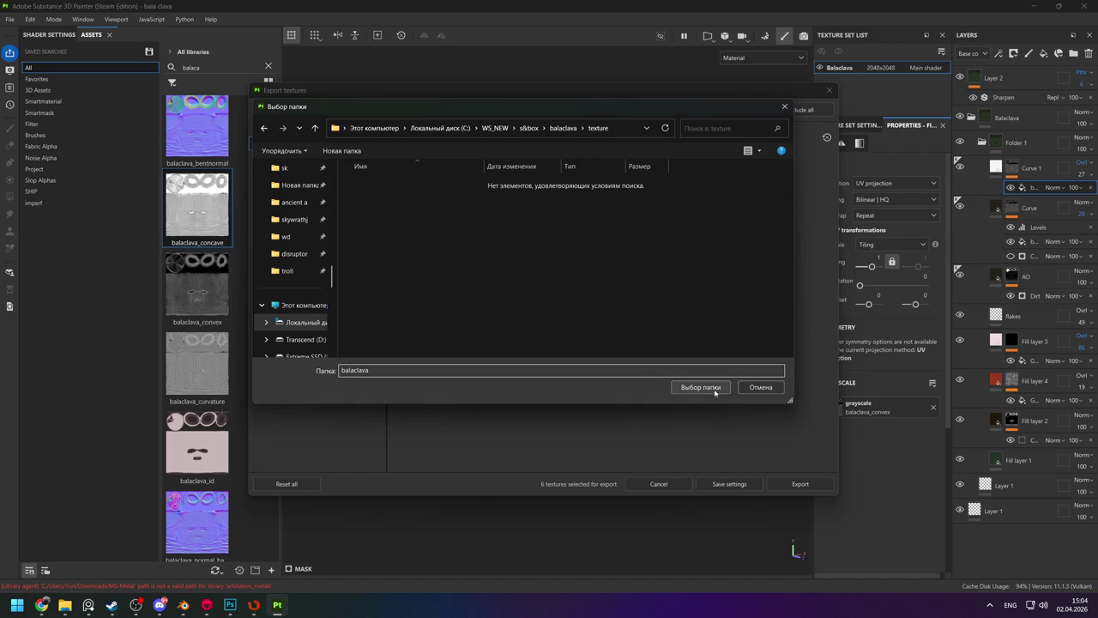
key(ctrl+a)
key(BackSpace)
click(708, 387)
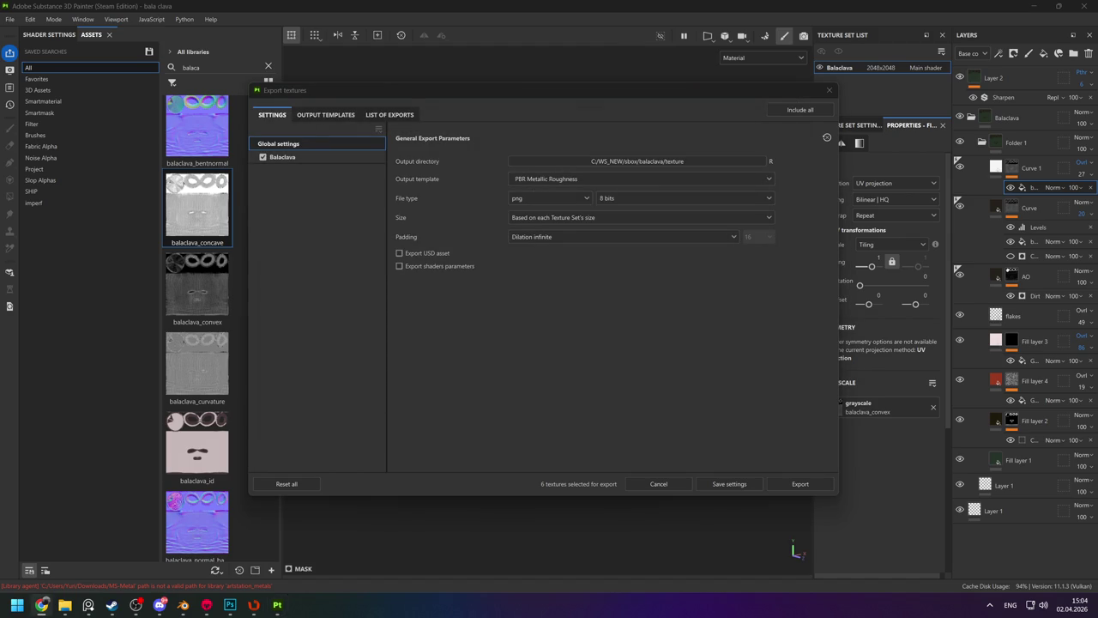
click(800, 486)
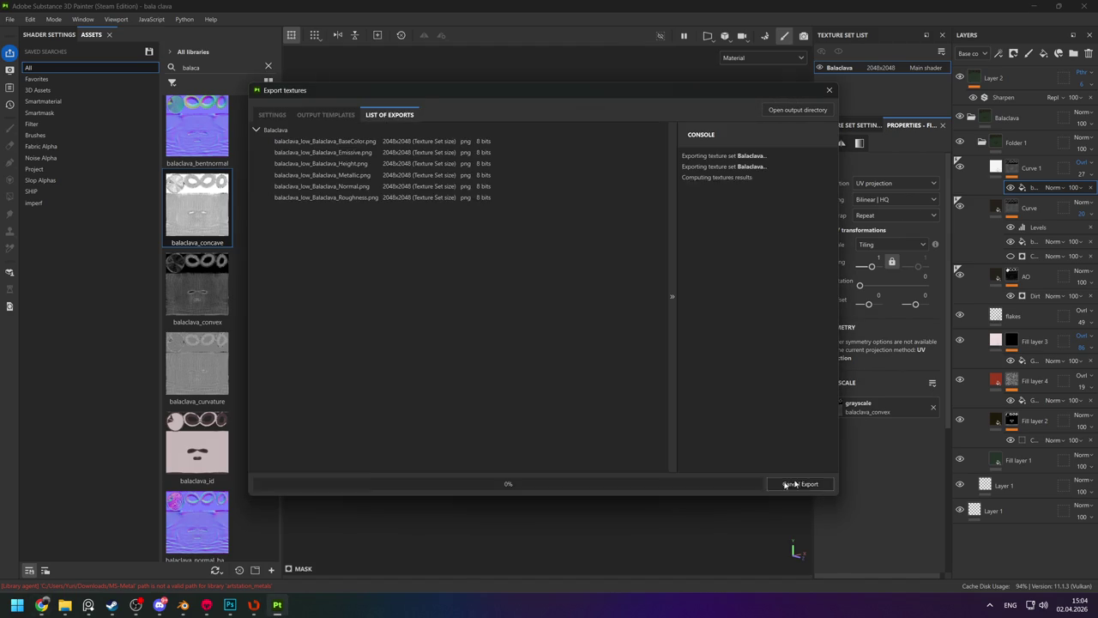
click(796, 110)
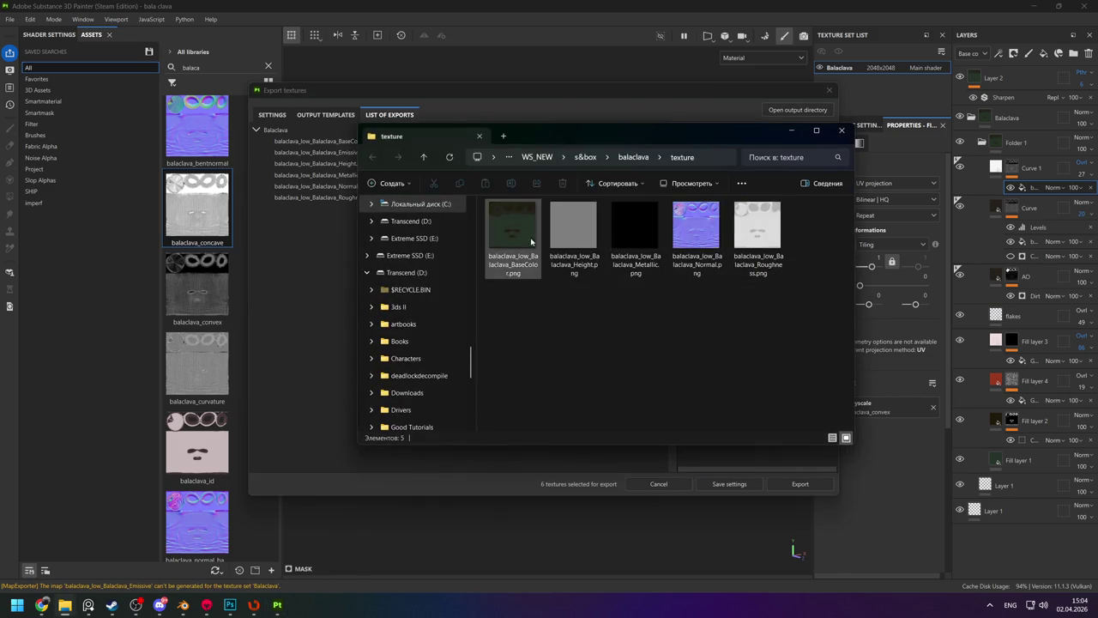
View the exported BaseColor and Height maps in IrfanView, then close it.
double_click(512, 239)
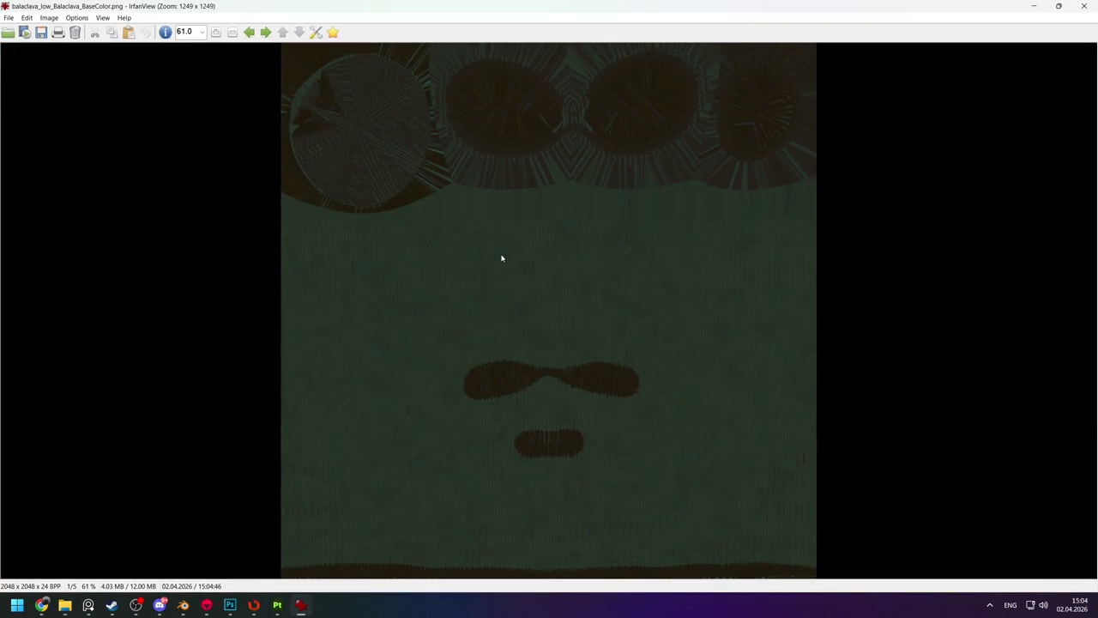
key(Right)
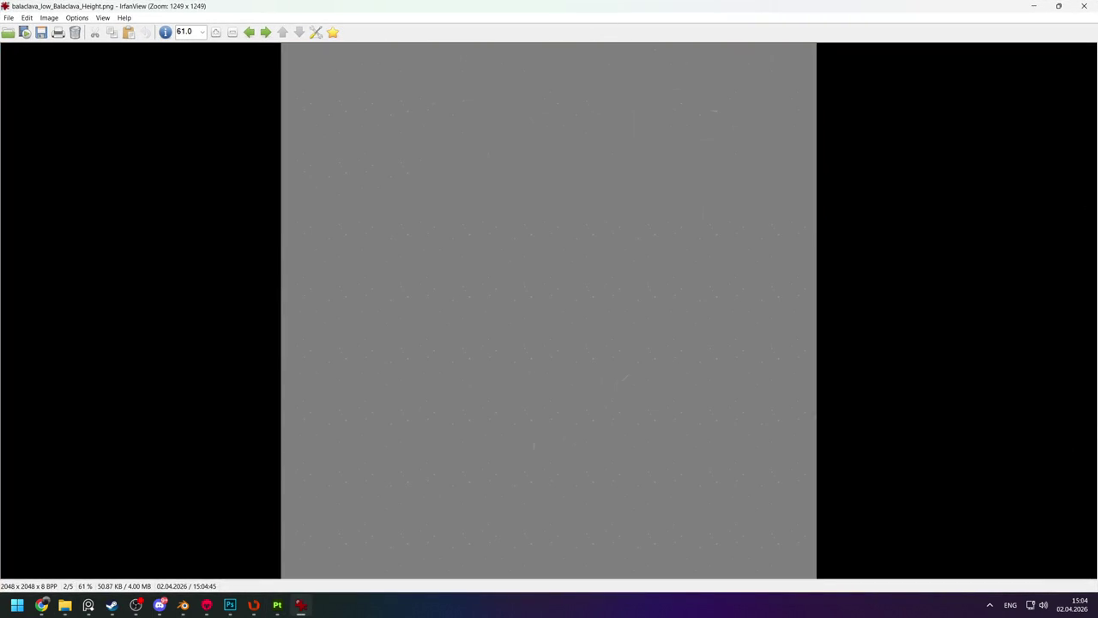
click(41, 605)
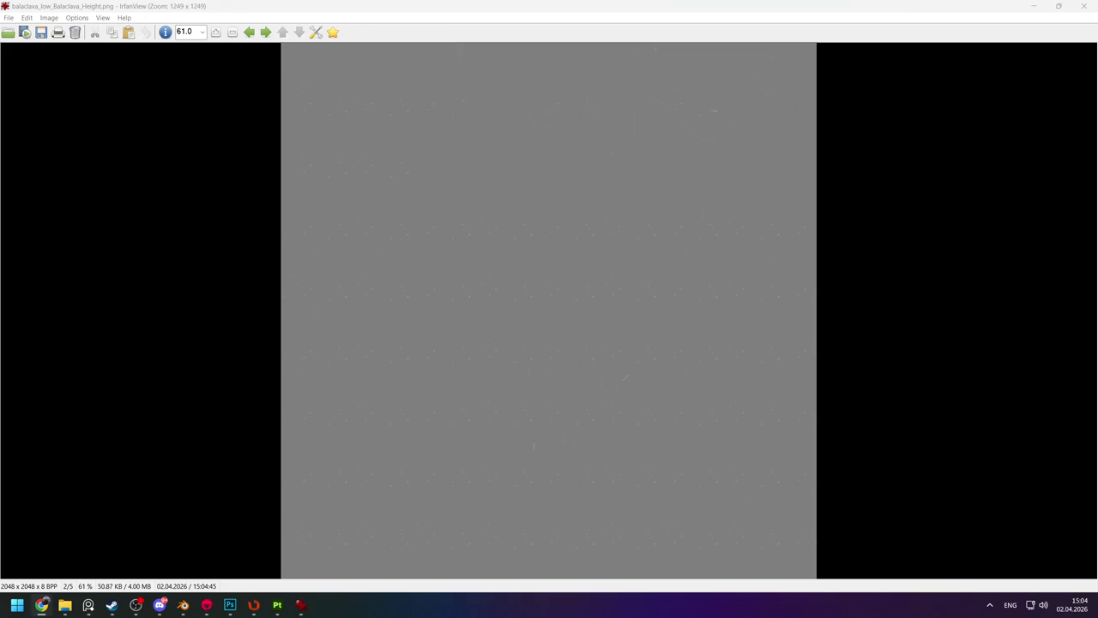
click(621, 265)
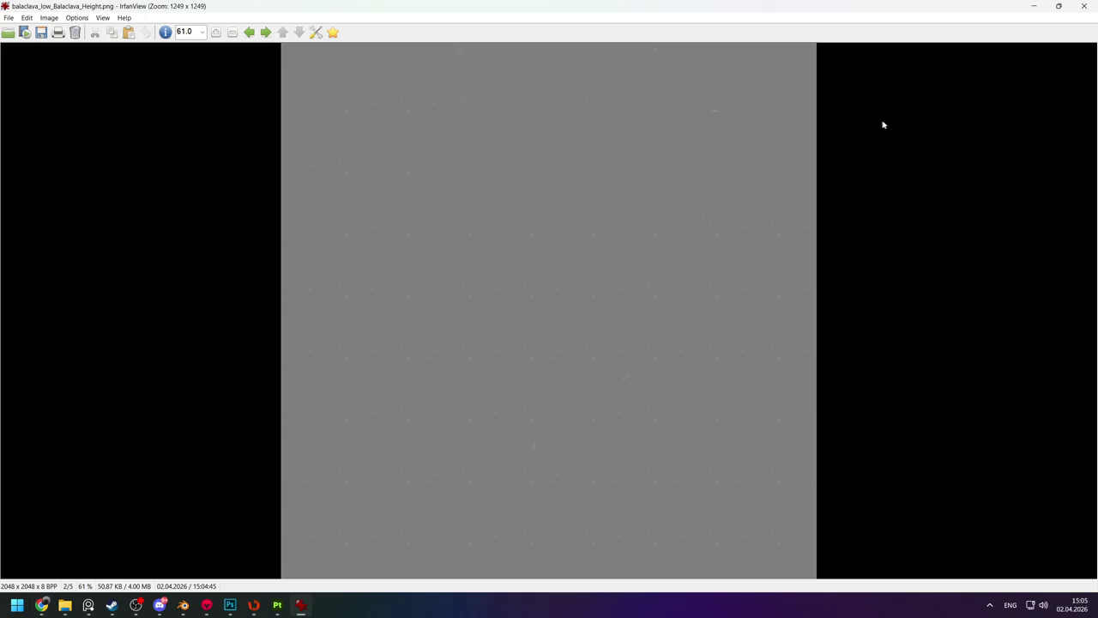
click(1083, 7)
Check the Normal and Roughness maps, then close Painter's Export textures window.
click(714, 247)
double_click(715, 247)
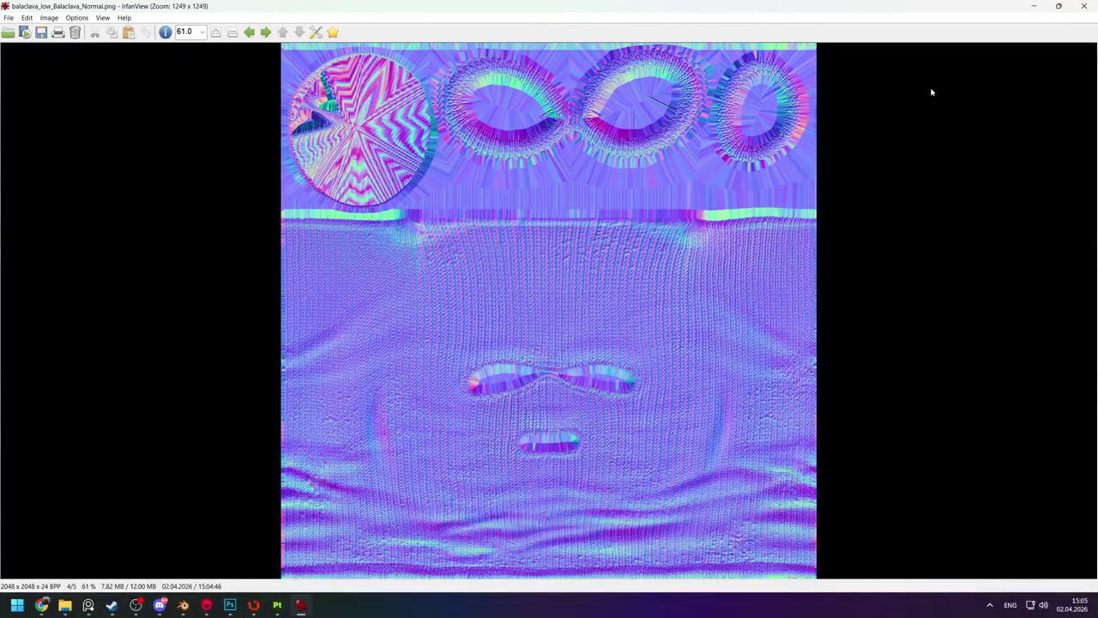
click(1084, 6)
click(755, 244)
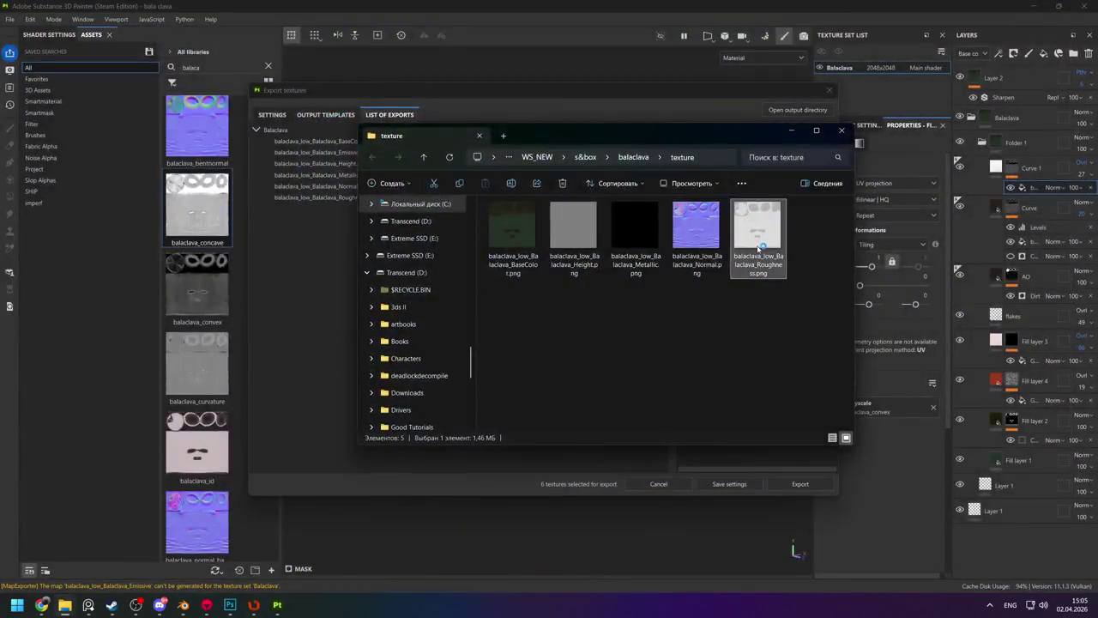
double_click(753, 249)
key(Escape)
key(alt+Tab)
key(alt+Tab)
key(Escape)
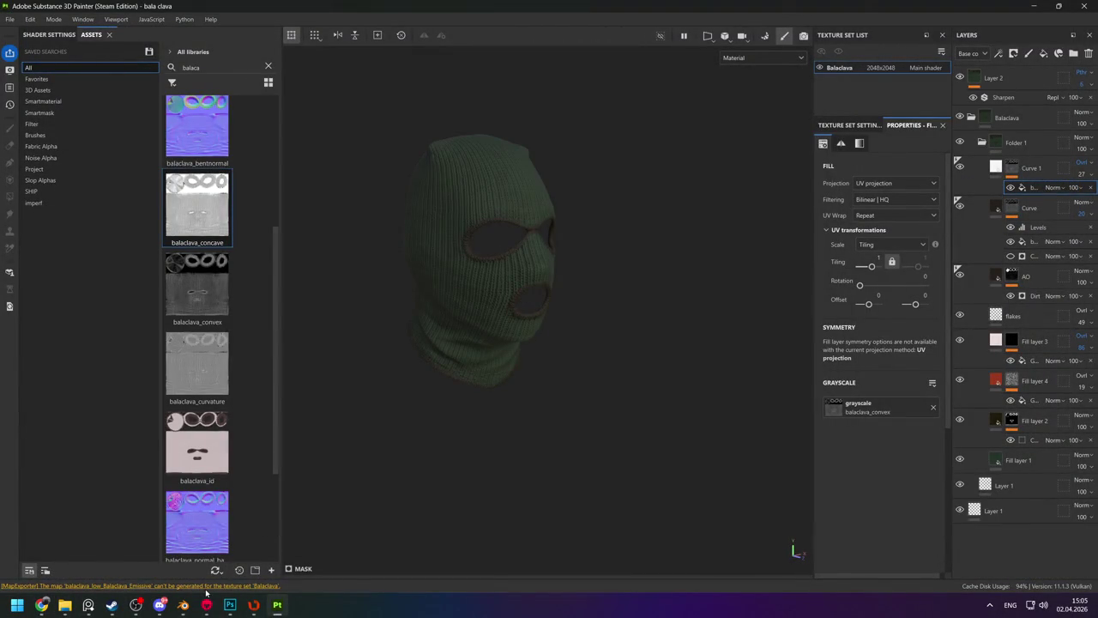
click(134, 535)
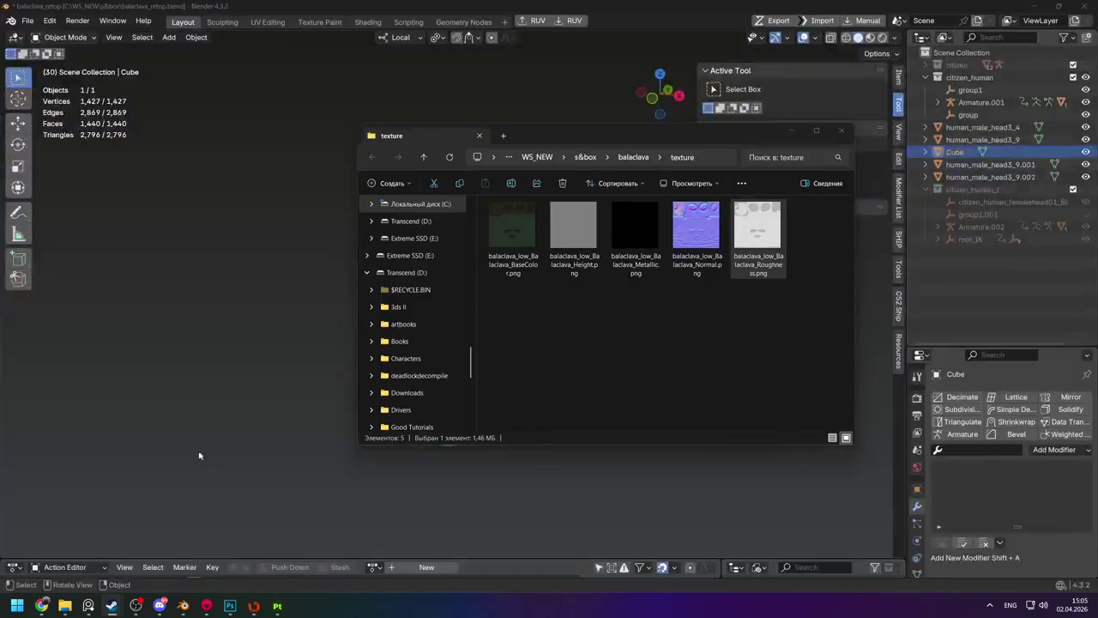
Leave Blender for the desktop to reach the s&box editor.
key(super)
key(Escape)
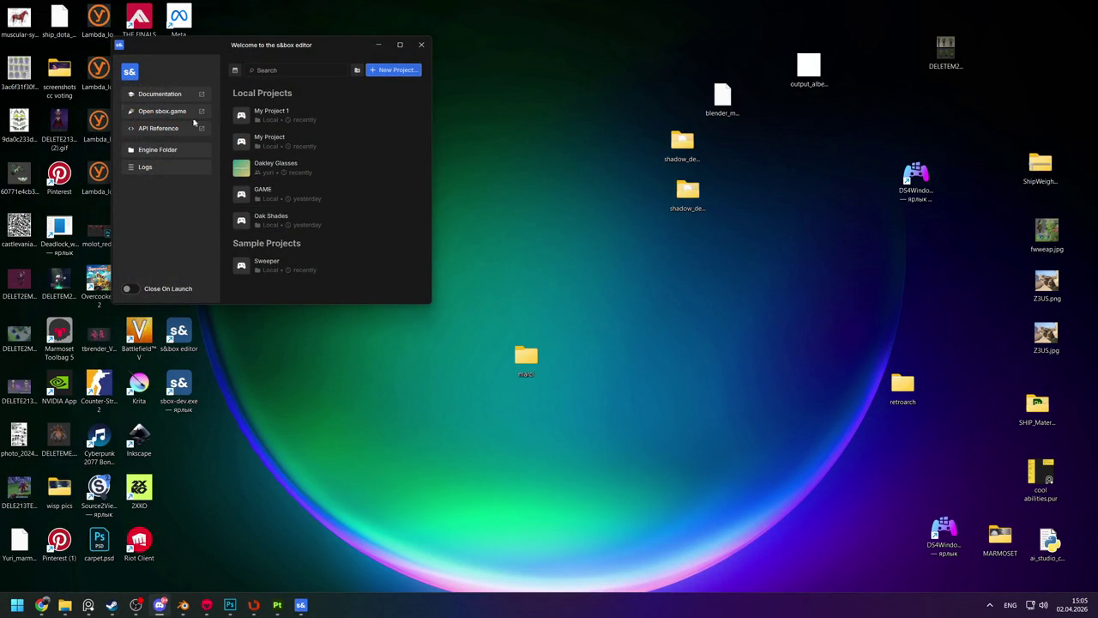
Create and launch a new s&box Addon project titled Balaclava.
click(393, 69)
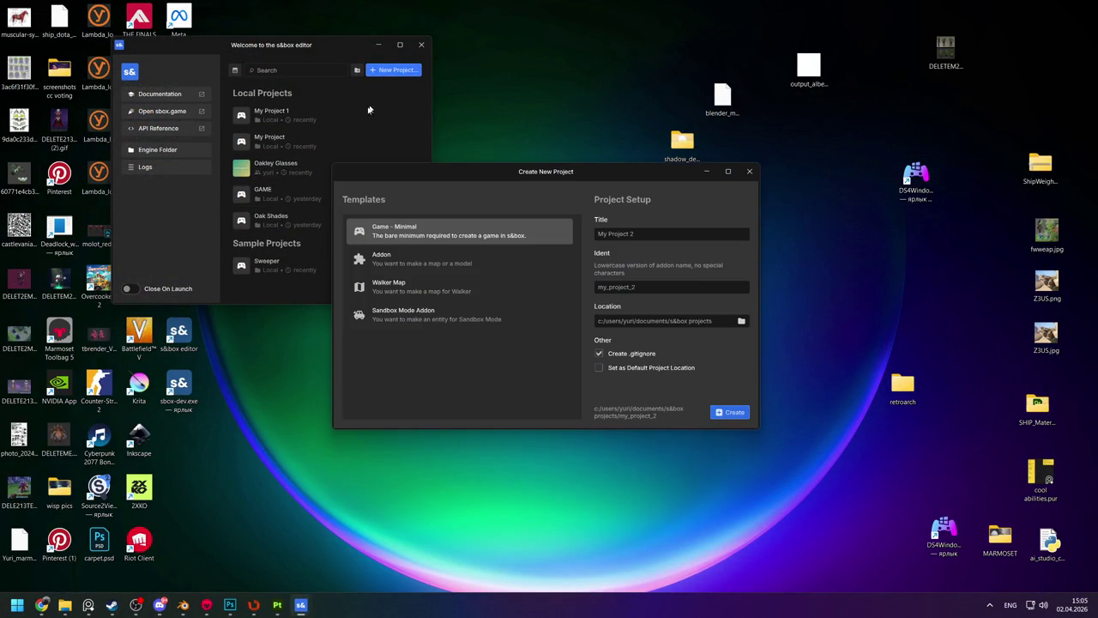
click(415, 254)
text(Balcla)
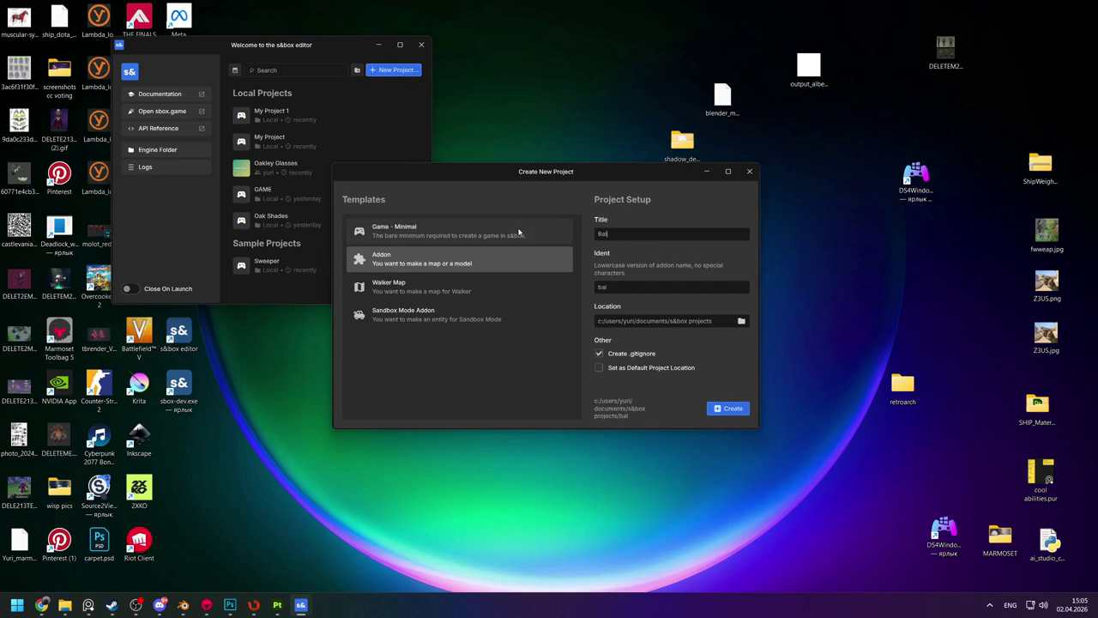
key(BackSpace)
key(BackSpace)
text(avla)
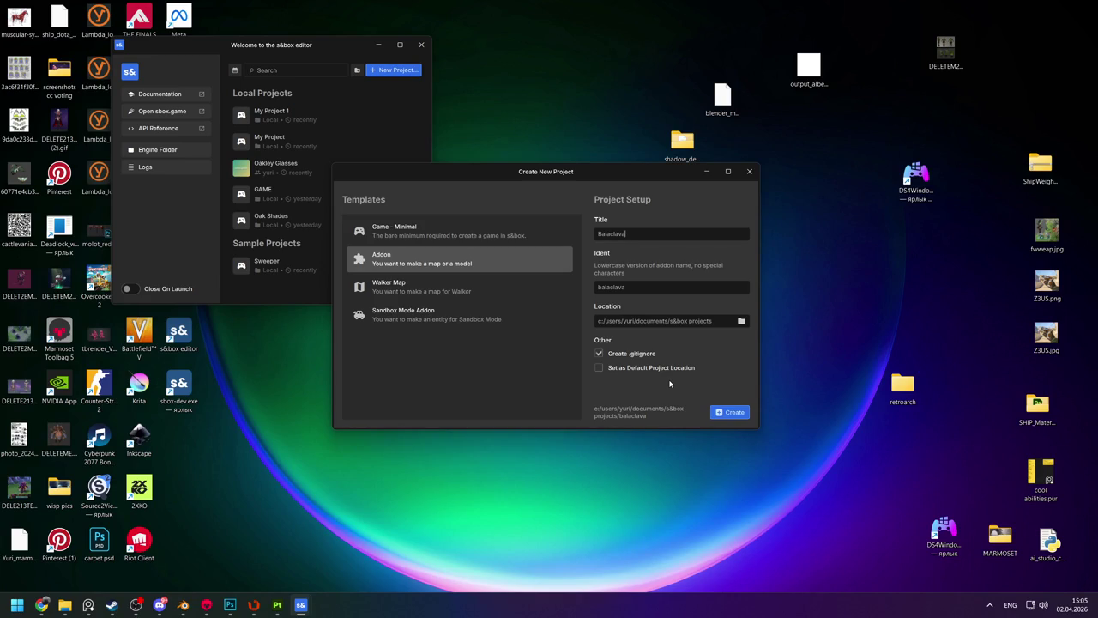
click(730, 412)
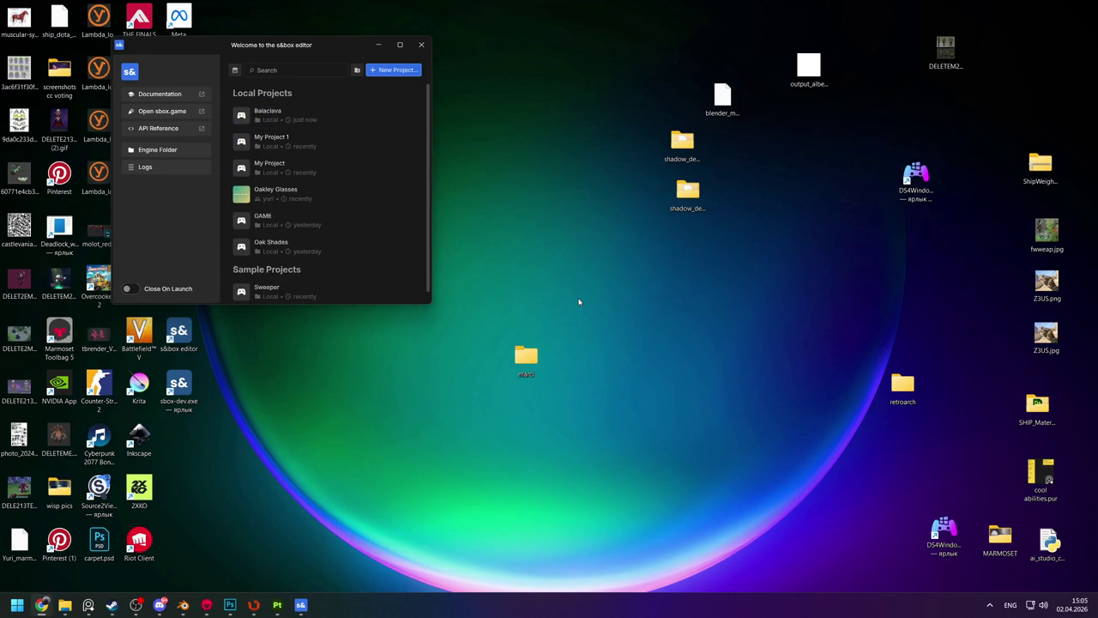
mouse_move(292, 114)
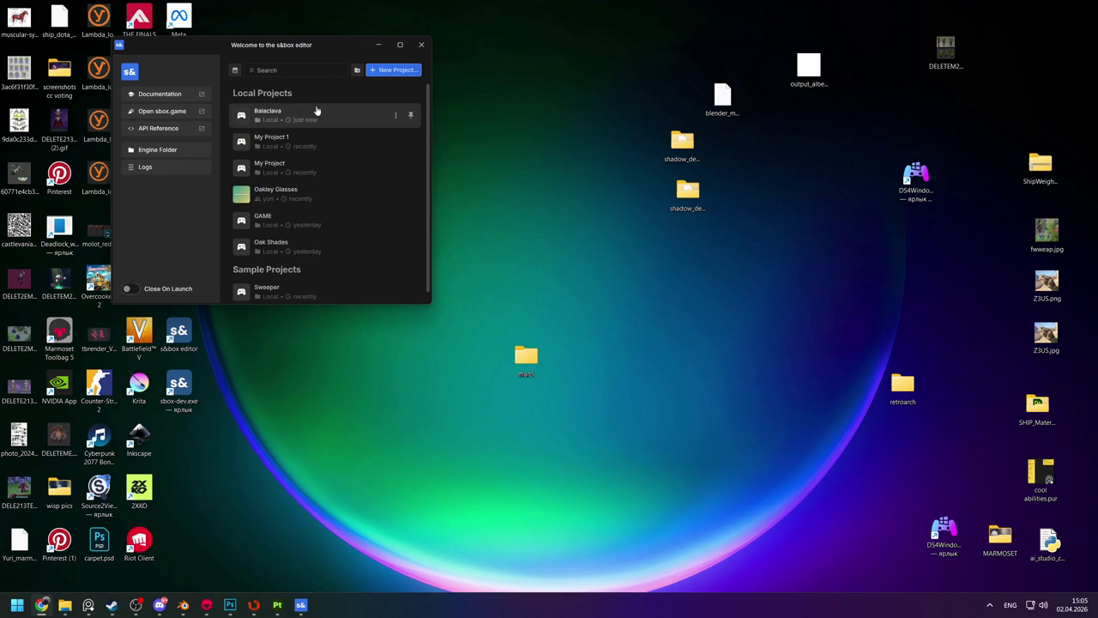
click(327, 112)
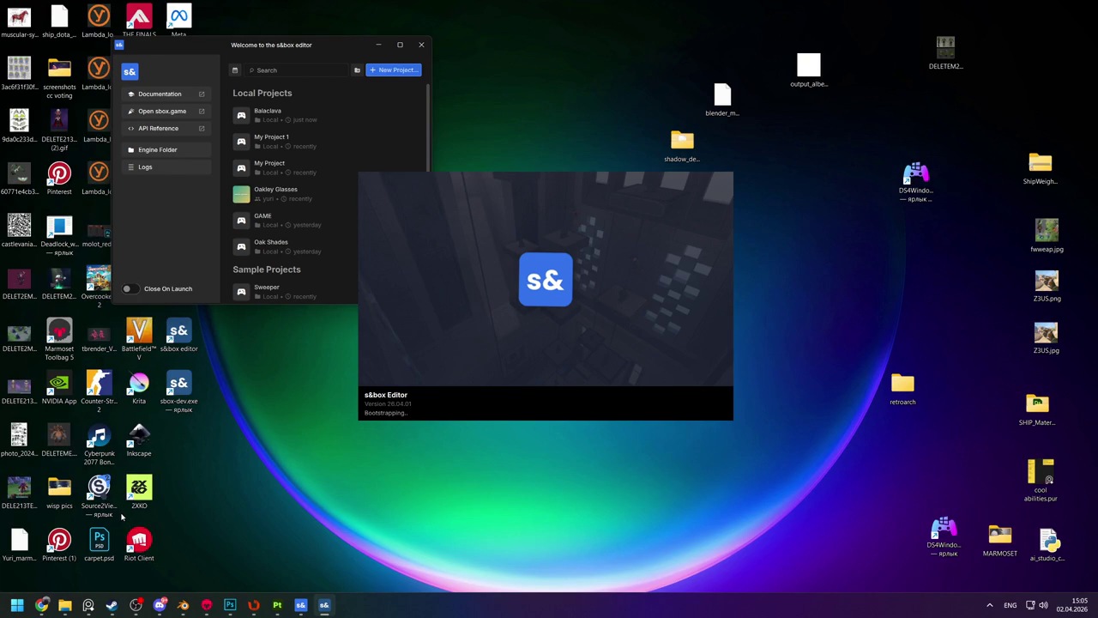
mouse_move(65, 605)
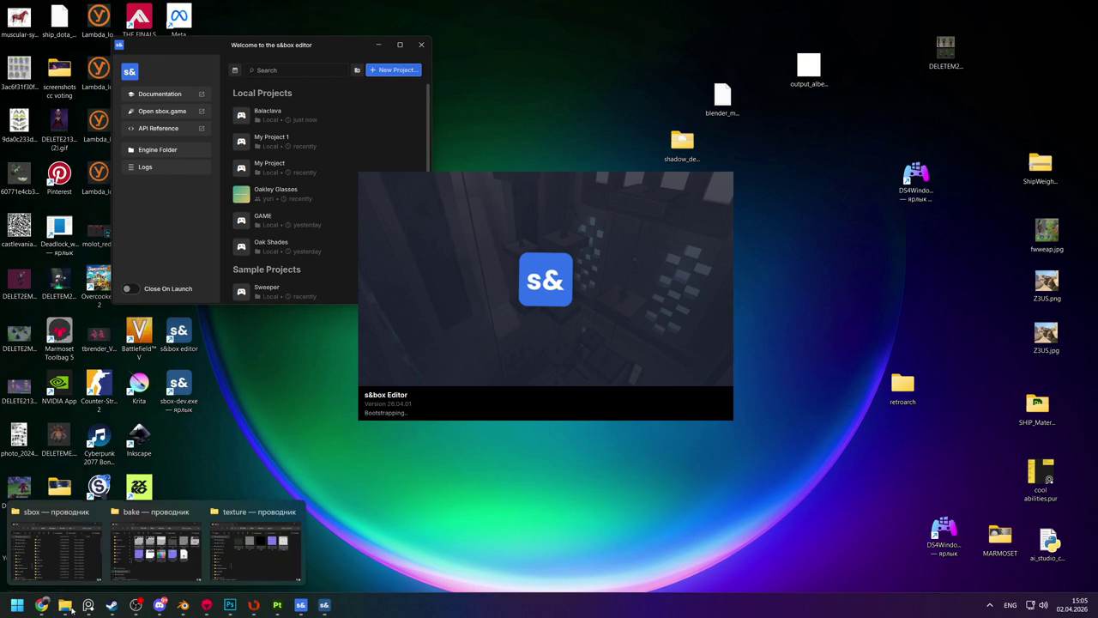
Back in Blender, exit local view on the balaclava and select the human male head.
click(250, 534)
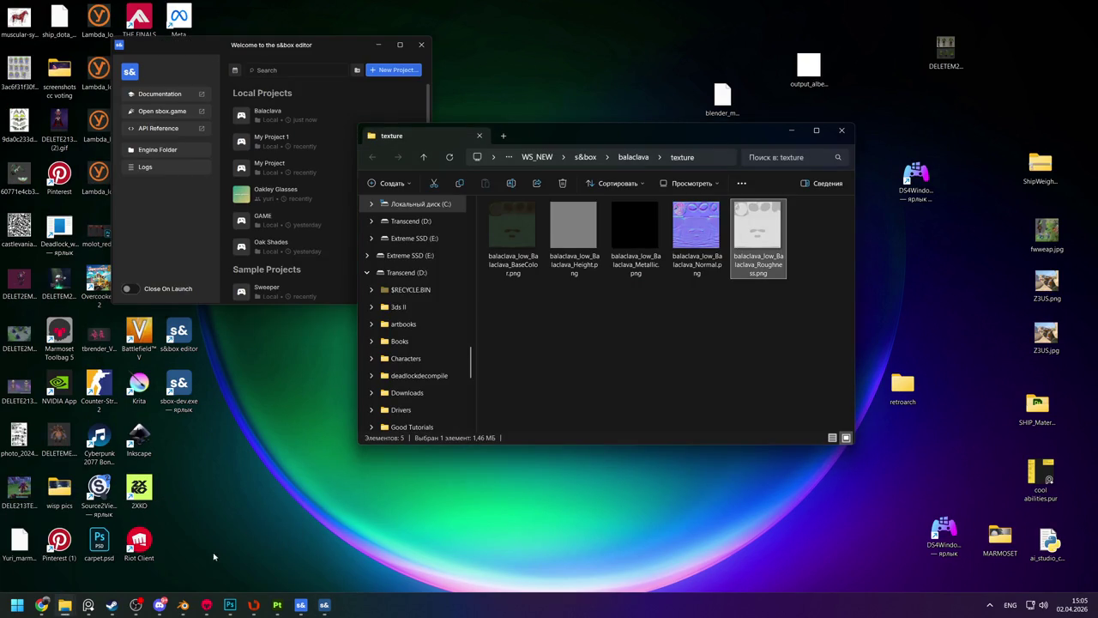
click(183, 604)
click(456, 329)
key(KP_Divide)
click(437, 268)
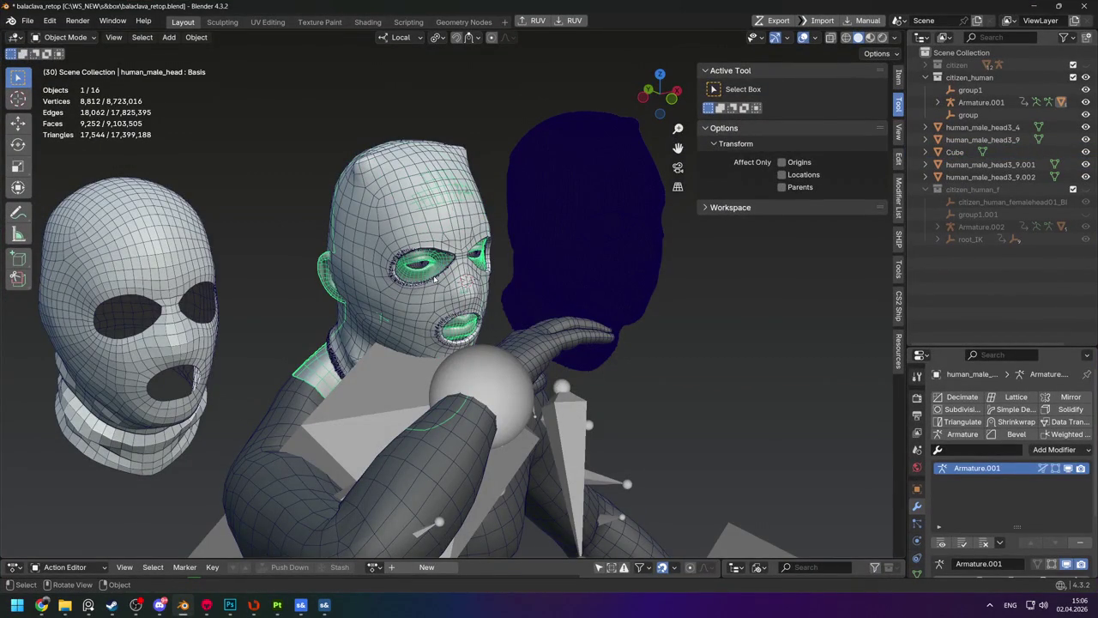
Isolate the head in weight painting and inspect its head vertex group weights.
key(KP_Divide)
key(ctrl+Tab)
key(ctrl+Tab)
ctrl+shift+right_click(448, 217)
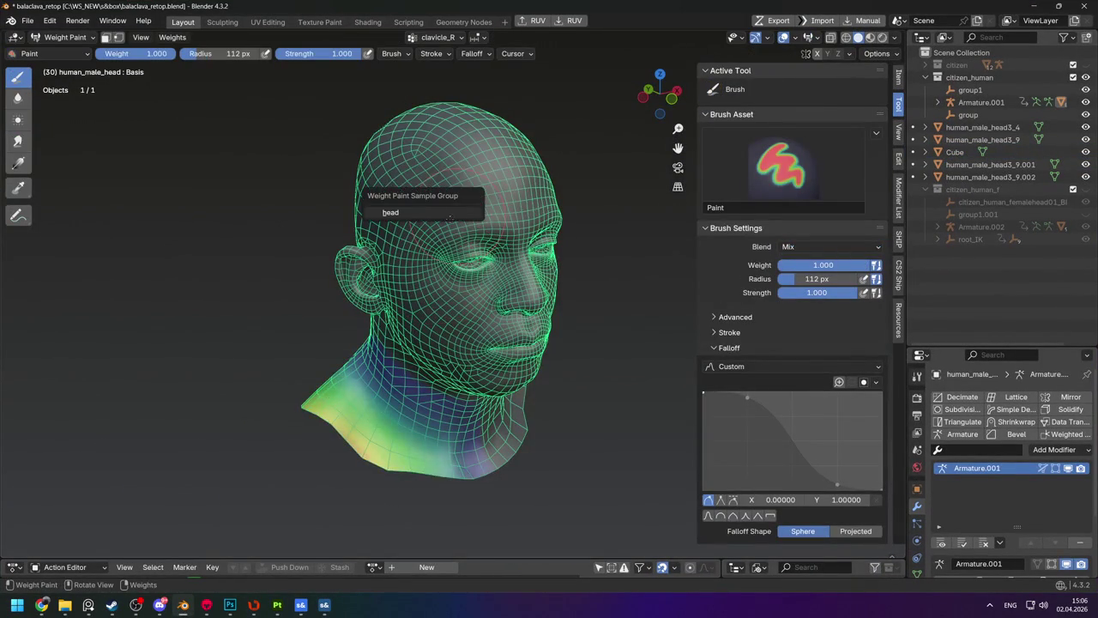
click(390, 212)
middle_drag(390, 212, 469, 250)
key(ctrl+Tab)
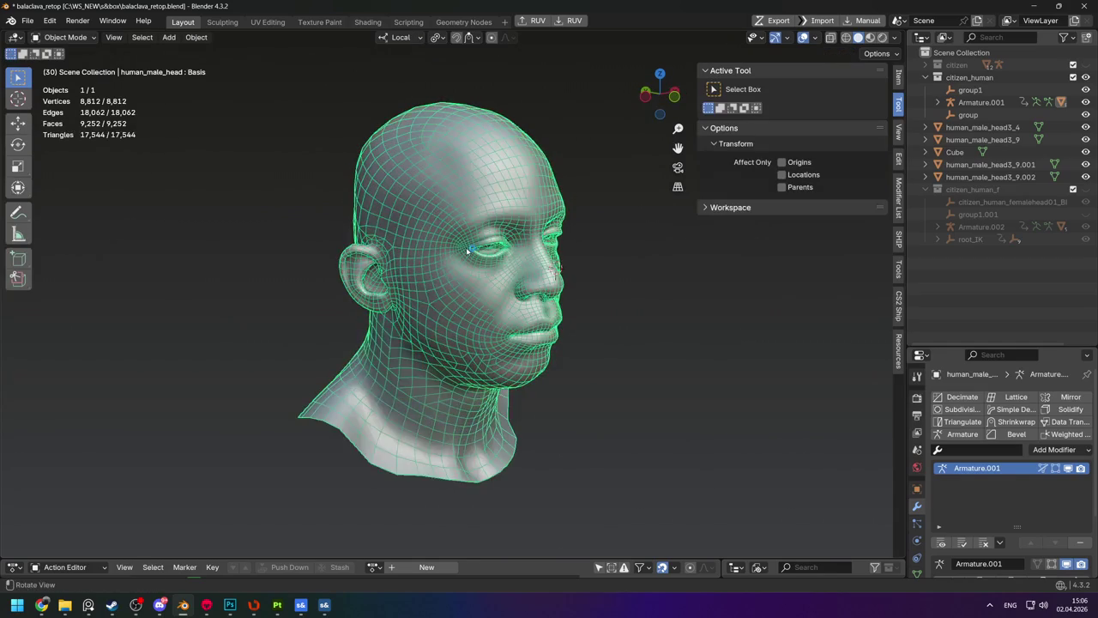
key(KP_Divide)
Select the balaclava on the character and open the add-on's shape key transfer tools.
click(429, 305)
mouse_move(428, 305)
middle_down()
mouse_move(409, 286)
mouse_move(670, 224)
middle_up()
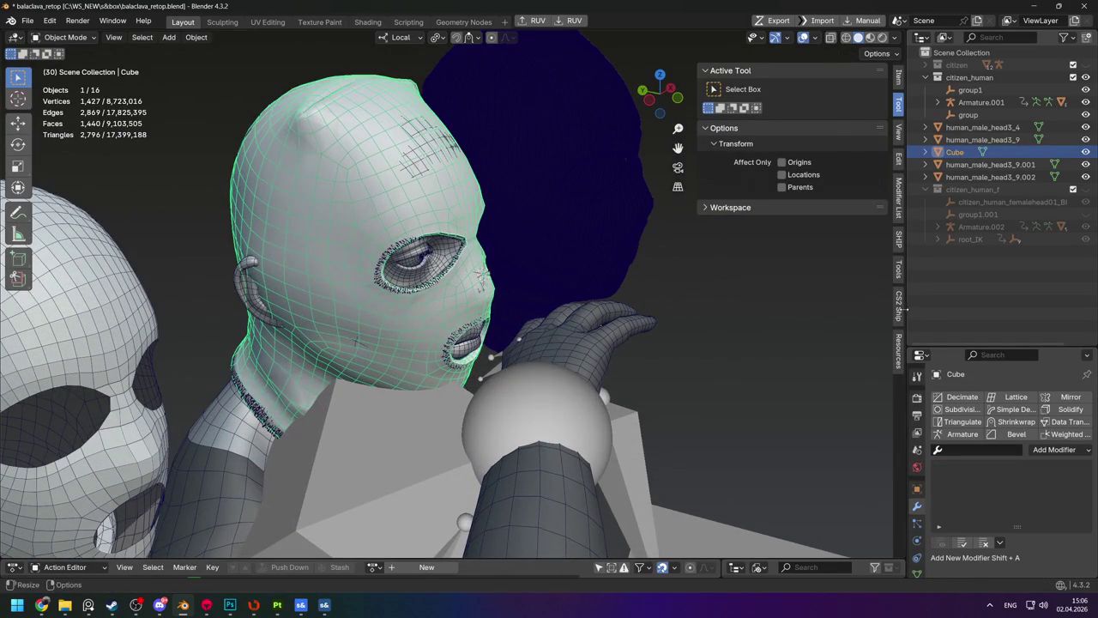
click(898, 238)
click(898, 268)
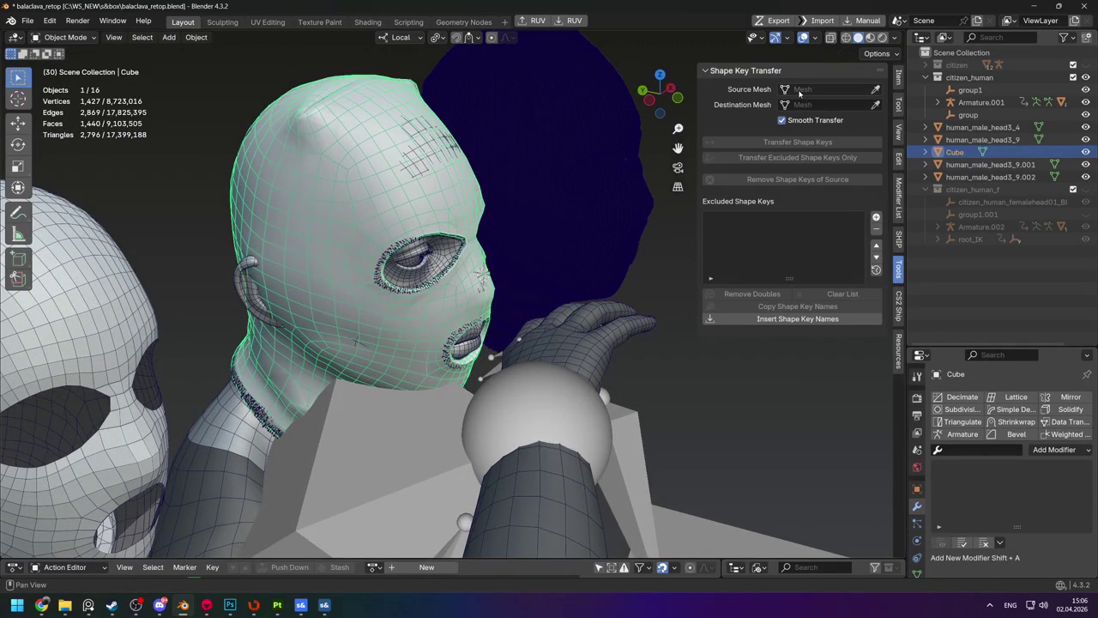
scroll(549, 238, down, 1)
scroll(542, 235, down, 3)
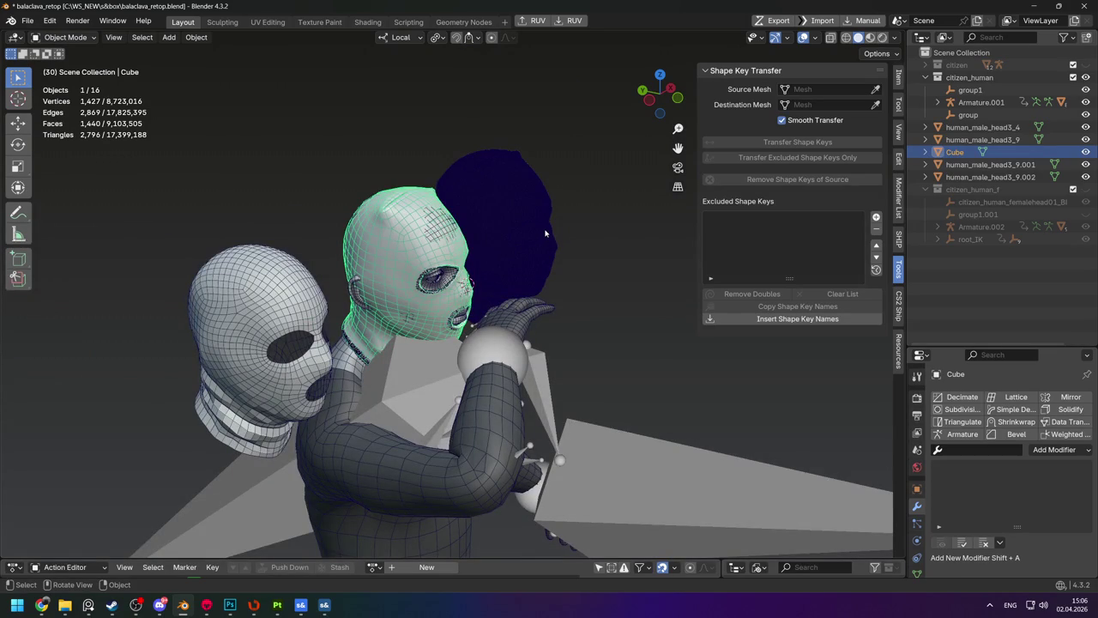
Move the balaclava mesh into a new collection named balaclava.
key(m)
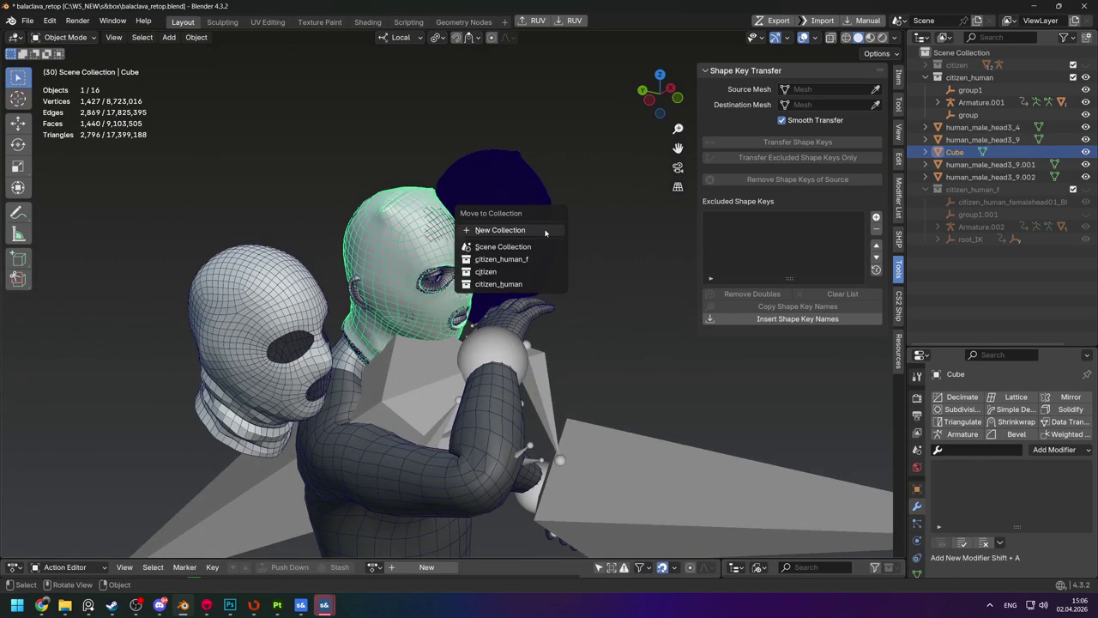
click(544, 230)
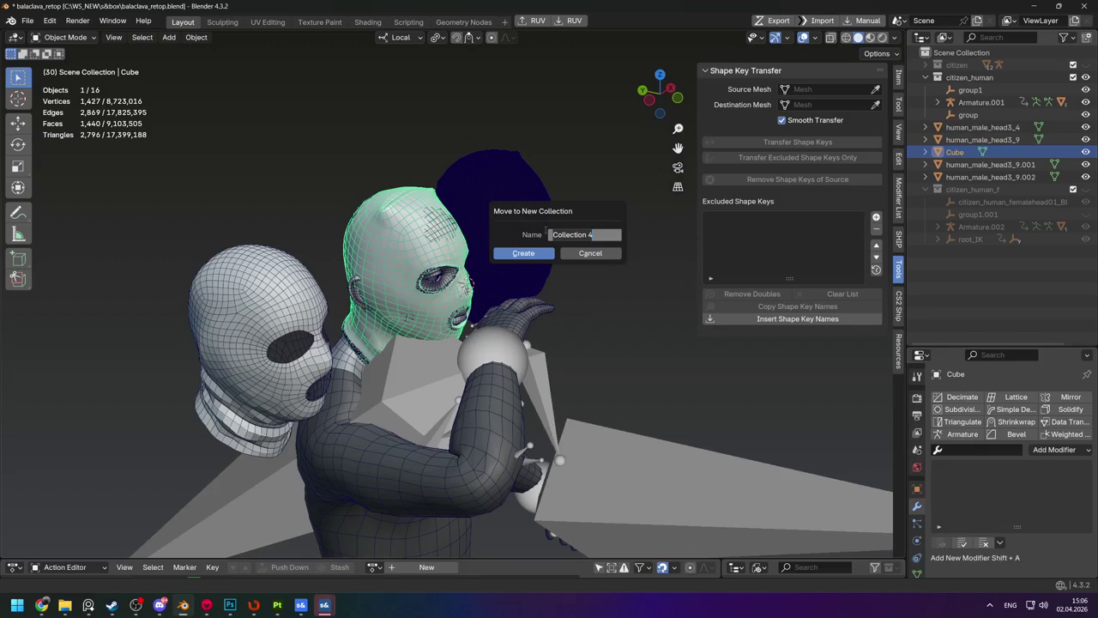
text(balaclava)
key(Return)
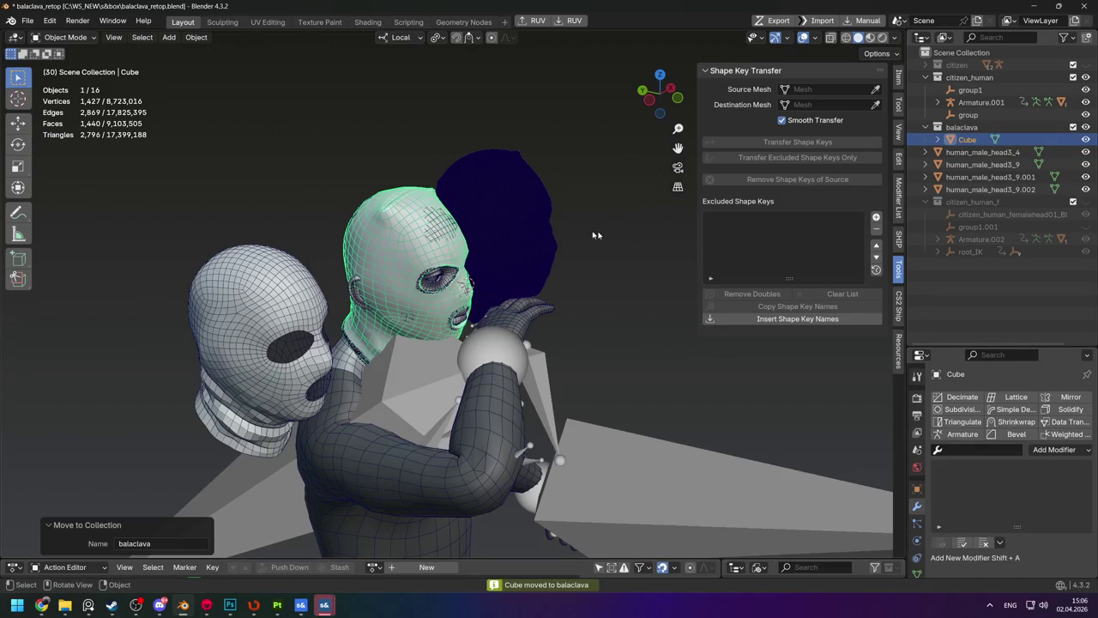
scroll(455, 245, up, 1)
scroll(455, 246, up, 2)
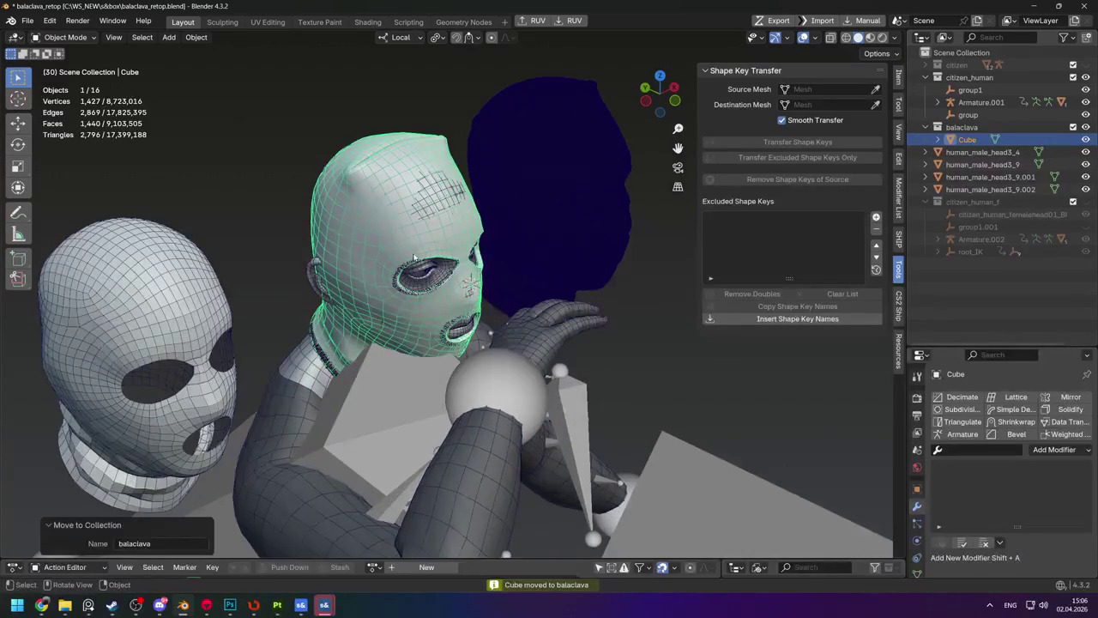
scroll(456, 246, up, 3)
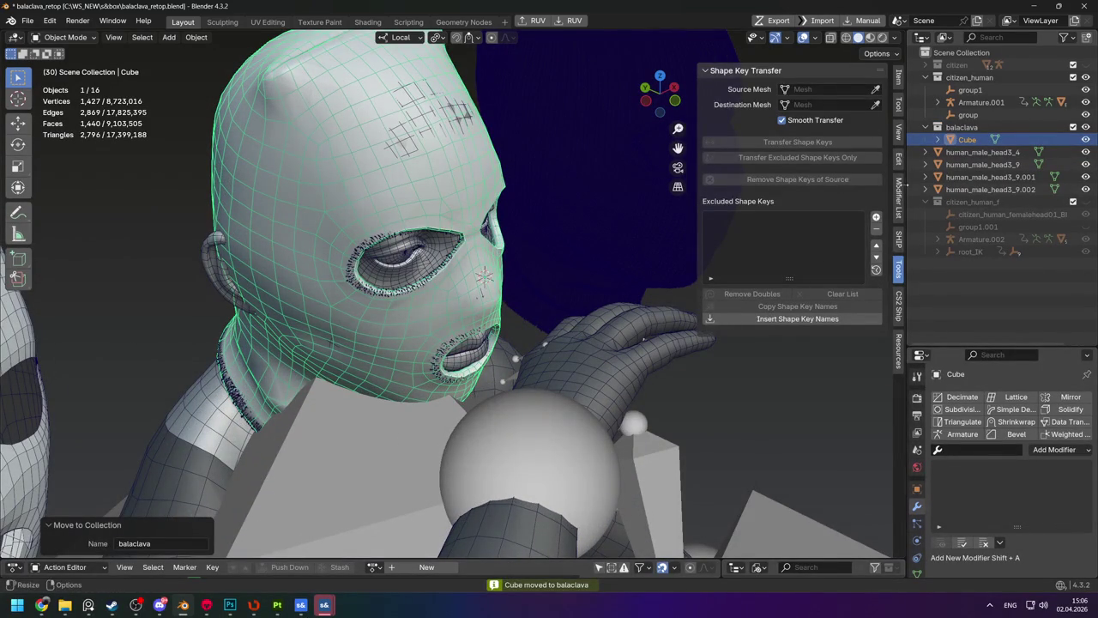
In the add-on's skin weight tools, set human_male_head as the weight source mesh.
click(898, 197)
click(899, 236)
click(872, 110)
click(400, 259)
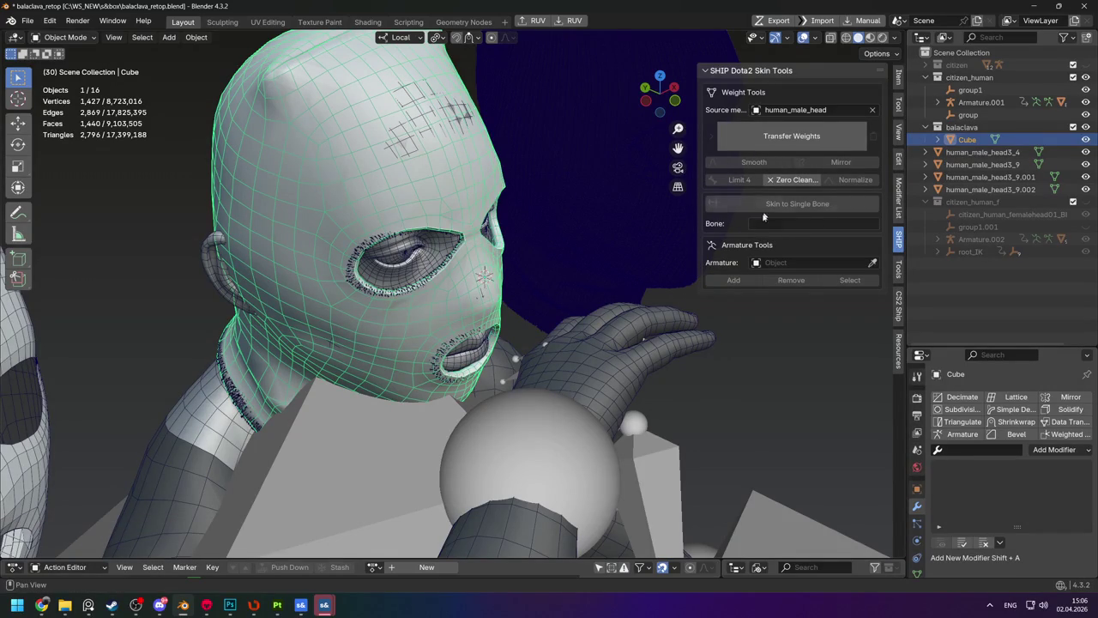
click(757, 265)
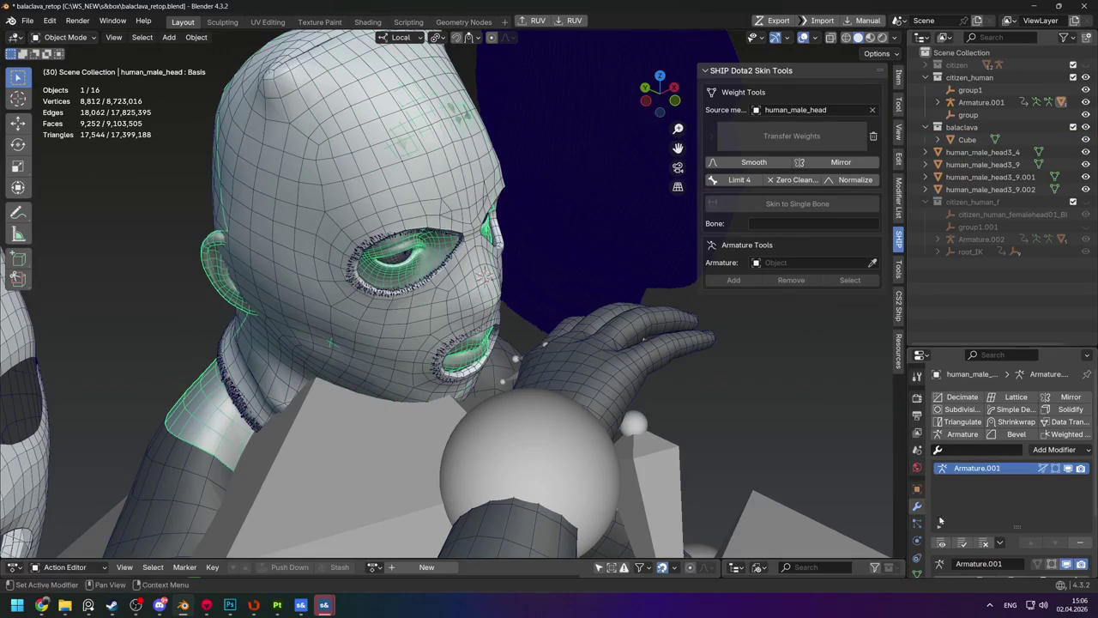
scroll(939, 521, down, 3)
Bind the balaclava to Armature.001 and transfer the head's skin weights onto it.
click(582, 236)
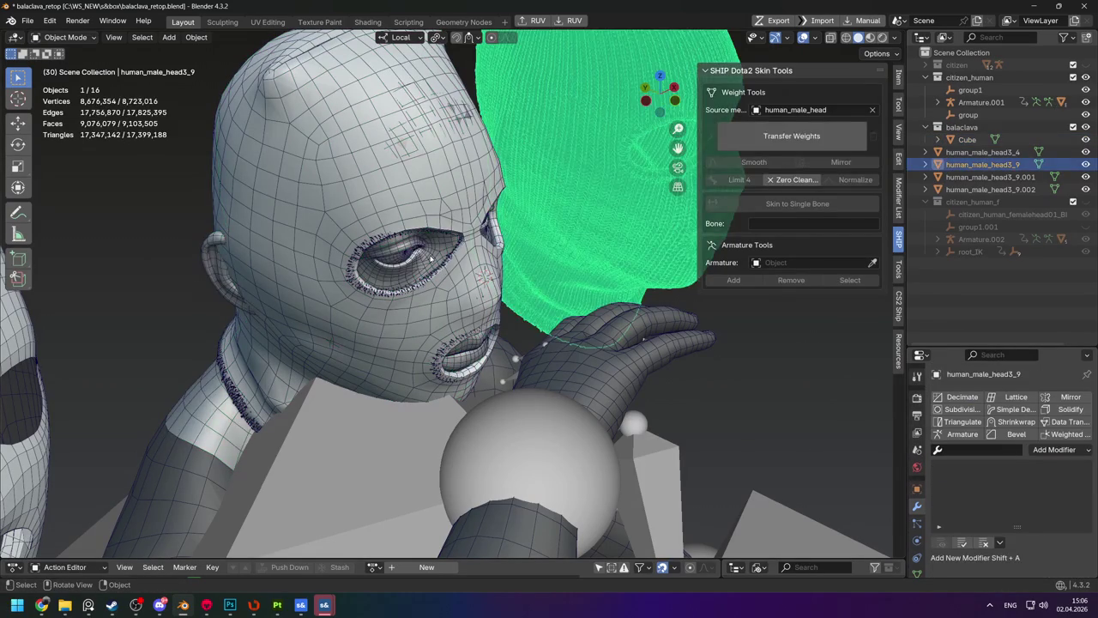
click(431, 257)
click(396, 194)
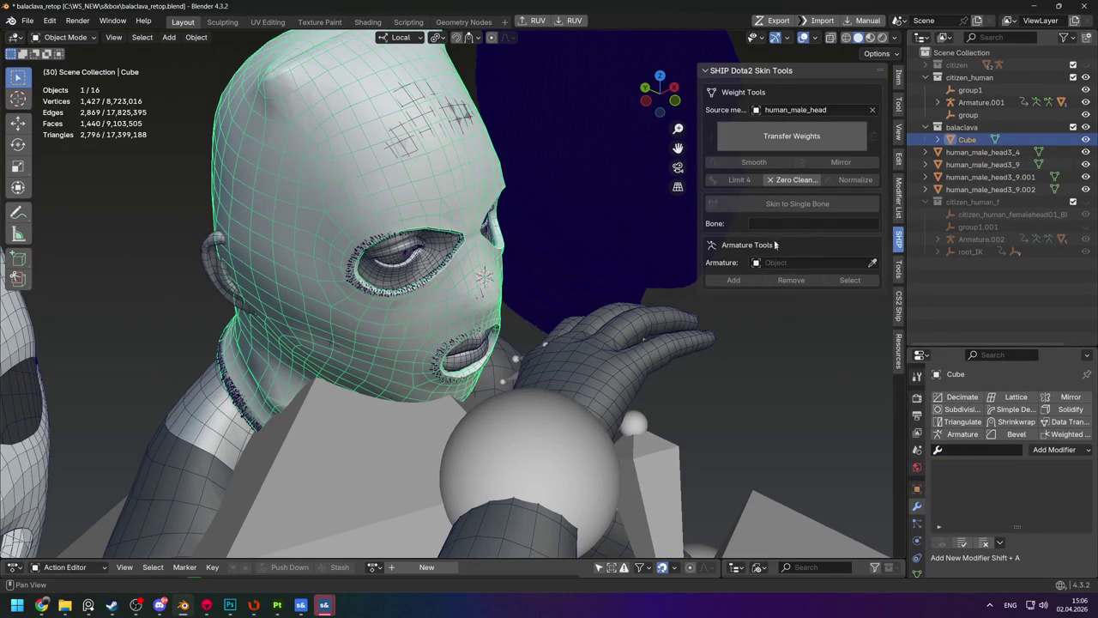
click(771, 262)
click(781, 296)
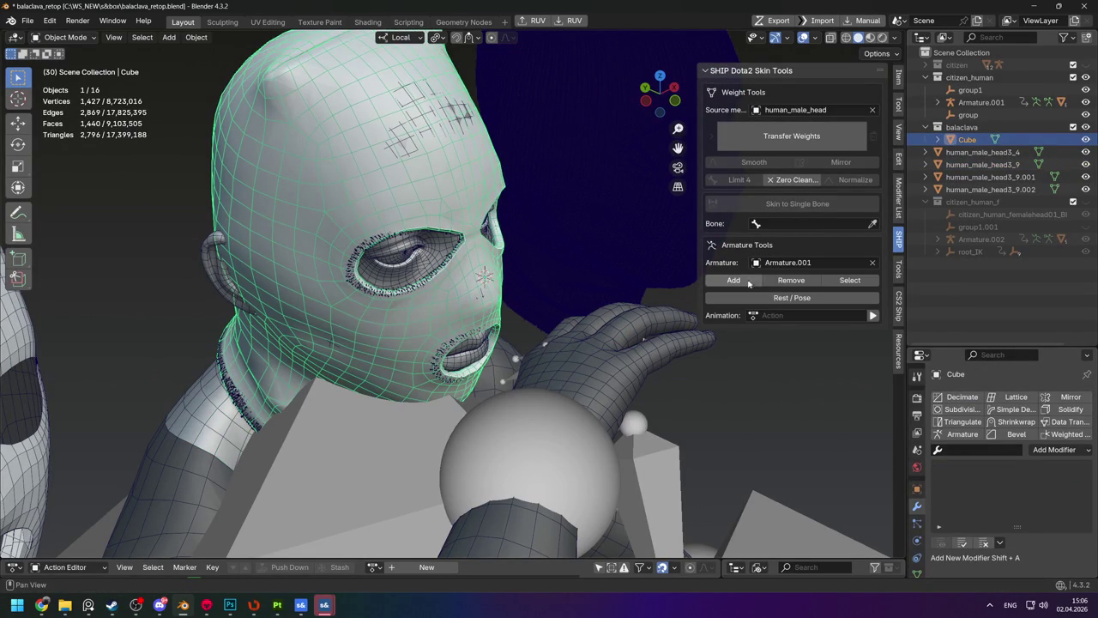
click(734, 280)
click(791, 136)
Inspect the weighted balaclava in isolation and on the character, then select Armature.001.
mouse_move(558, 258)
middle_down()
mouse_move(471, 283)
mouse_move(435, 229)
middle_up()
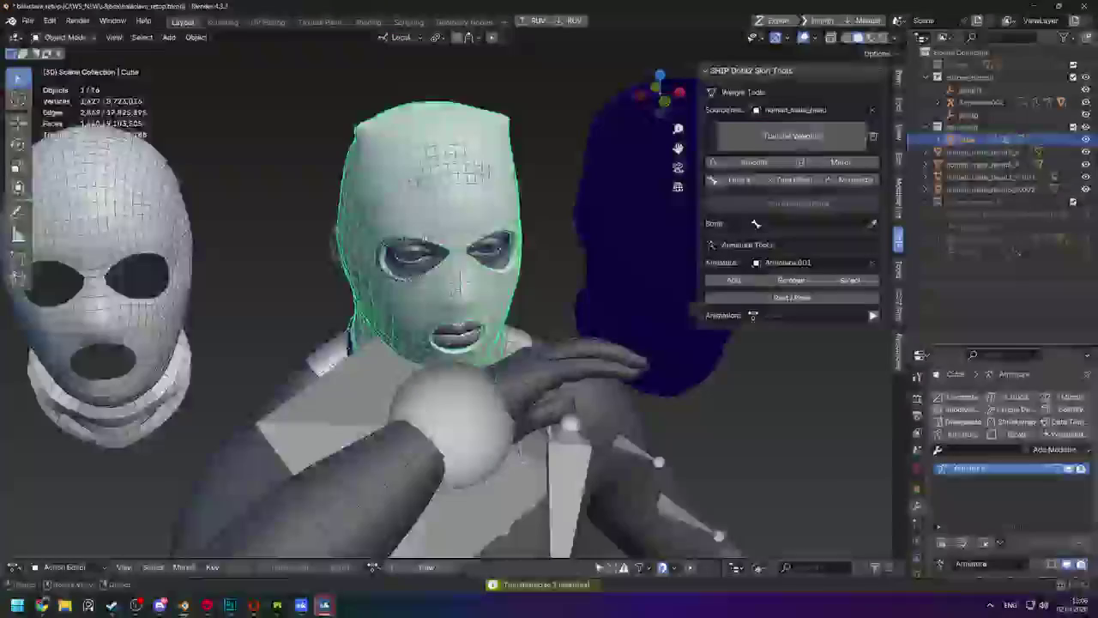
key(slash)
mouse_move(436, 230)
middle_down()
mouse_move(564, 223)
mouse_move(549, 257)
middle_up()
key(slash)
mouse_move(600, 292)
middle_down()
mouse_move(635, 318)
mouse_move(686, 300)
middle_up()
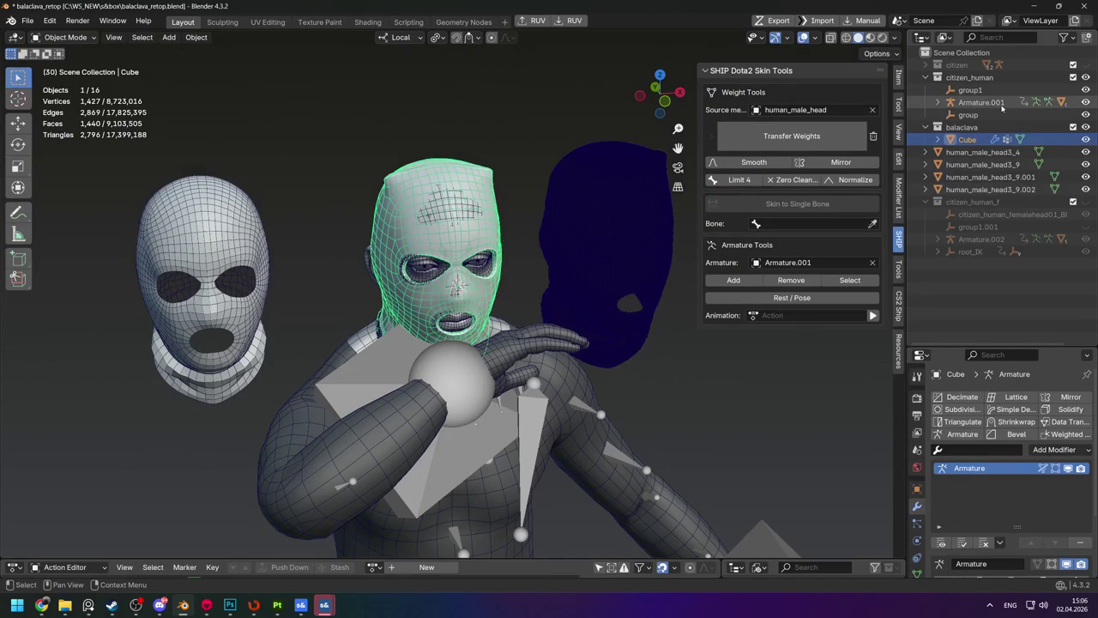
click(980, 102)
scroll(493, 276, down, 4)
scroll(477, 276, up, 3)
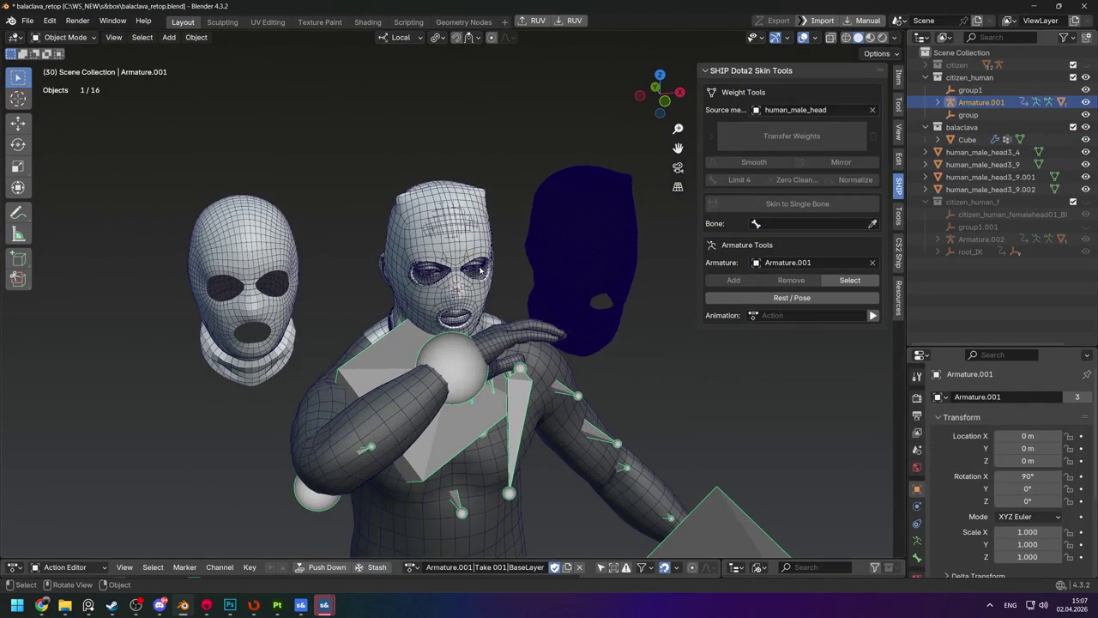
Rotate Armature.001's head bone twice in Pose Mode to confirm the balaclava follows.
key(Tab)
key(ctrl+Tab)
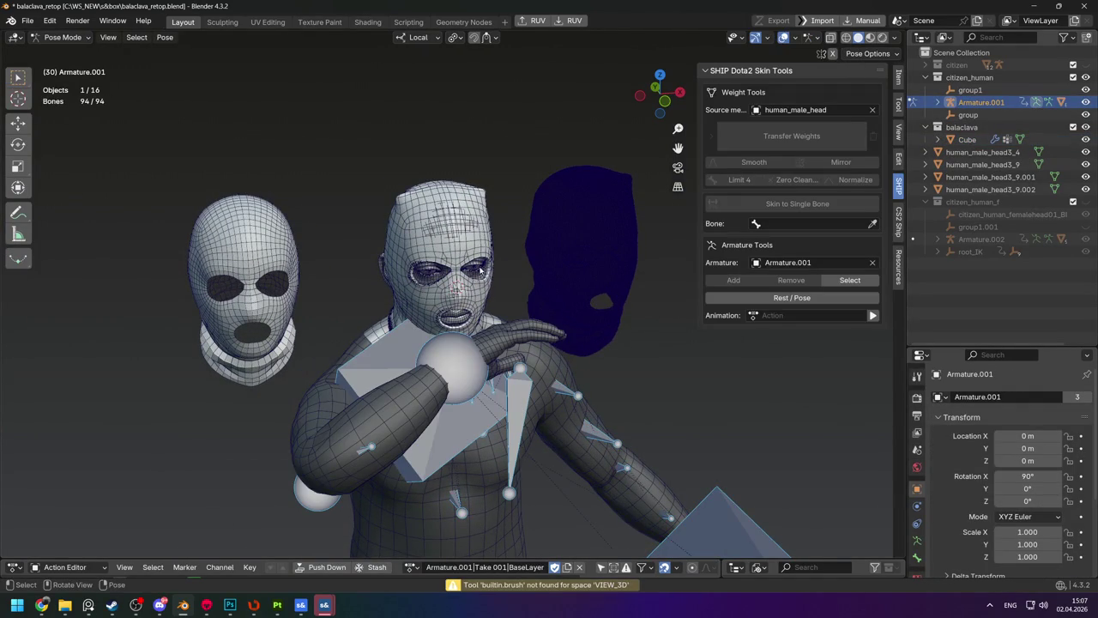
middle_drag(509, 224, 443, 325)
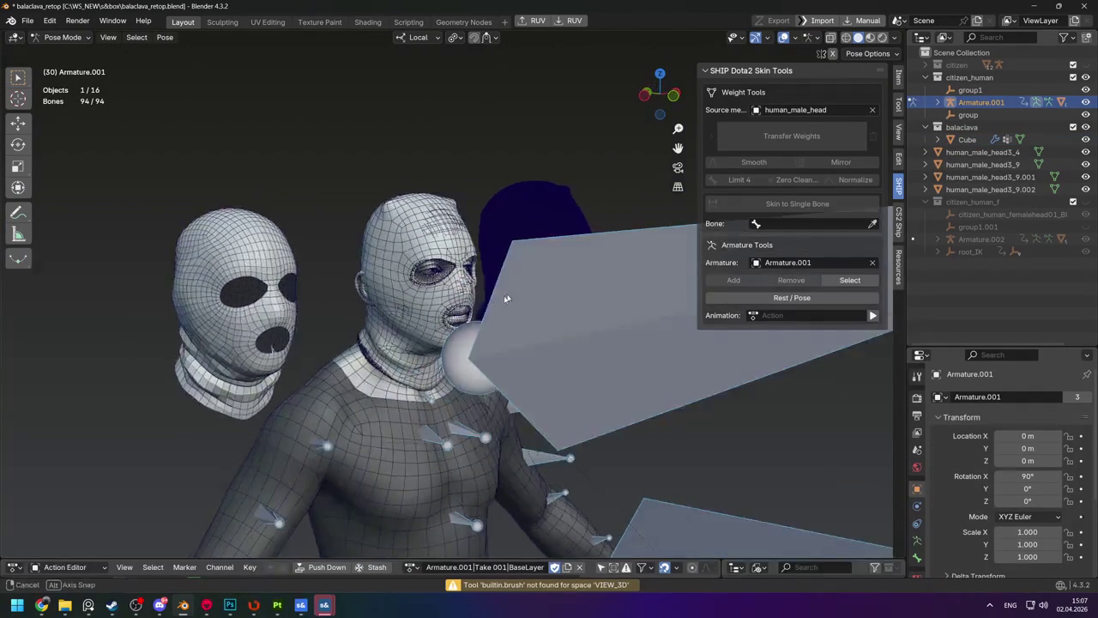
click(442, 324)
key(r)
click(464, 301)
mouse_move(463, 300)
middle_down()
mouse_move(485, 339)
mouse_move(548, 309)
middle_up()
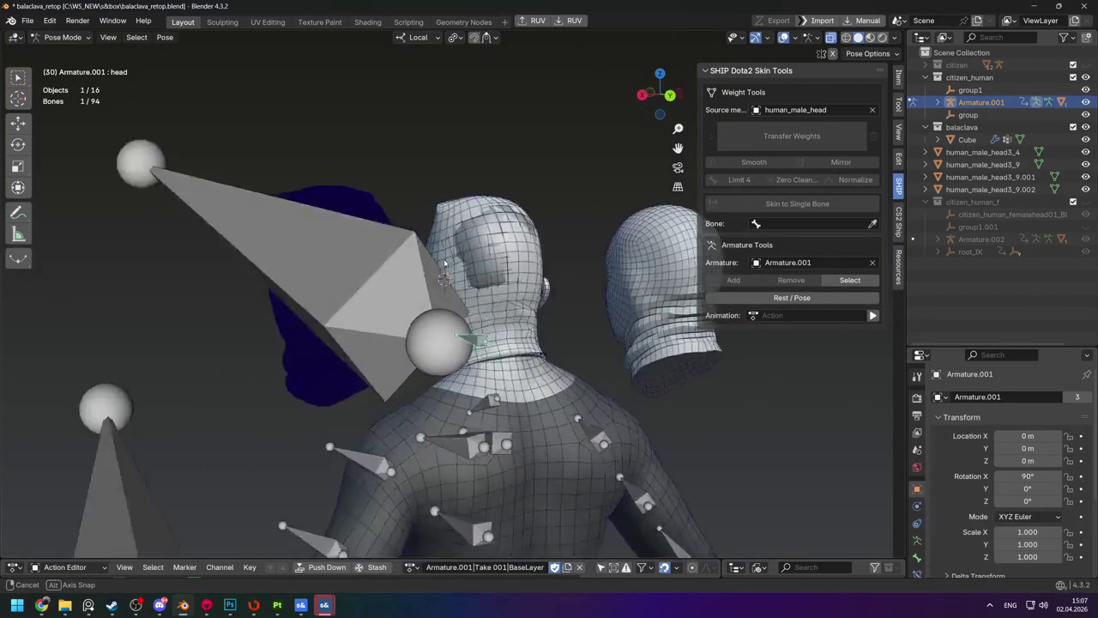
key(r)
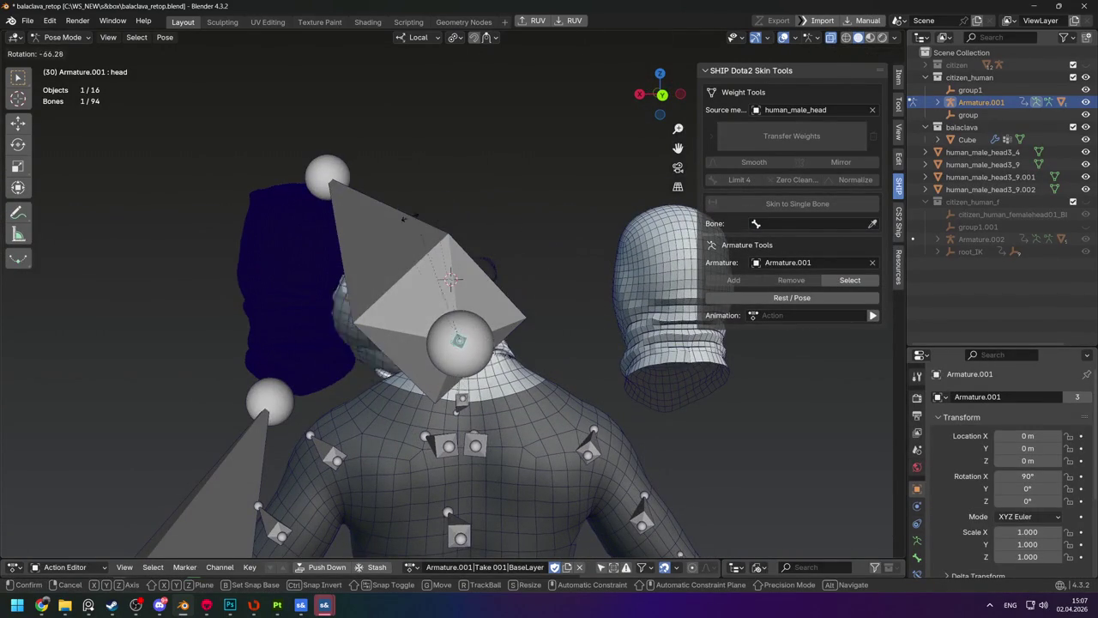
click(549, 334)
mouse_move(549, 334)
middle_down()
mouse_move(507, 306)
mouse_move(554, 281)
mouse_move(600, 292)
mouse_move(464, 261)
mouse_move(323, 197)
mouse_move(316, 209)
mouse_move(540, 286)
mouse_move(584, 347)
middle_up()
key(ctrl+Tab)
Put the balaclava into Sculpt Mode with a Grab brush of 170 px radius.
click(549, 274)
key(ctrl+Tab)
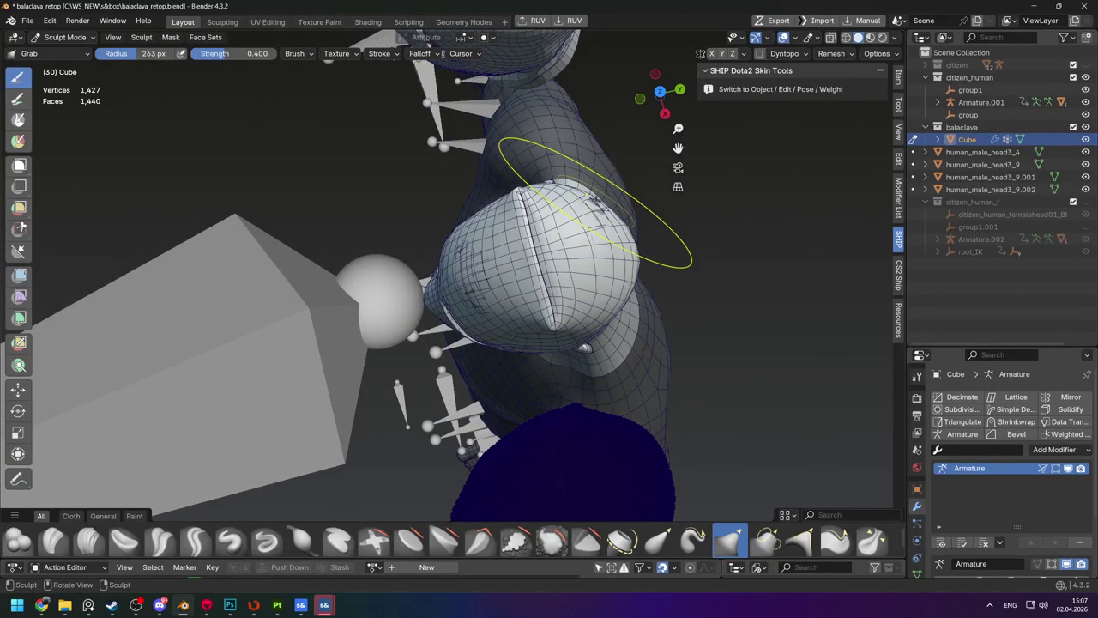
middle_drag(598, 200, 363, 305)
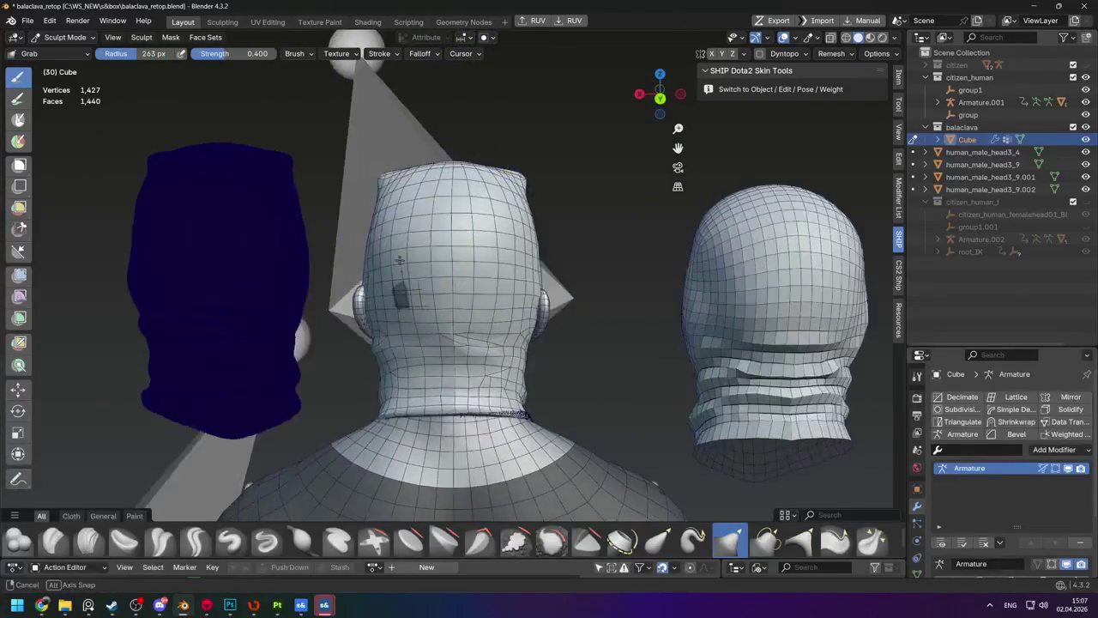
key(f)
key(Escape)
mouse_move(334, 327)
middle_down()
mouse_move(536, 250)
mouse_move(432, 195)
mouse_move(301, 193)
mouse_move(441, 209)
mouse_move(441, 183)
mouse_move(369, 154)
middle_up()
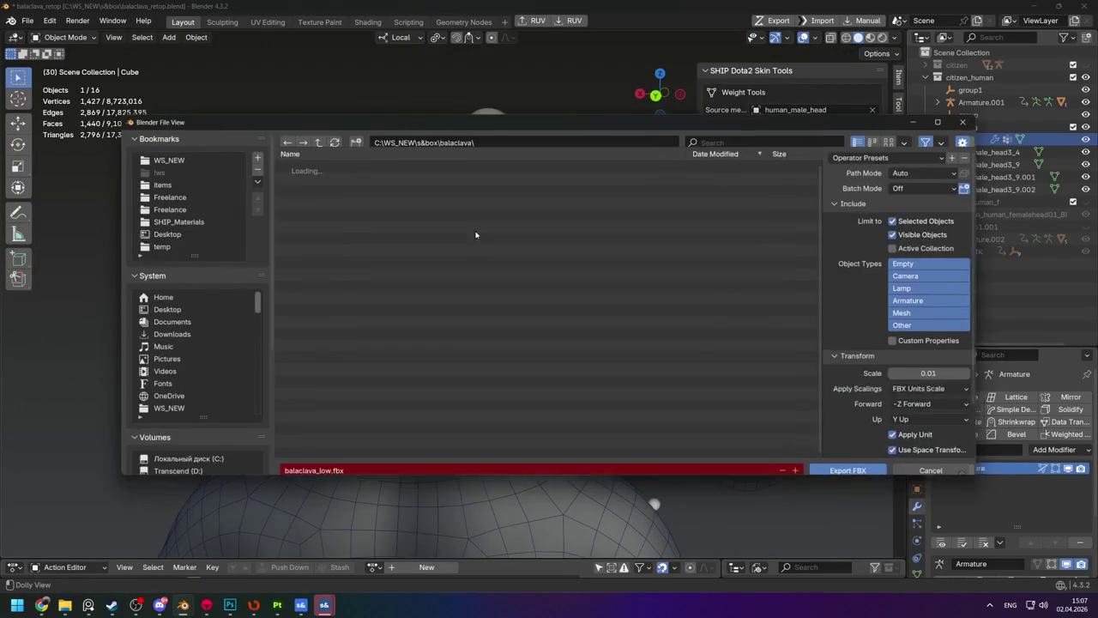
Export the balaclava as balaclava_s.fbx into the s&box balaclava folder.
click(322, 463)
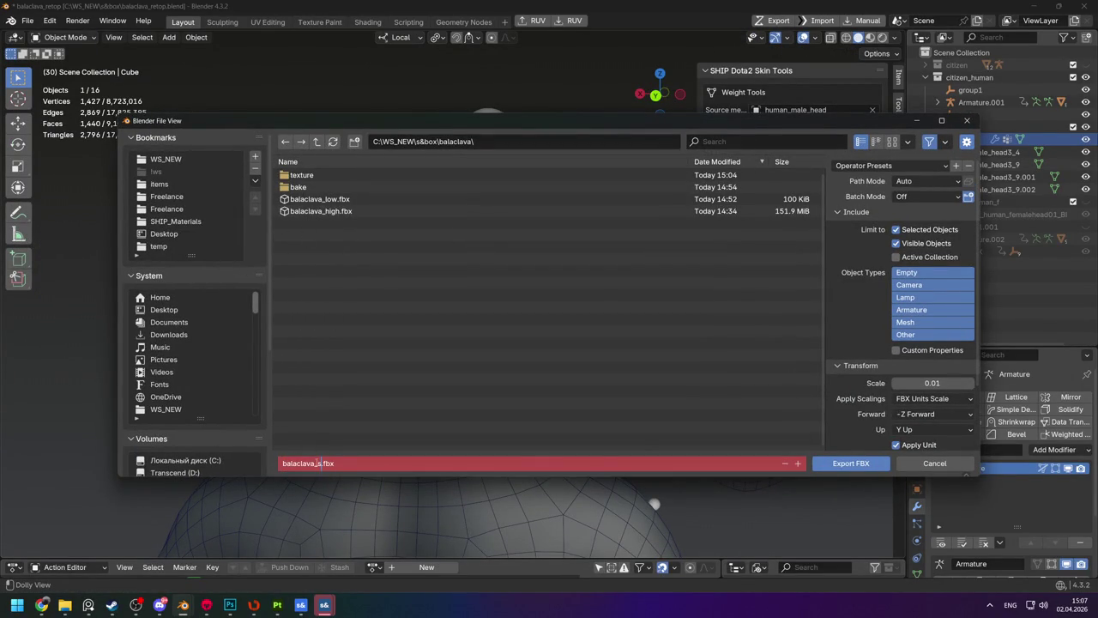
key(Return)
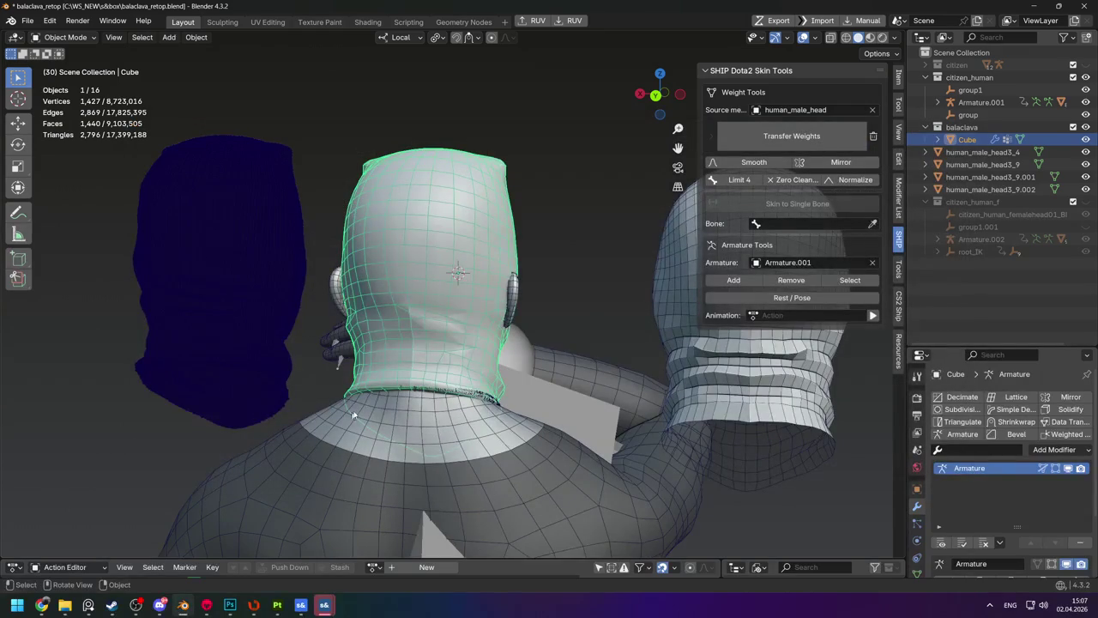
key(alt+Tab)
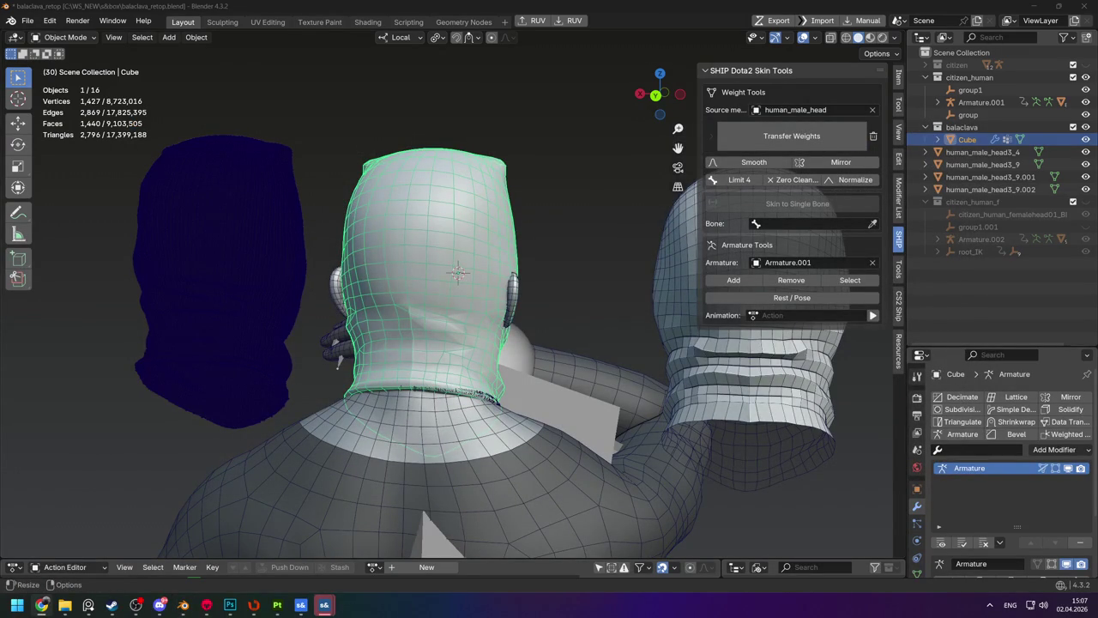
Check the balaclava in Edit Mode, then orbit and zoom around the heads.
key(Tab)
scroll(454, 283, up, 2)
scroll(454, 283, up, 3)
scroll(455, 284, up, 2)
key(Tab)
scroll(556, 195, down, 6)
mouse_move(557, 196)
middle_down()
mouse_move(543, 253)
mouse_move(494, 232)
middle_up()
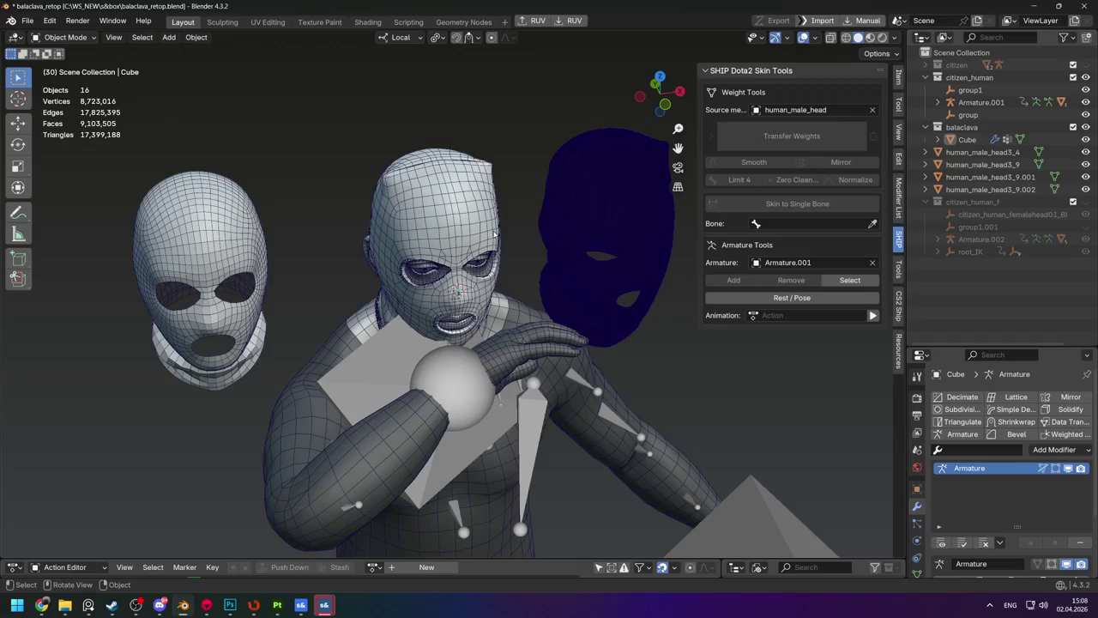
scroll(452, 235, up, 3)
mouse_move(452, 235)
middle_down()
mouse_move(487, 190)
mouse_move(494, 240)
middle_up()
scroll(487, 191, down, 3)
scroll(487, 190, up, 3)
scroll(494, 240, down, 2)
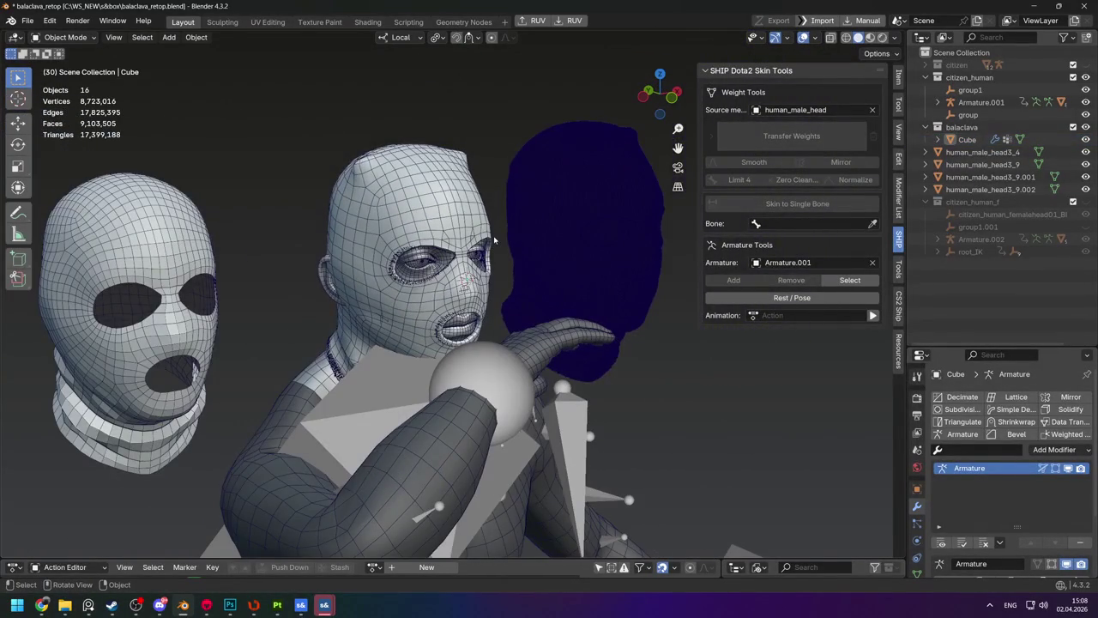
Delete the leftover human_male_head3_9.002 and human_male_head3_9.001 head copies.
key(alt+Tab)
key(Delete)
click(333, 373)
key(Delete)
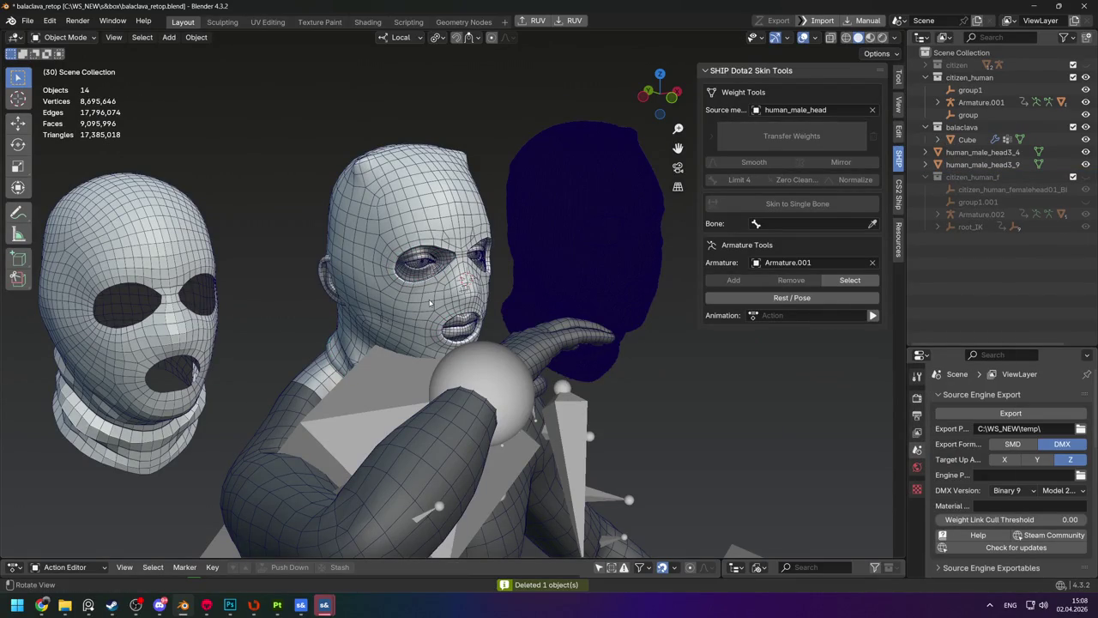
Go up to the balaclava folder in Explorer and bring up the s&box editor.
key(alt+Tab)
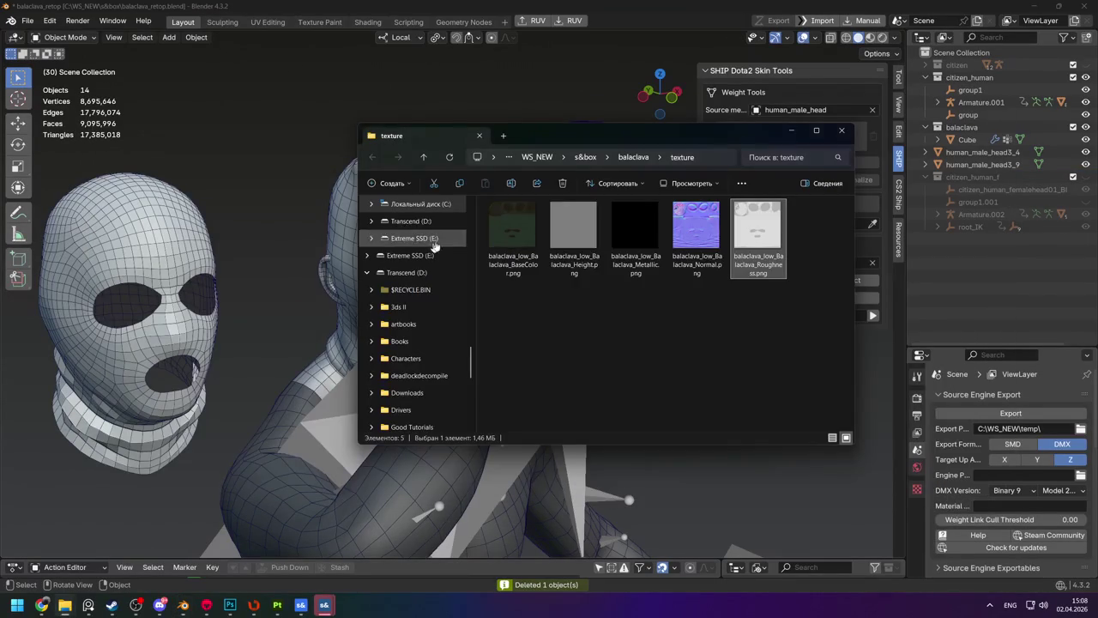
click(626, 160)
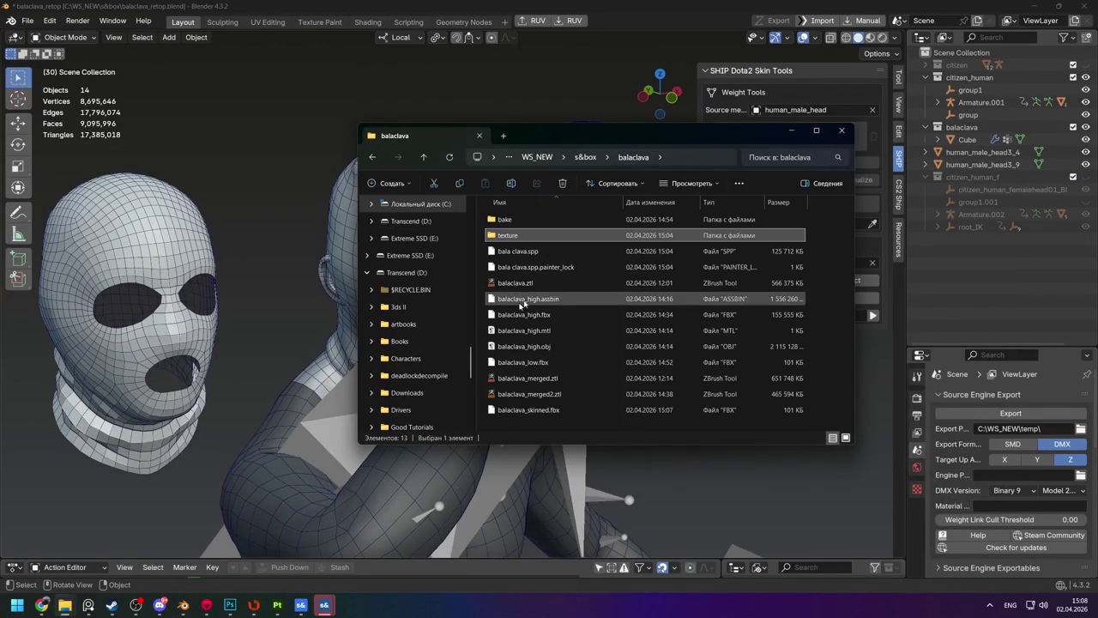
click(302, 605)
mouse_move(323, 604)
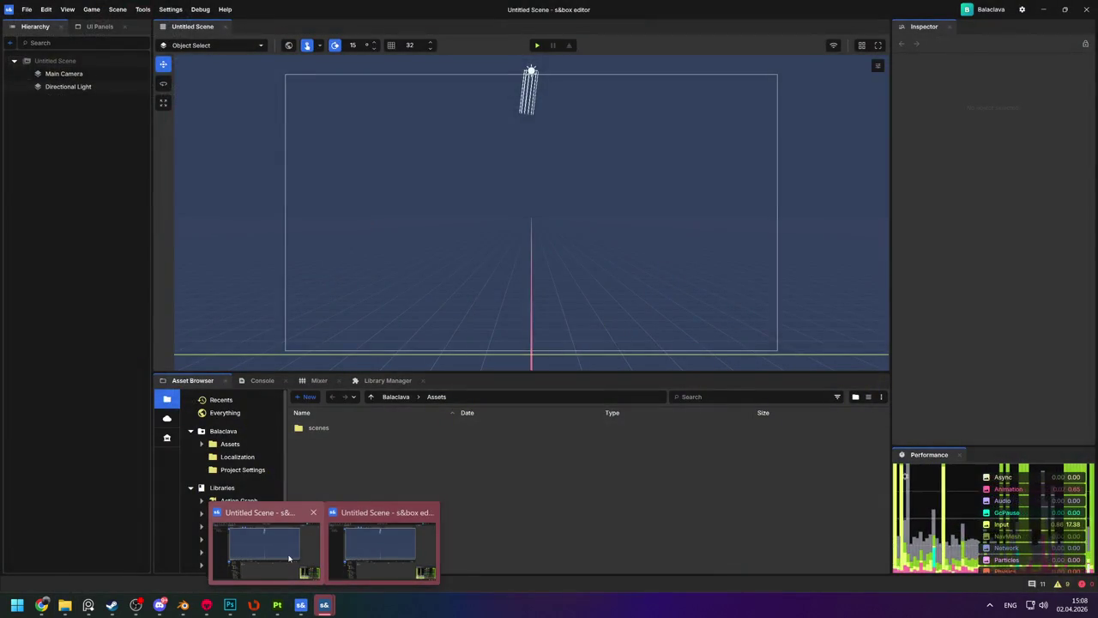
Bring the online s&box editor to the front and show the Assets folder's New-asset menu.
click(304, 562)
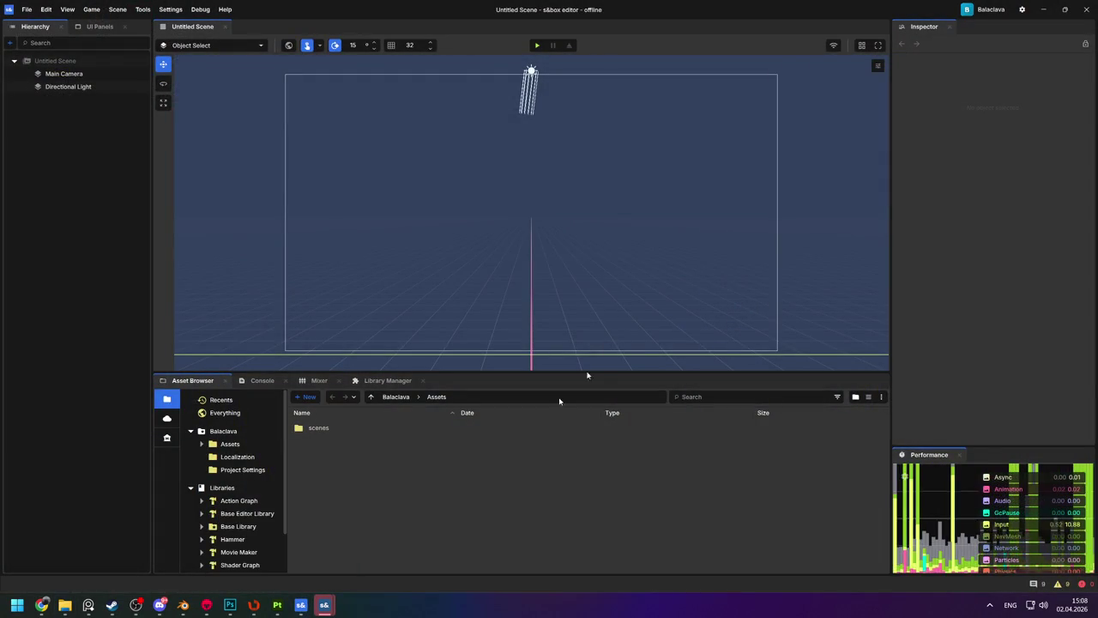
click(1064, 10)
click(325, 605)
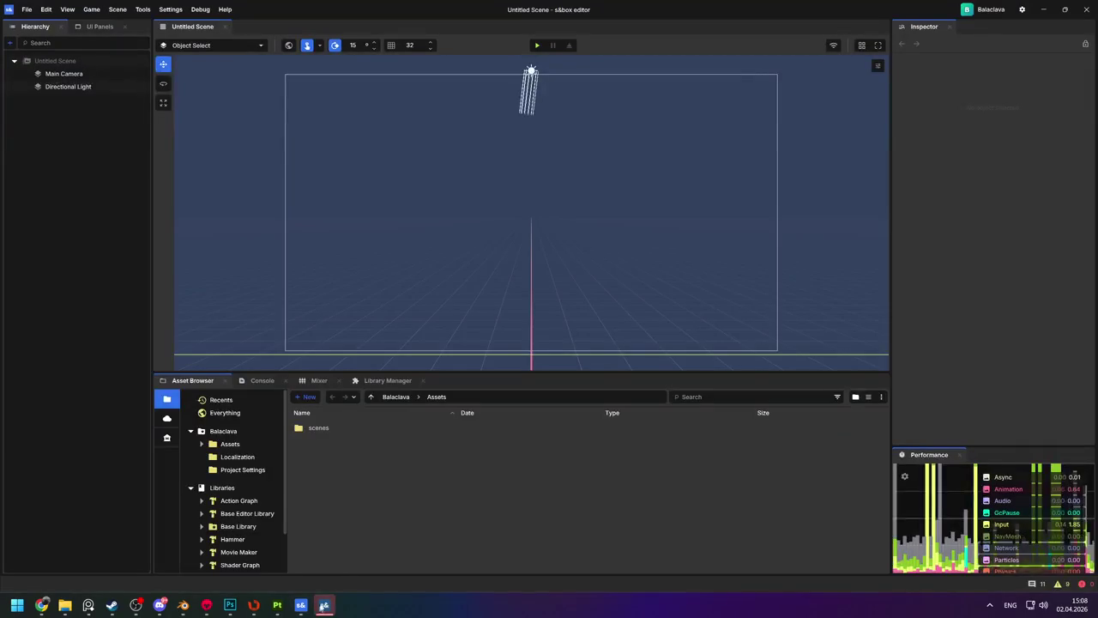
click(223, 444)
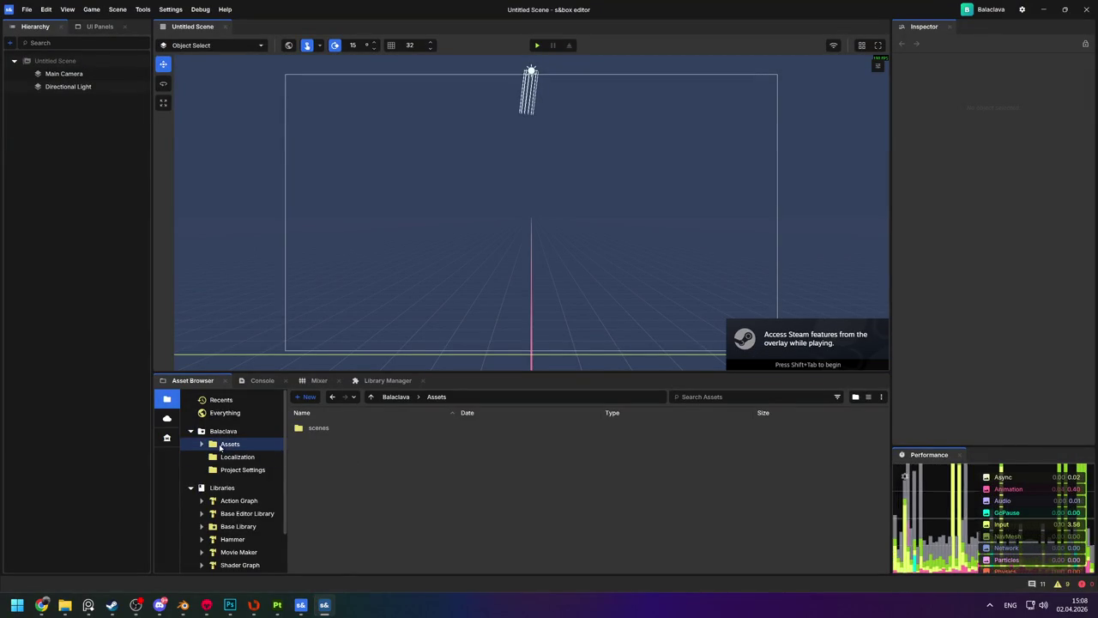
right_click(361, 460)
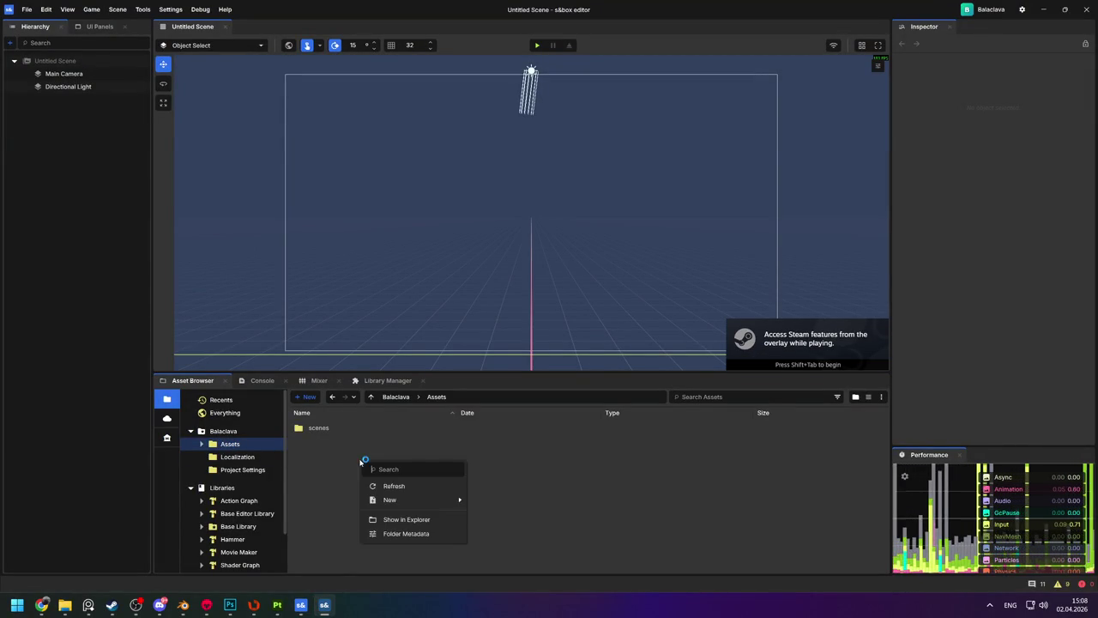
click(236, 457)
click(229, 444)
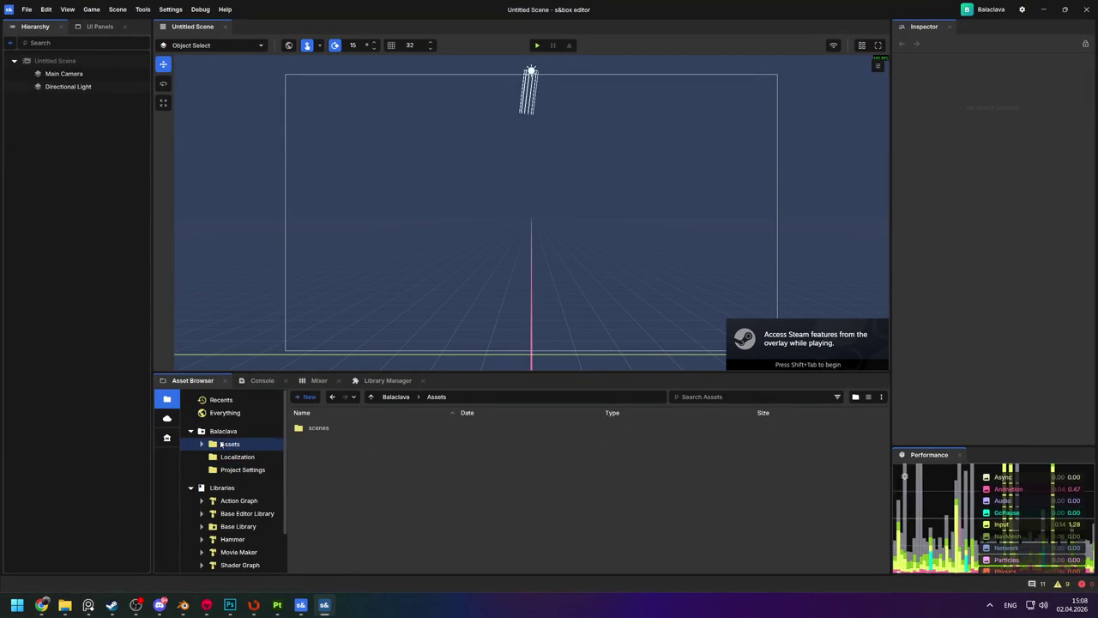
right_click(368, 478)
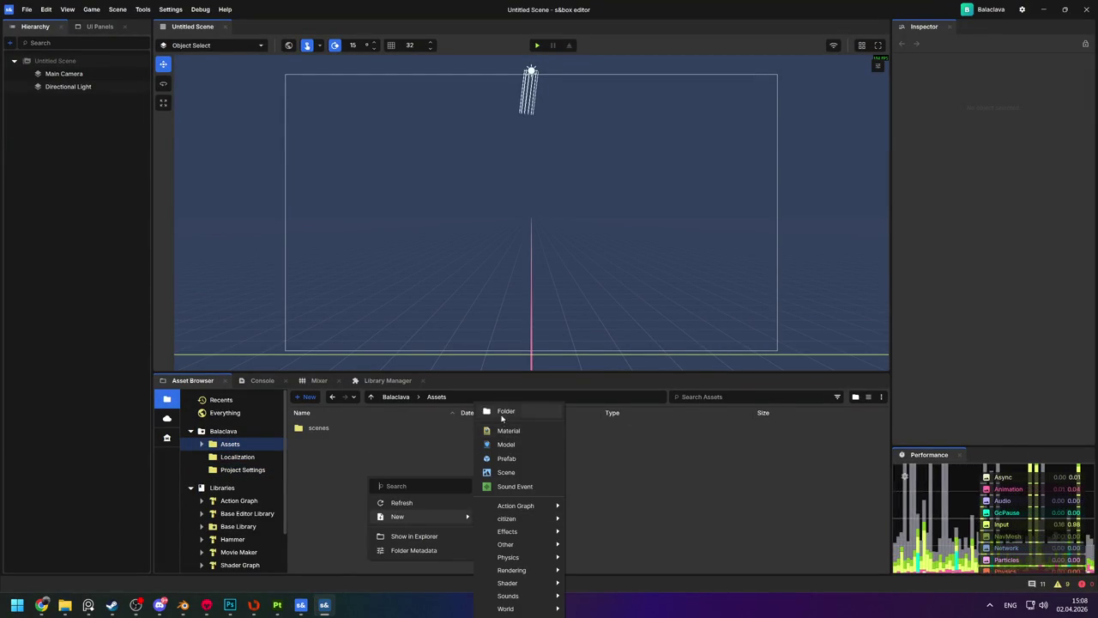
Create a models folder in the Balaclava project's Assets.
mouse_move(397, 516)
click(534, 411)
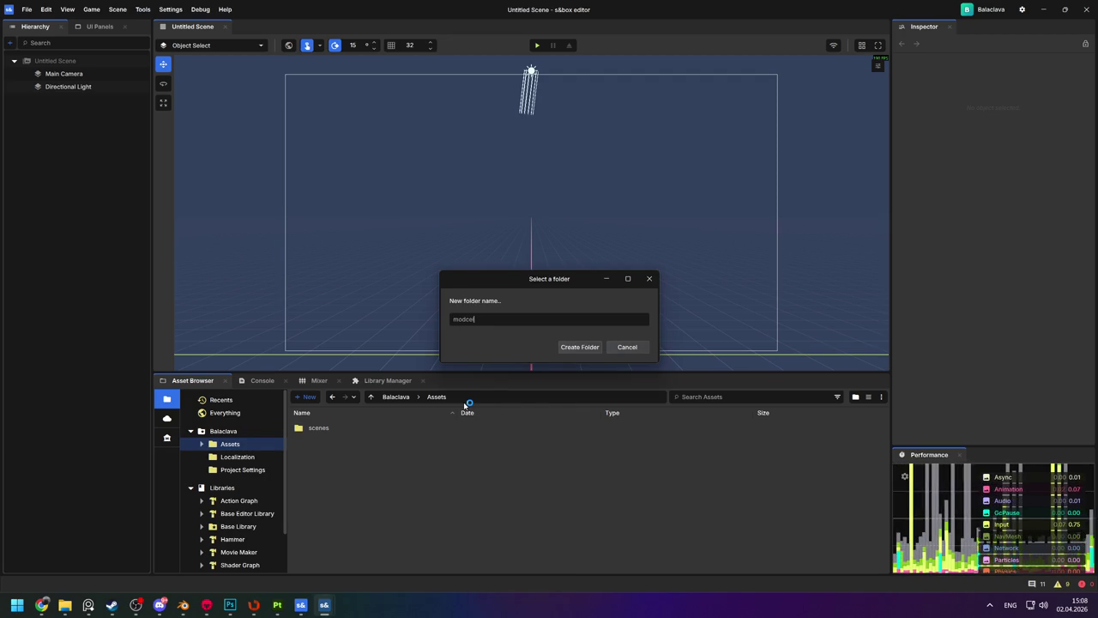
text(ls)
key(Return)
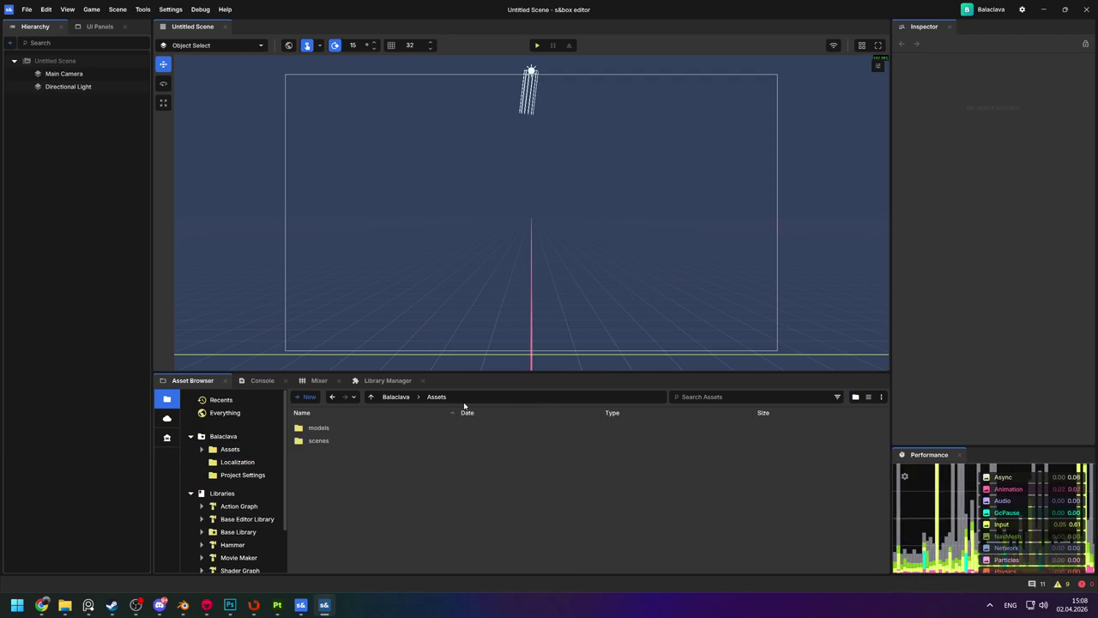
right_click(357, 481)
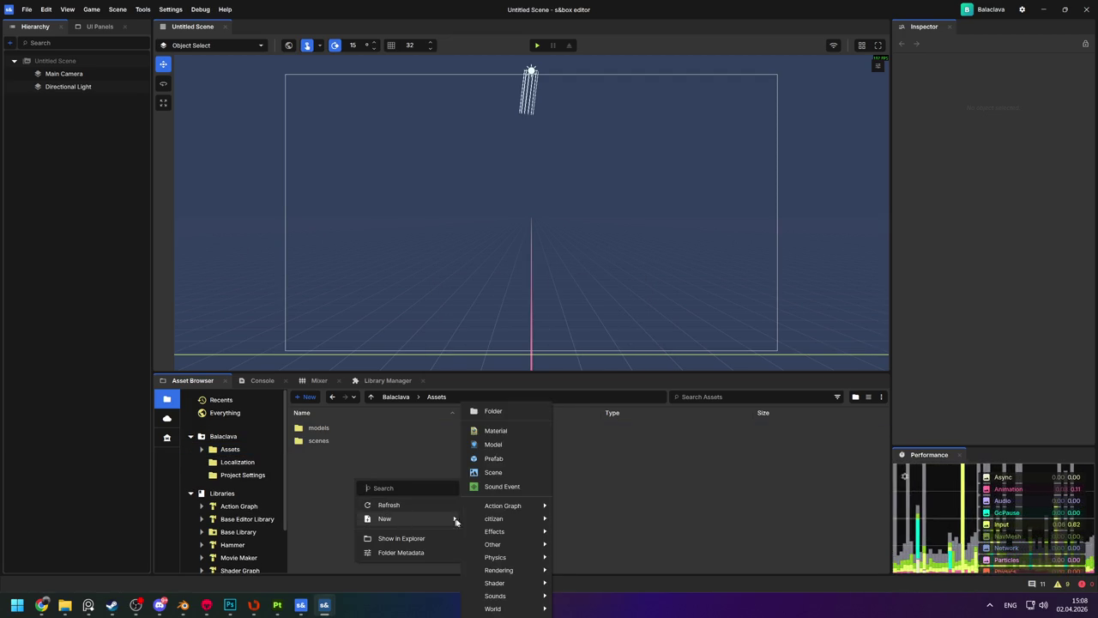
click(502, 430)
key(Return)
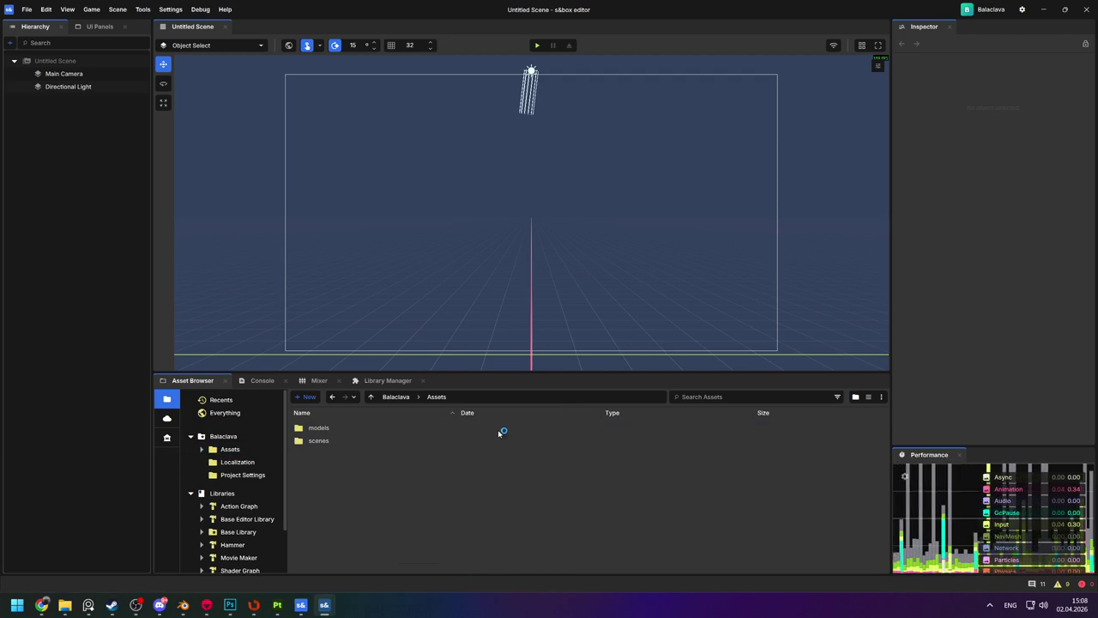
Create a materials folder, open it, and show it in File Explorer.
right_click(350, 480)
mouse_move(379, 519)
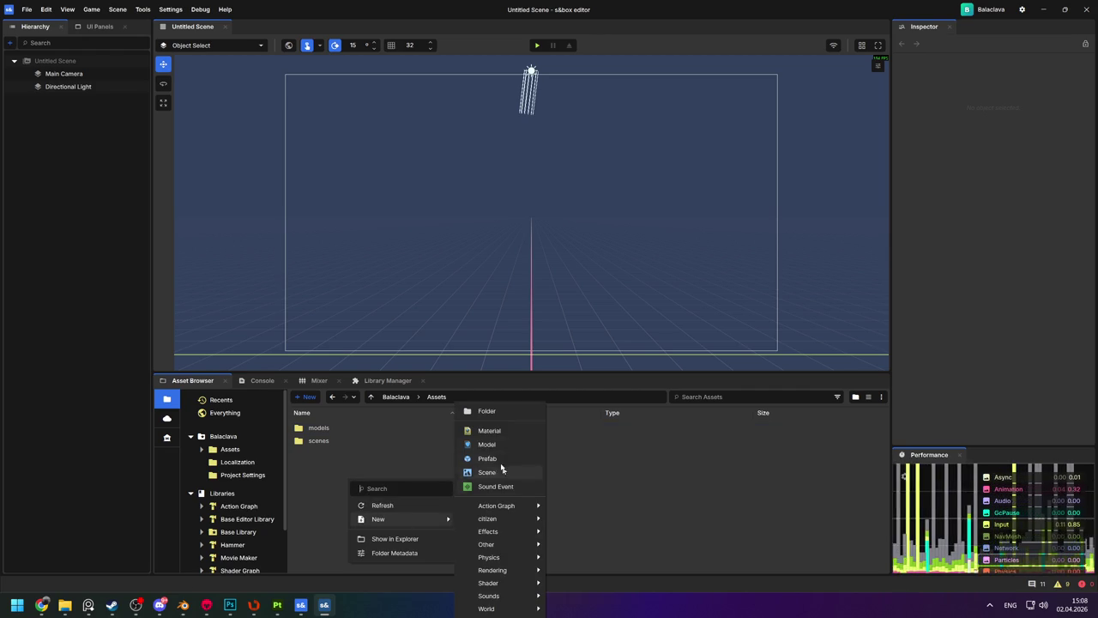
click(486, 410)
text(materials)
key(Return)
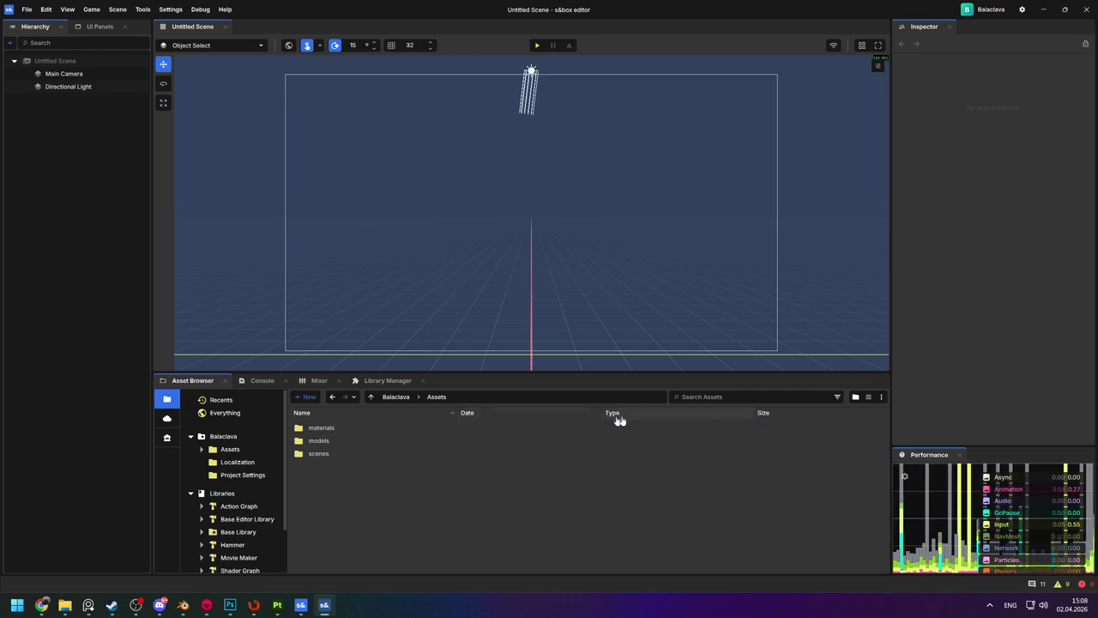
double_click(330, 427)
right_click(380, 476)
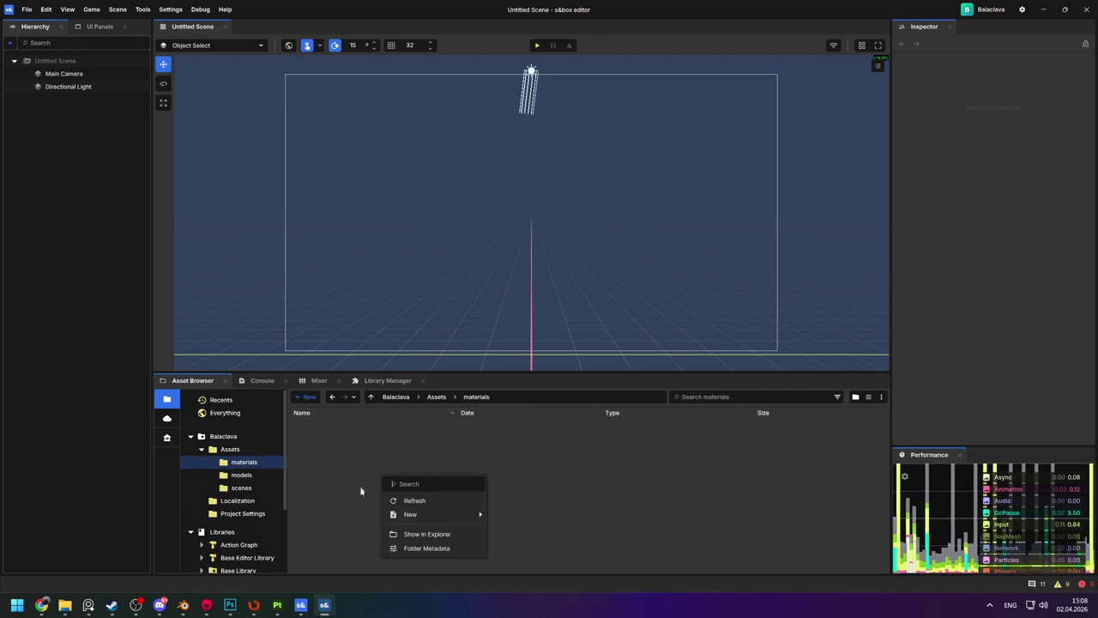
click(420, 534)
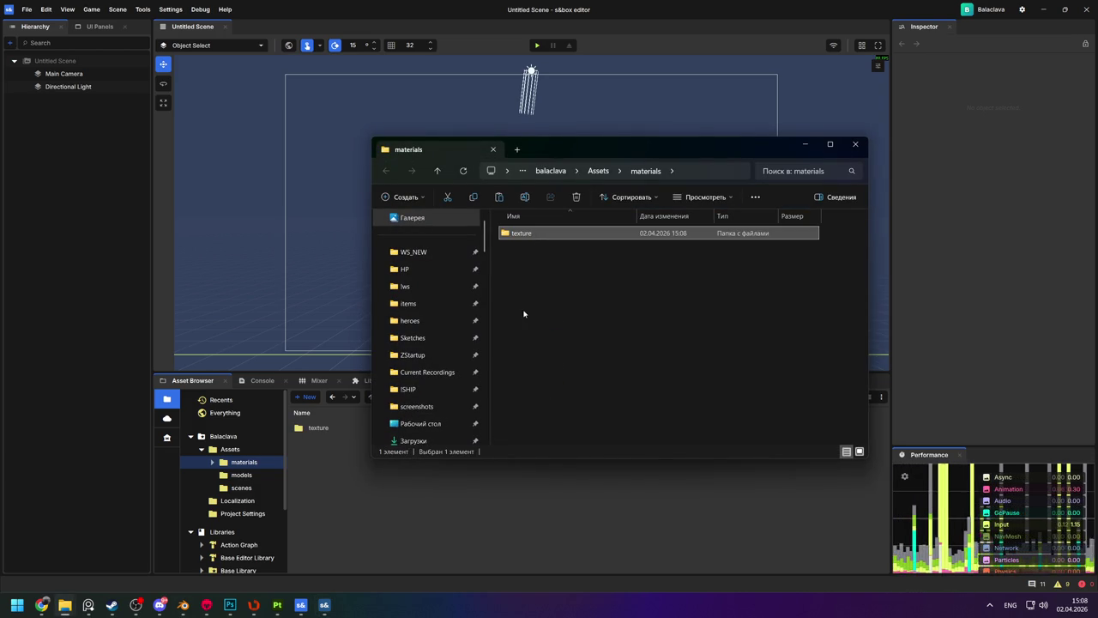
Rename the copied texture folder to textures, then view the empty models folder in s&box.
click(539, 238)
text(s)
key(Return)
click(507, 351)
click(326, 453)
click(239, 477)
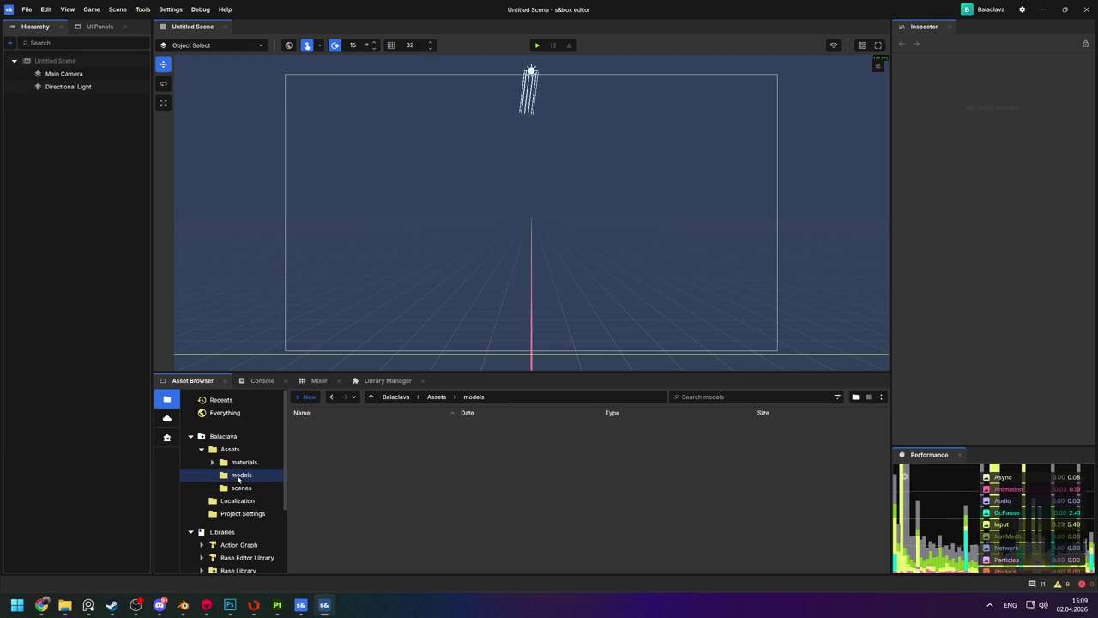
Browse the Citizen library's materials/default and models/citizen folders.
scroll(241, 479, down, 3)
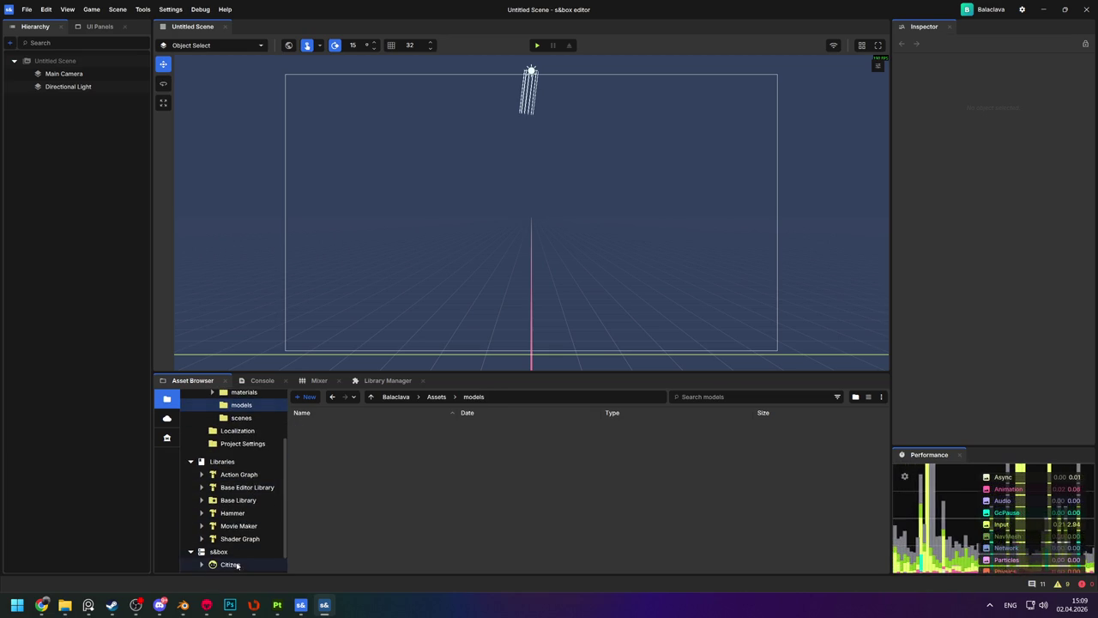
click(230, 564)
double_click(334, 441)
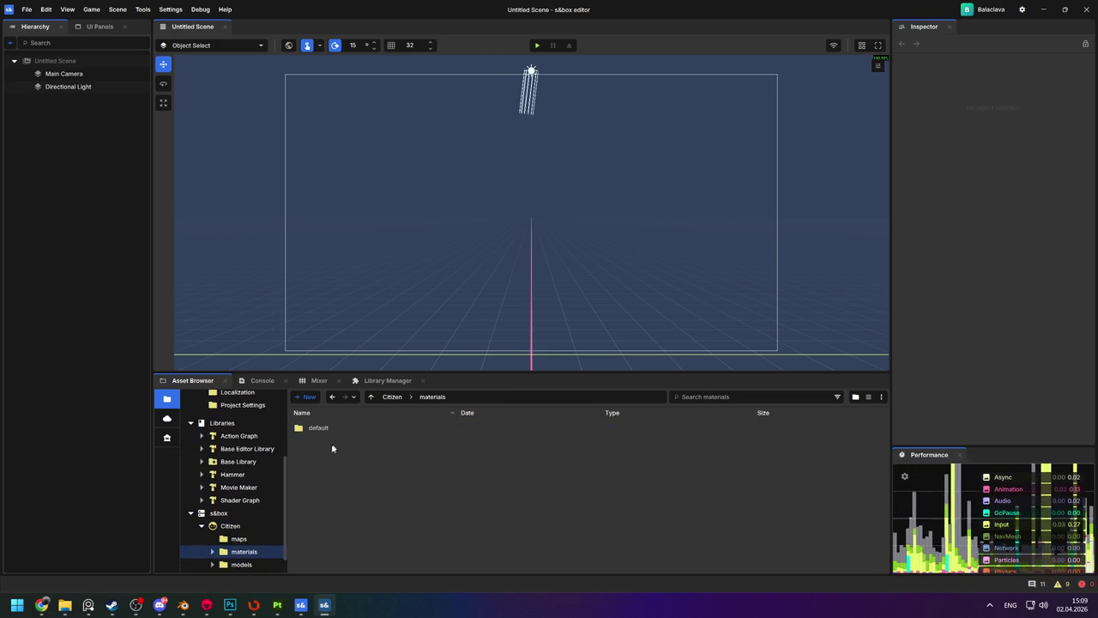
double_click(314, 427)
click(242, 539)
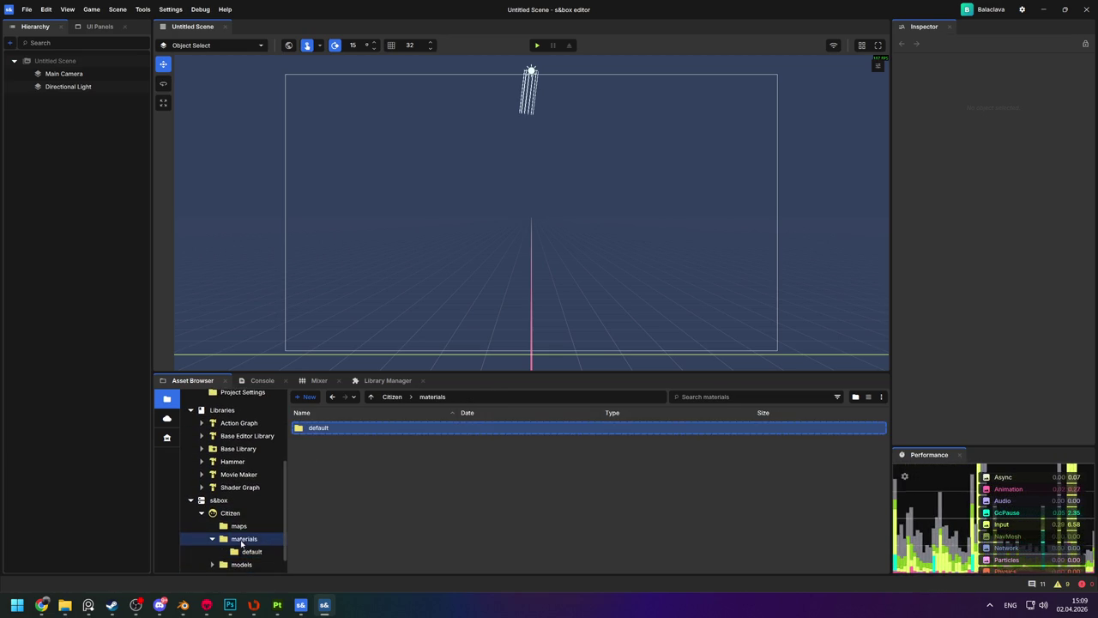
click(238, 565)
double_click(319, 429)
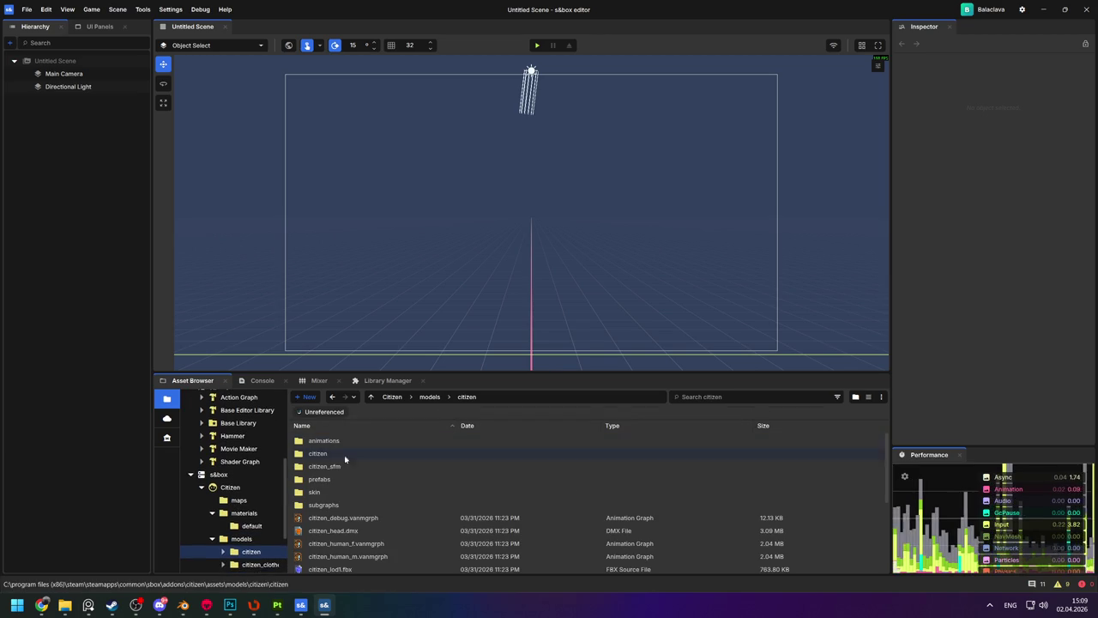
double_click(327, 453)
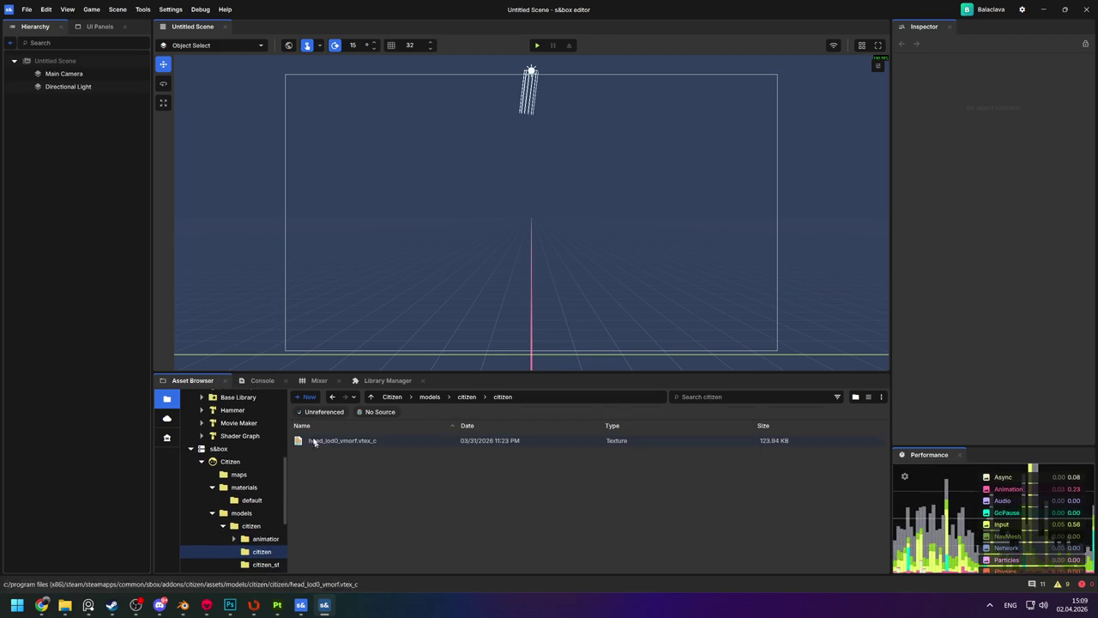
click(251, 527)
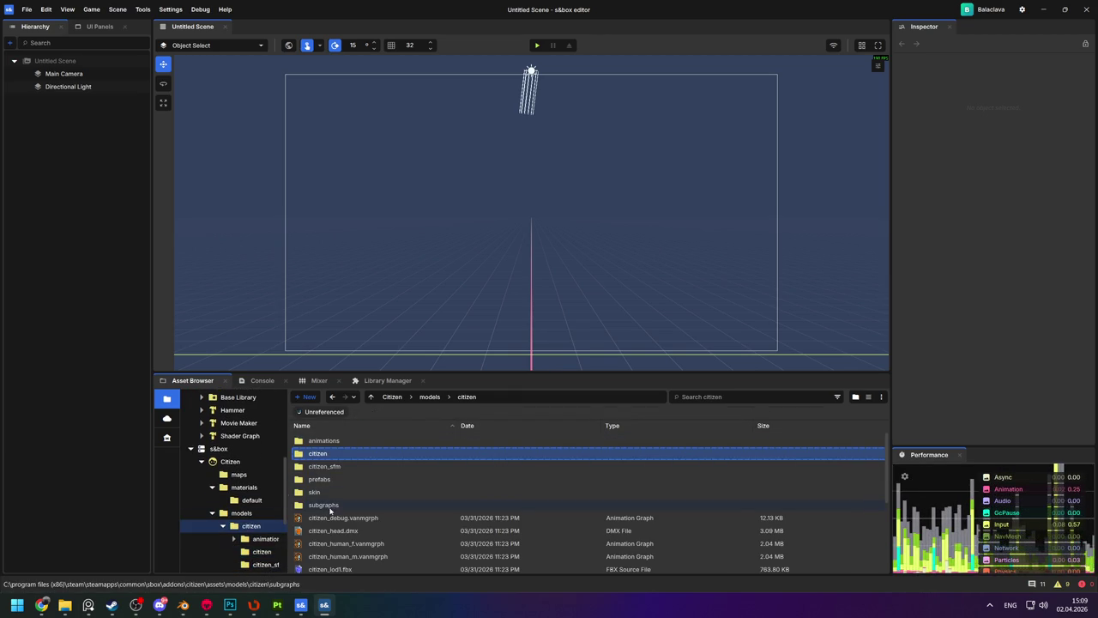
Inspect the citizen skin materials, then open Citizen models' citizen_clothes folder.
scroll(330, 510, down, 4)
scroll(342, 534, up, 1)
scroll(343, 524, up, 2)
scroll(341, 525, up, 2)
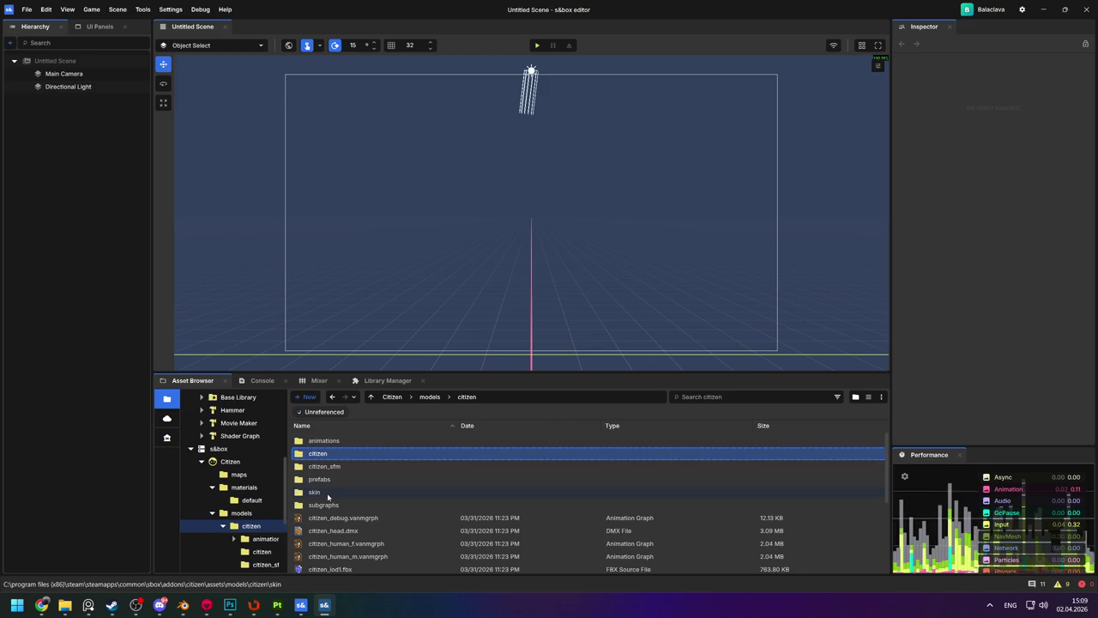
double_click(327, 494)
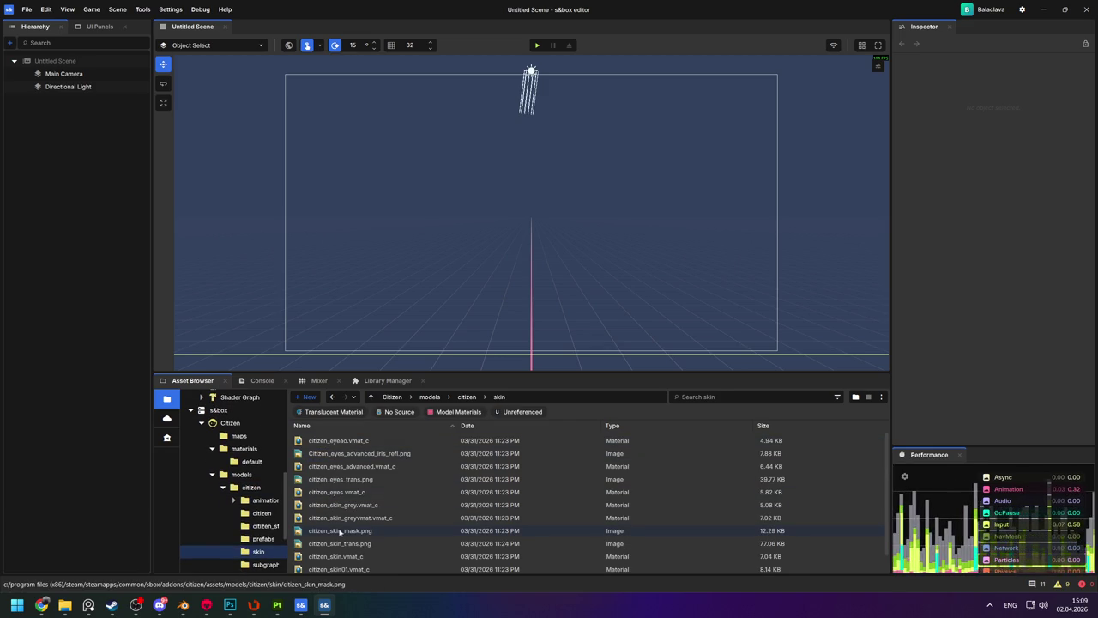
scroll(340, 531, down, 1)
scroll(339, 532, up, 1)
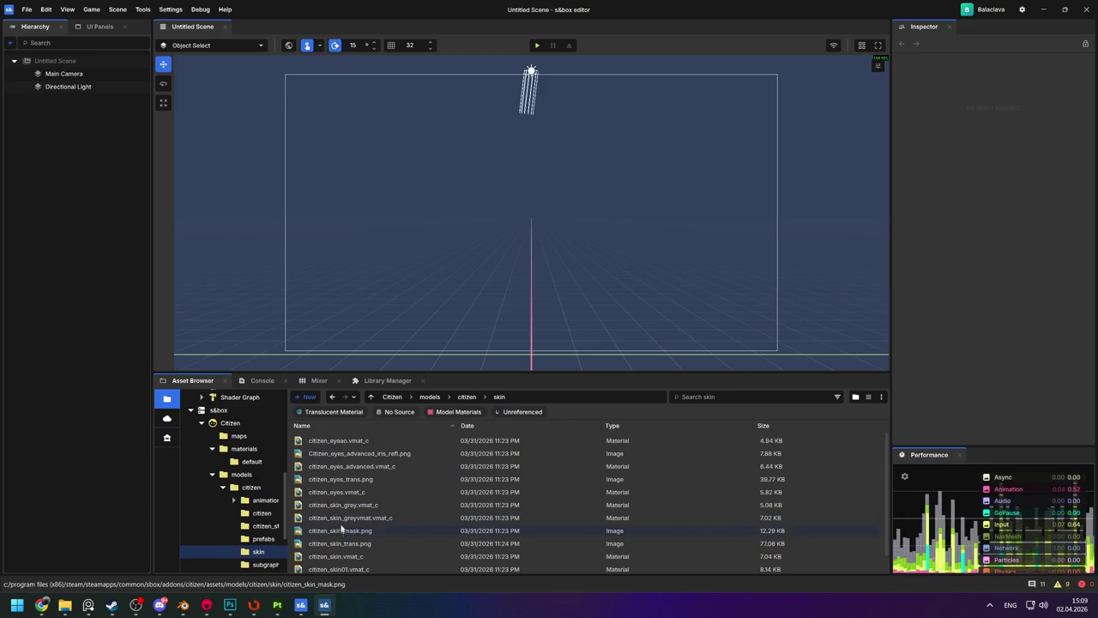
click(467, 397)
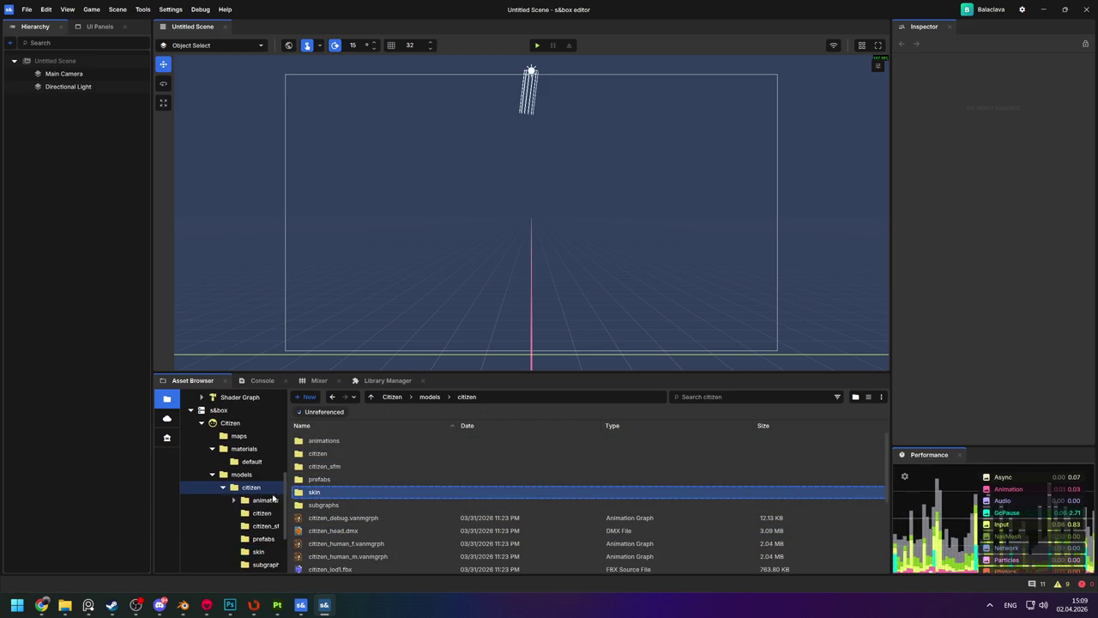
click(227, 476)
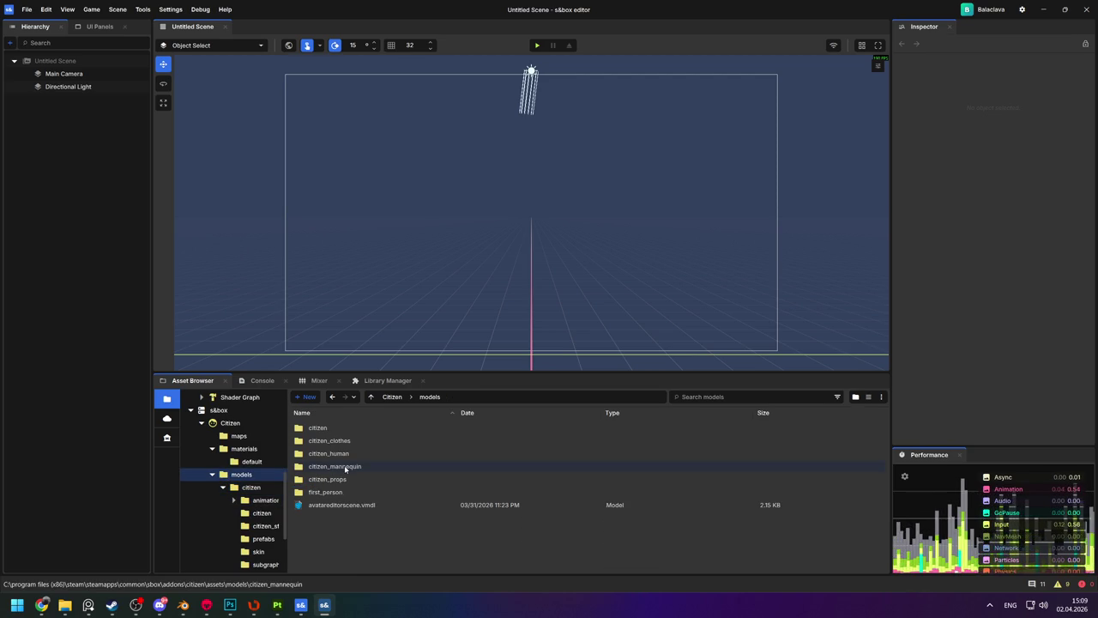
double_click(344, 440)
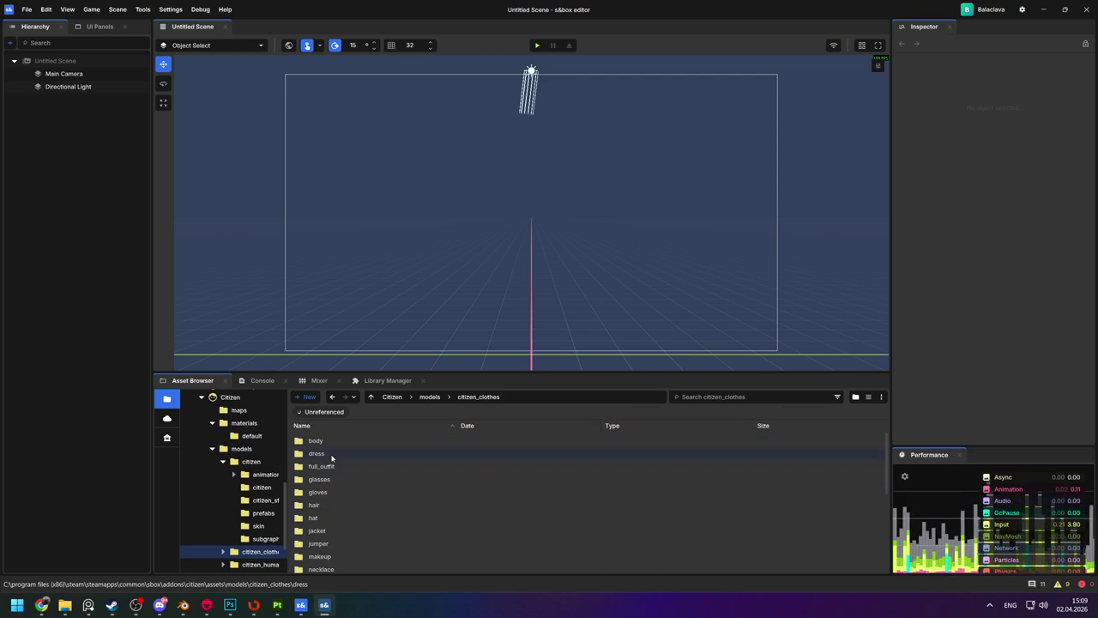
Inspect the Textures and Models folders of citizen_clothes > dress > denim_skirt.
double_click(331, 455)
double_click(334, 429)
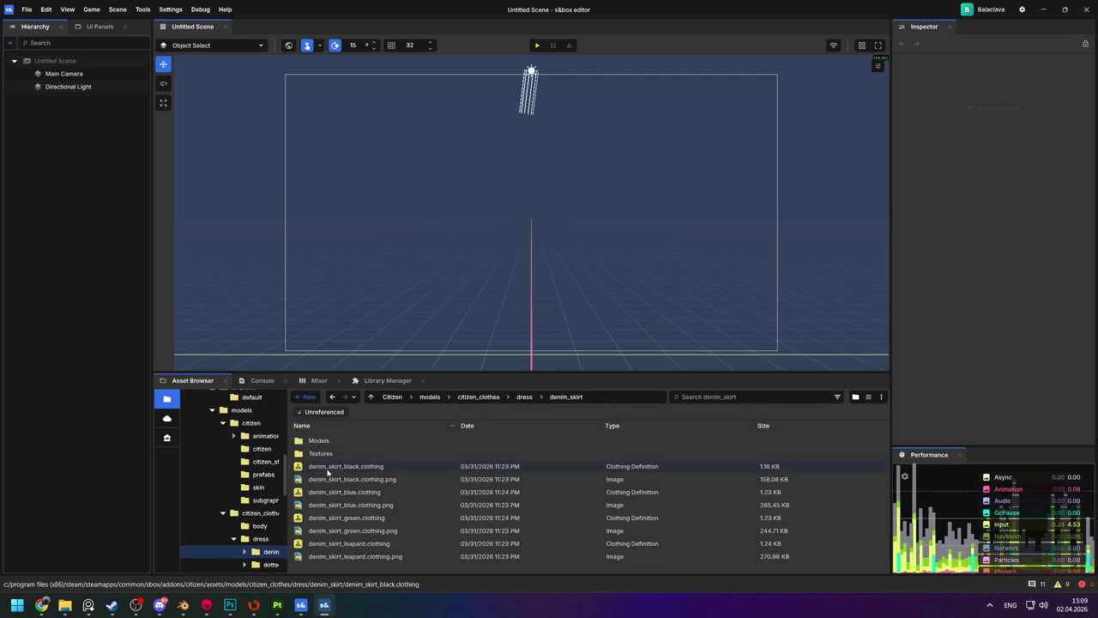
click(330, 455)
double_click(330, 454)
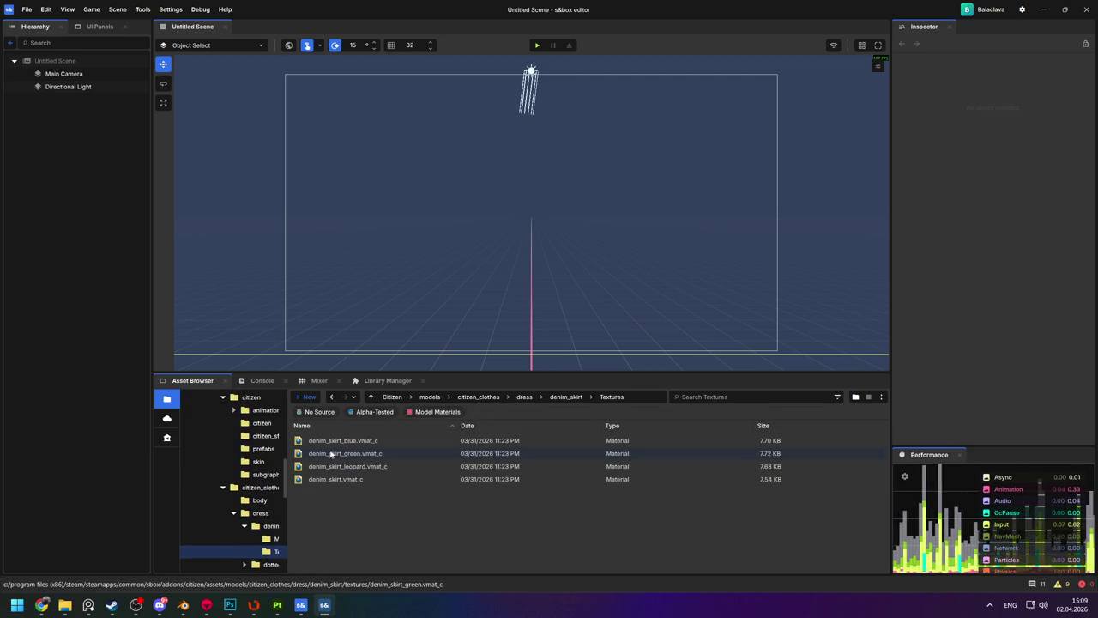
key(BackSpace)
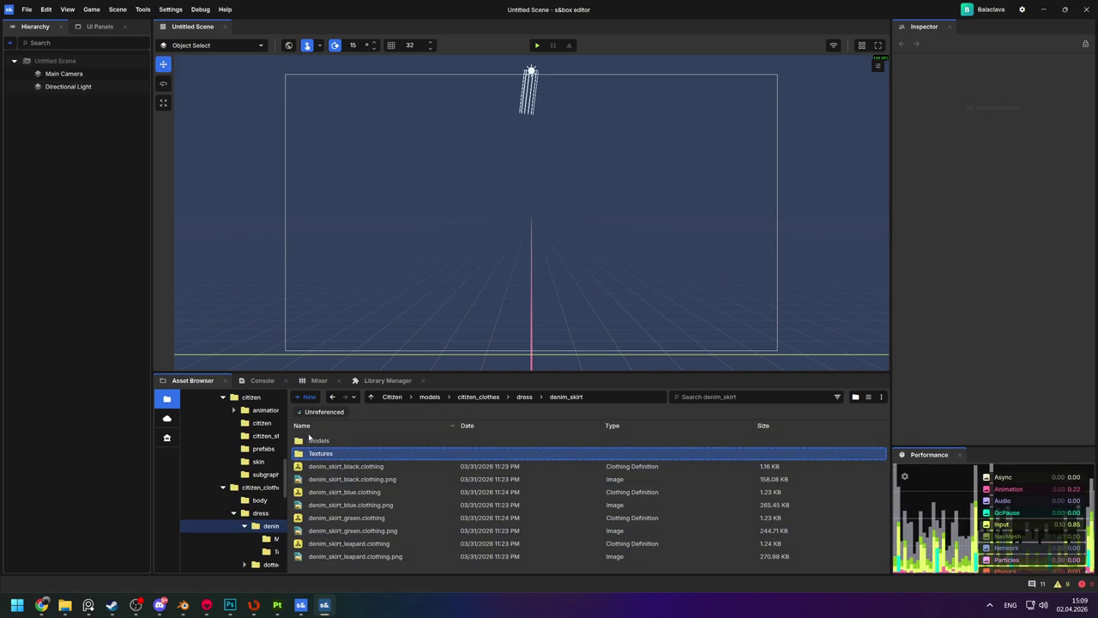
double_click(314, 440)
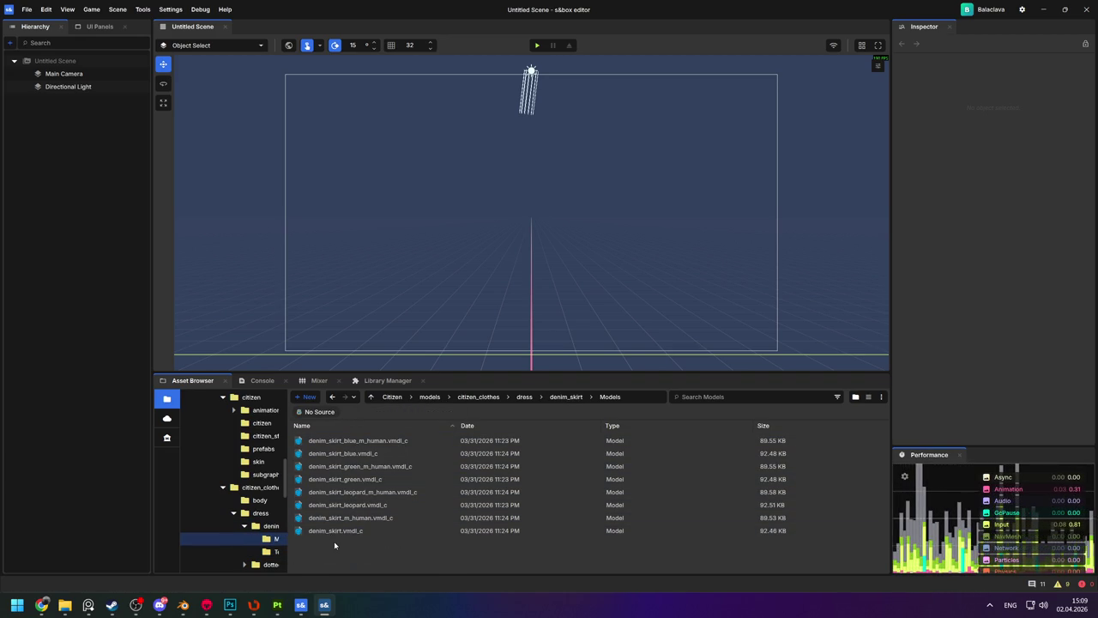
click(565, 396)
double_click(334, 453)
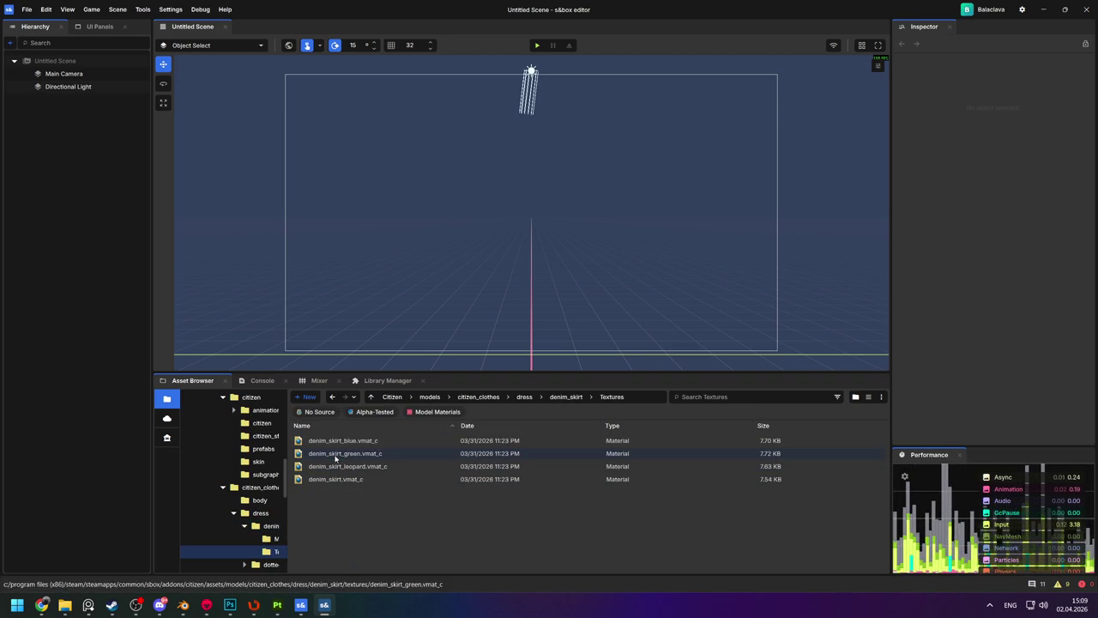
click(559, 398)
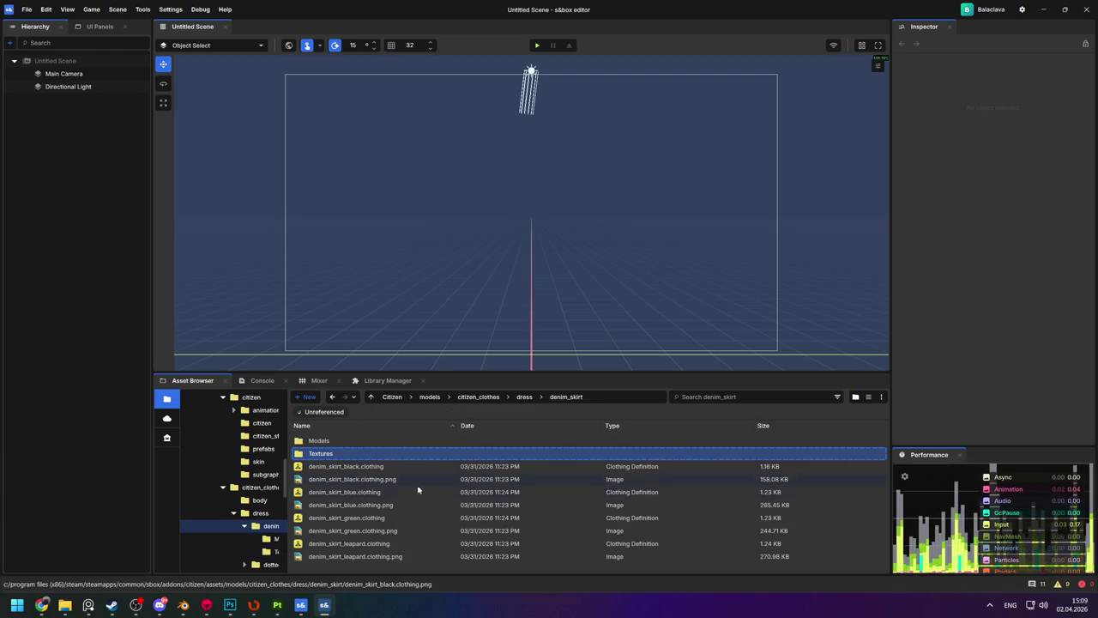
scroll(253, 506, up, 1)
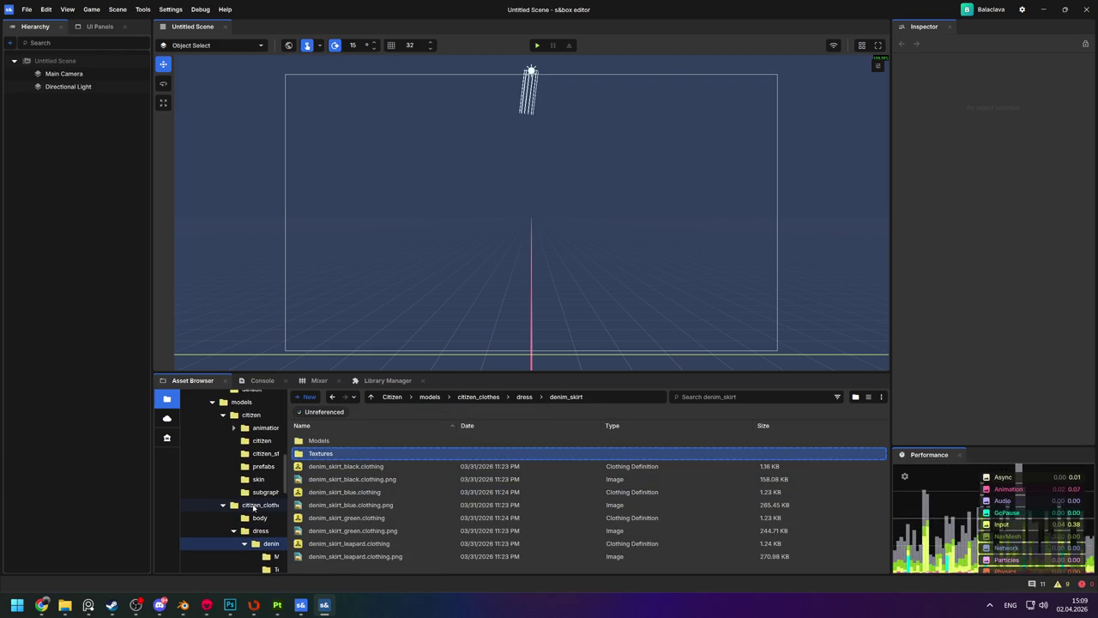
scroll(253, 507, down, 3)
click(257, 452)
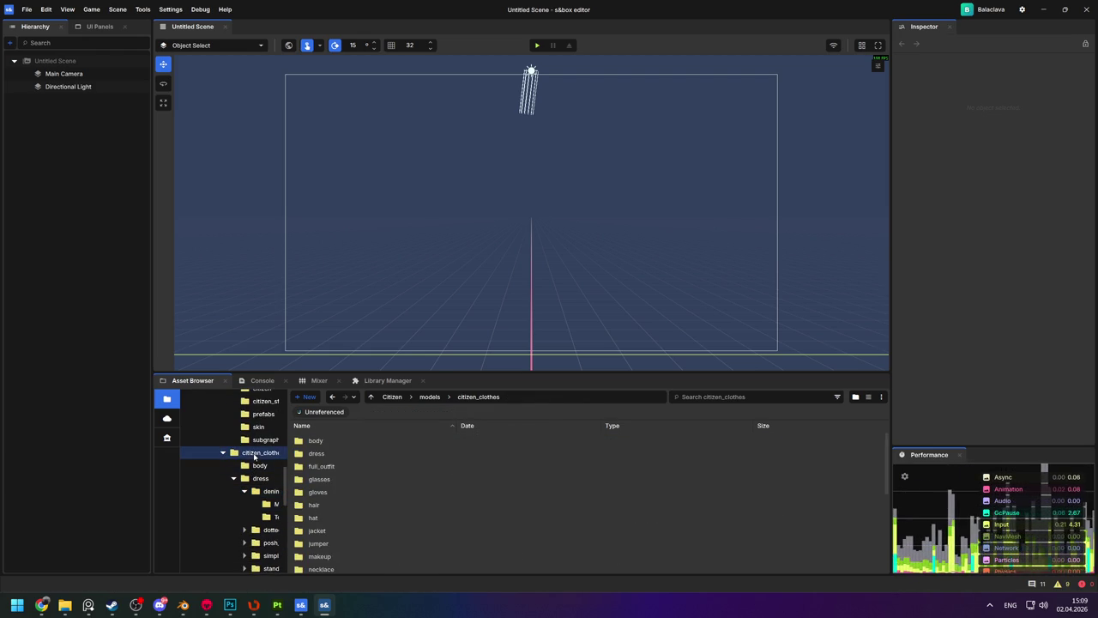
View the jumper > cardigan Textures files, then return to the project's materials folder.
double_click(325, 456)
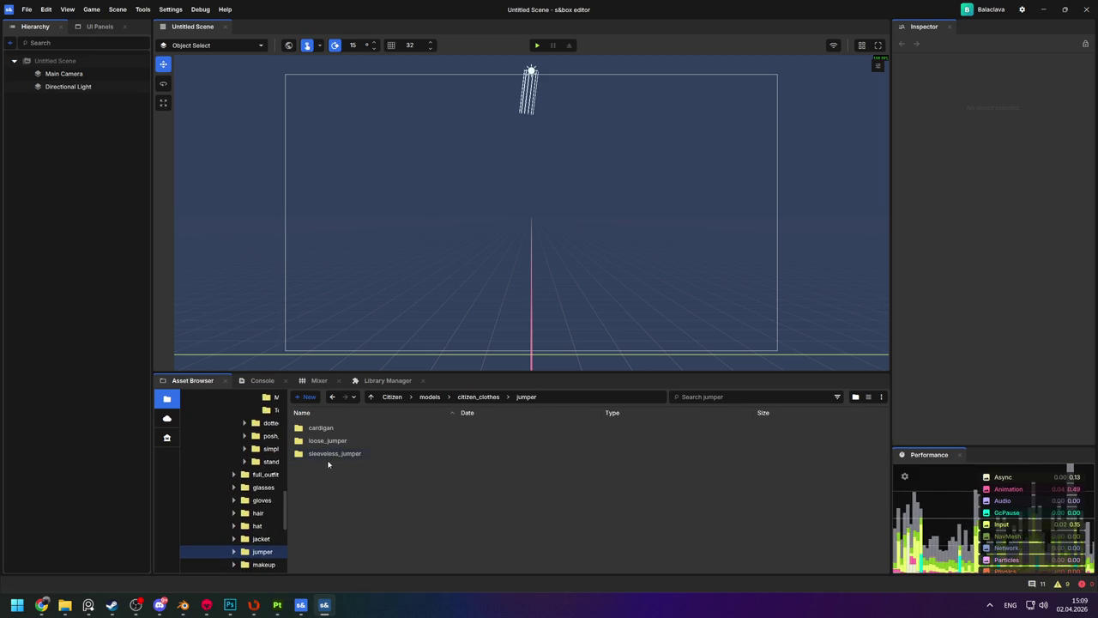
double_click(333, 429)
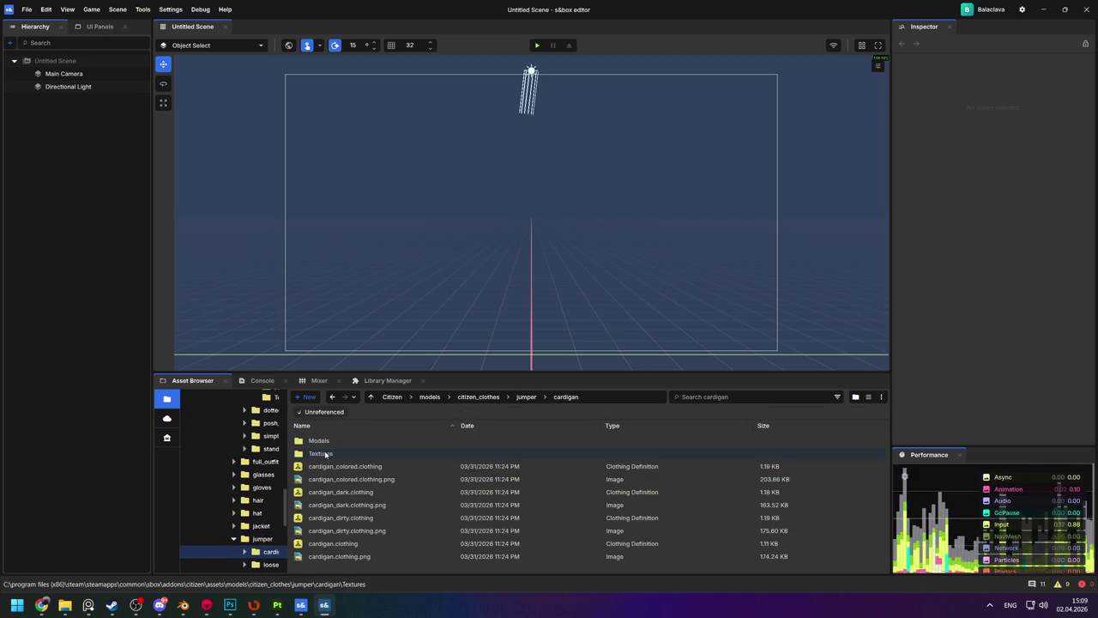
double_click(320, 453)
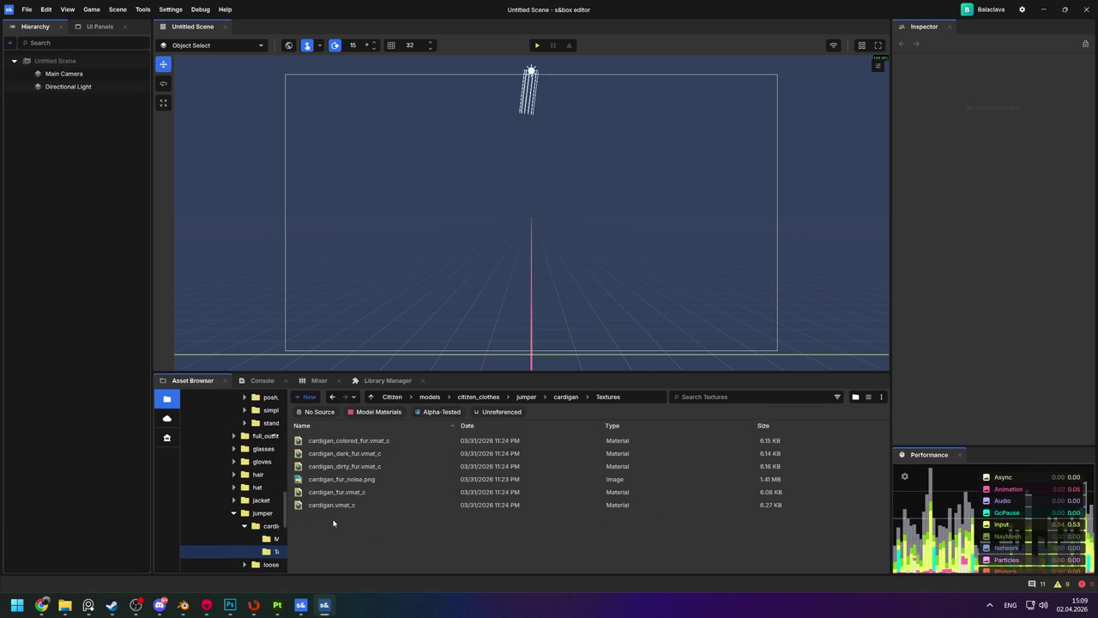
scroll(226, 476, up, 5)
scroll(226, 477, up, 5)
scroll(226, 477, up, 5)
scroll(225, 476, up, 5)
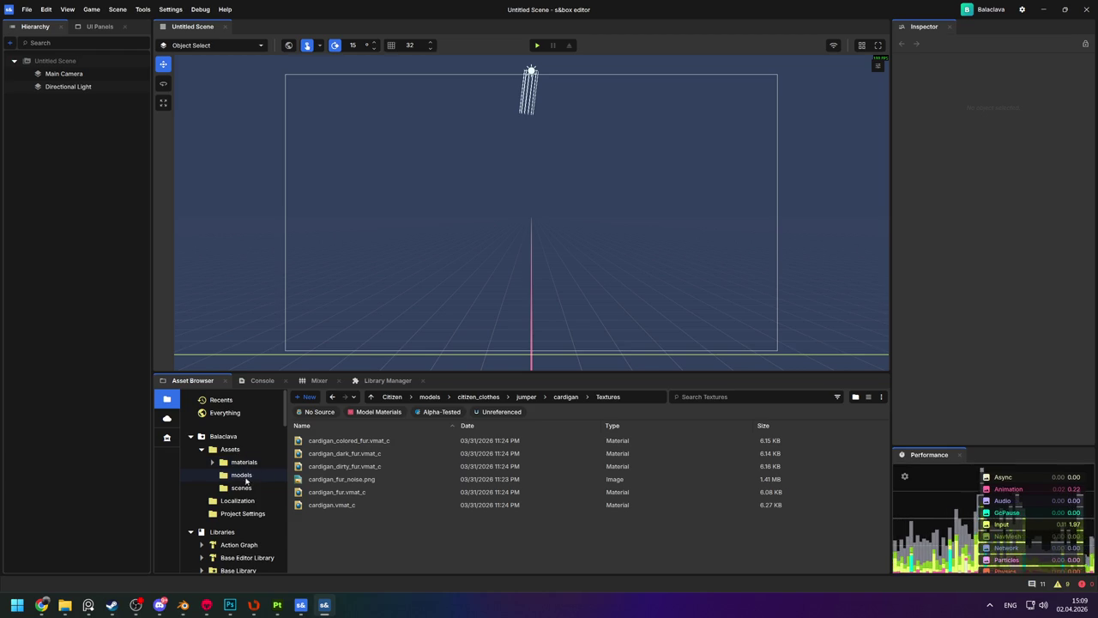
click(244, 462)
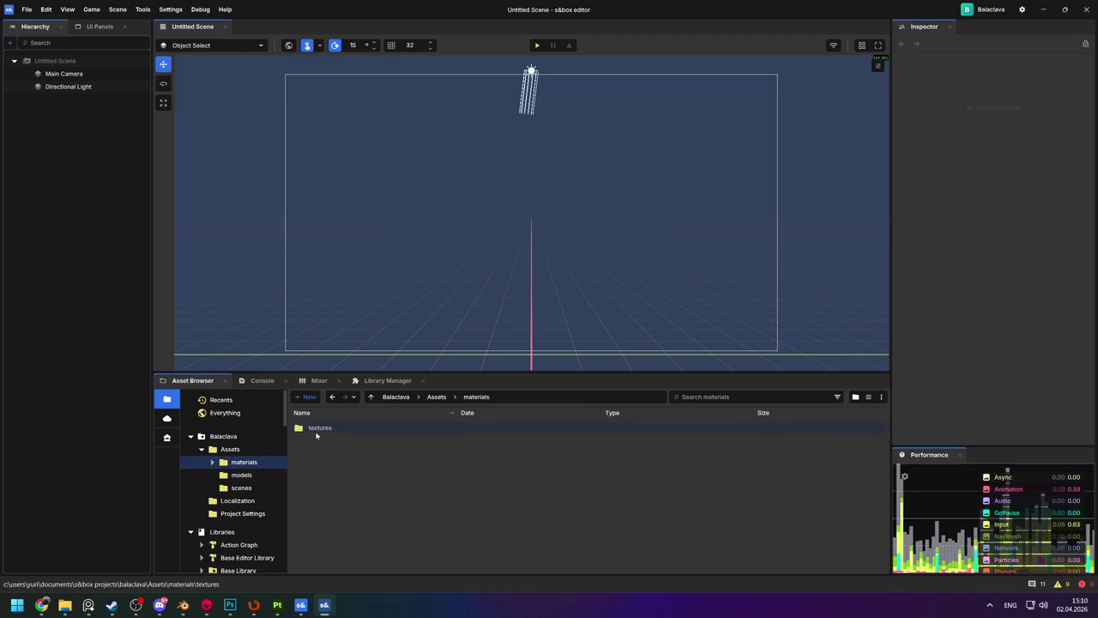
Move the textures folder directly under Assets and check the models, scenes and textures folders.
drag(317, 435, 236, 451)
drag(228, 450, 229, 450)
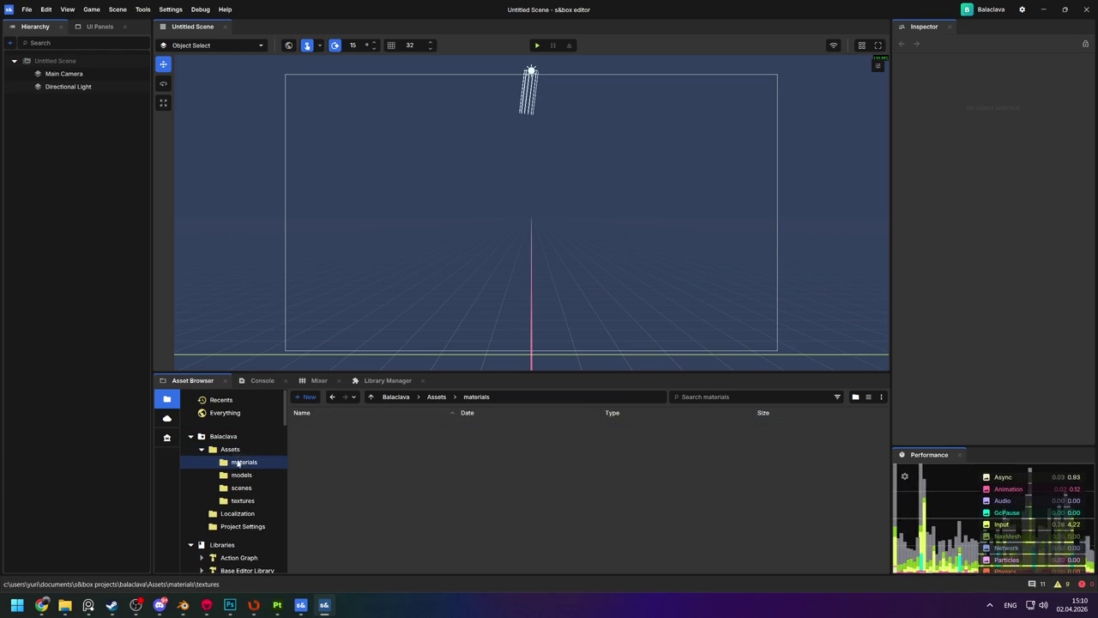
click(245, 476)
click(245, 488)
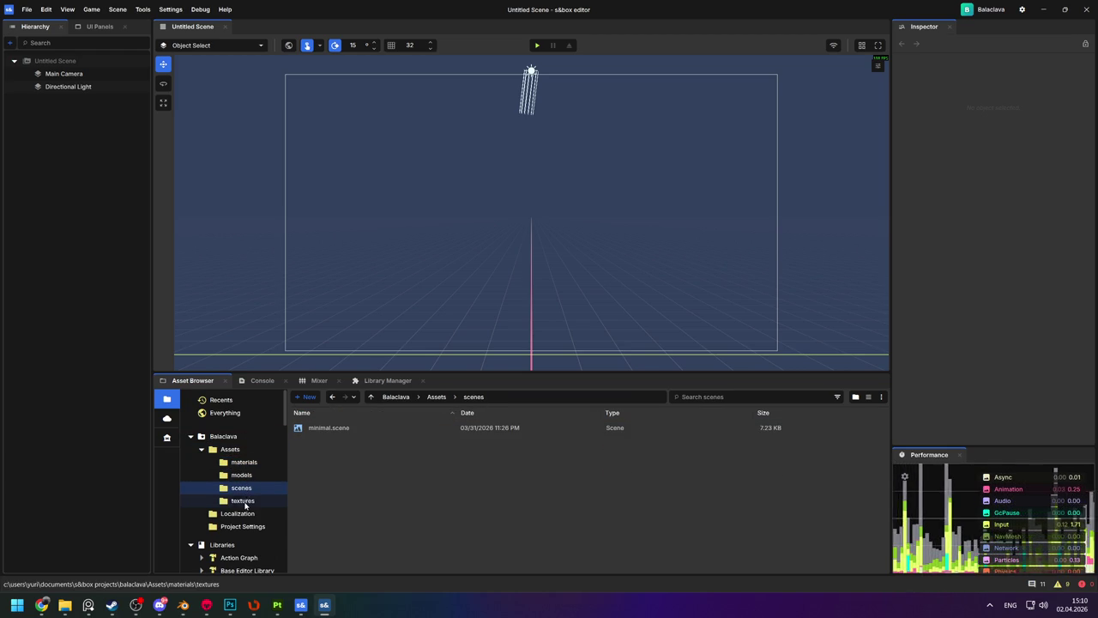
click(245, 502)
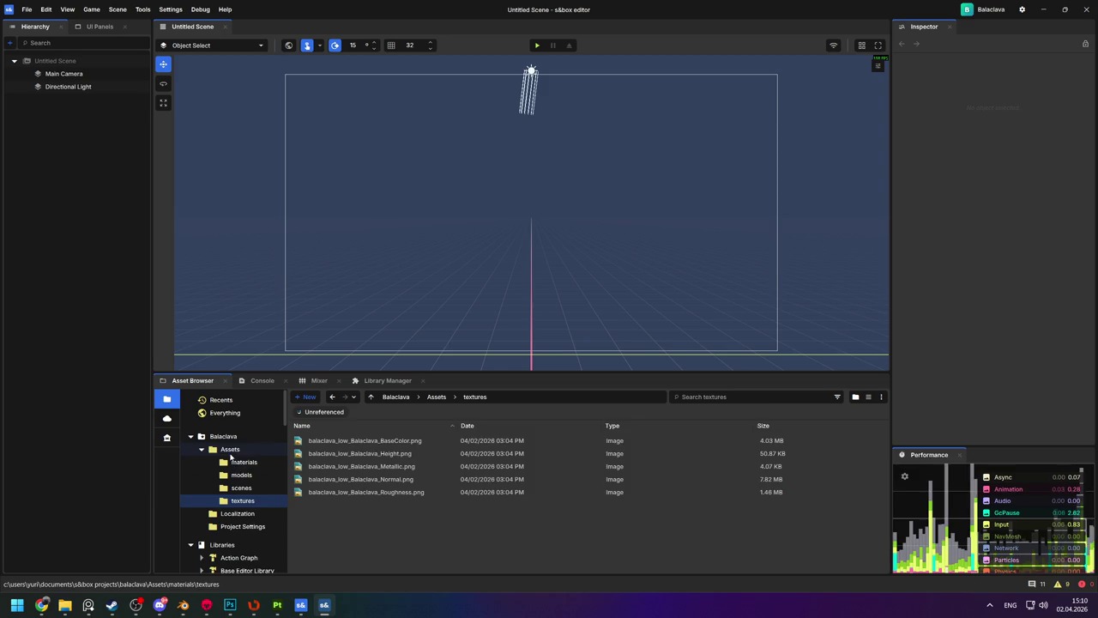
Delete the now-empty materials folder from Assets and open textures.
click(230, 451)
click(307, 428)
key(Delete)
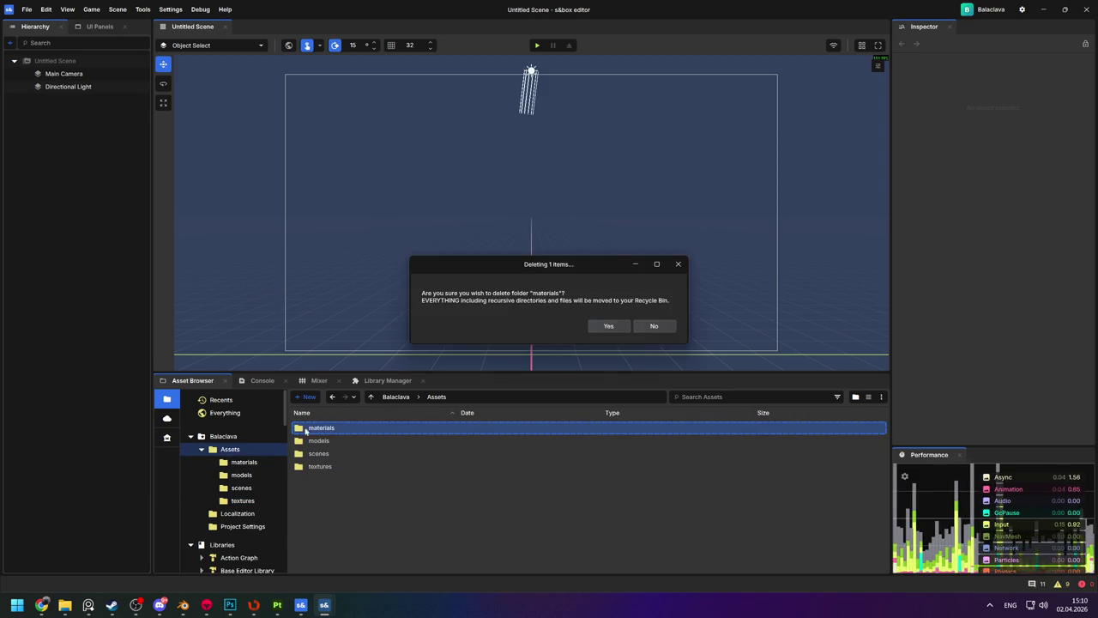
click(608, 325)
double_click(331, 453)
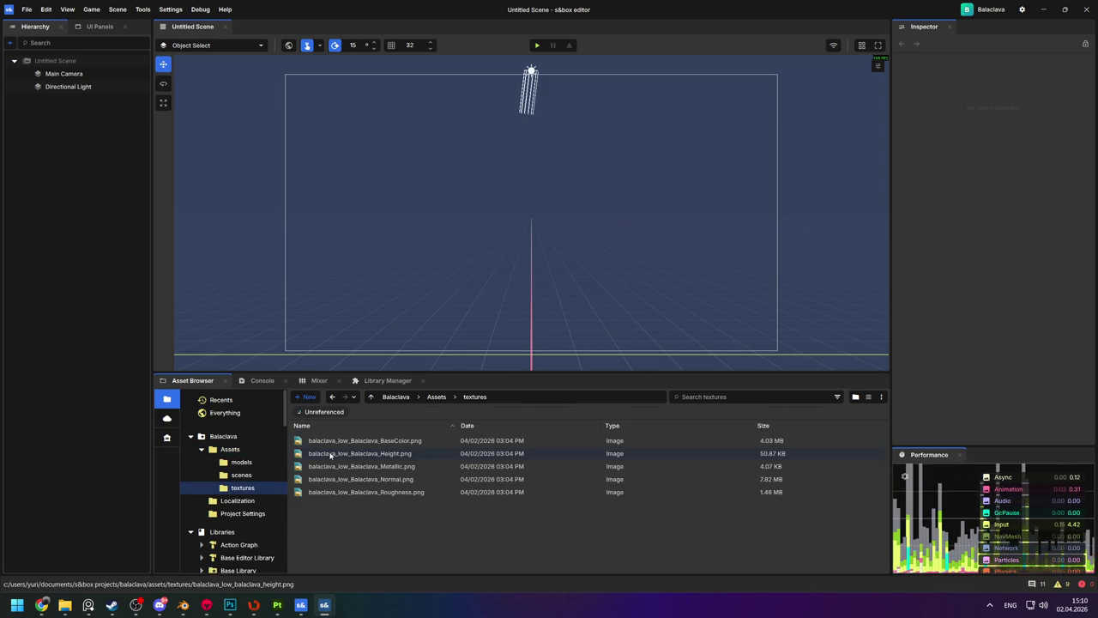
Add a new material named Balaclava beside the balaclava_low PNG maps in textures.
right_click(363, 529)
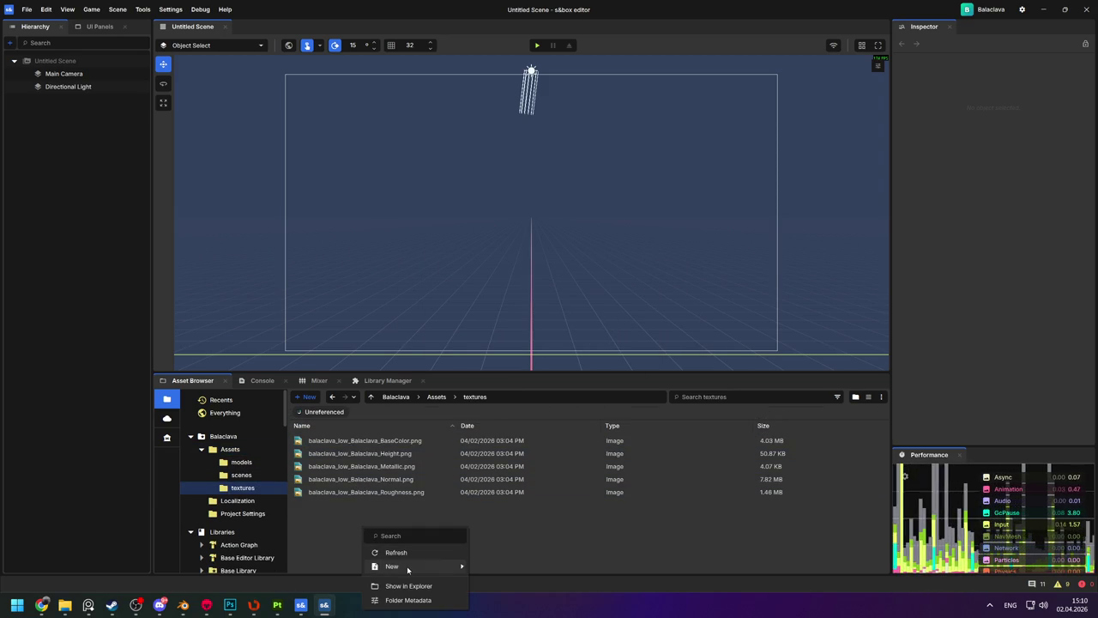
mouse_move(392, 566)
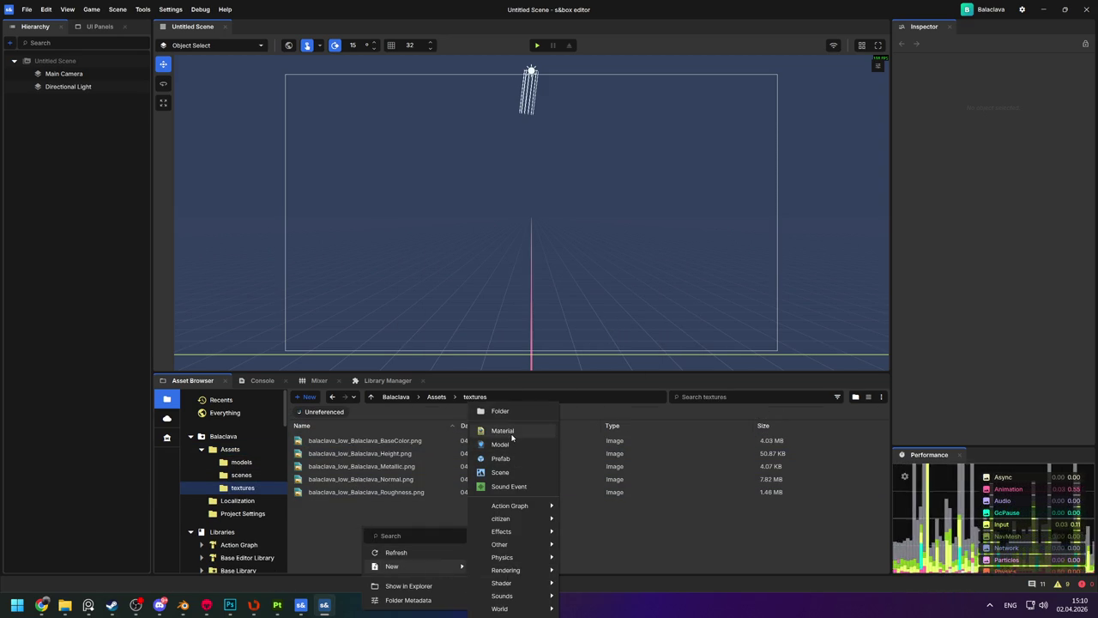
click(503, 431)
text(Balaclava)
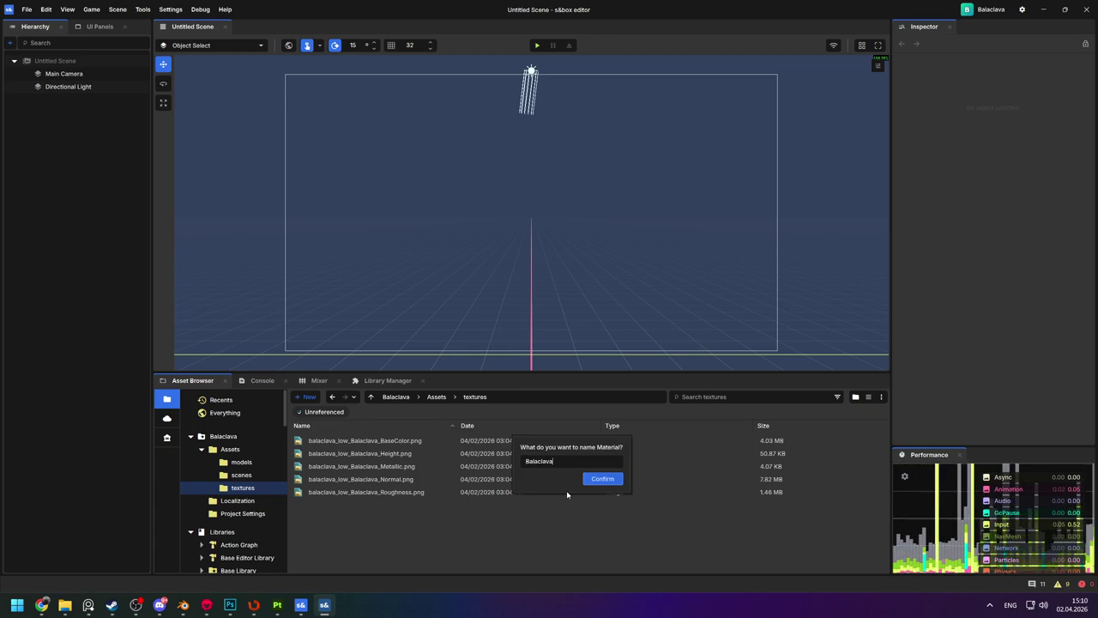
key(Return)
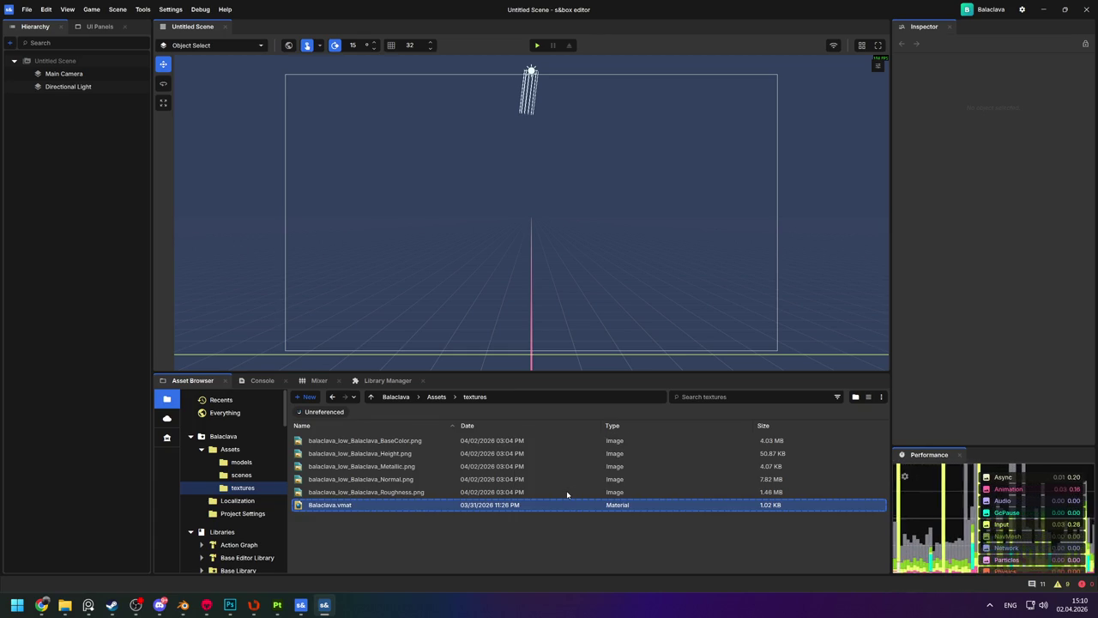